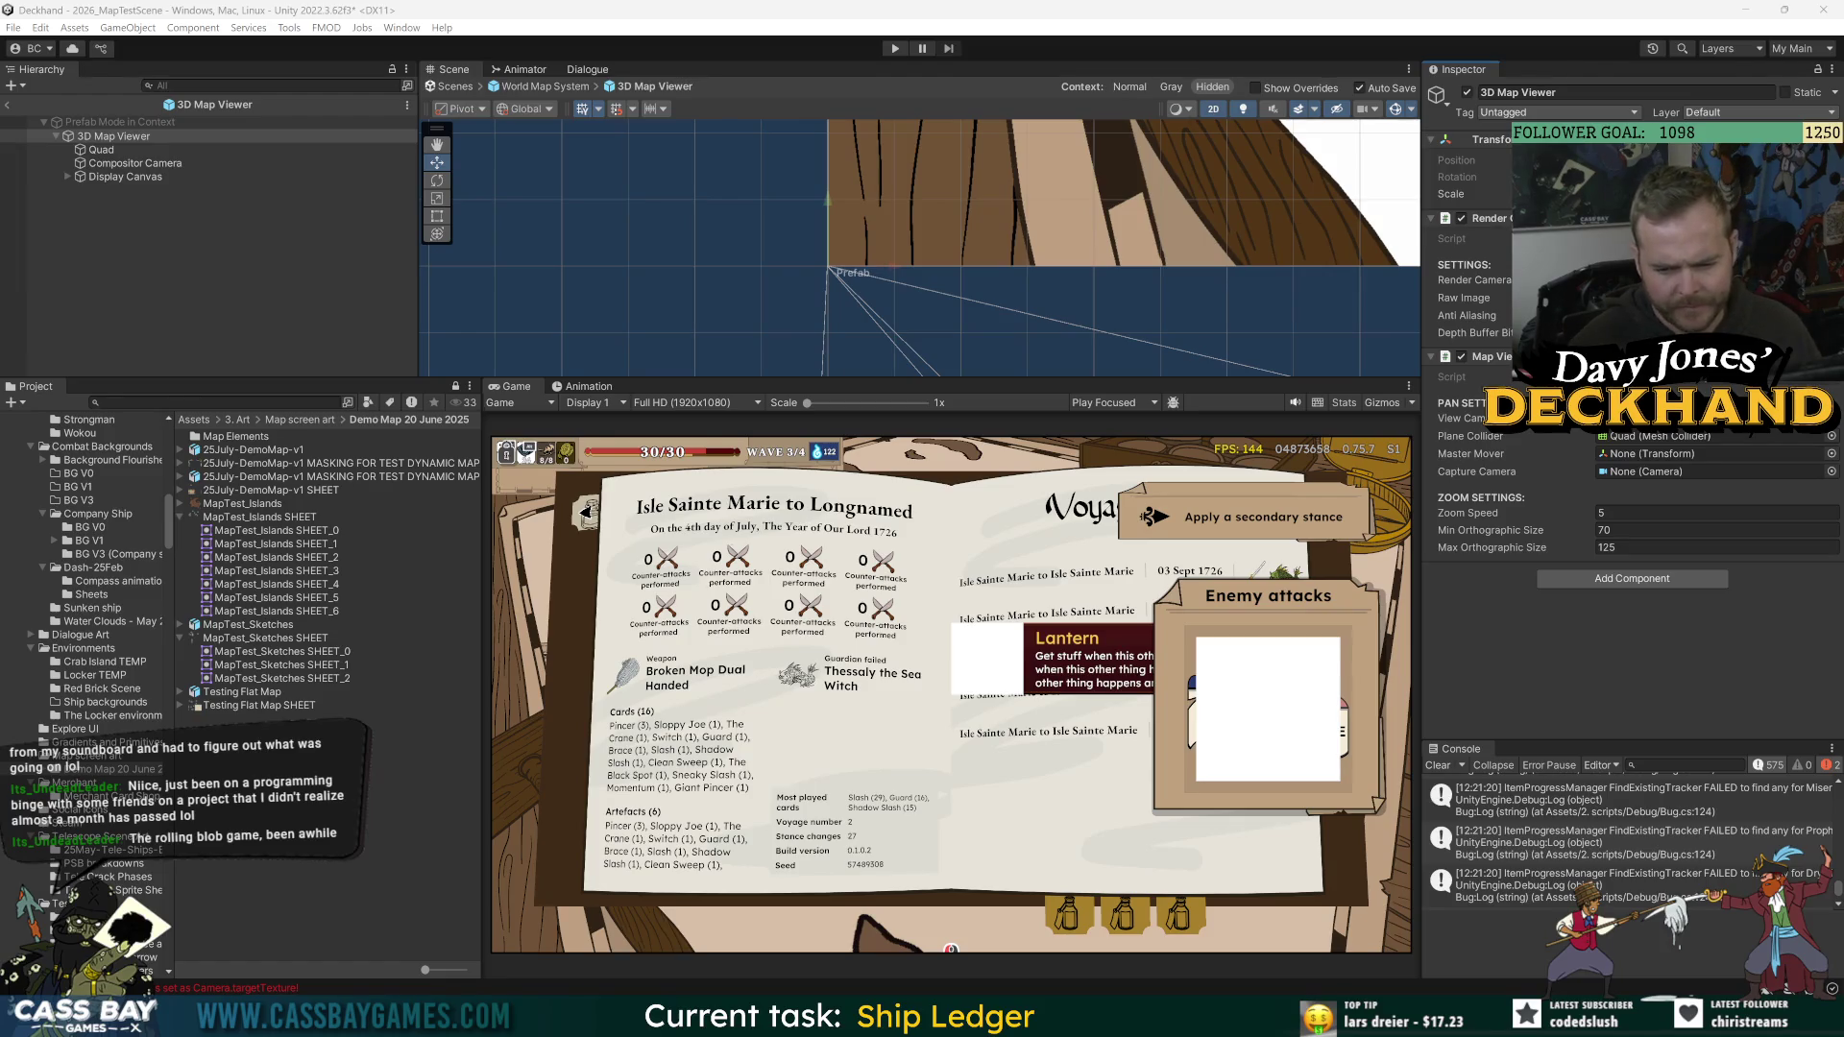
Step: Read the stack traces of both render texture release errors, then clear the Console
{"action": "left_click", "coordinate": [1570, 788]}
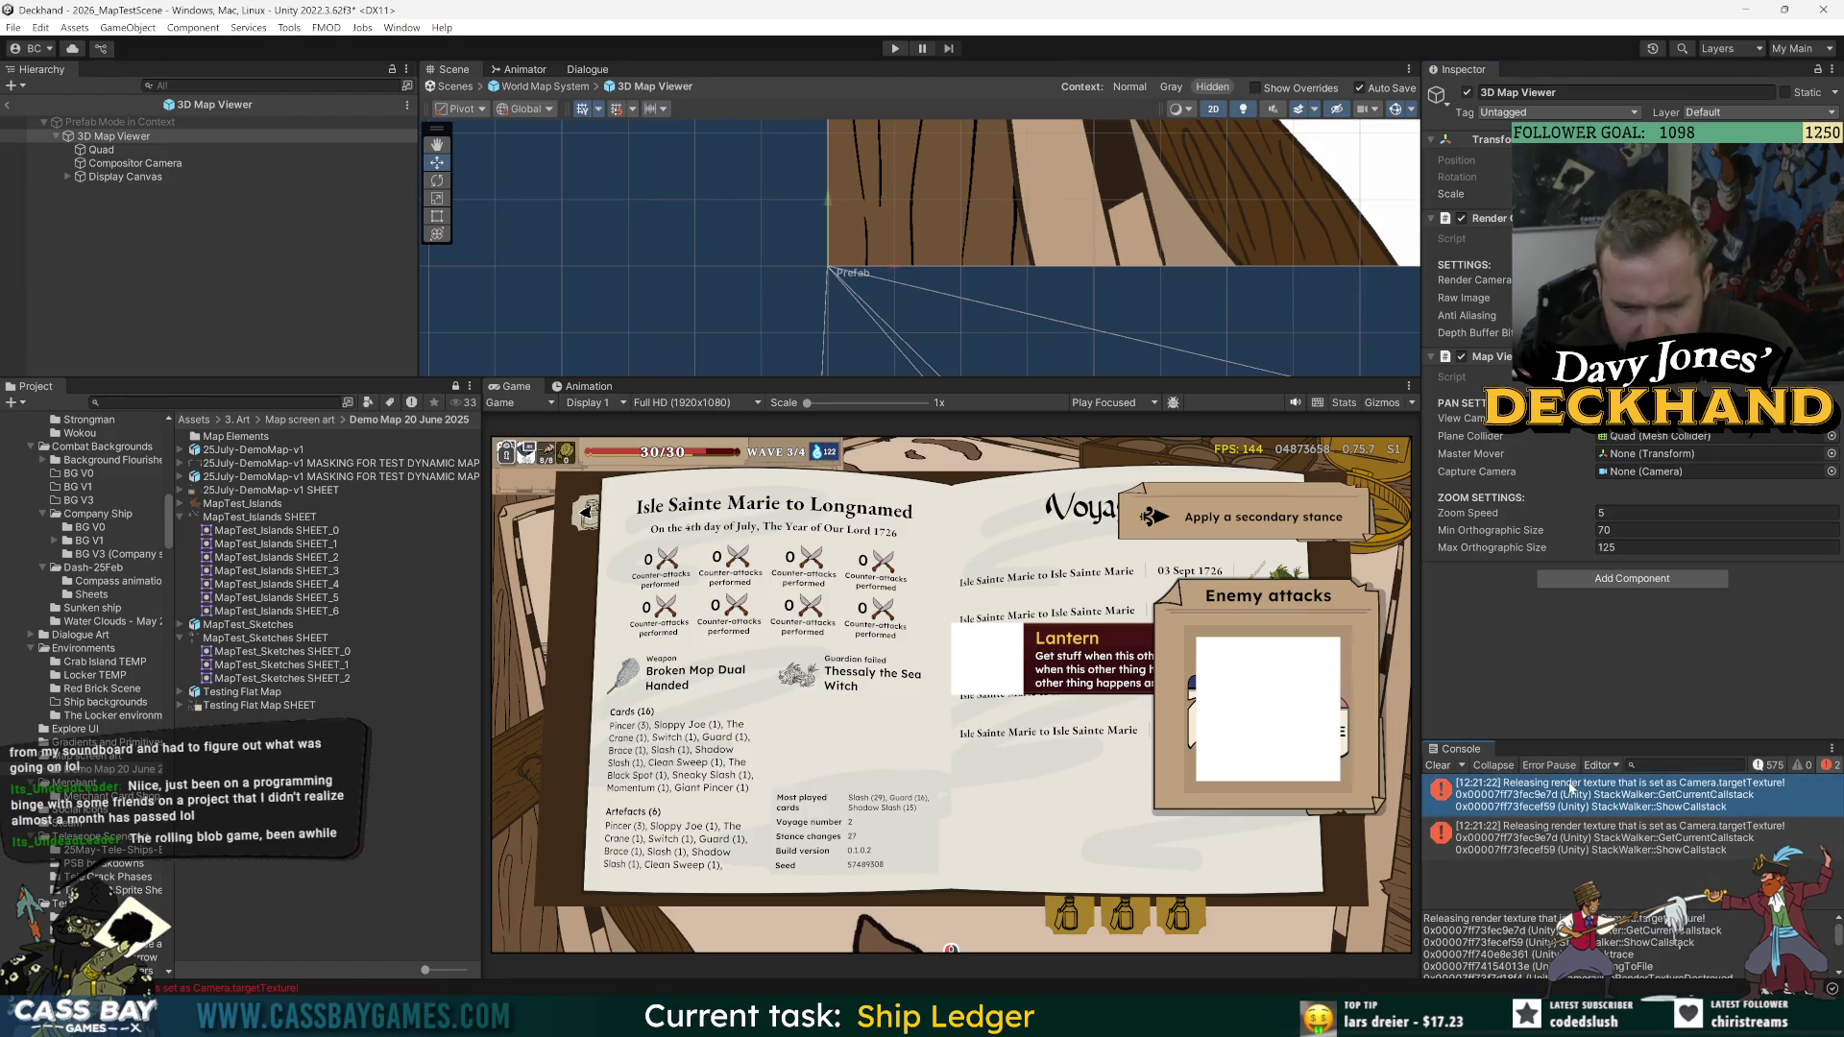
{"action": "left_click", "coordinate": [1645, 833]}
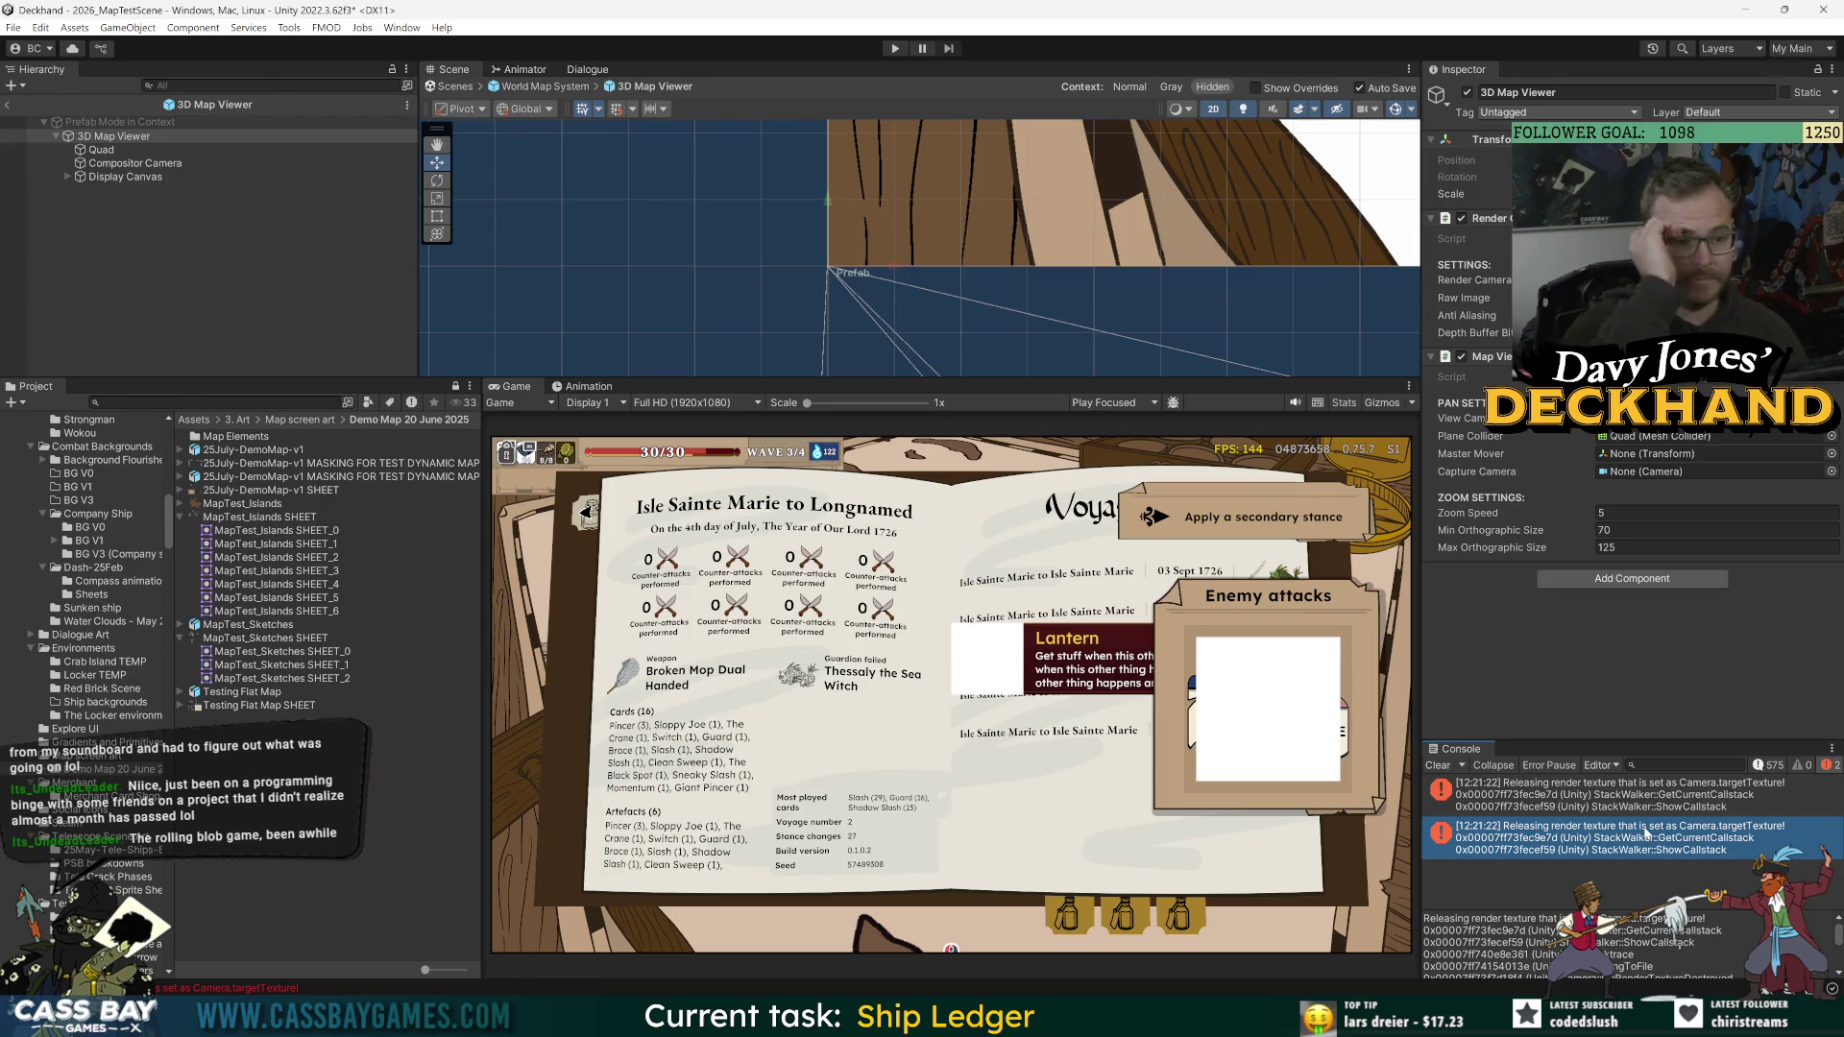
{"action": "left_click", "coordinate": [1437, 765]}
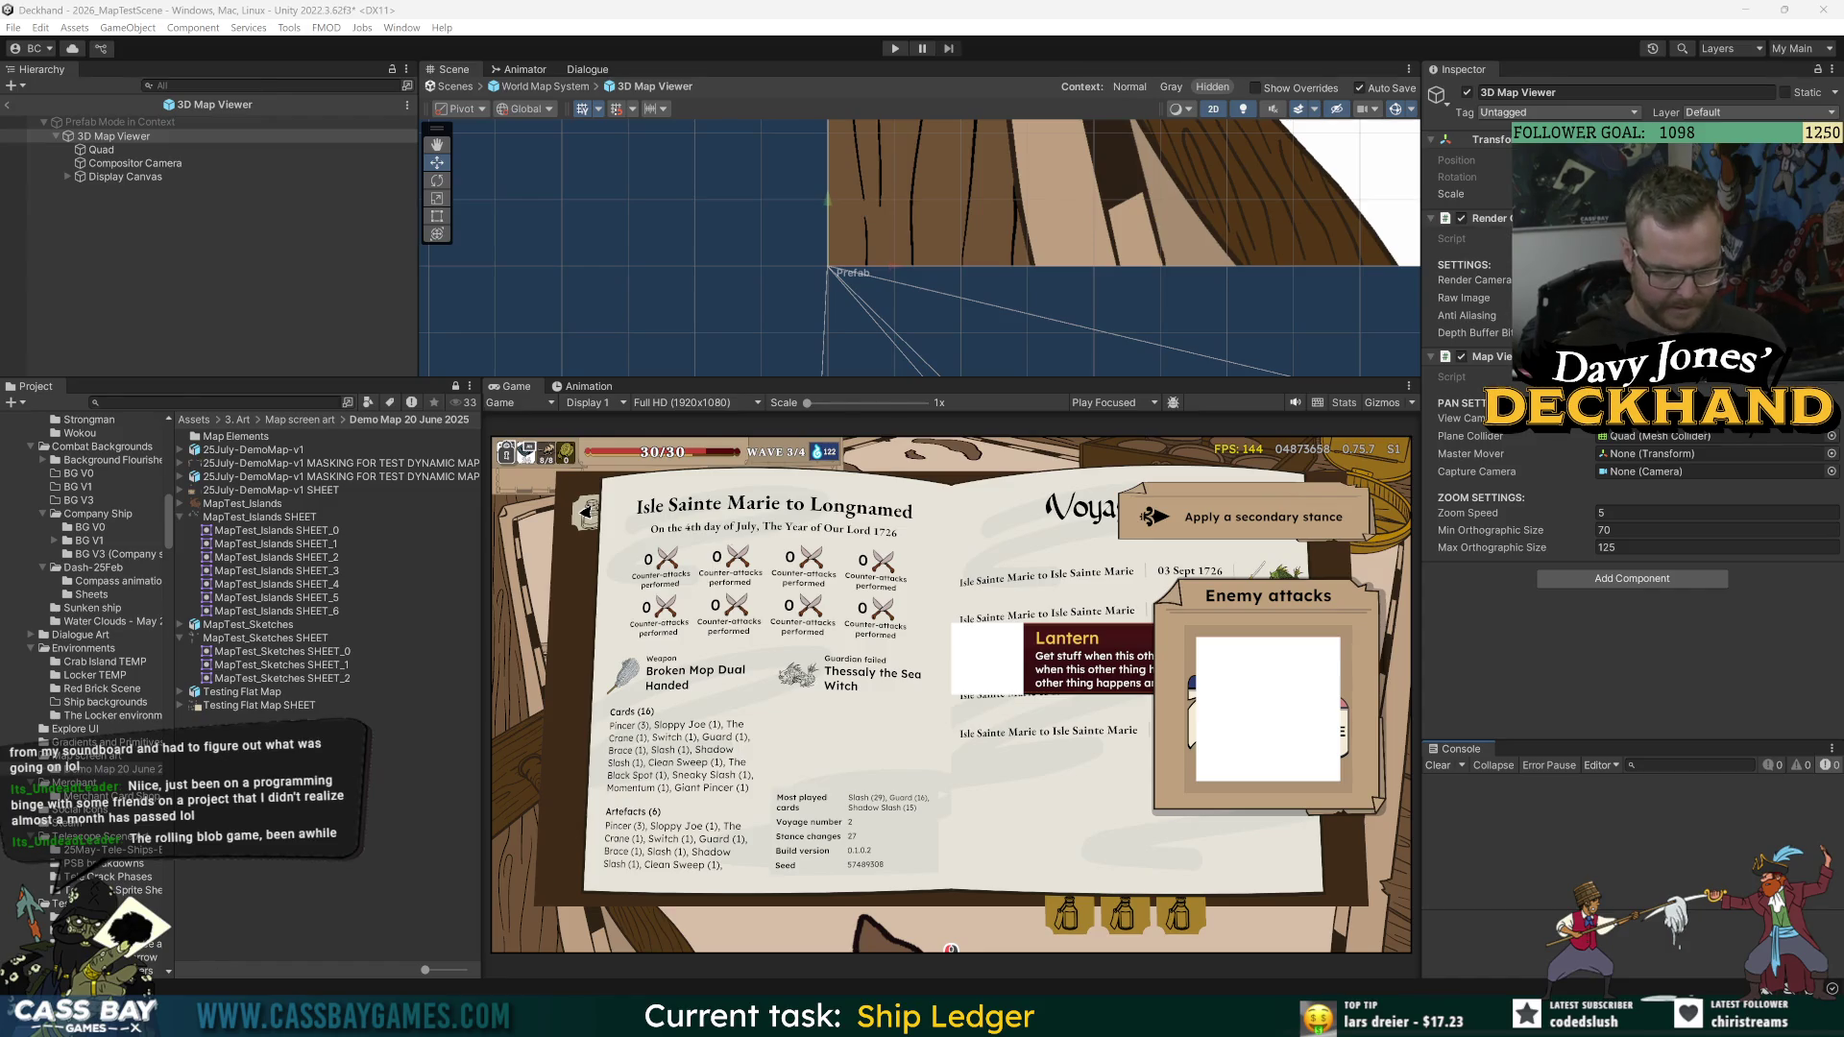
Step: In Chrome, open the 2026 Dynamic Map Design tab, jump to the end, and scroll to Key elements
{"action": "key", "text": "alt+Tab"}
{"action": "left_click", "coordinate": [491, 5]}
{"action": "key", "text": "ctrl+1"}
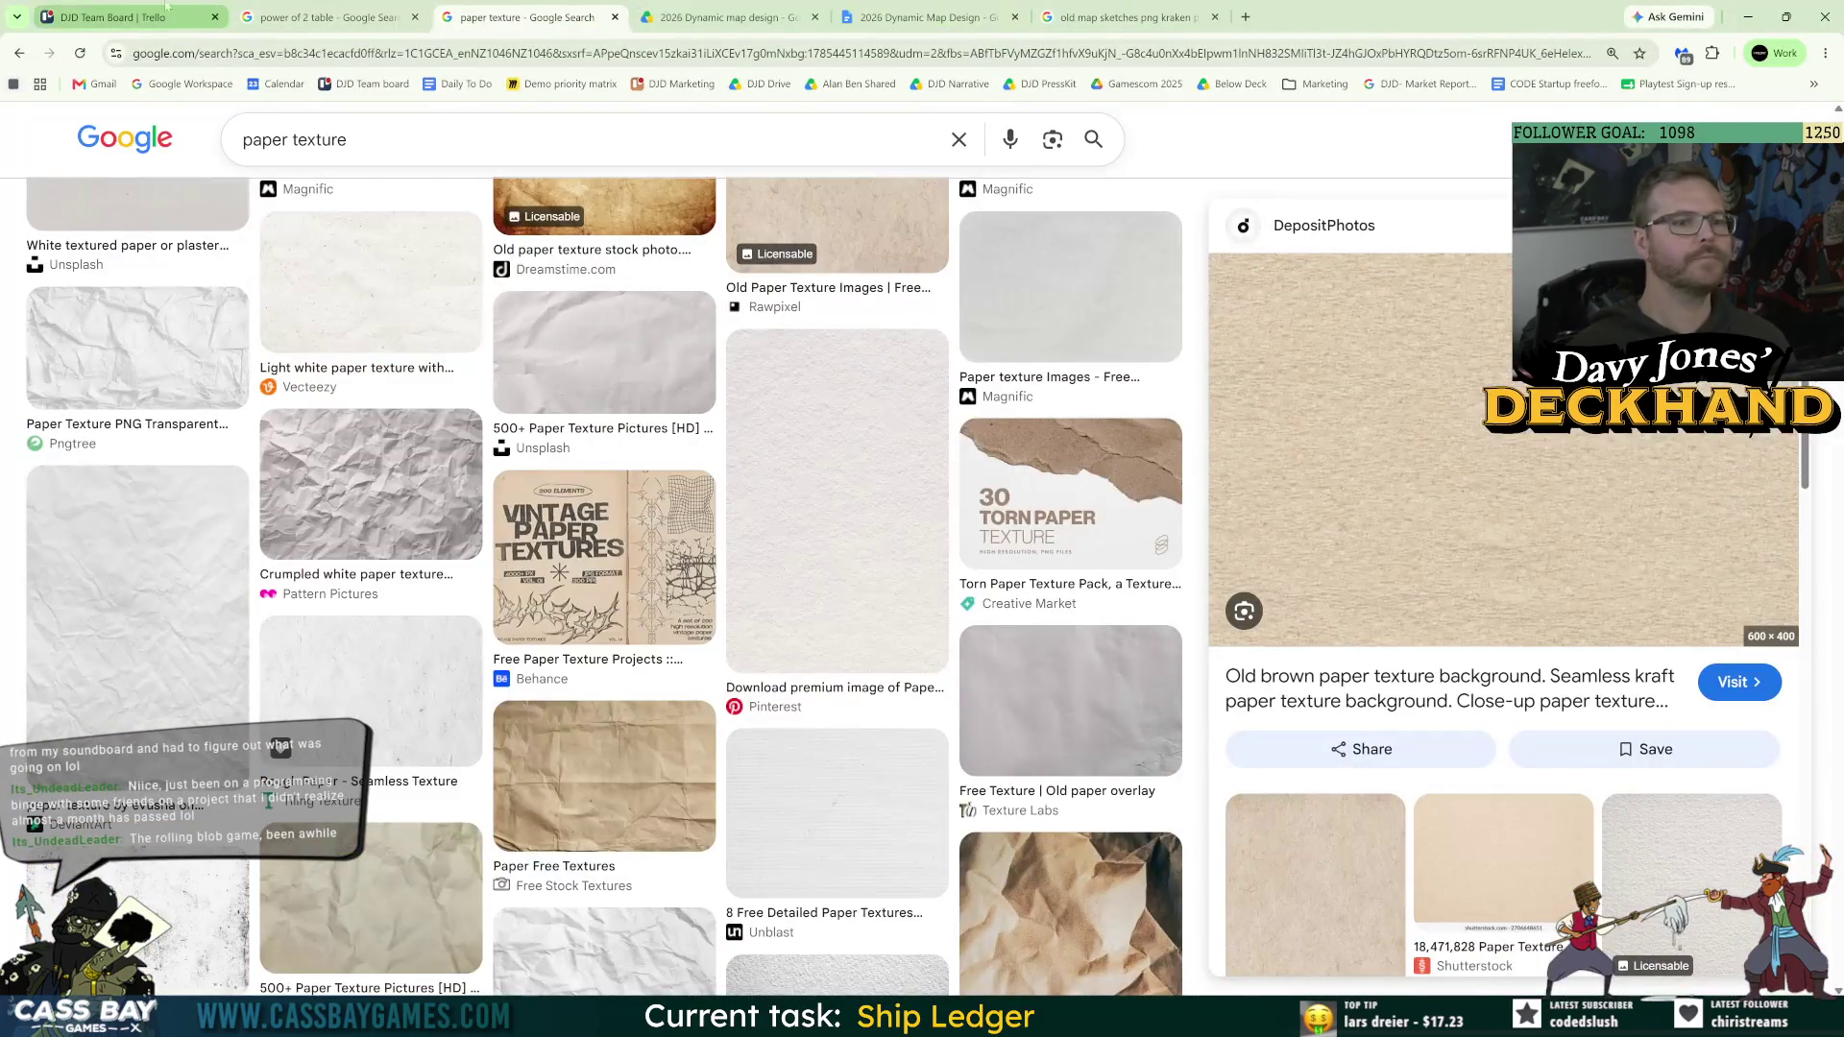
{"action": "left_click", "coordinate": [924, 17]}
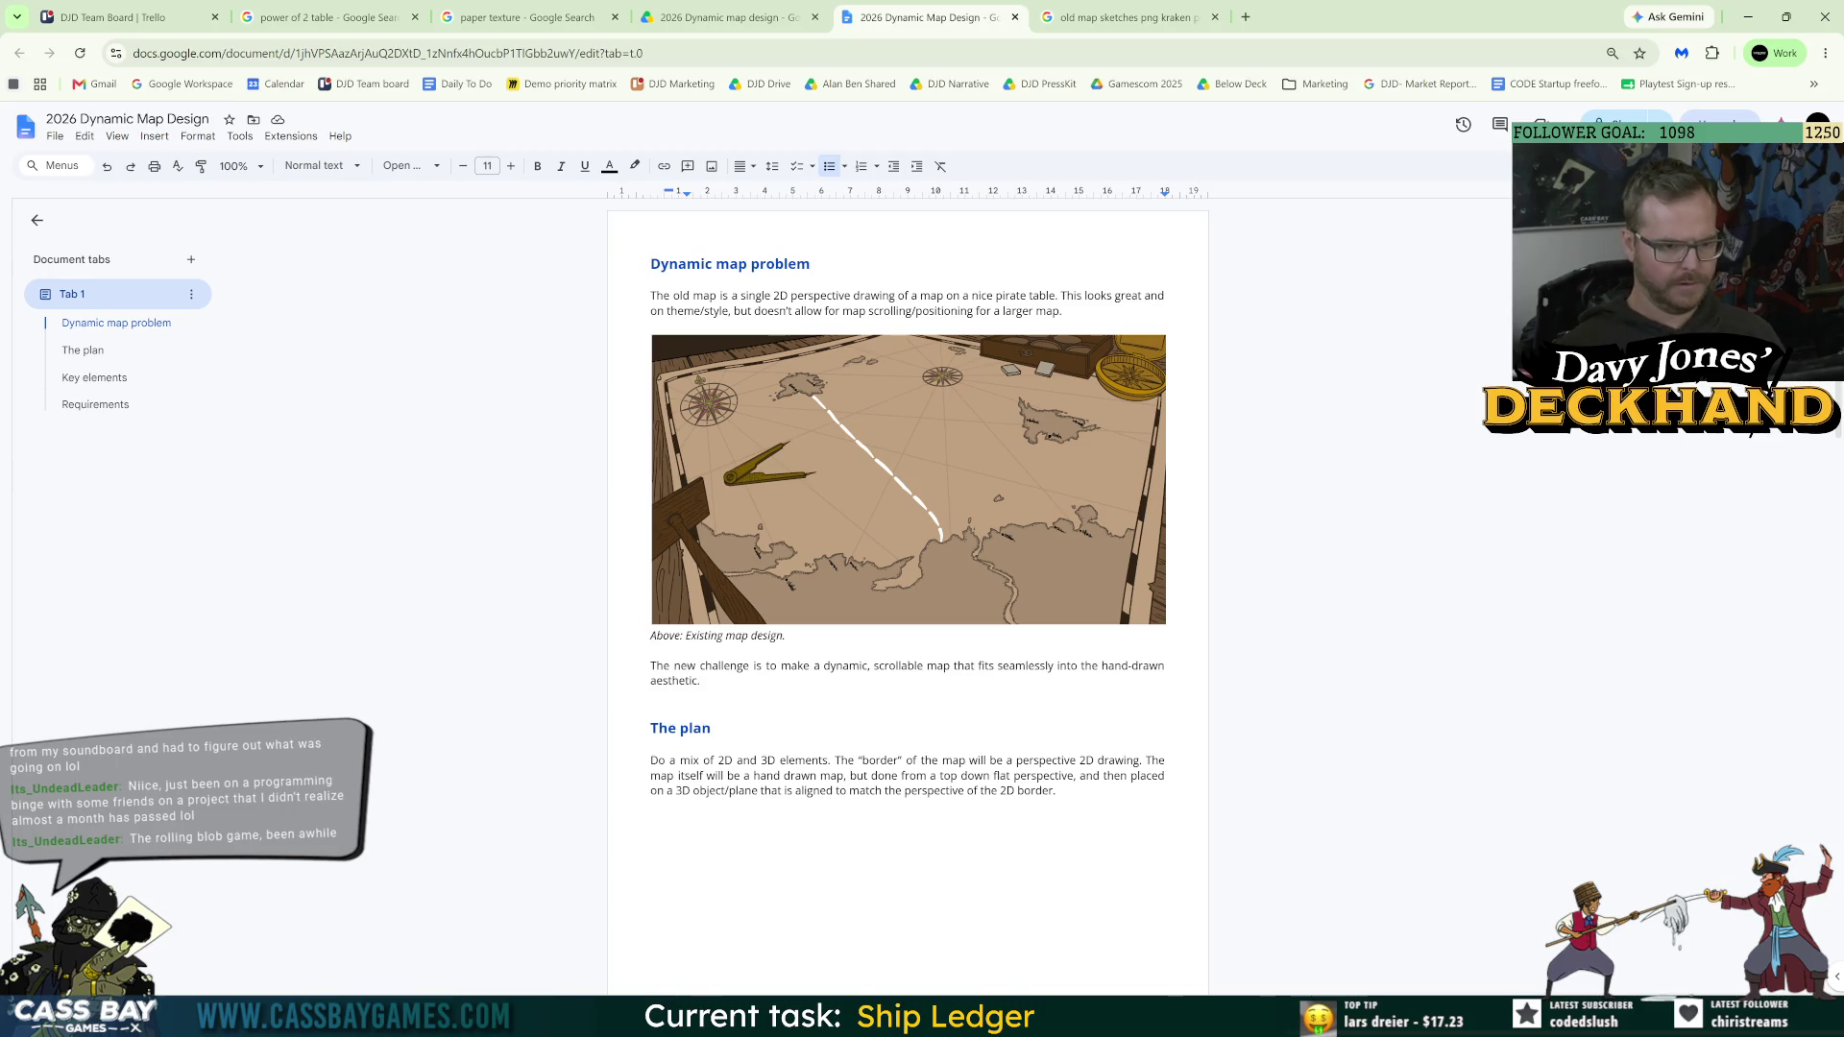
{"action": "key", "text": "ctrl+End"}
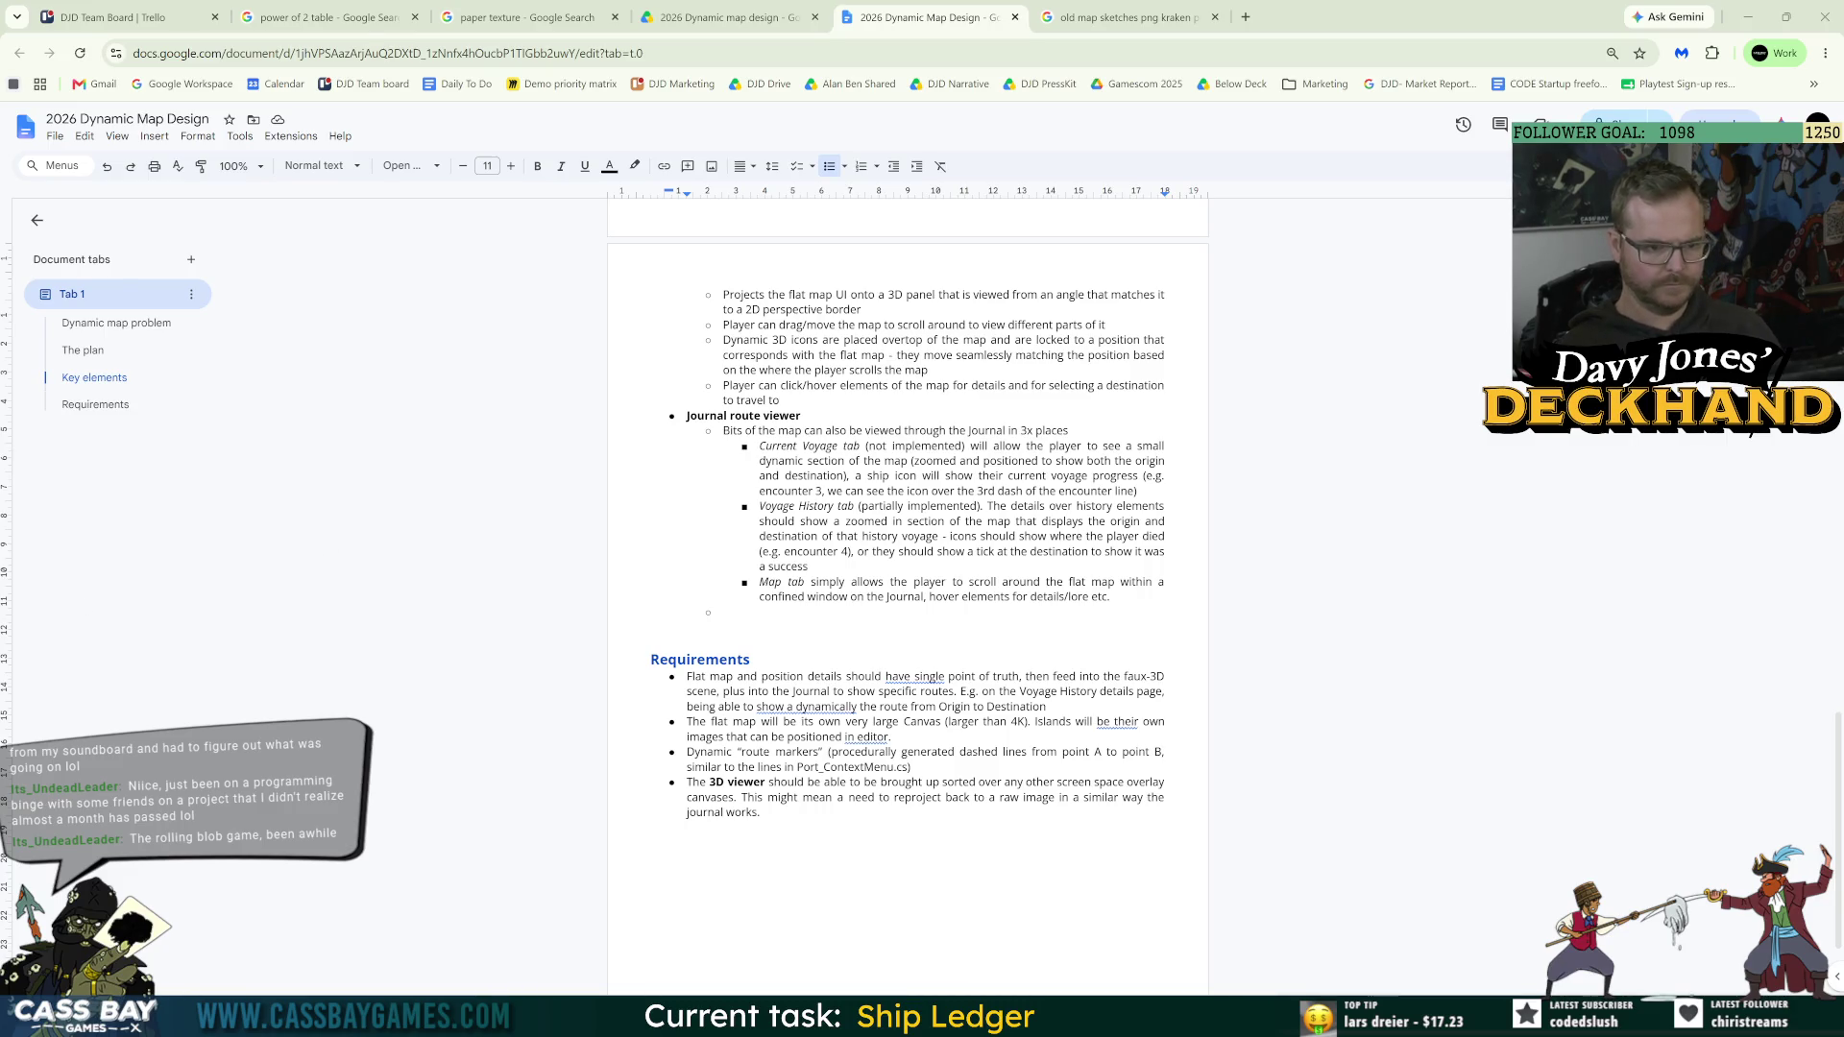
{"action": "scroll", "coordinate": [908, 595], "scroll_direction": "up", "scroll_amount": 5}
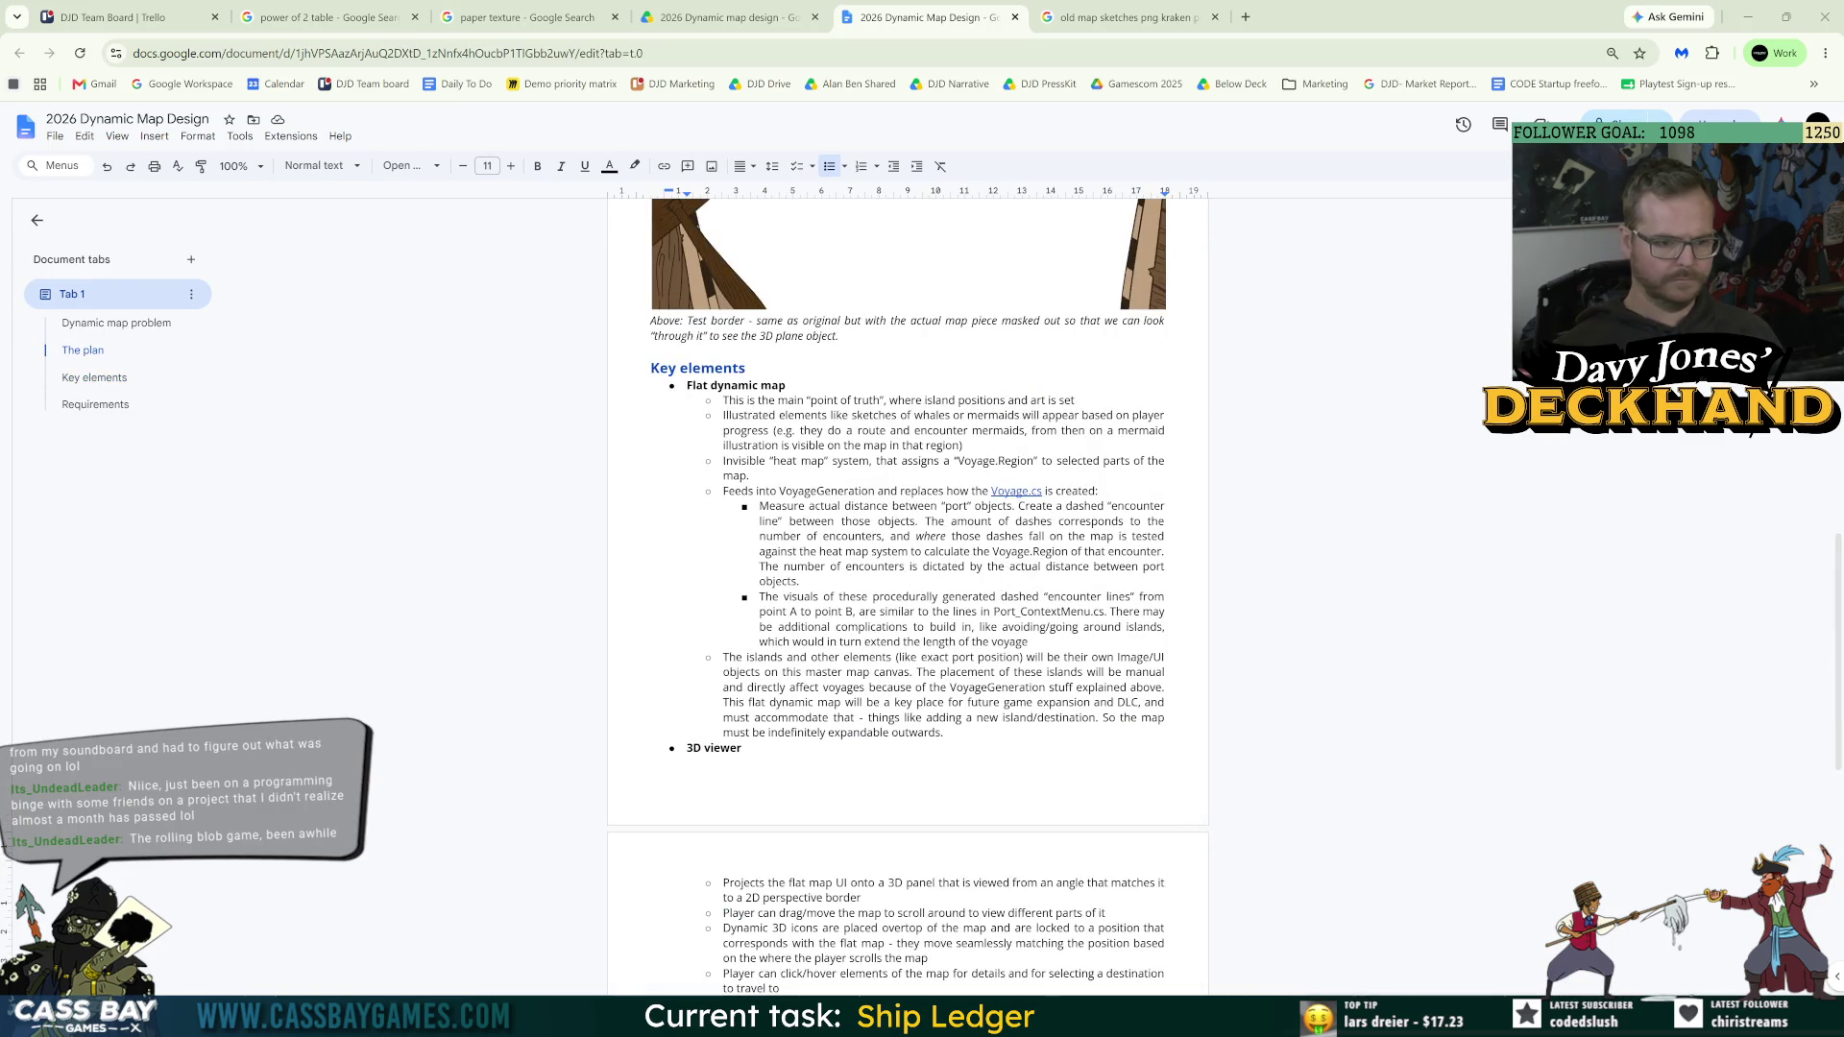
{"action": "scroll", "coordinate": [908, 596], "scroll_direction": "down", "scroll_amount": 3}
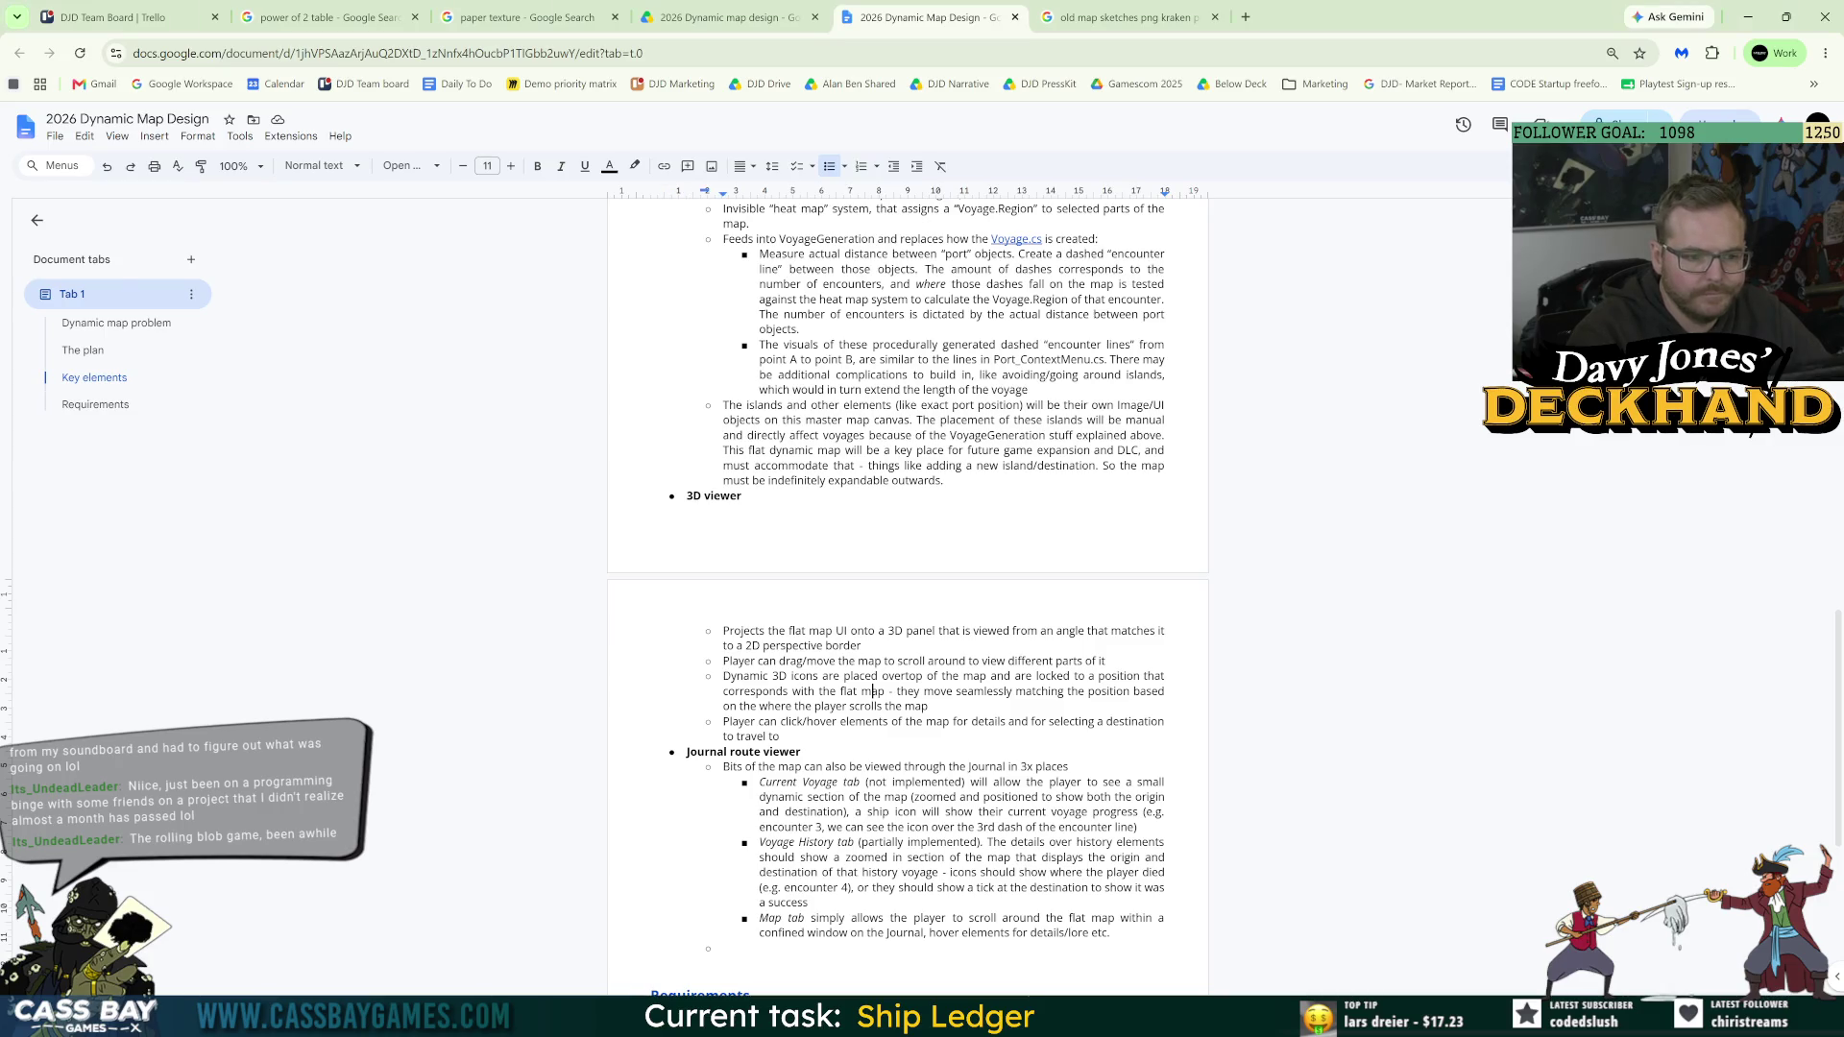
Step: Make the Console taller and step out of World Map System prefab editing into 2026_MapTestScene
{"action": "key", "text": "alt+Tab"}
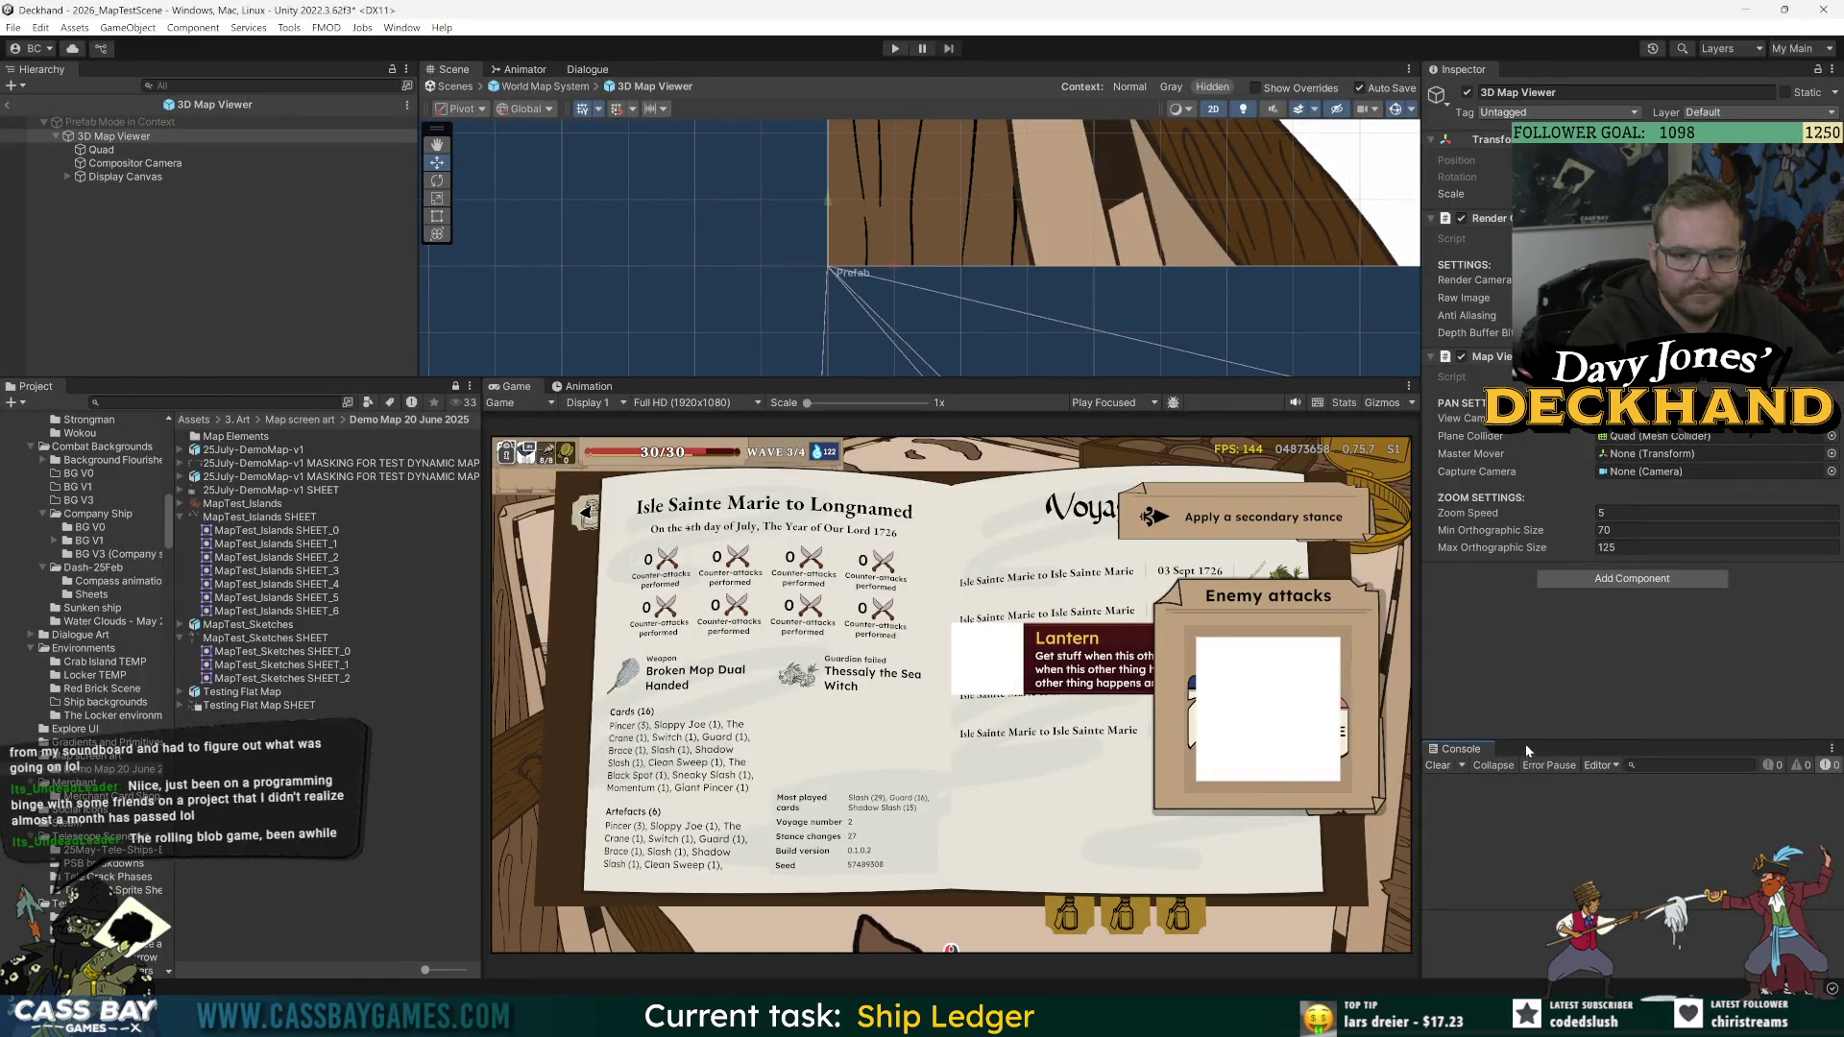
{"action": "left_click_drag", "start_coordinate": [1600, 740], "coordinate": [1600, 700]}
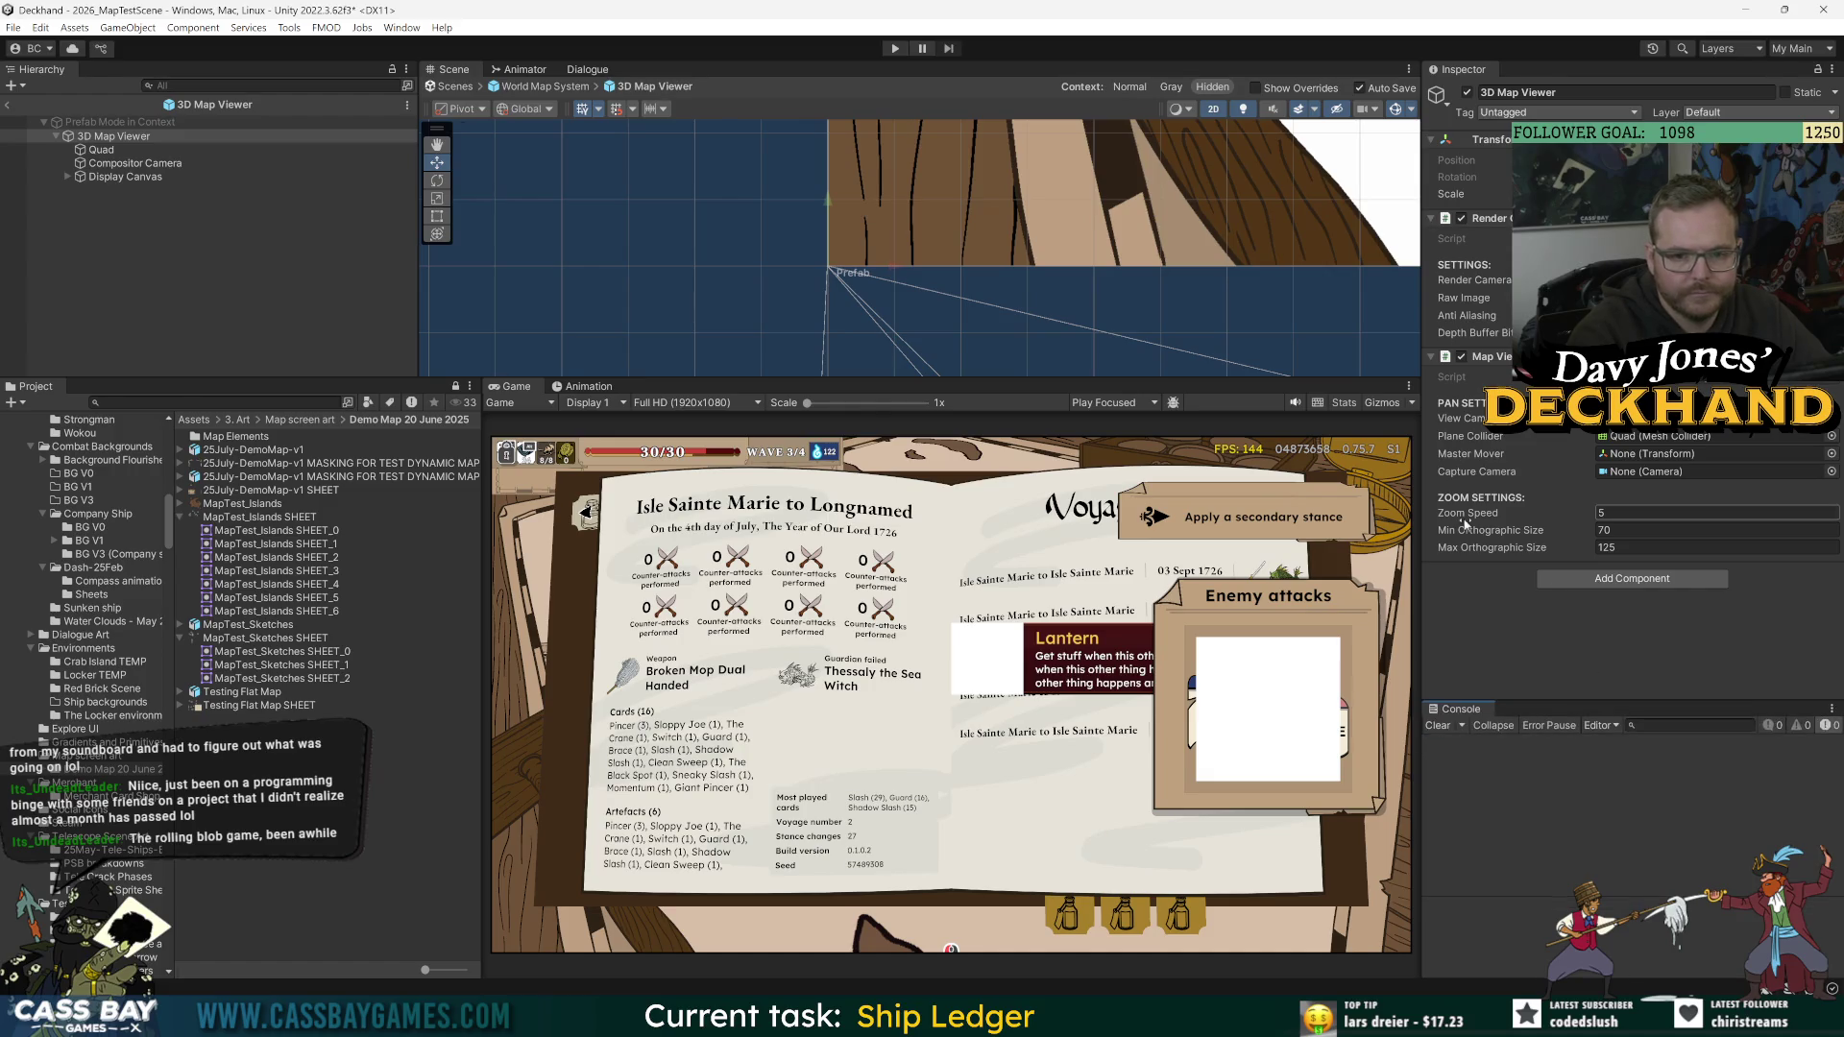
{"action": "left_click", "coordinate": [8, 104]}
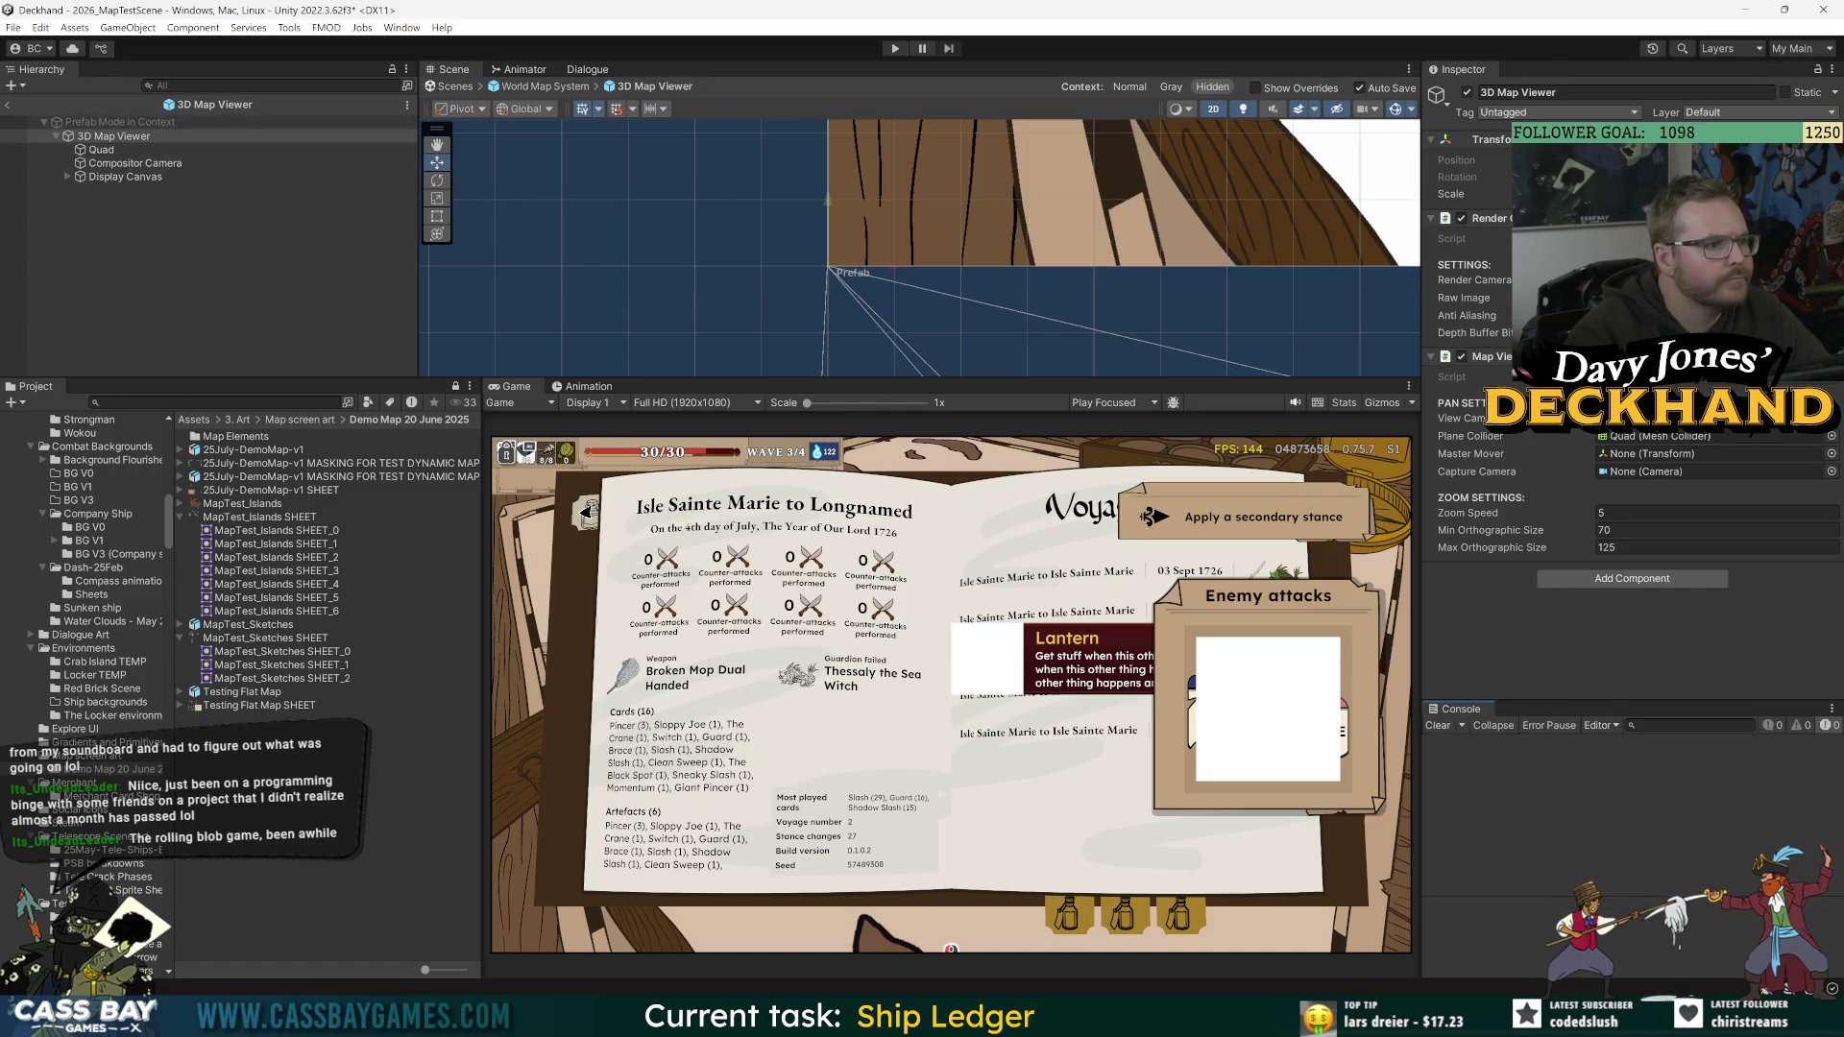
{"action": "left_click", "coordinate": [113, 136]}
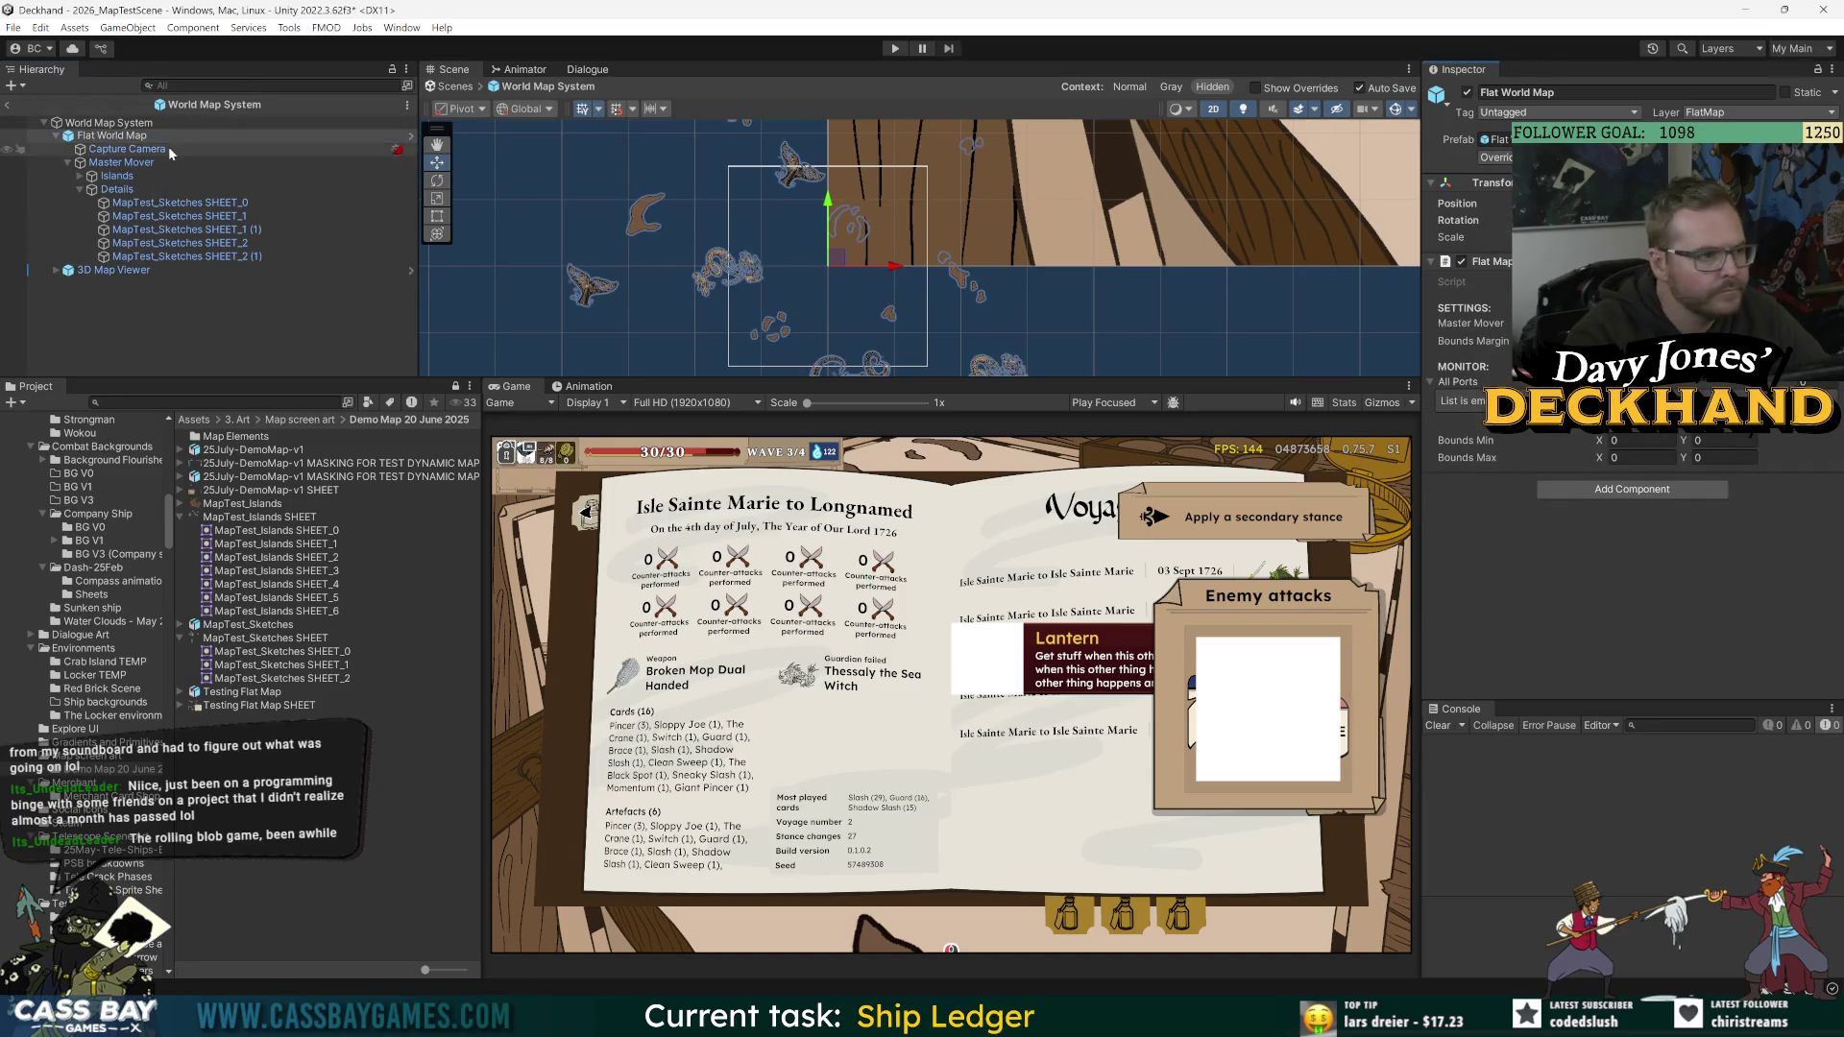
{"action": "left_click", "coordinate": [68, 162]}
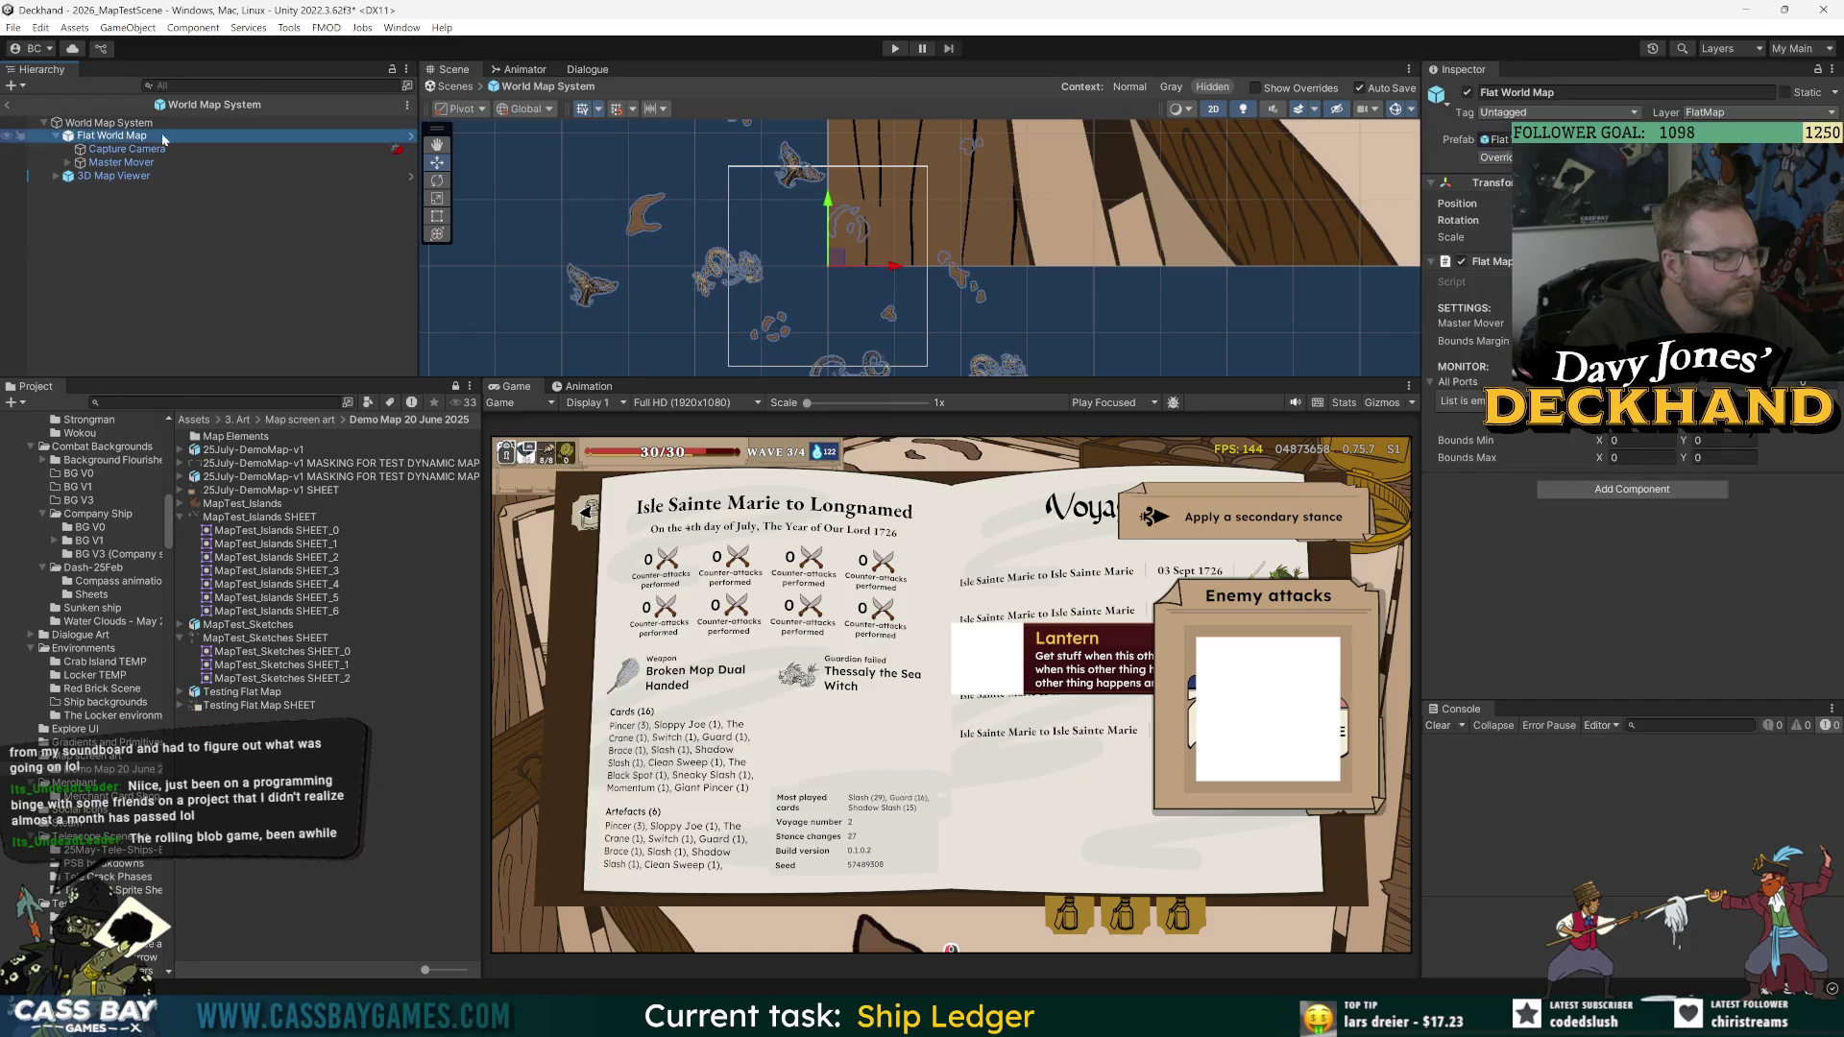
{"action": "left_click", "coordinate": [76, 123]}
{"action": "left_click", "coordinate": [7, 104]}
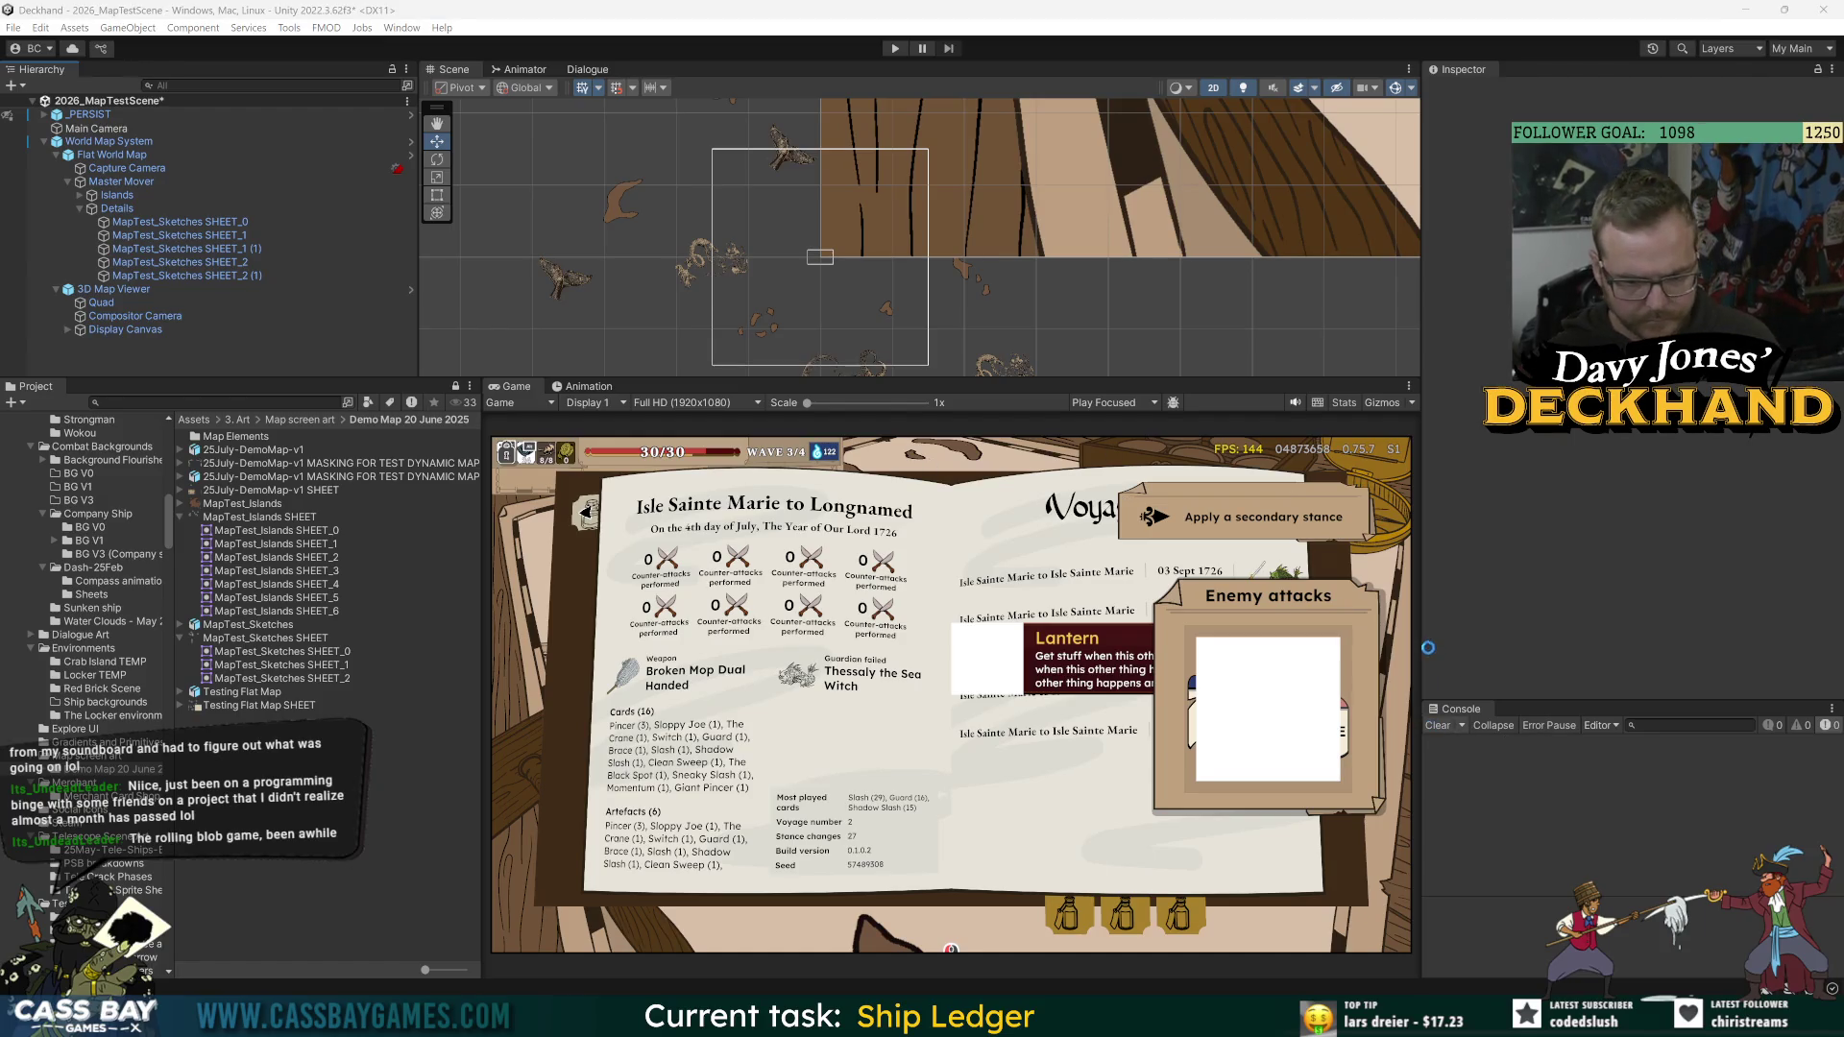
{"action": "key", "text": "alt+Tab"}
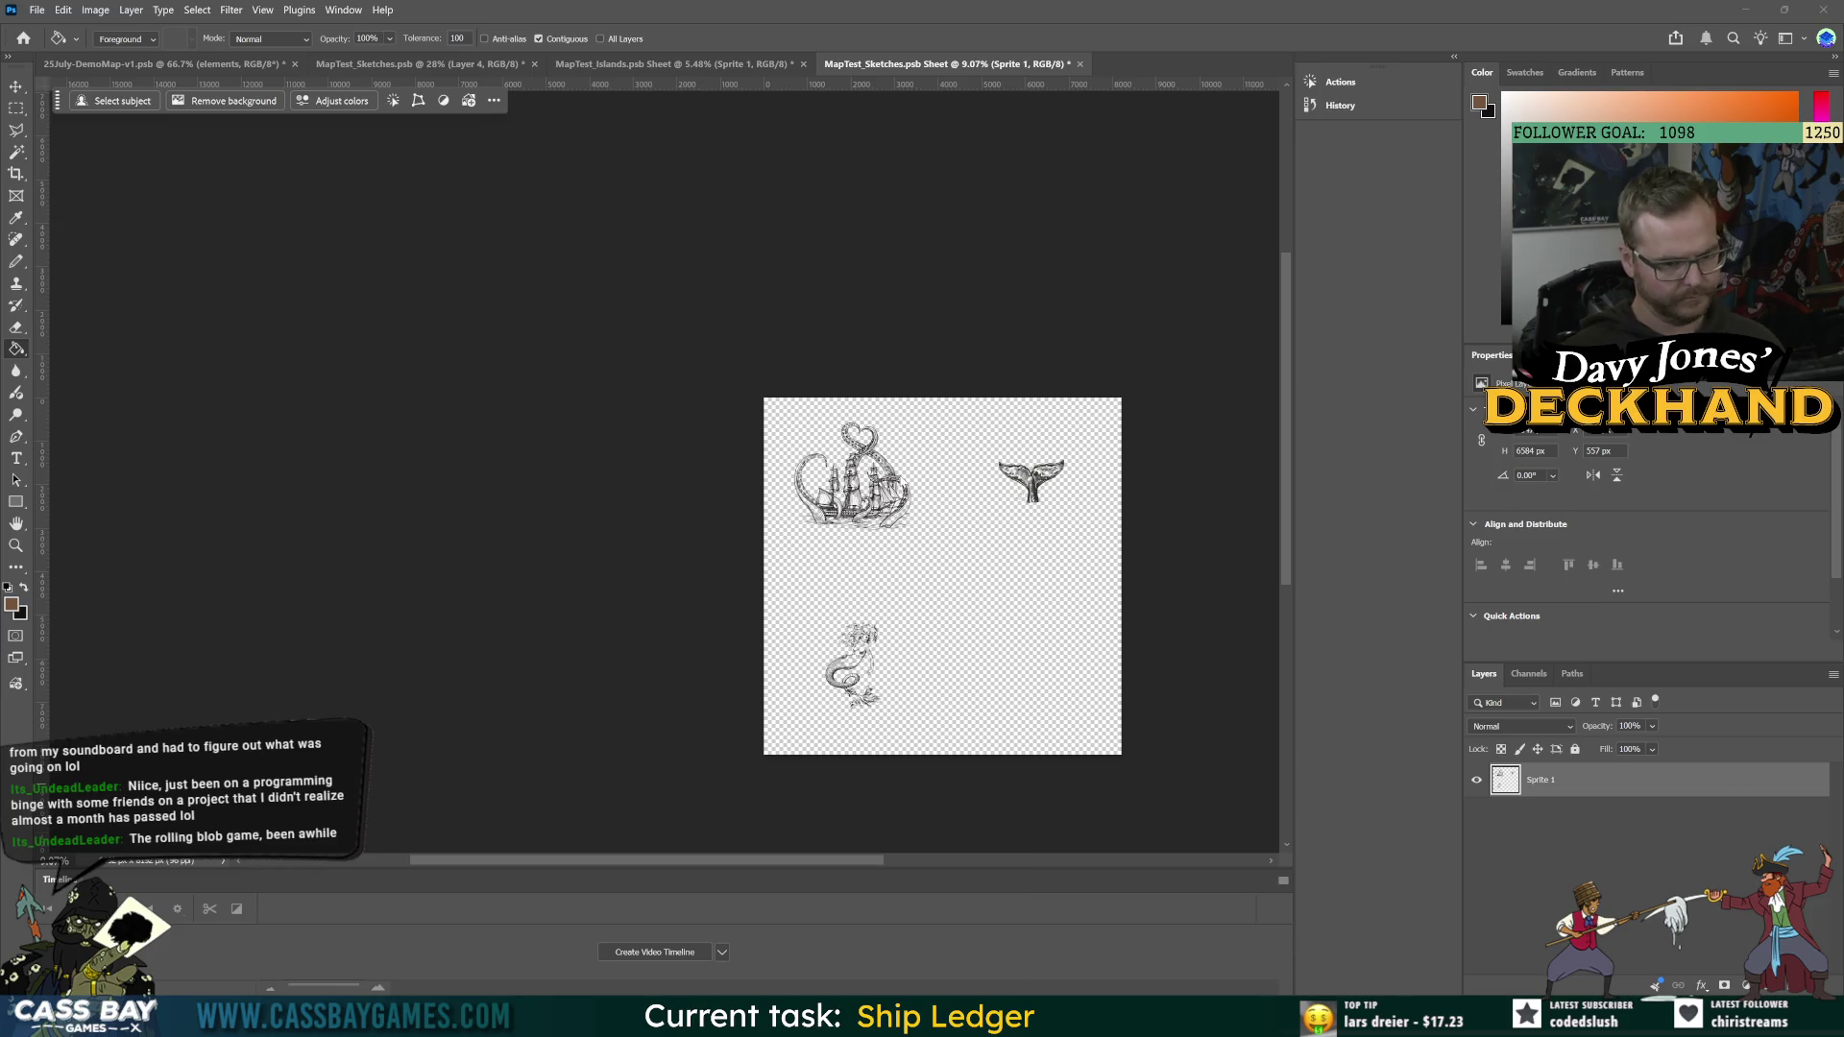
Step: After viewing the sketches sheet, return to Unity and enter Play mode
{"action": "key", "text": "alt+Tab"}
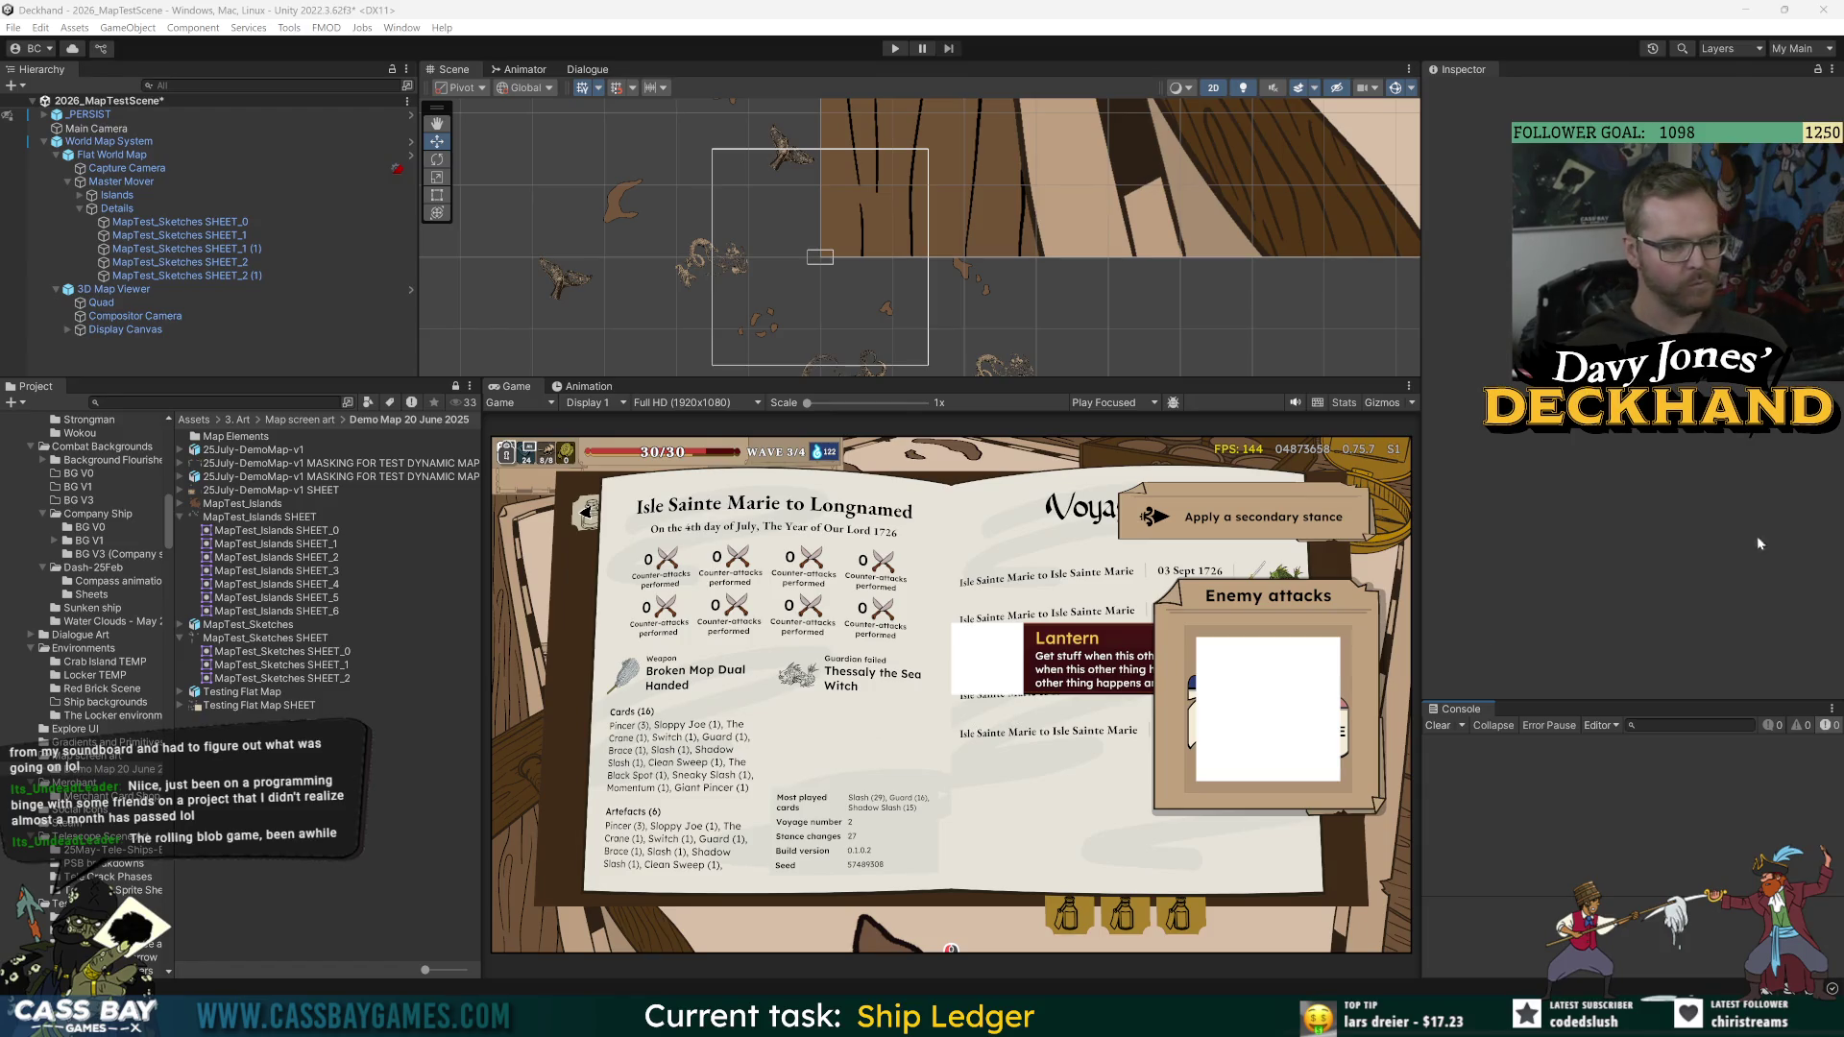
{"action": "key", "text": "ctrl+p"}
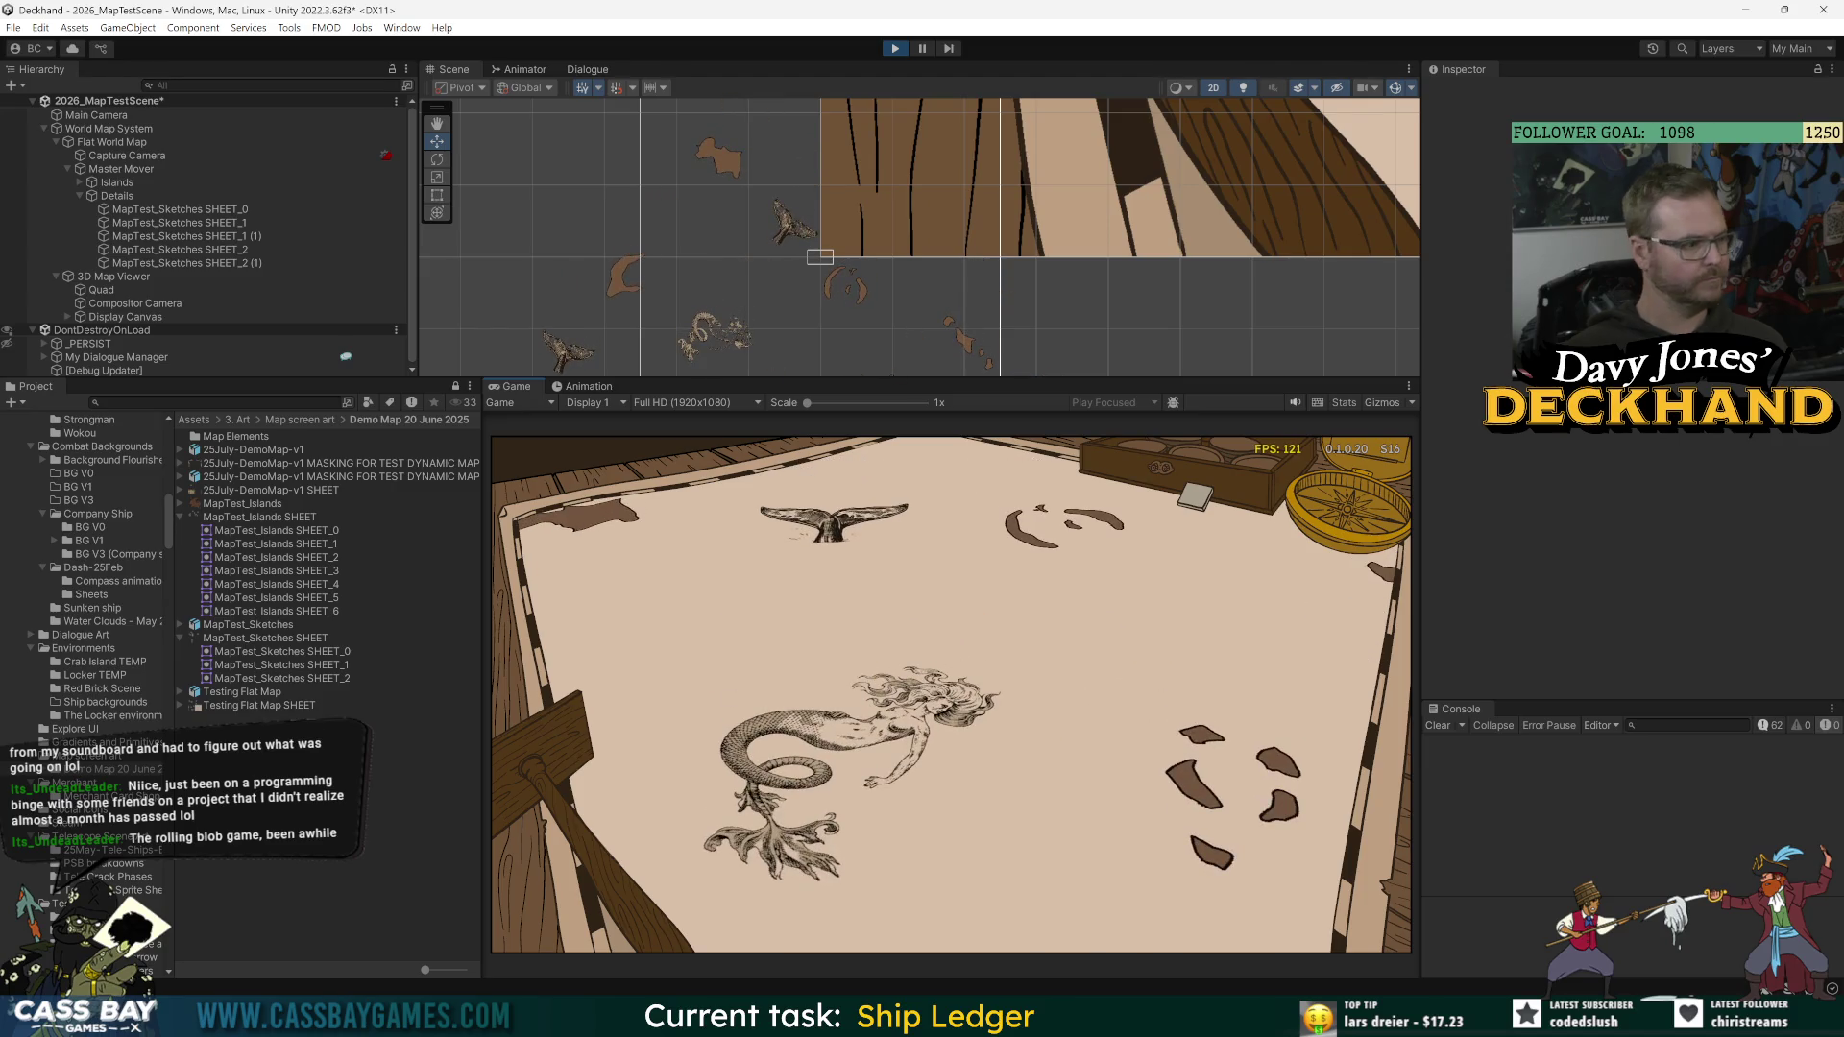
Step: Record a short Game view clip of the map test, then bring up the 7 July 2026 footage folder
{"action": "left_click", "coordinate": [1292, 422]}
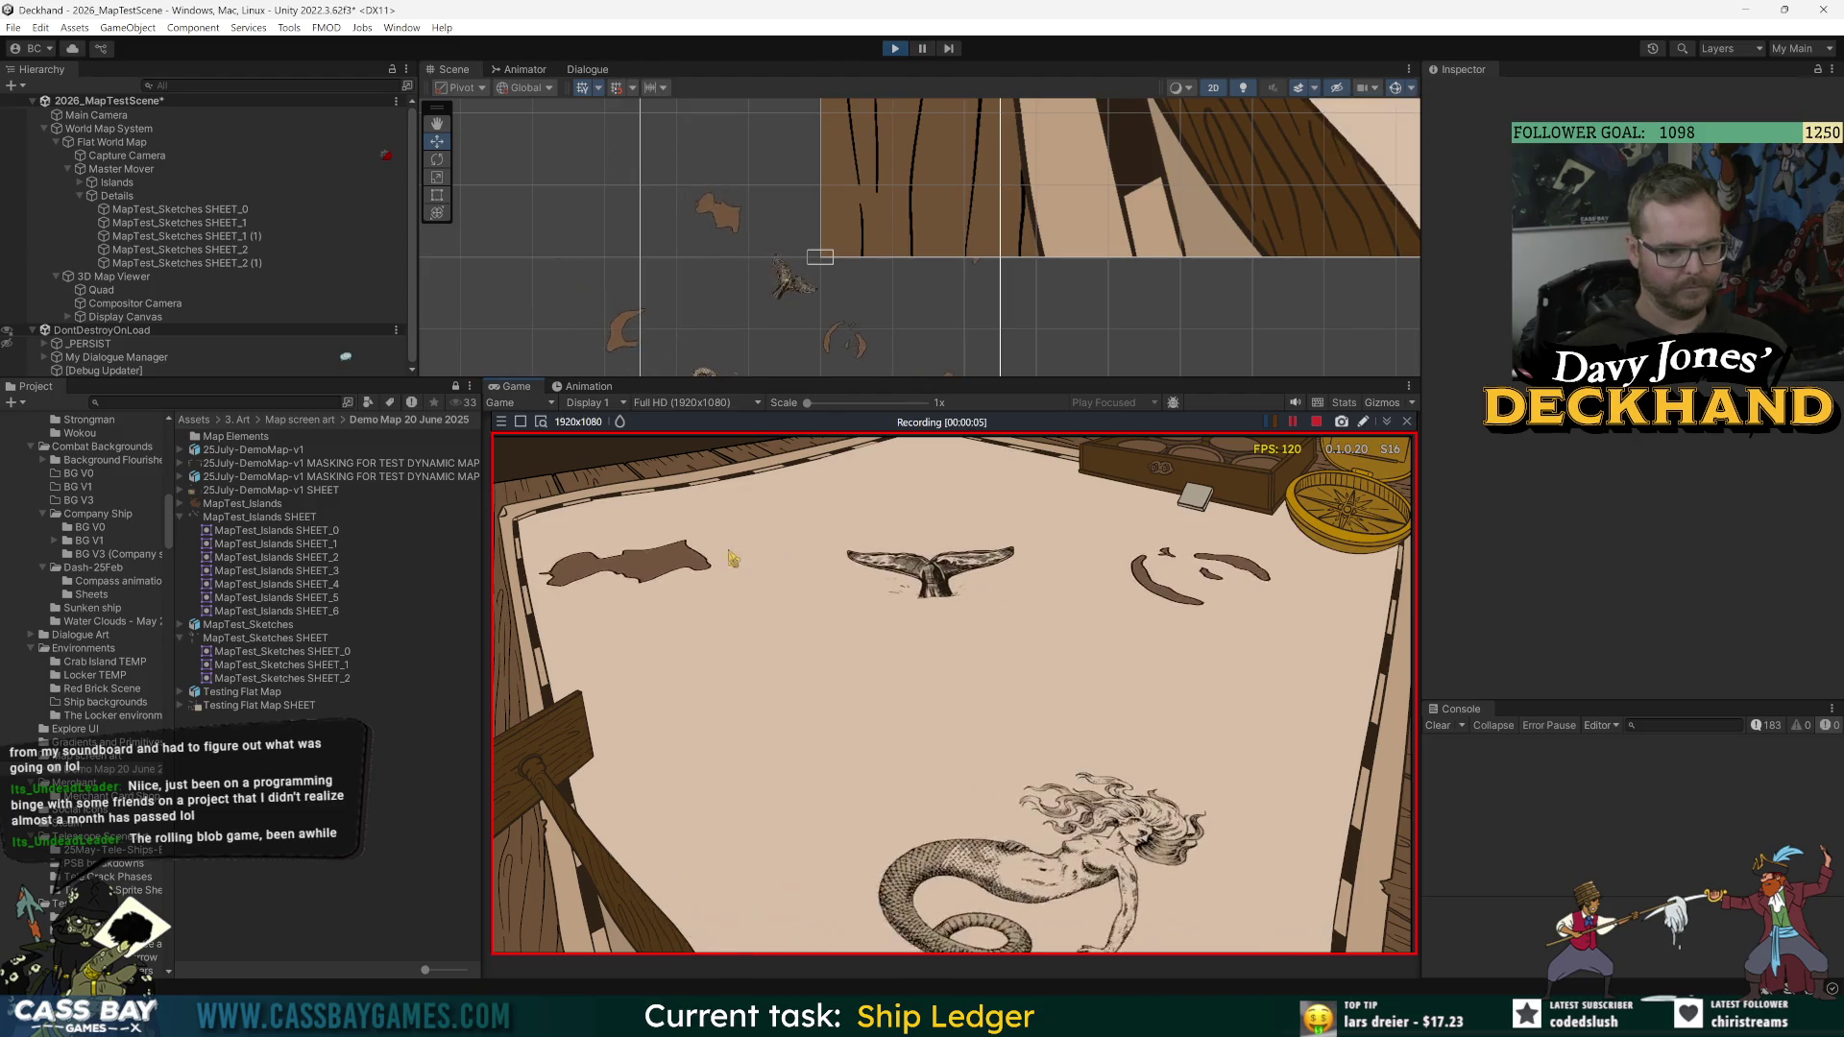
{"action": "left_click", "coordinate": [1316, 420]}
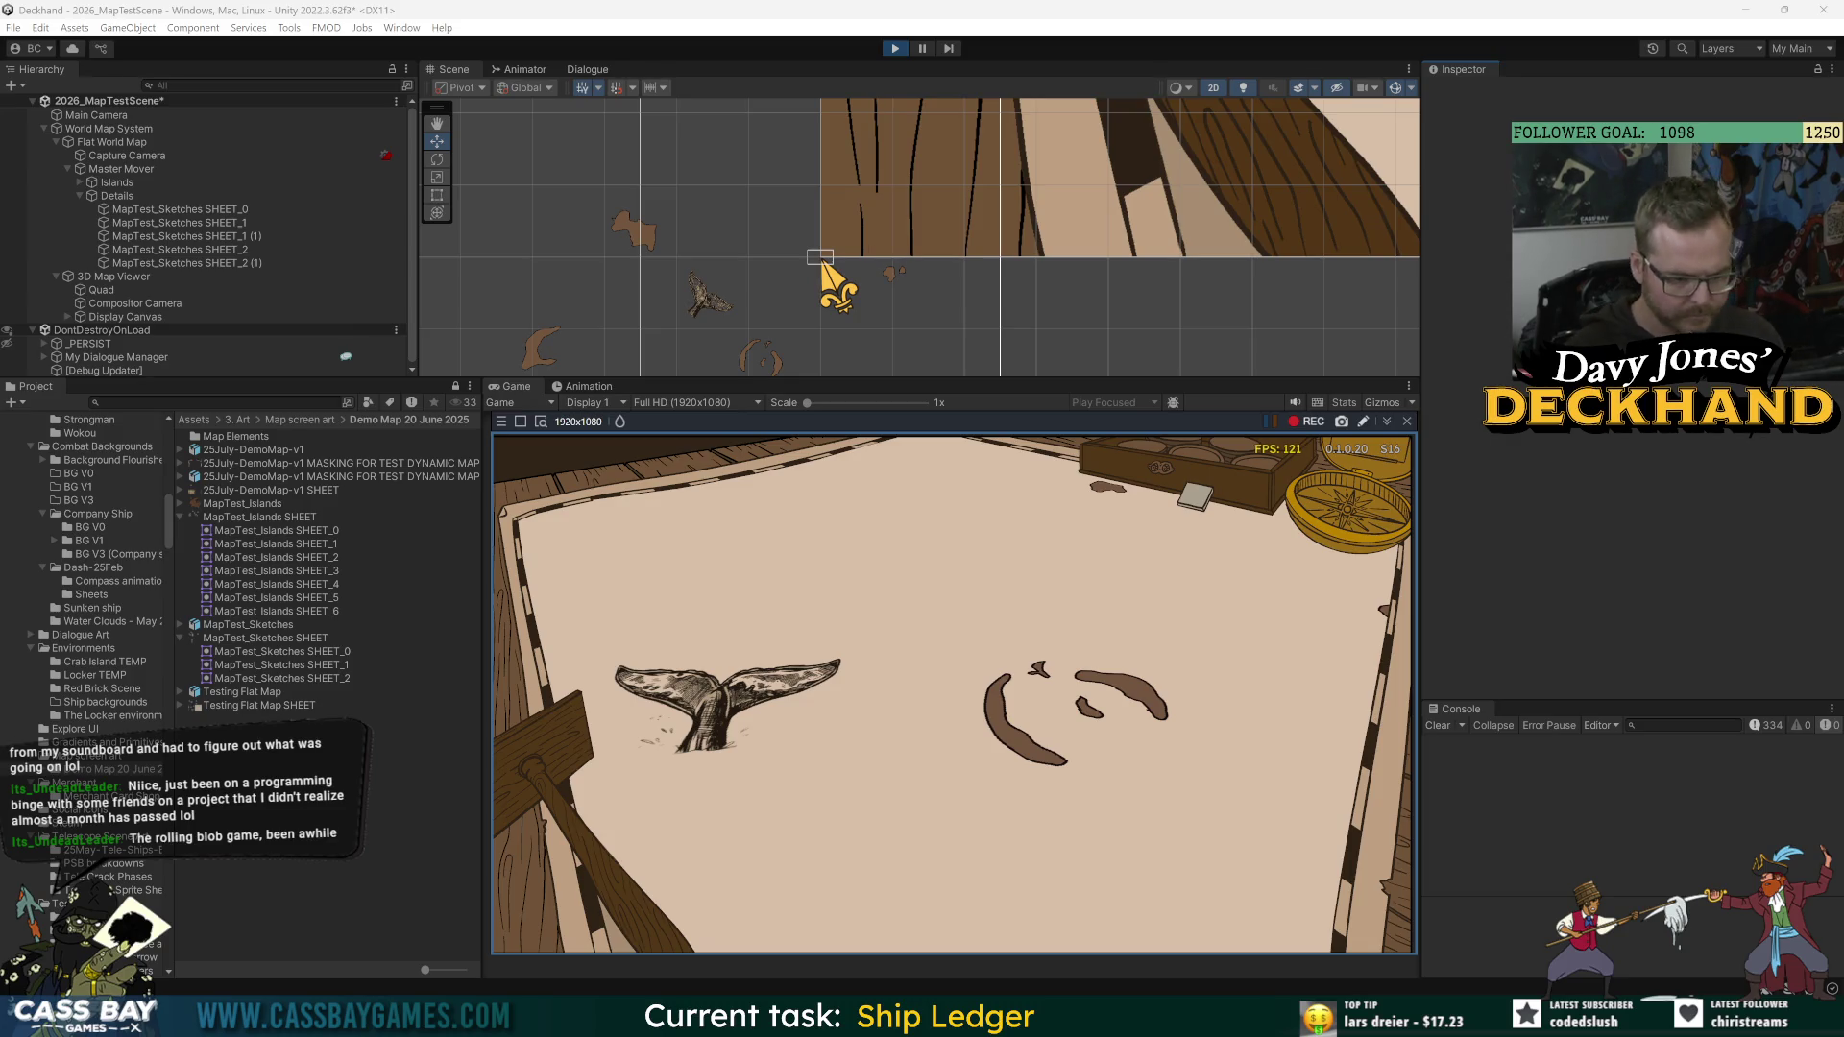
{"action": "key", "text": "alt+Tab"}
{"action": "left_click", "coordinate": [1409, 423]}
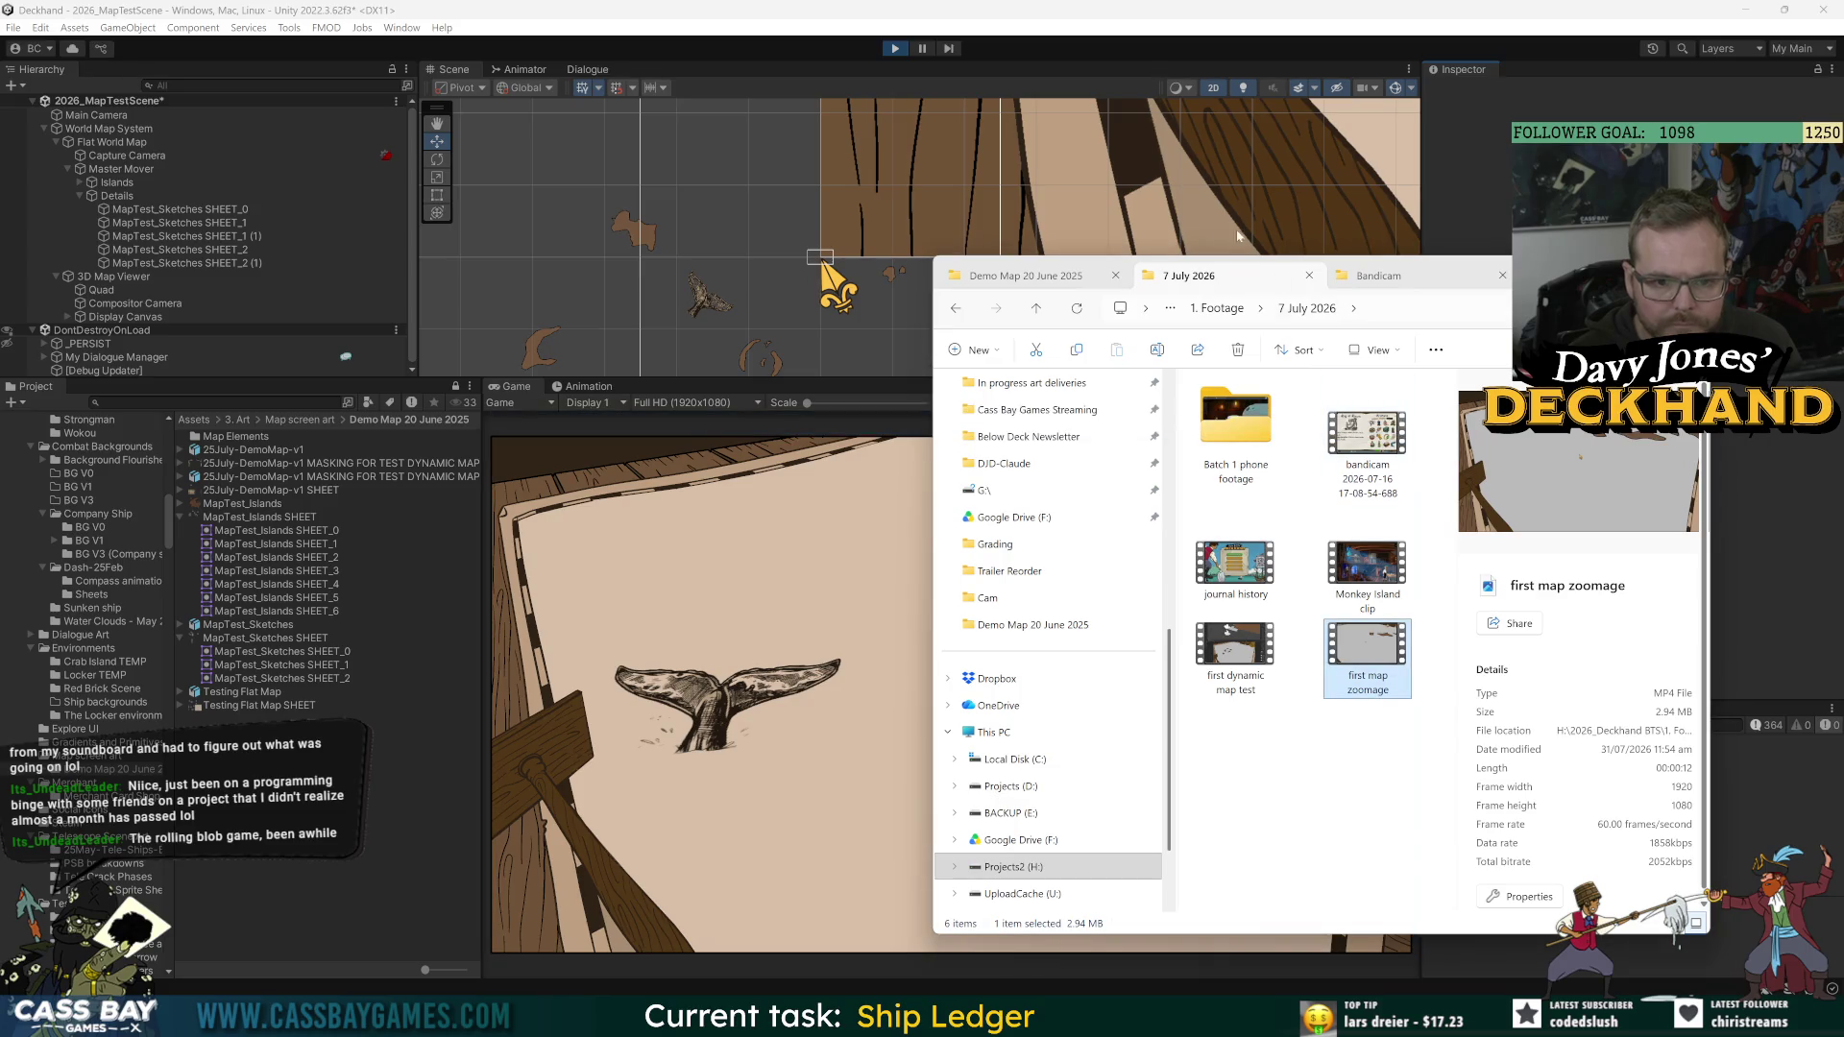
{"action": "left_click", "coordinate": [1379, 275]}
{"action": "left_click", "coordinate": [1258, 386]}
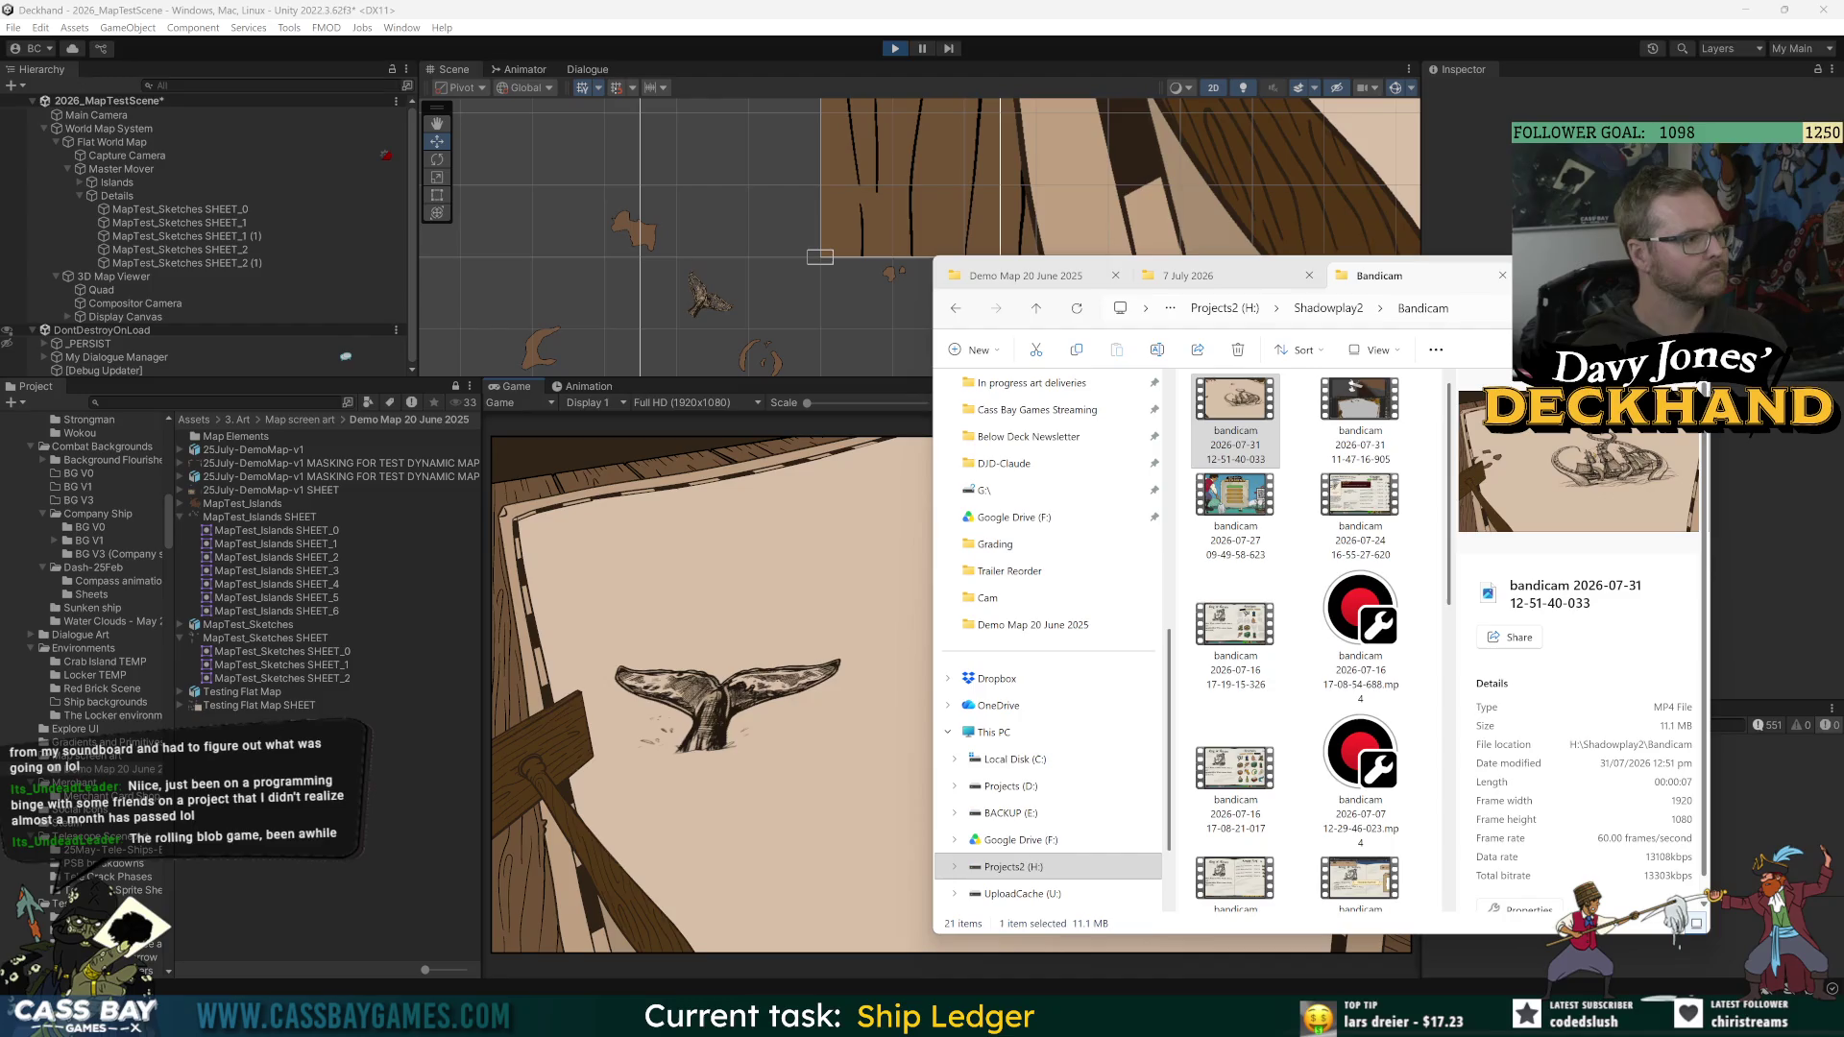
{"action": "left_click", "coordinate": [1575, 276]}
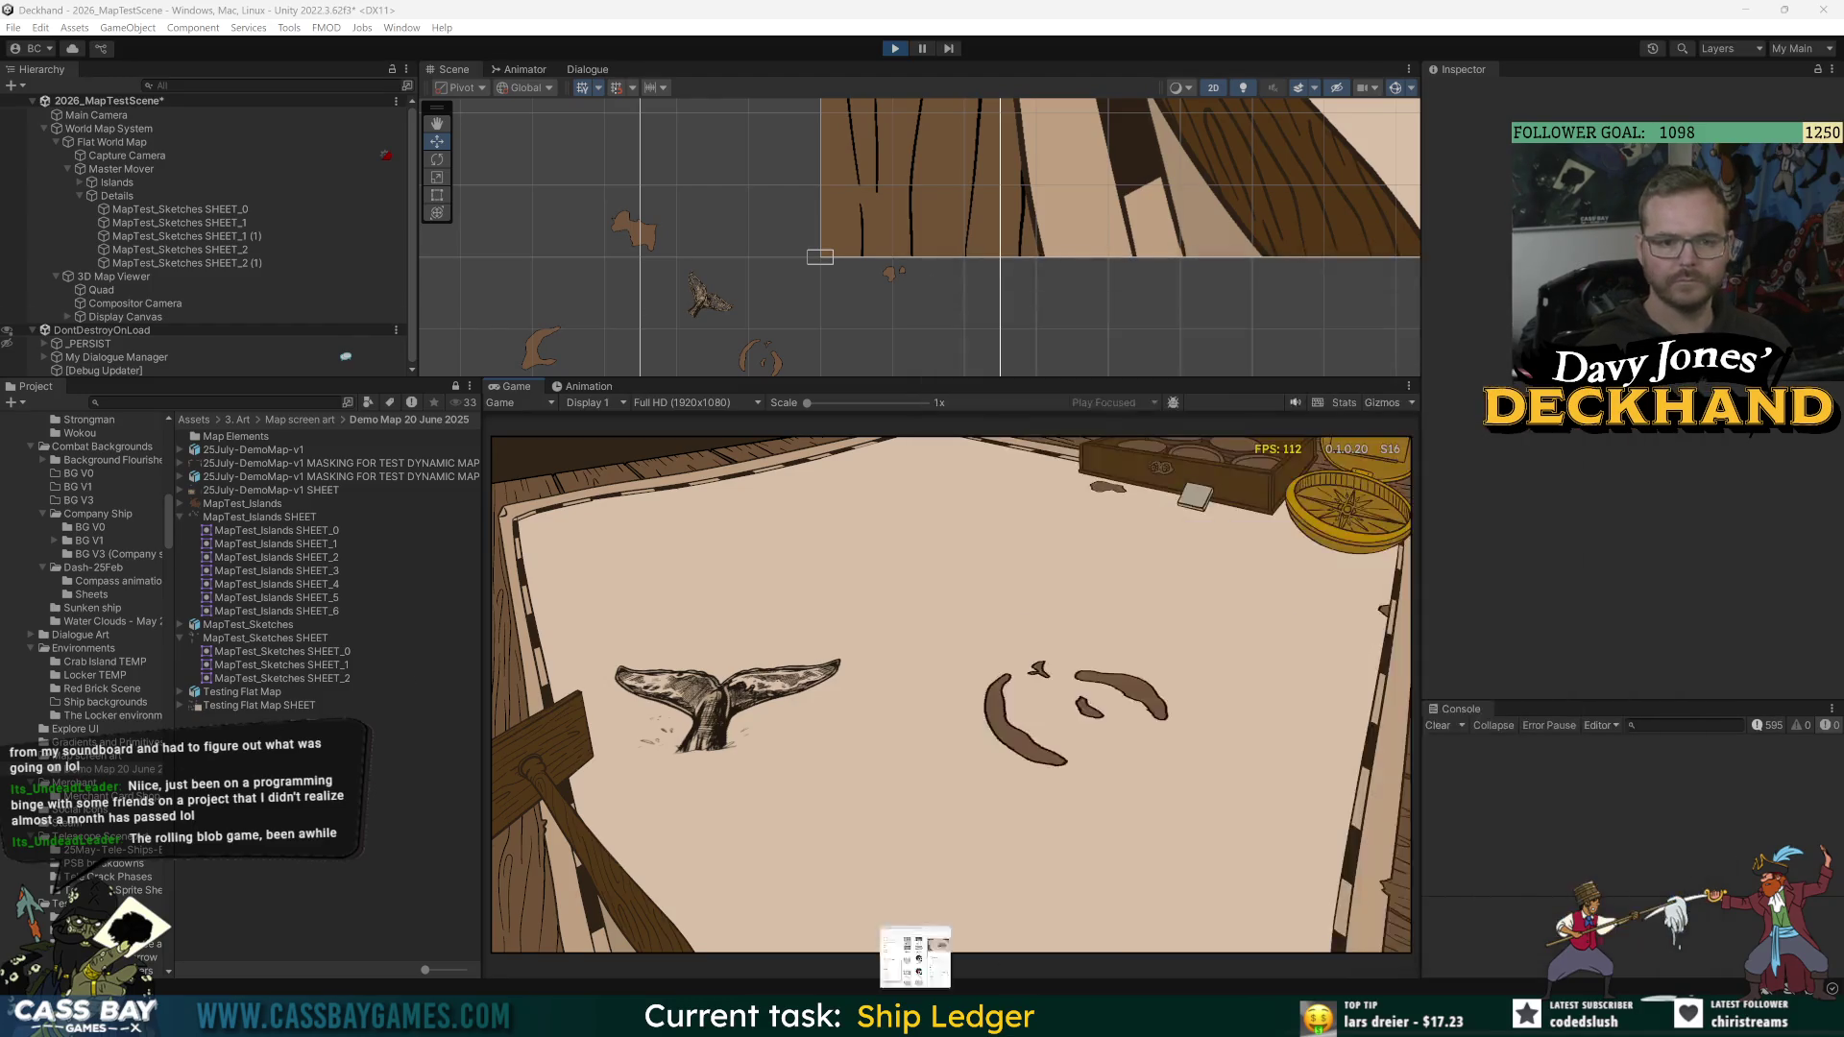
{"action": "key", "text": "alt+Tab"}
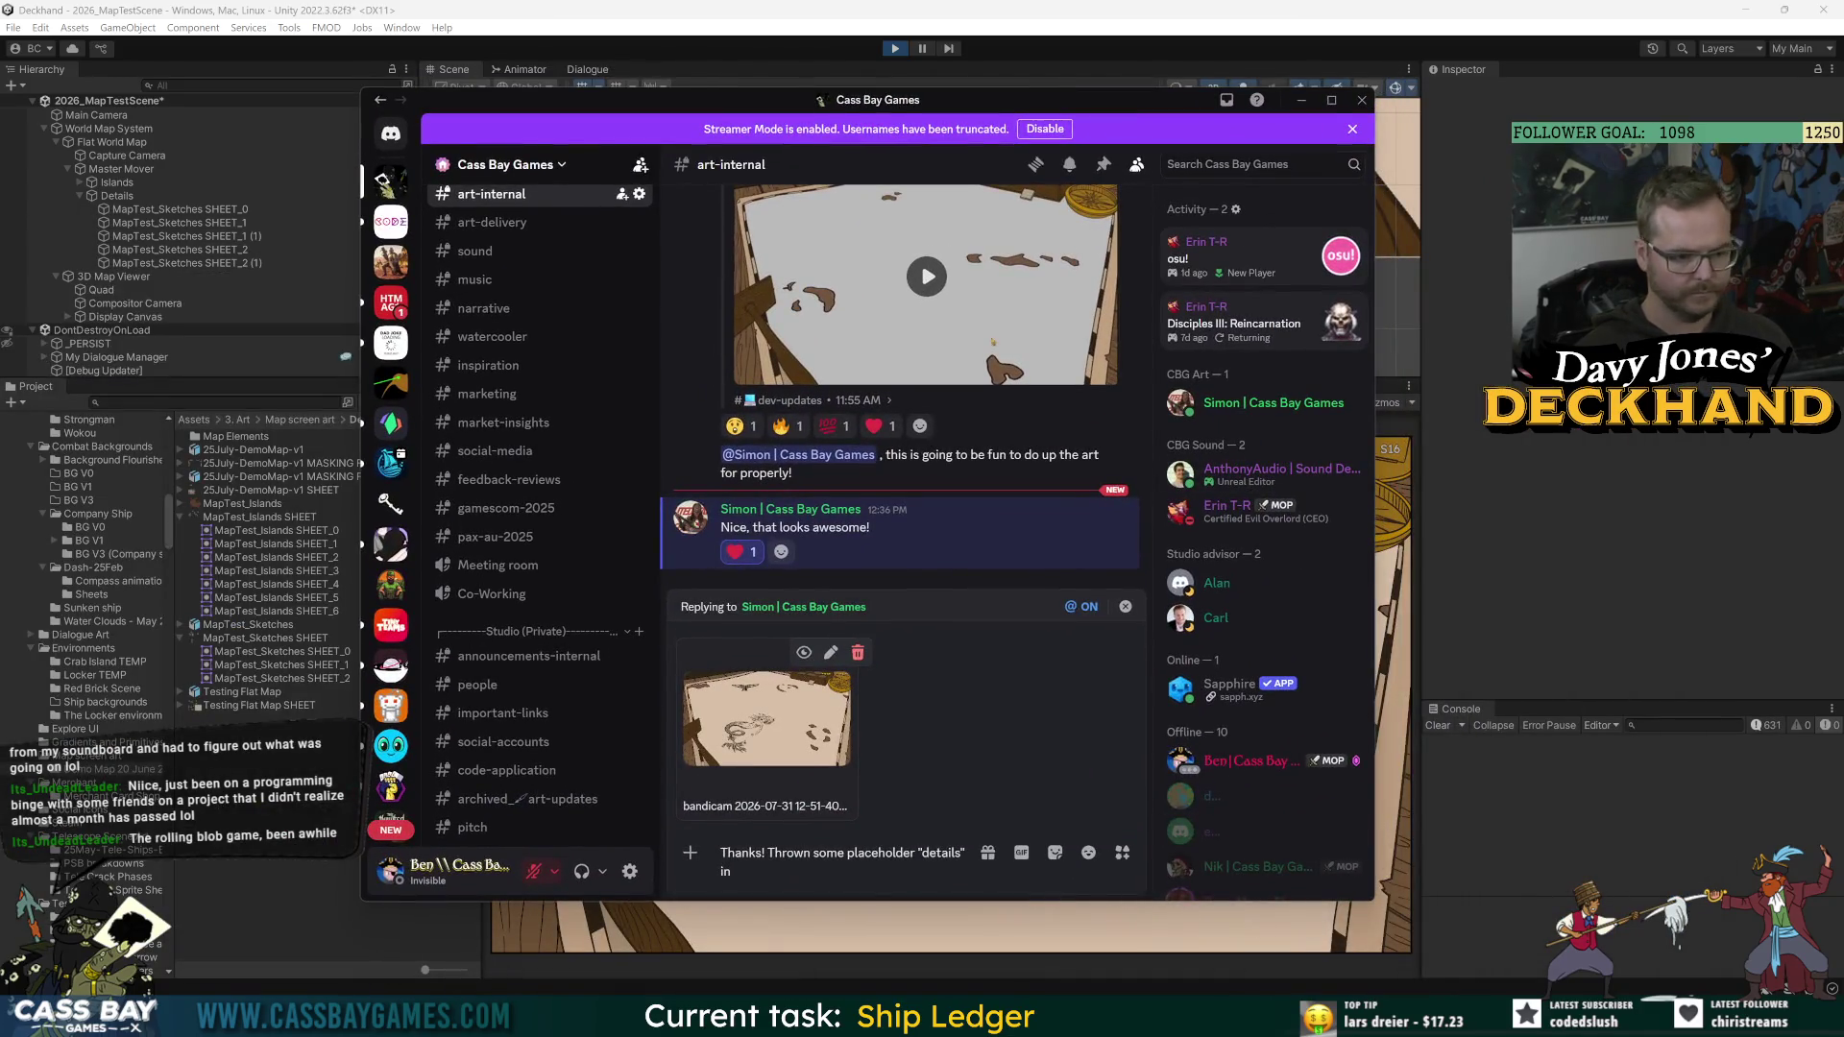
Step: Write the reply about placeholder details, coherent island style, and mermaids appearing after discovery
{"action": "type", "text": ". These"}
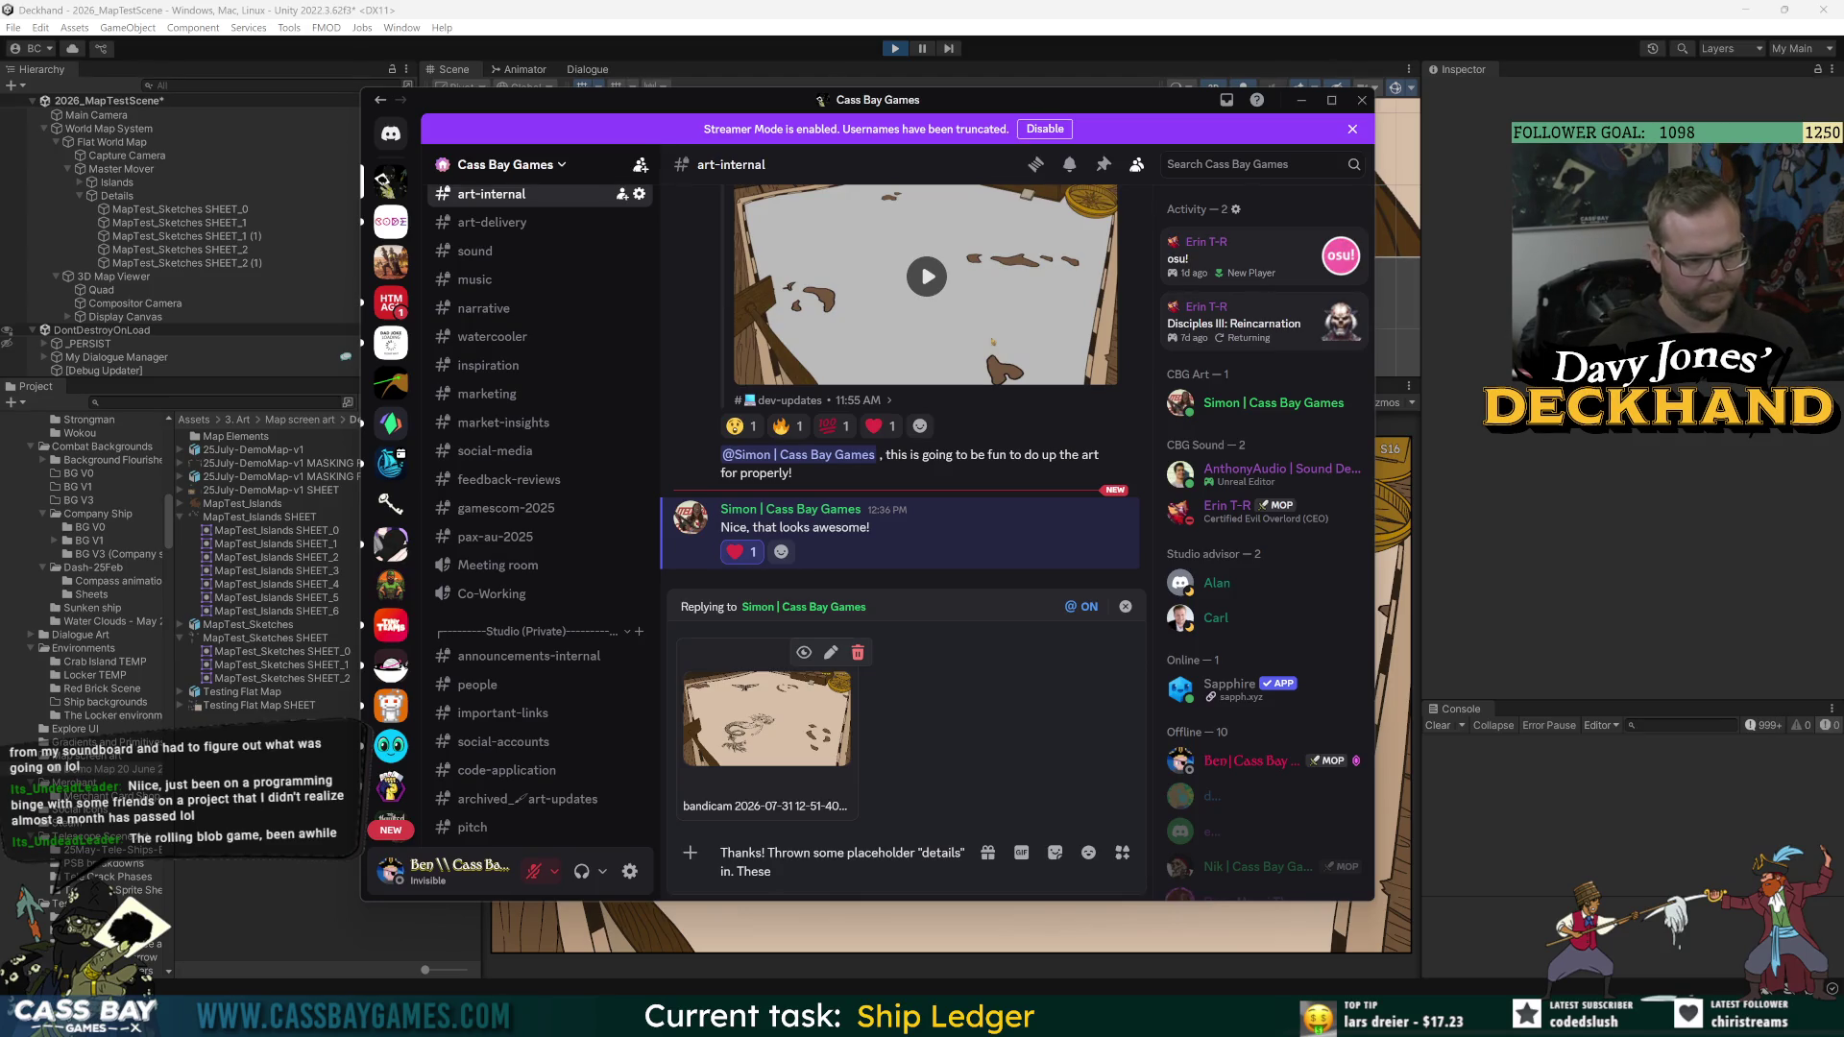
{"action": "type", "text": " and the"}
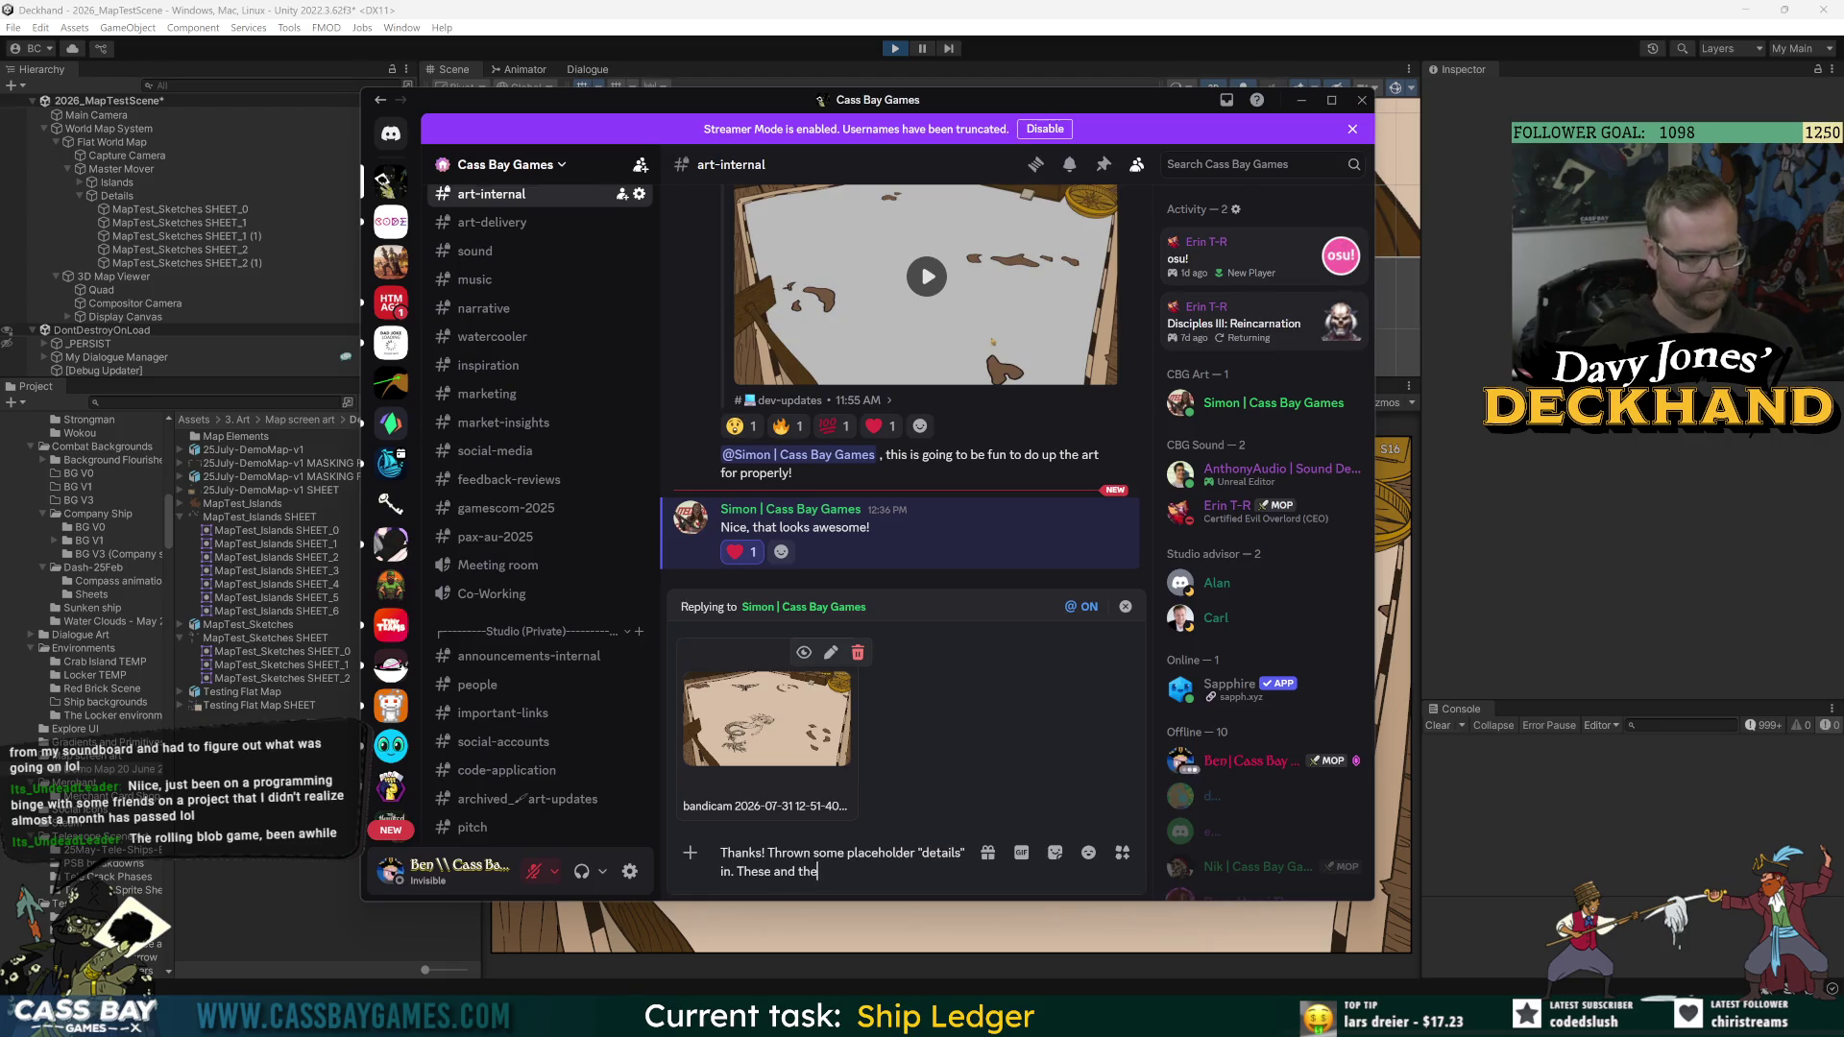
{"action": "type", "text": " islands will all"}
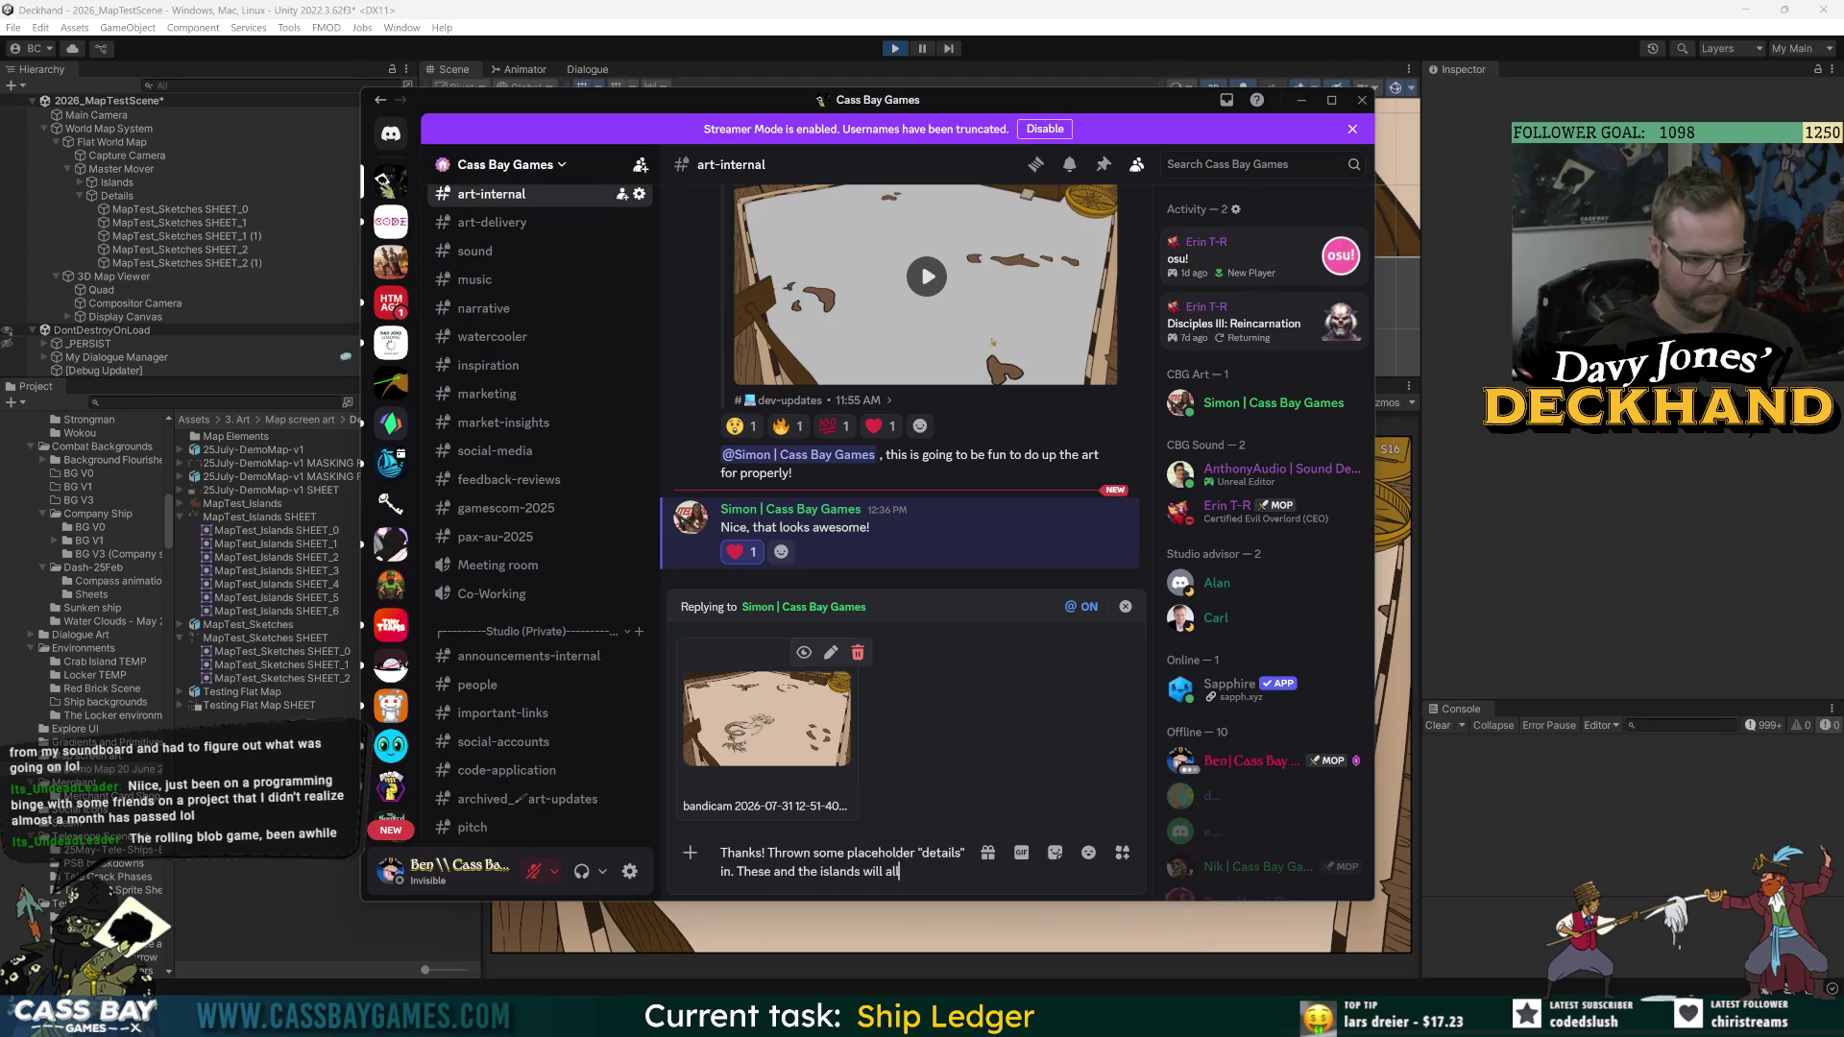
{"action": "type", "text": " have to be in a coherent "}
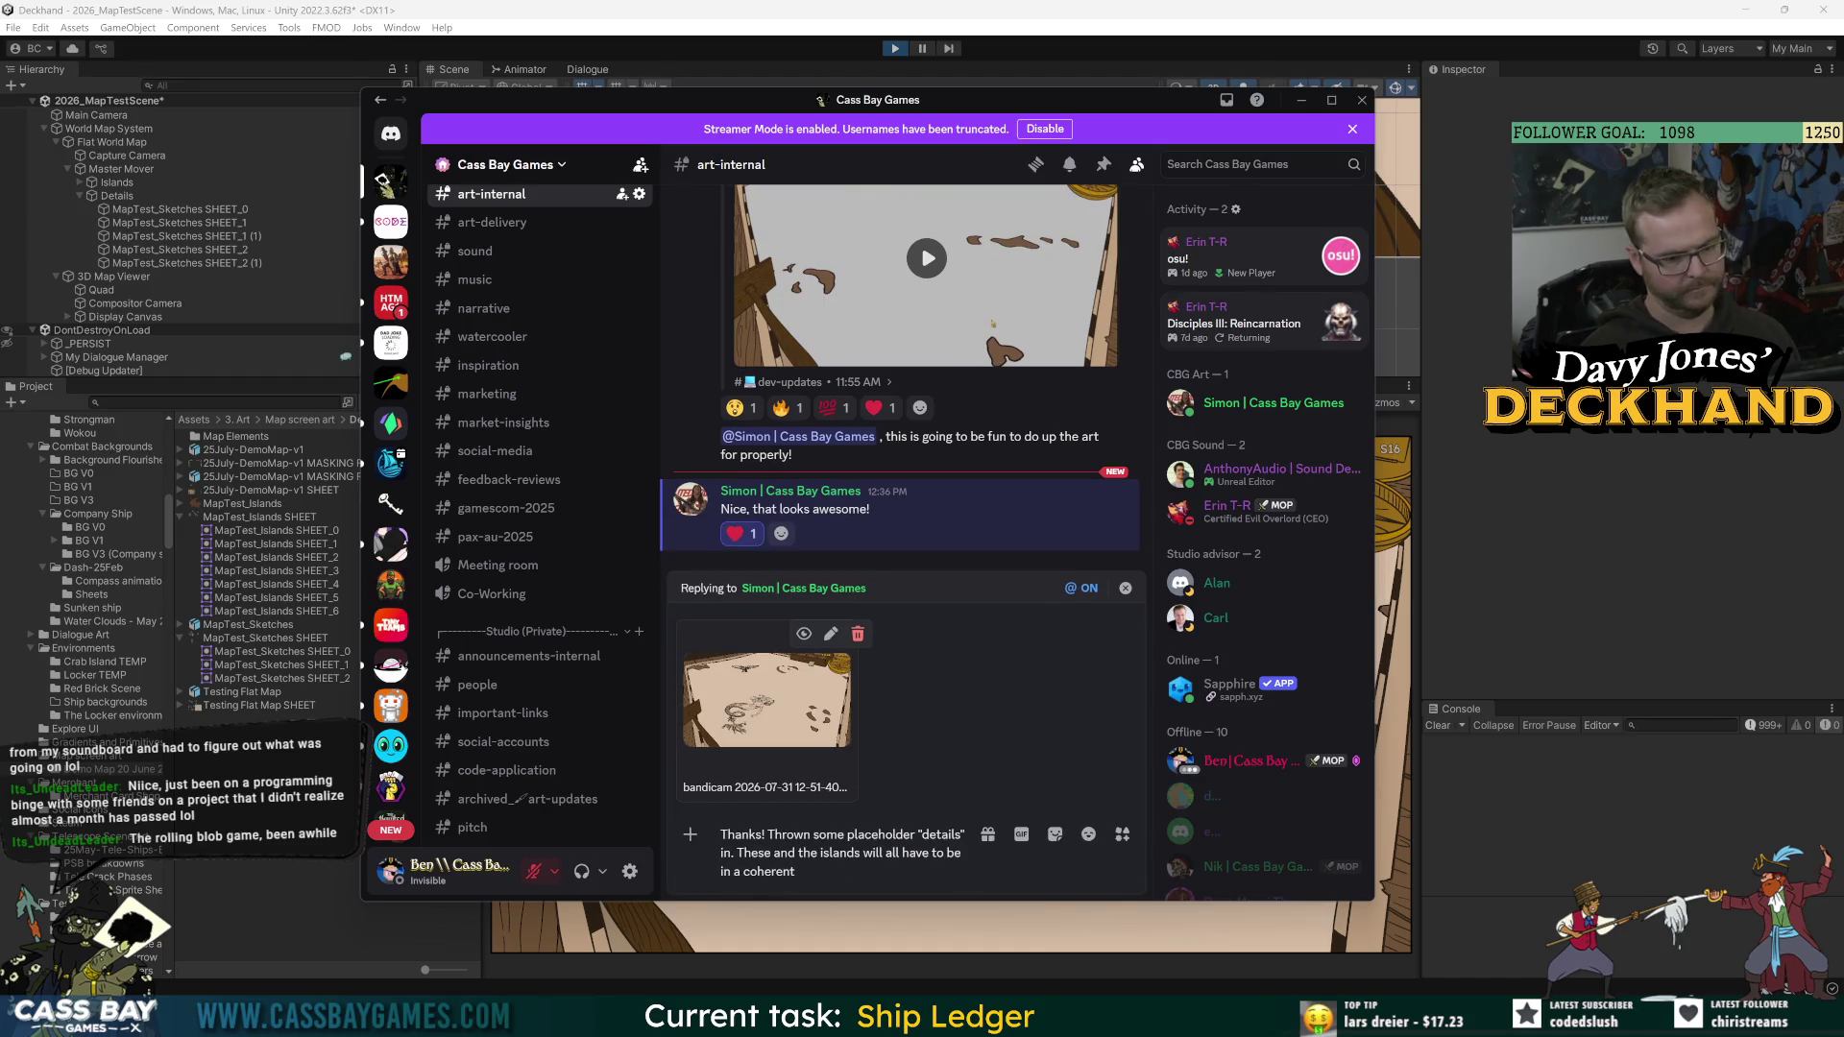
{"action": "type", "text": "style t"}
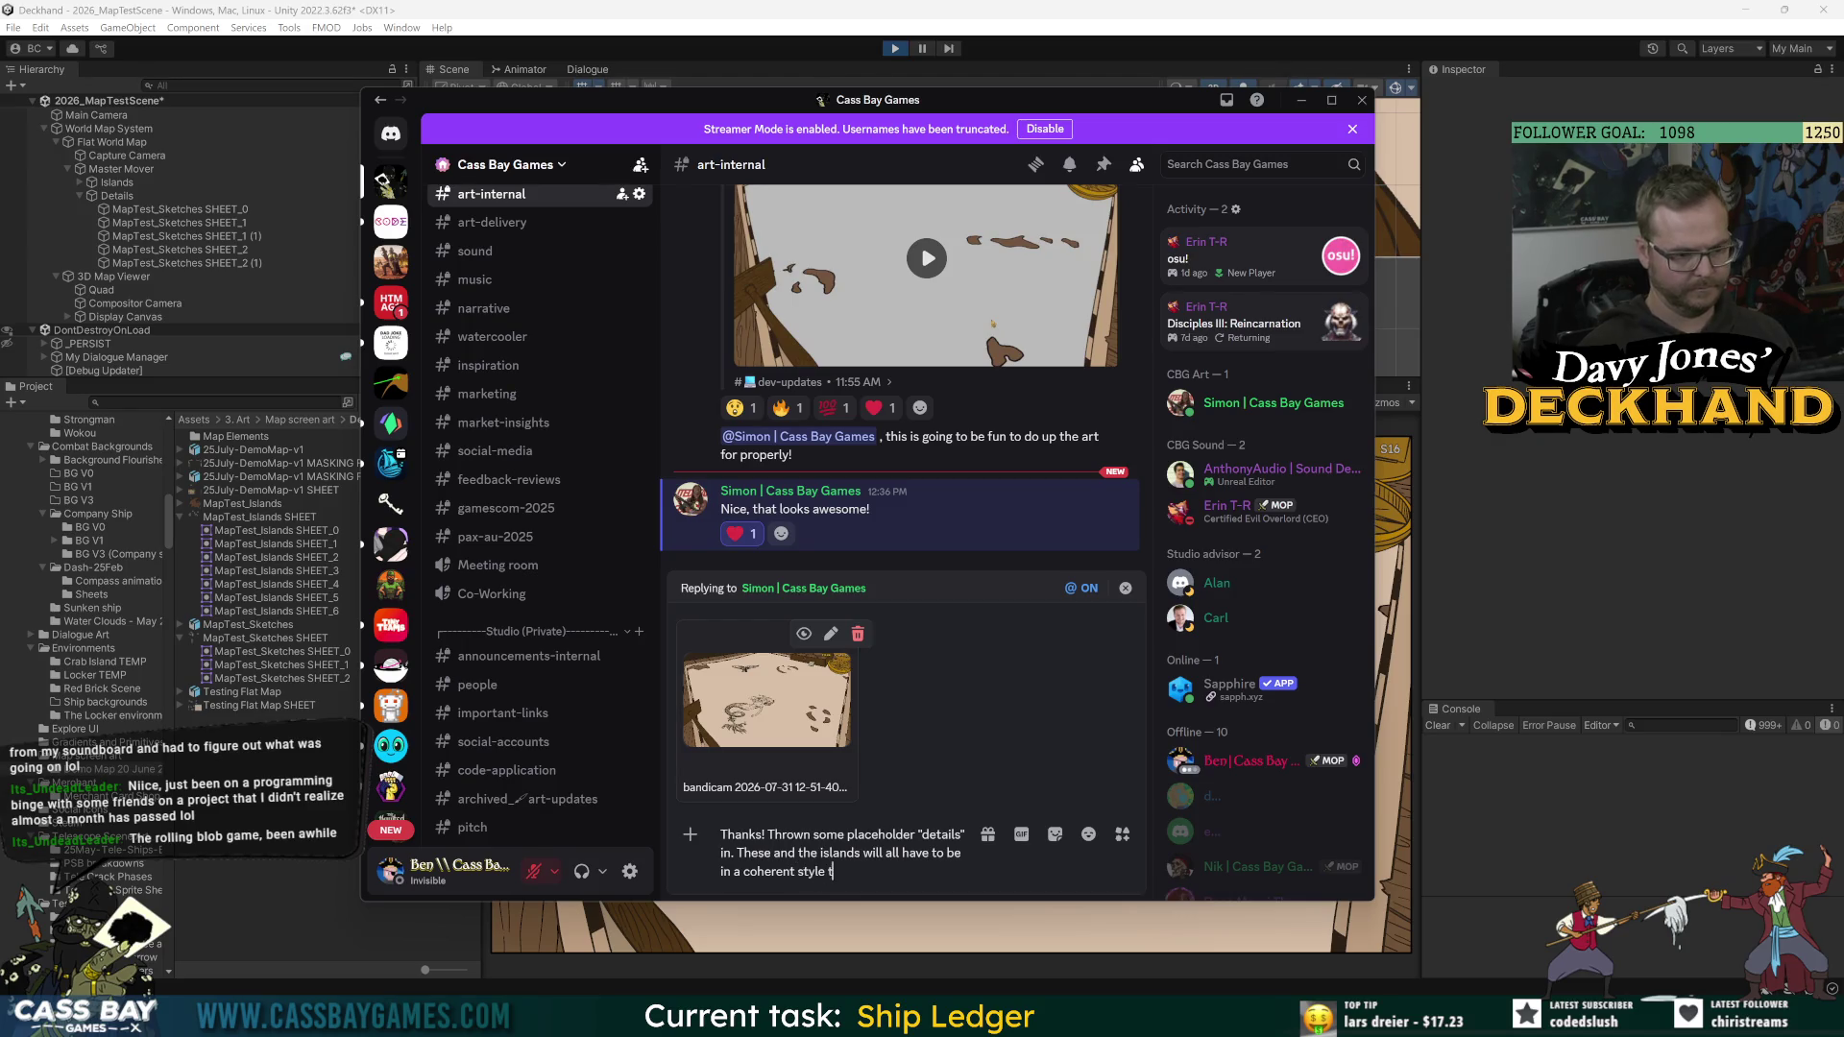
{"action": "type", "text": "hat fits both the history"}
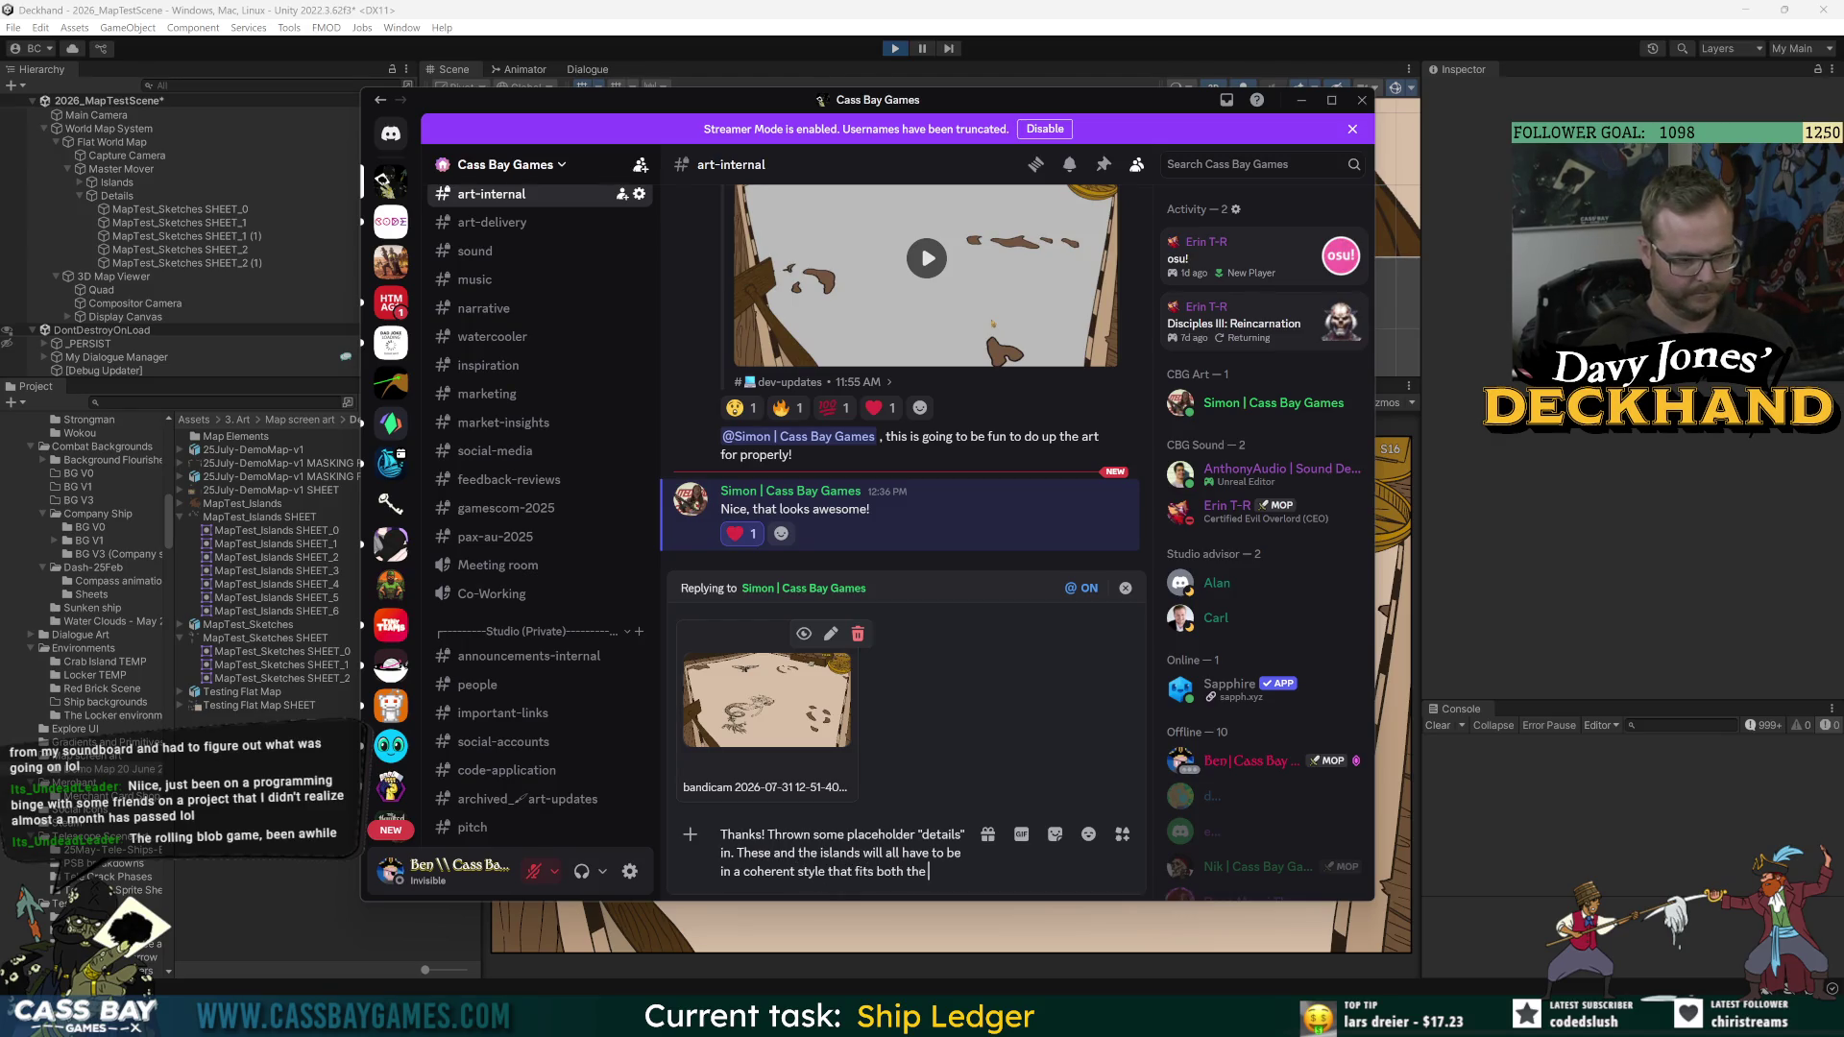
{"action": "key", "text": "BackSpace"}
{"action": "type", "text": "y and established a"}
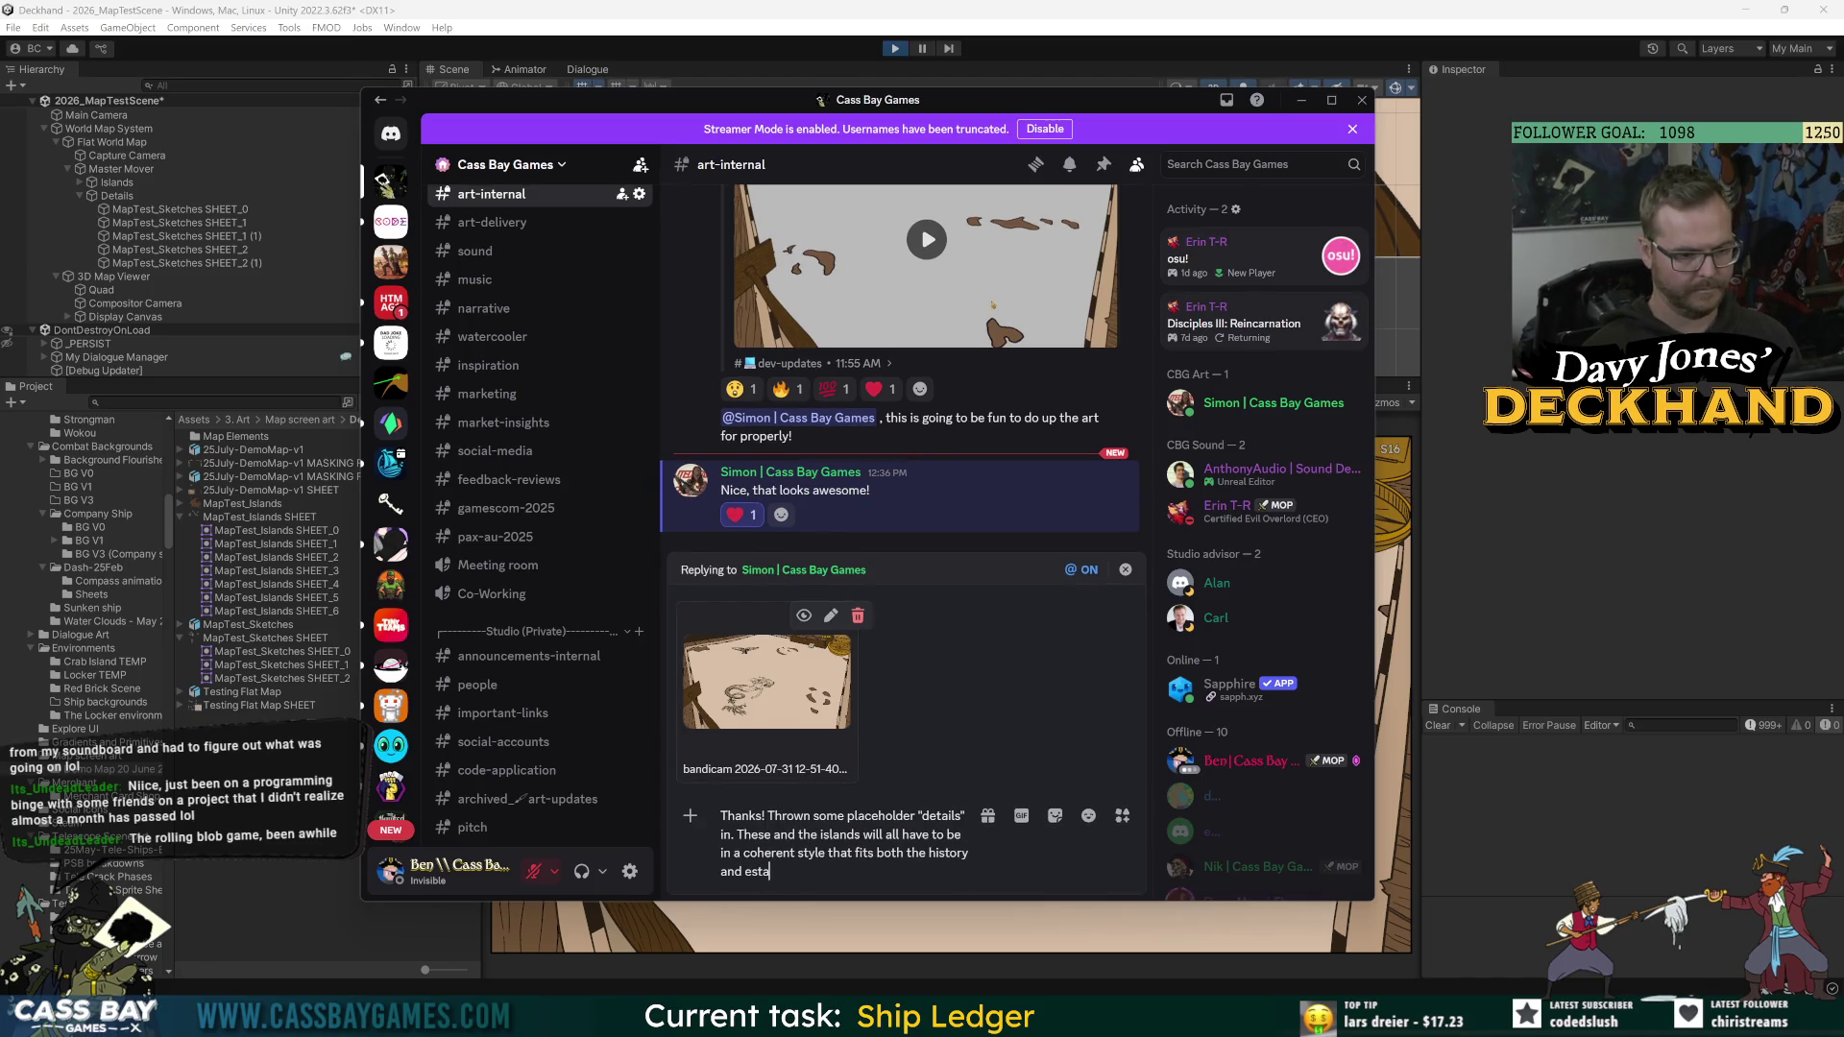
{"action": "type", "text": "rt st"}
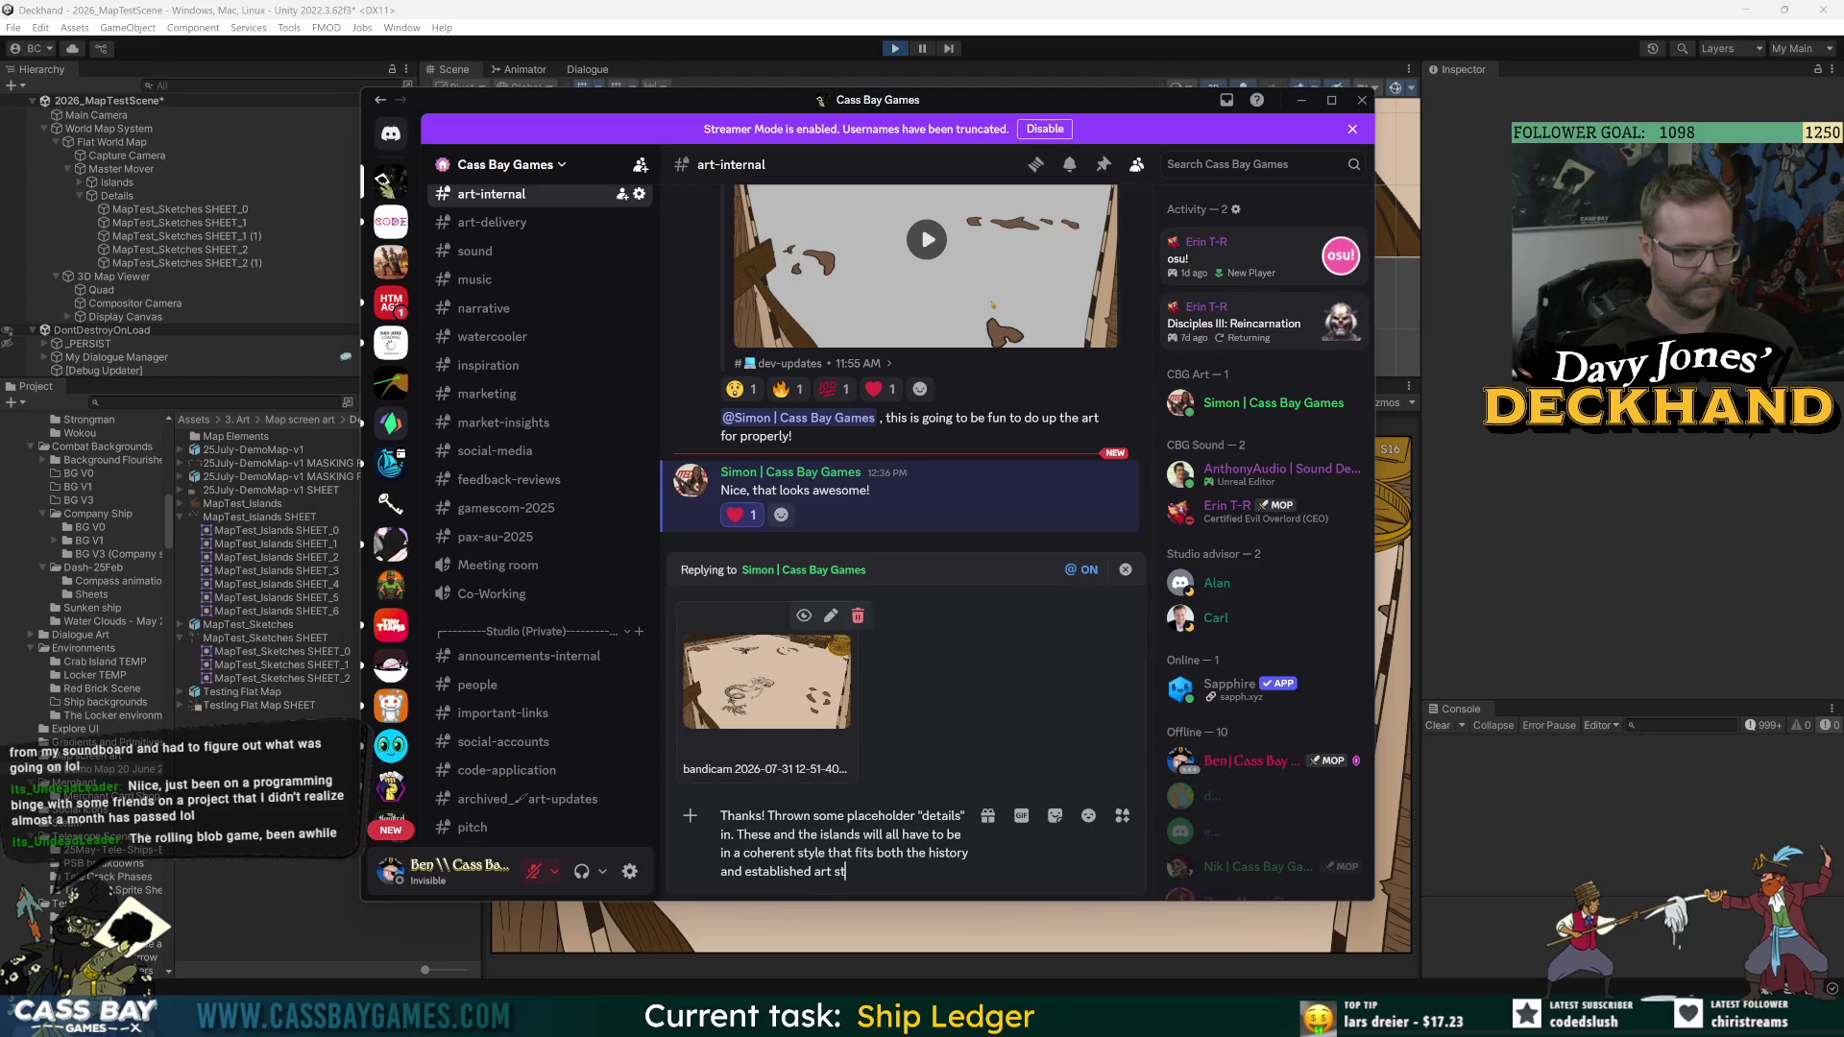
{"action": "type", "text": "yle... will be a fun"}
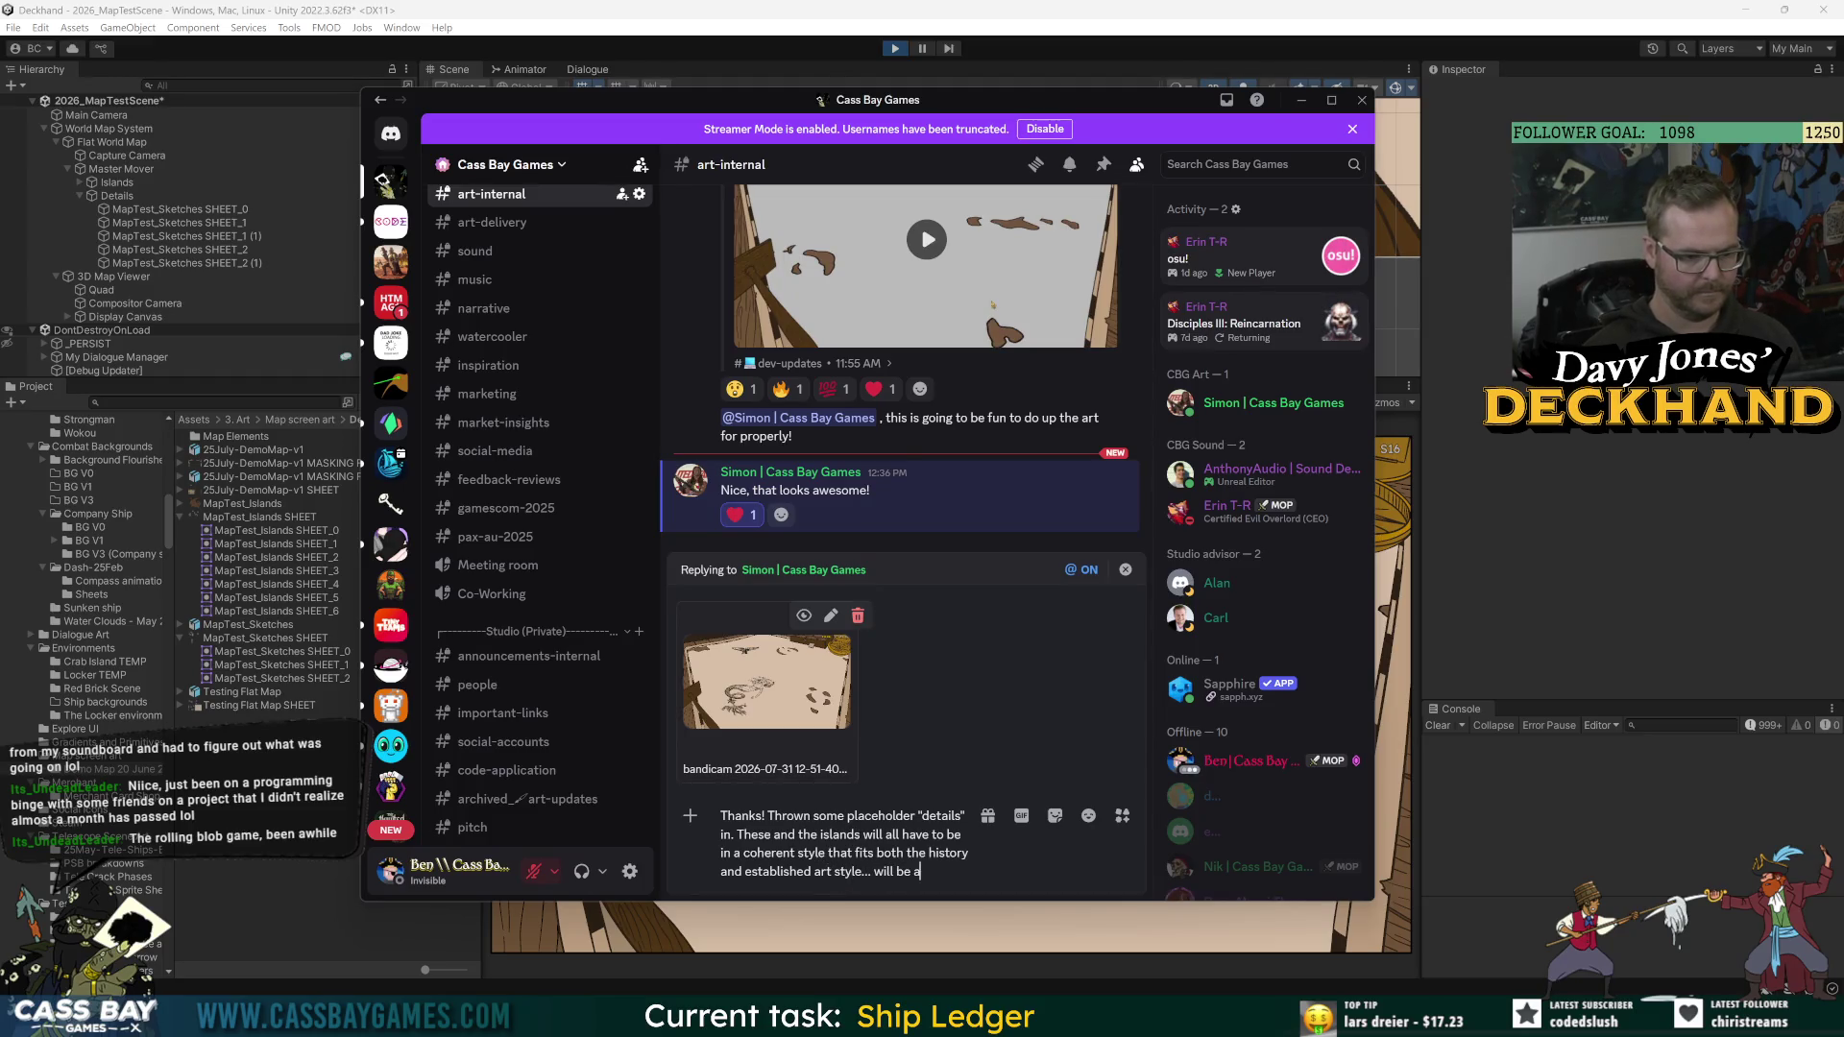
{"action": "type", "text": "nge. "}
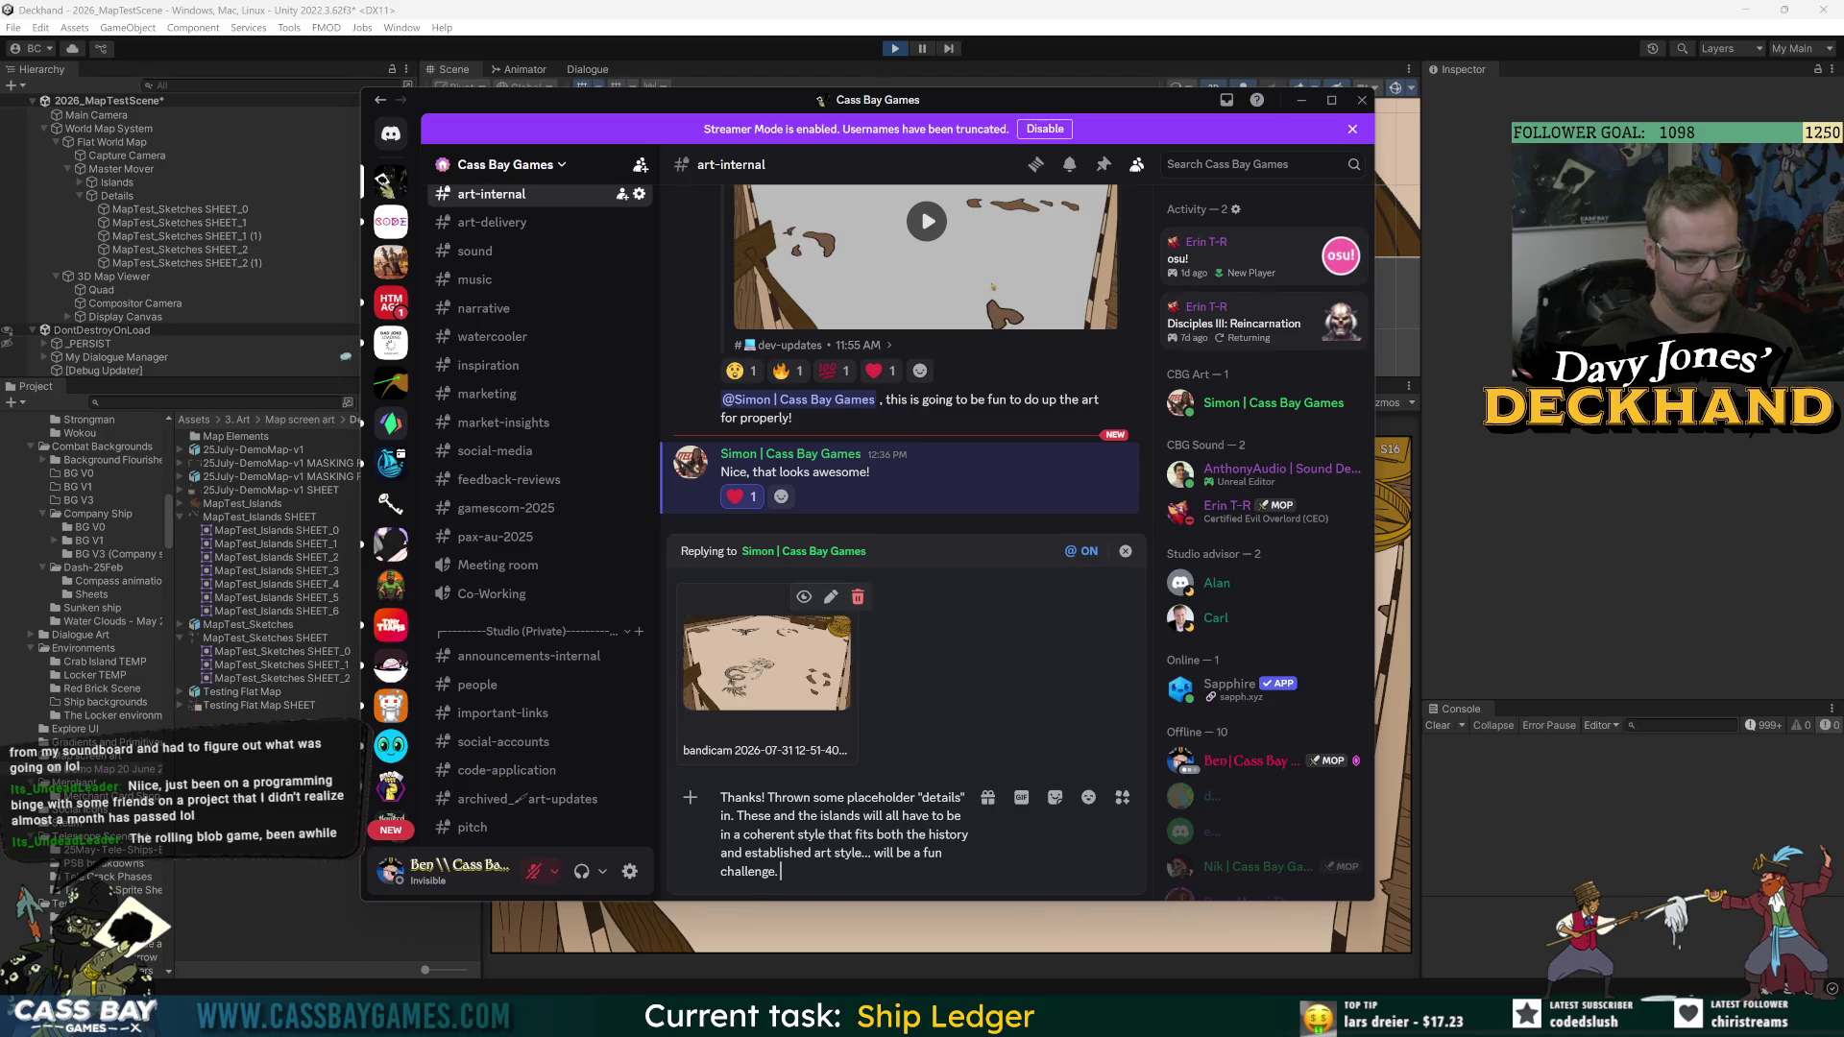
{"action": "type", "text": "Things like the merm"}
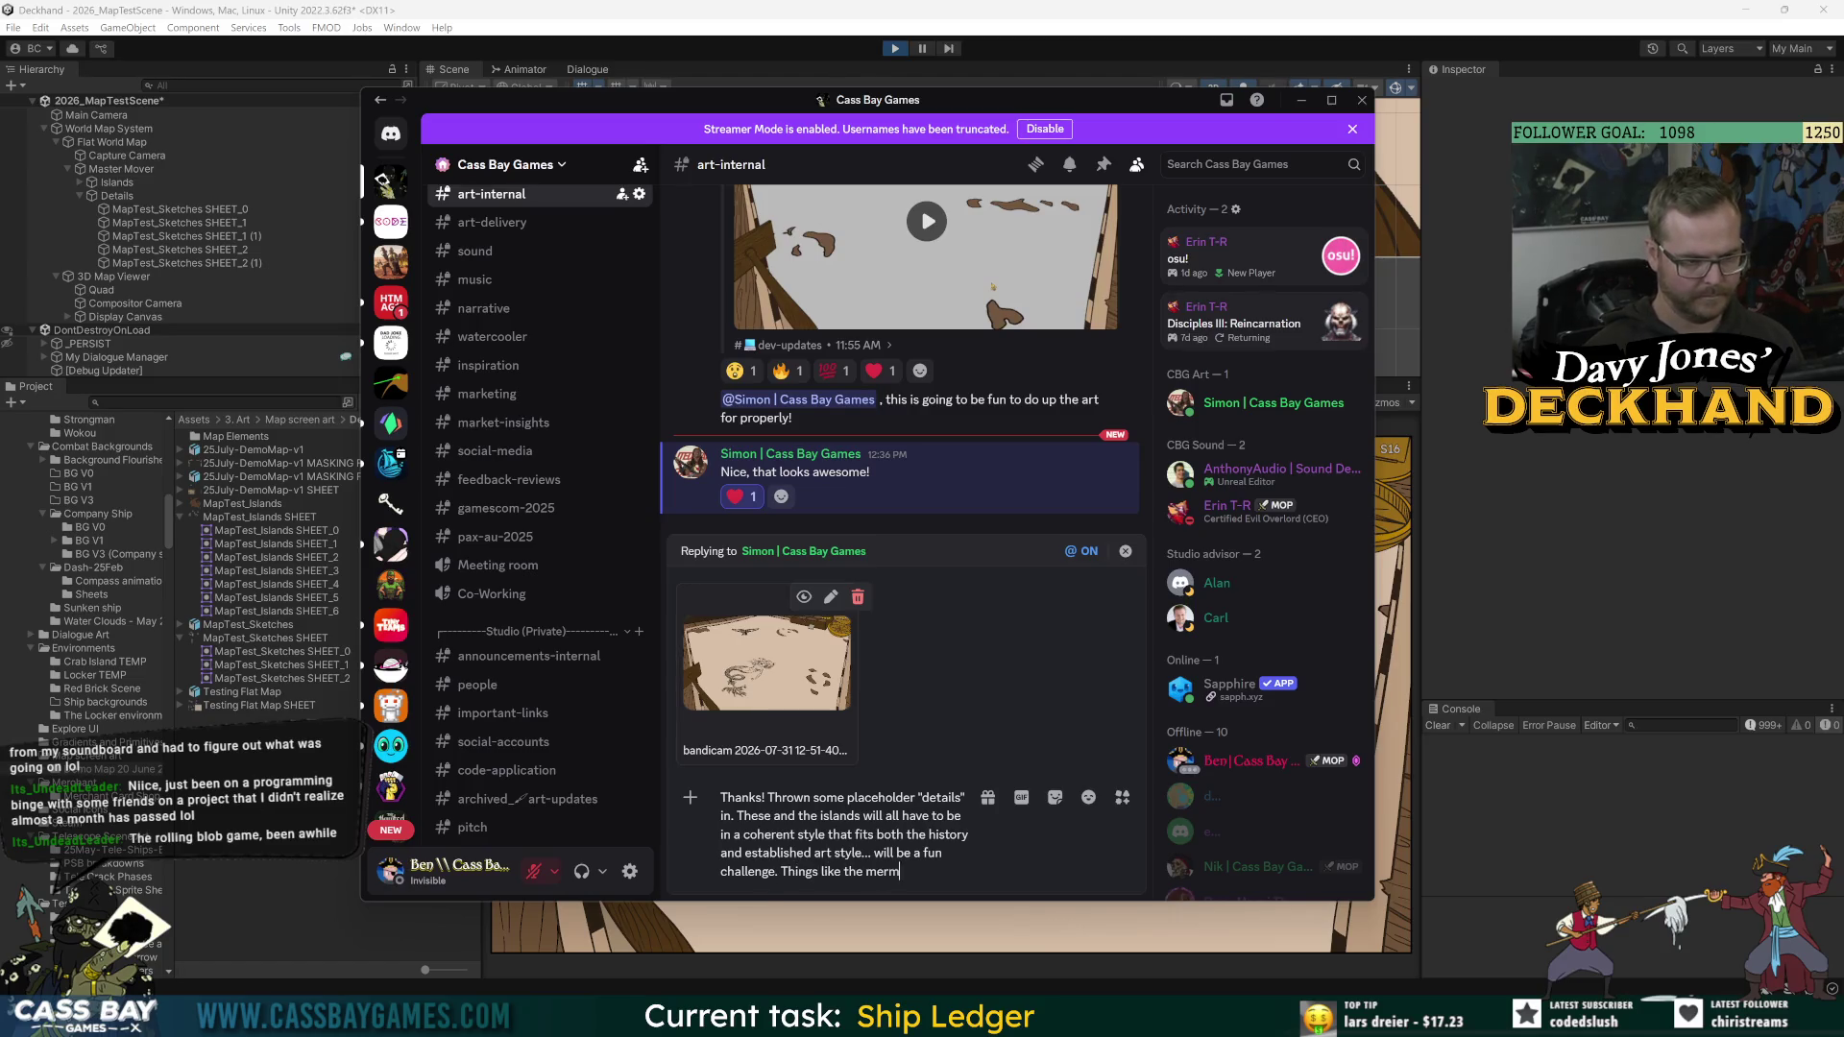
{"action": "type", "text": "aid would appear on the map after discovering mur"}
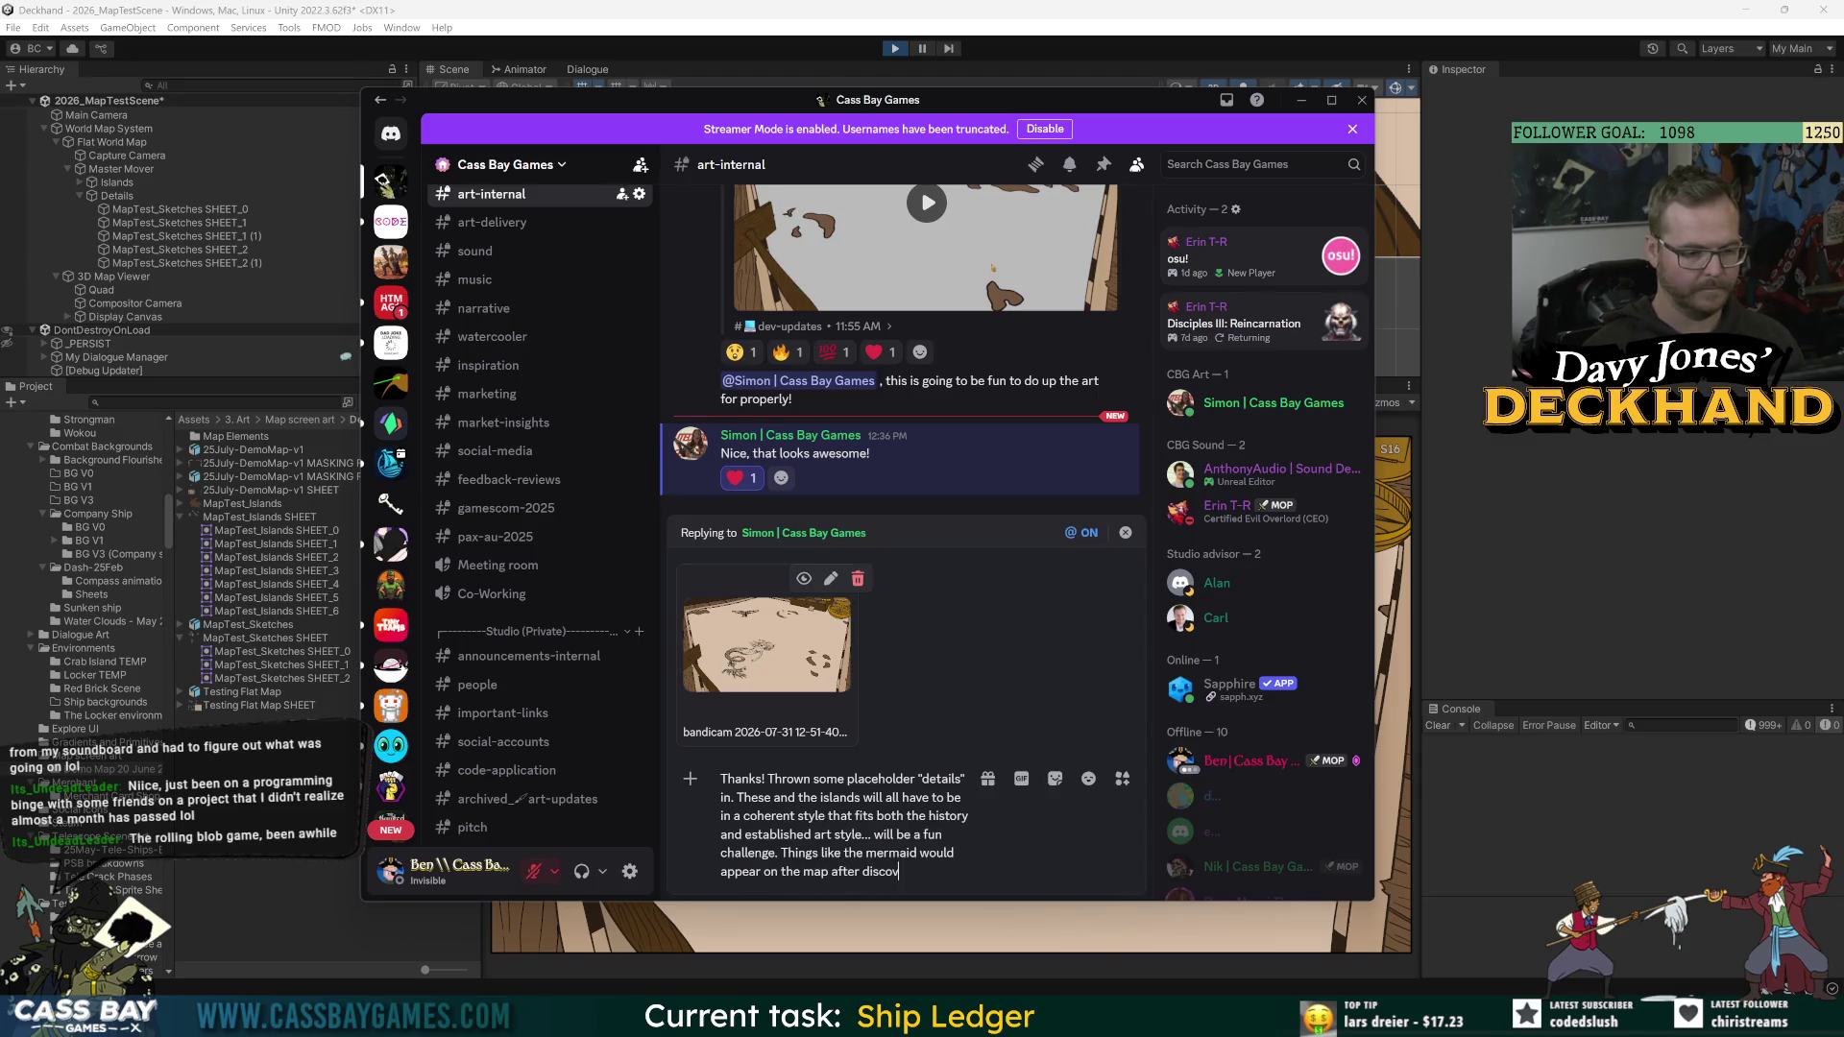
{"action": "key", "text": "BackSpace"}
{"action": "key", "text": "BackSpace"}
{"action": "type", "text": "ermai"}
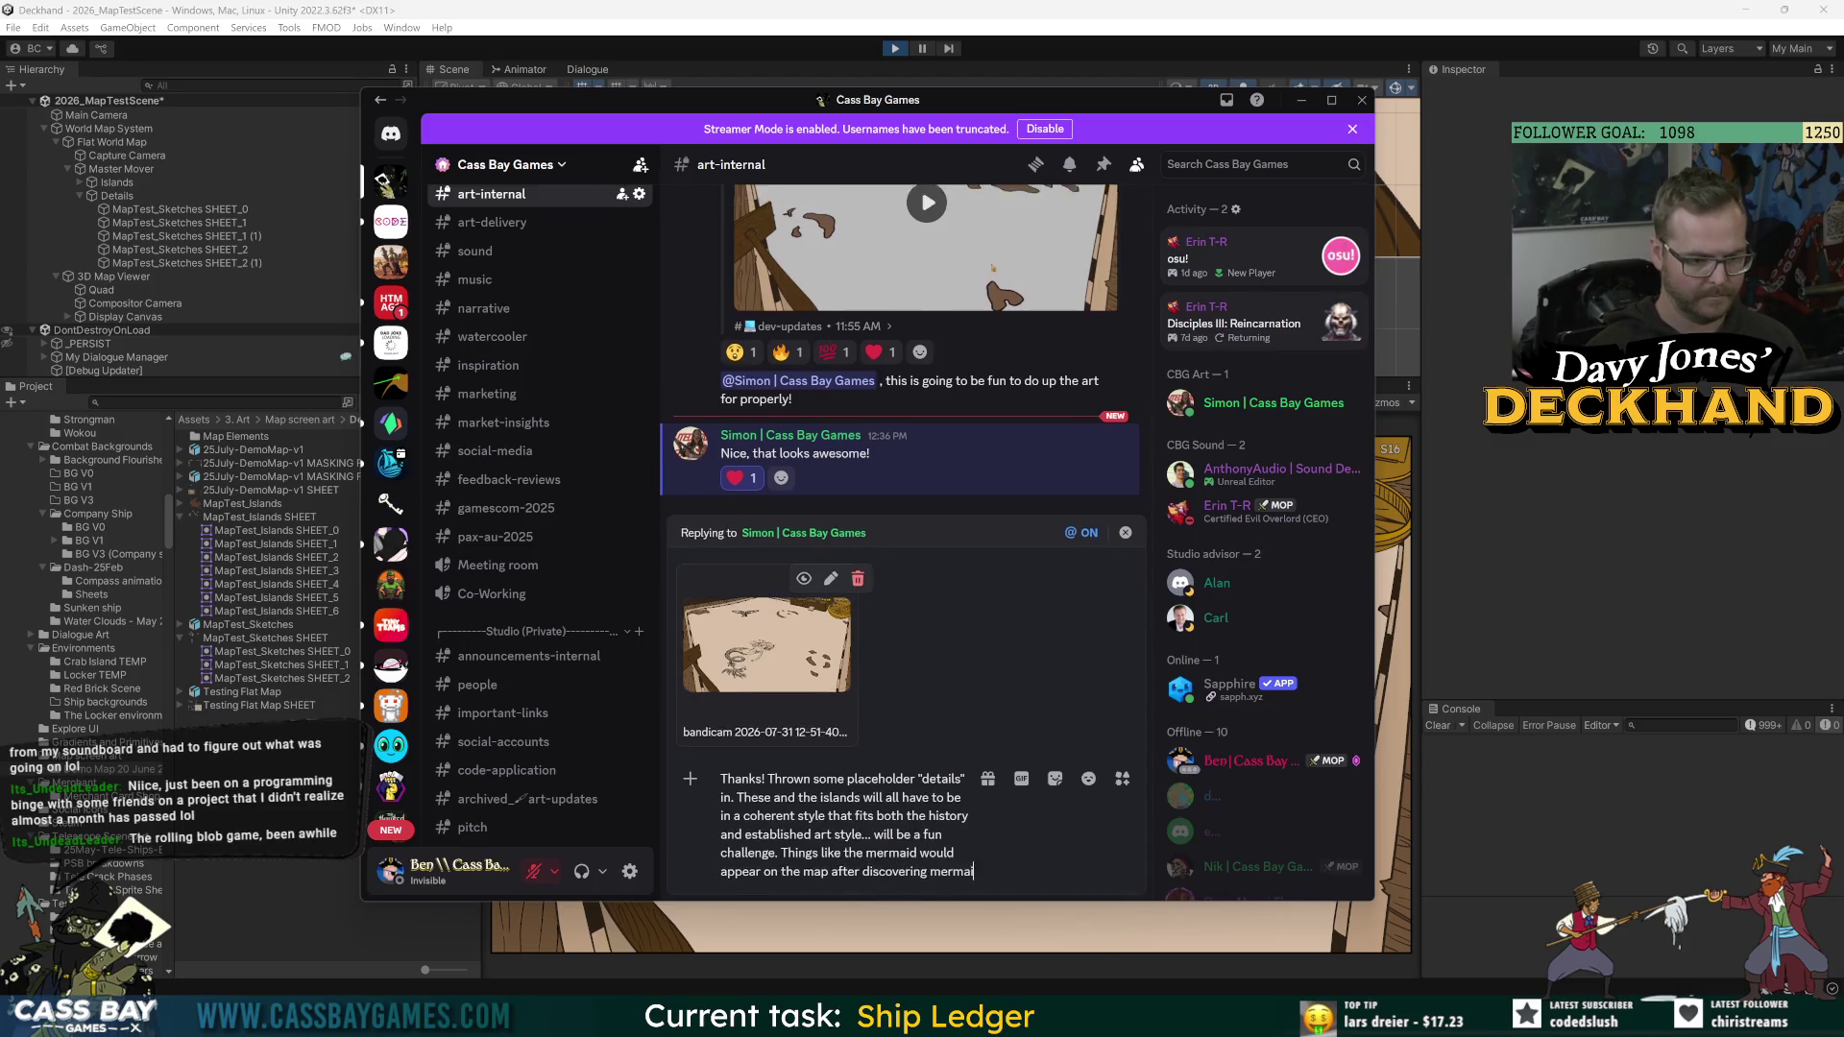
{"action": "type", "text": "ds in that region. So it"}
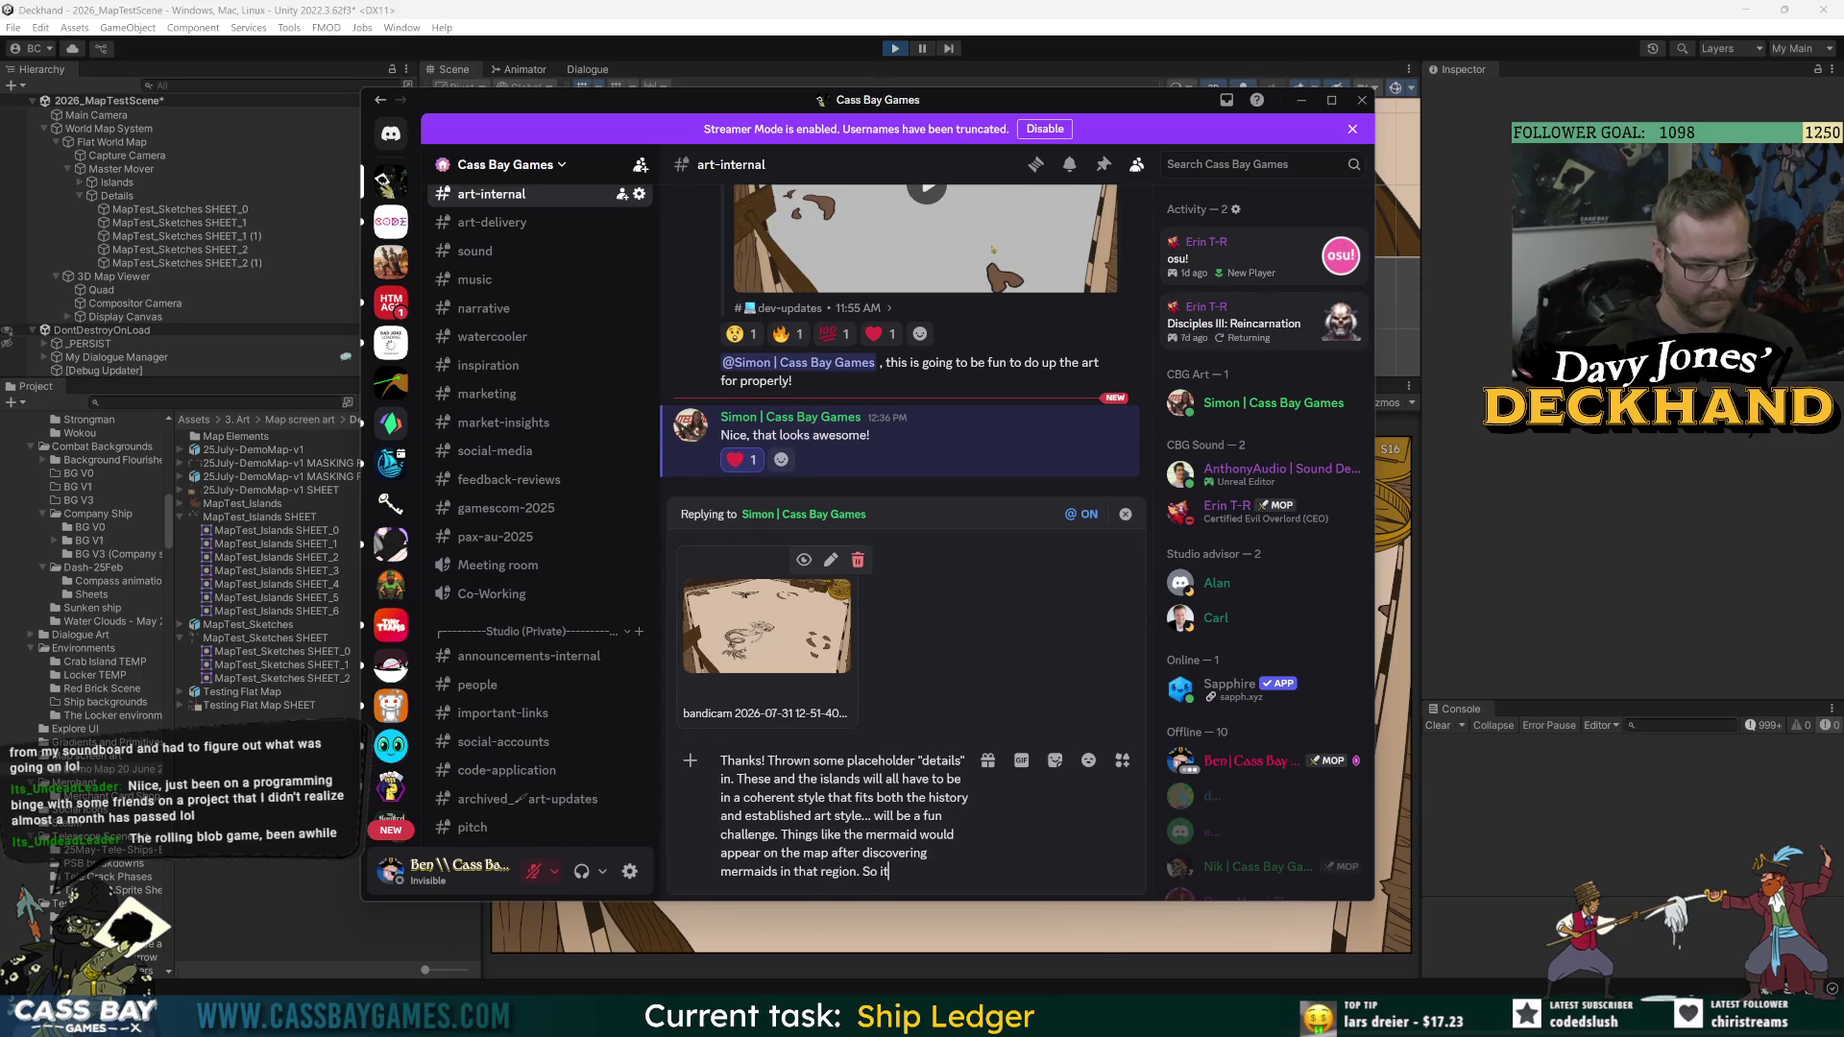
{"action": "type", "text": "the map will have increased"}
{"action": "type", "text": "il as"}
{"action": "type", "text": "d"}
{"action": "type", "text": "rets are uncovered."}
{"action": "type", "text": " We"}
{"action": "type", "text": "just creat"}
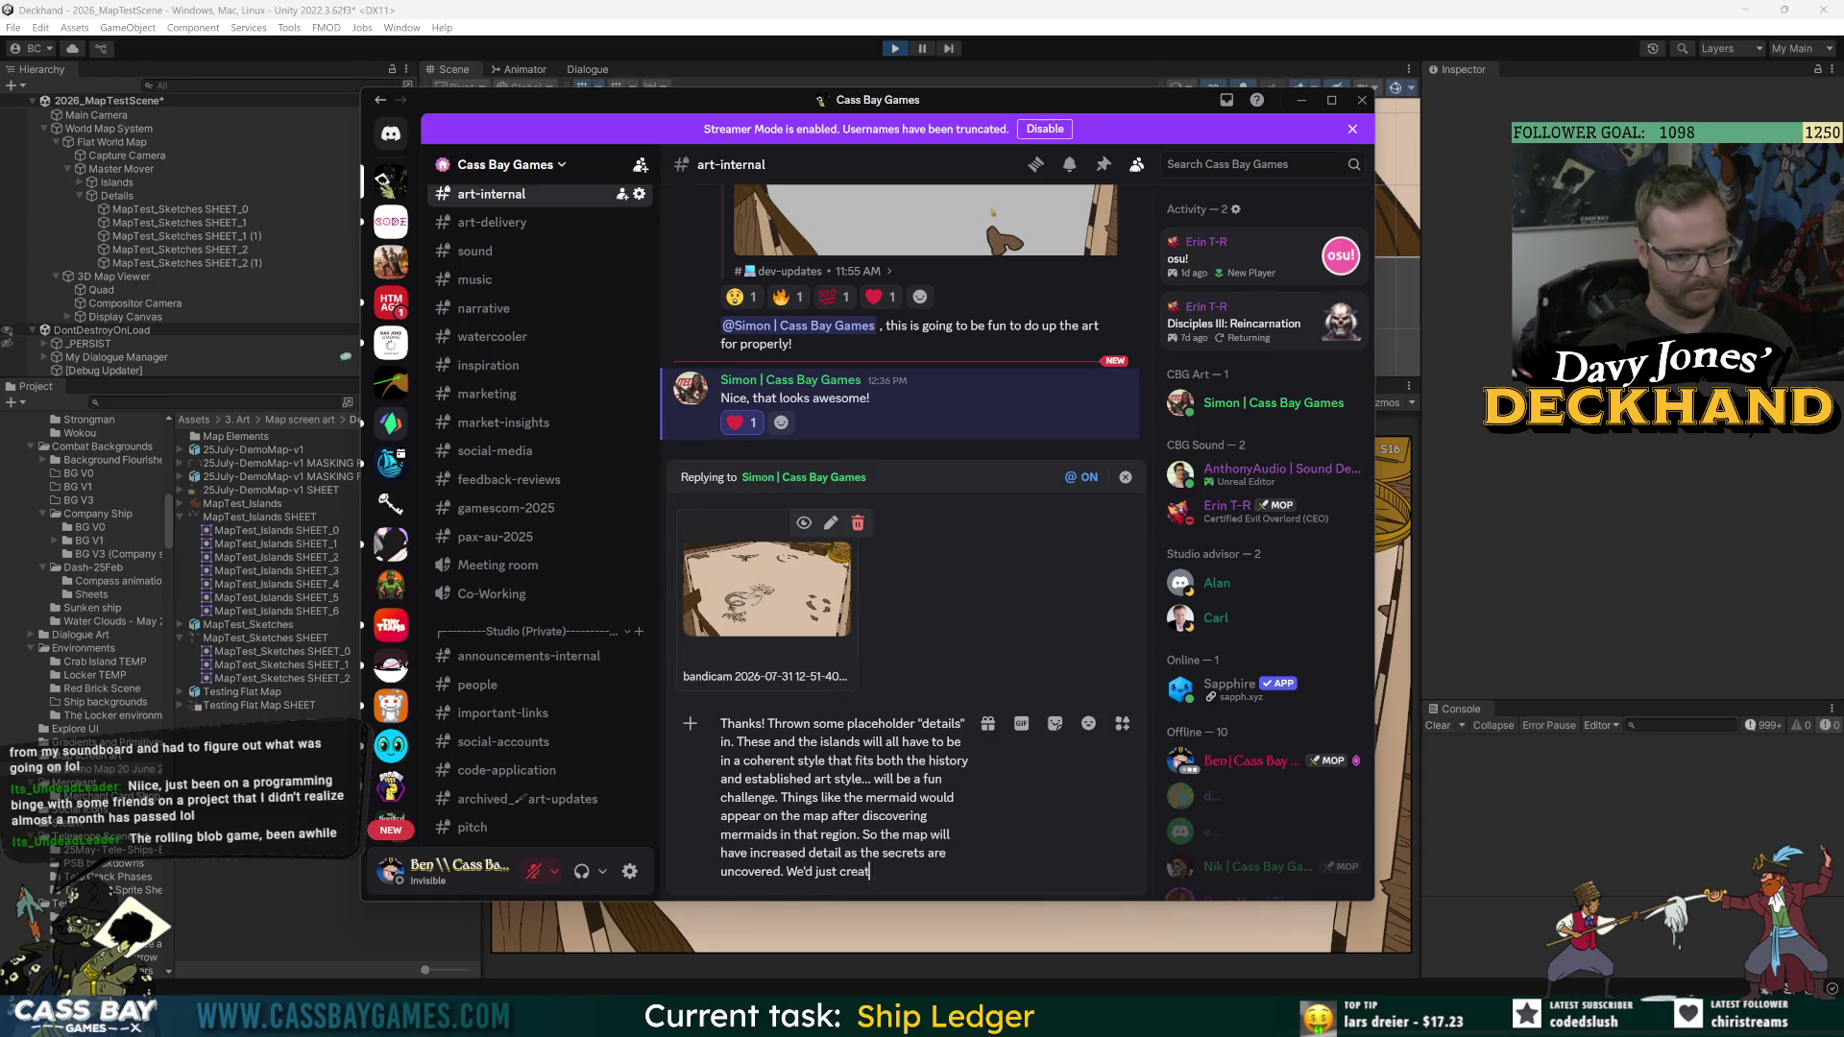
{"action": "type", "text": "e the whole thing"}
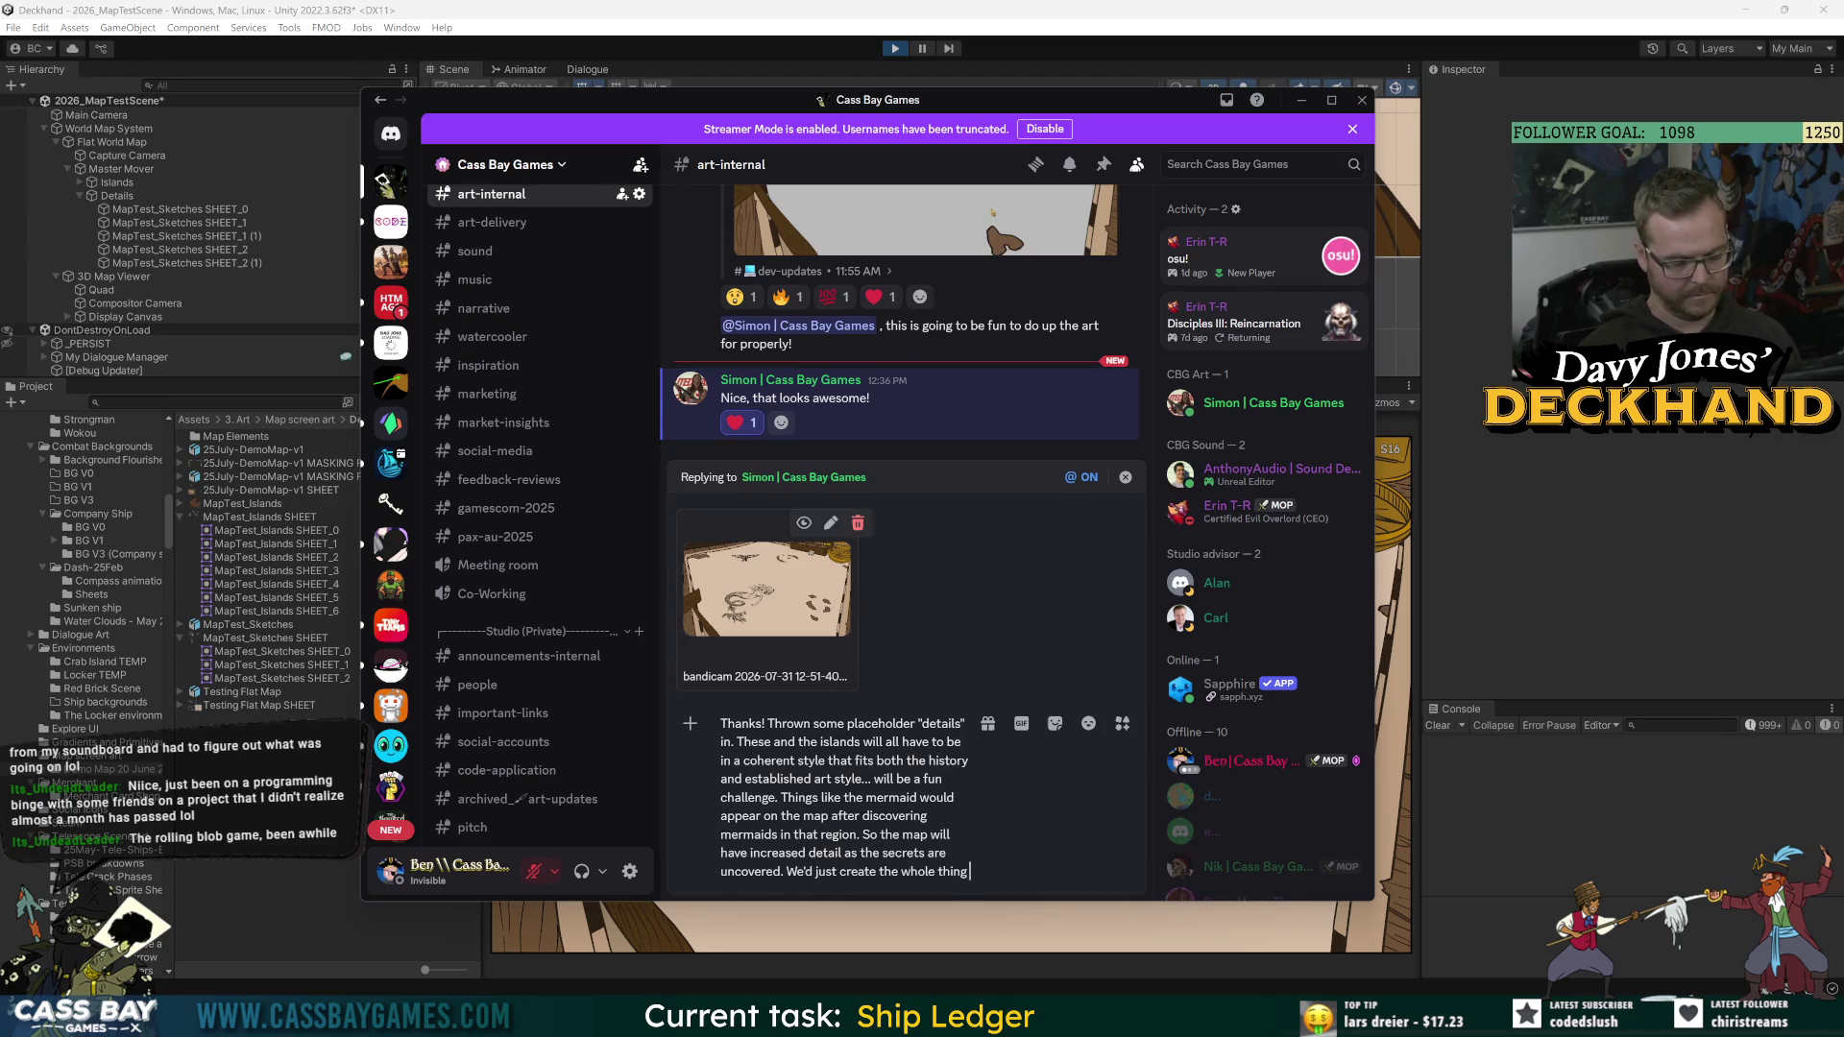
{"action": "type", "text": " as one giant uf"}
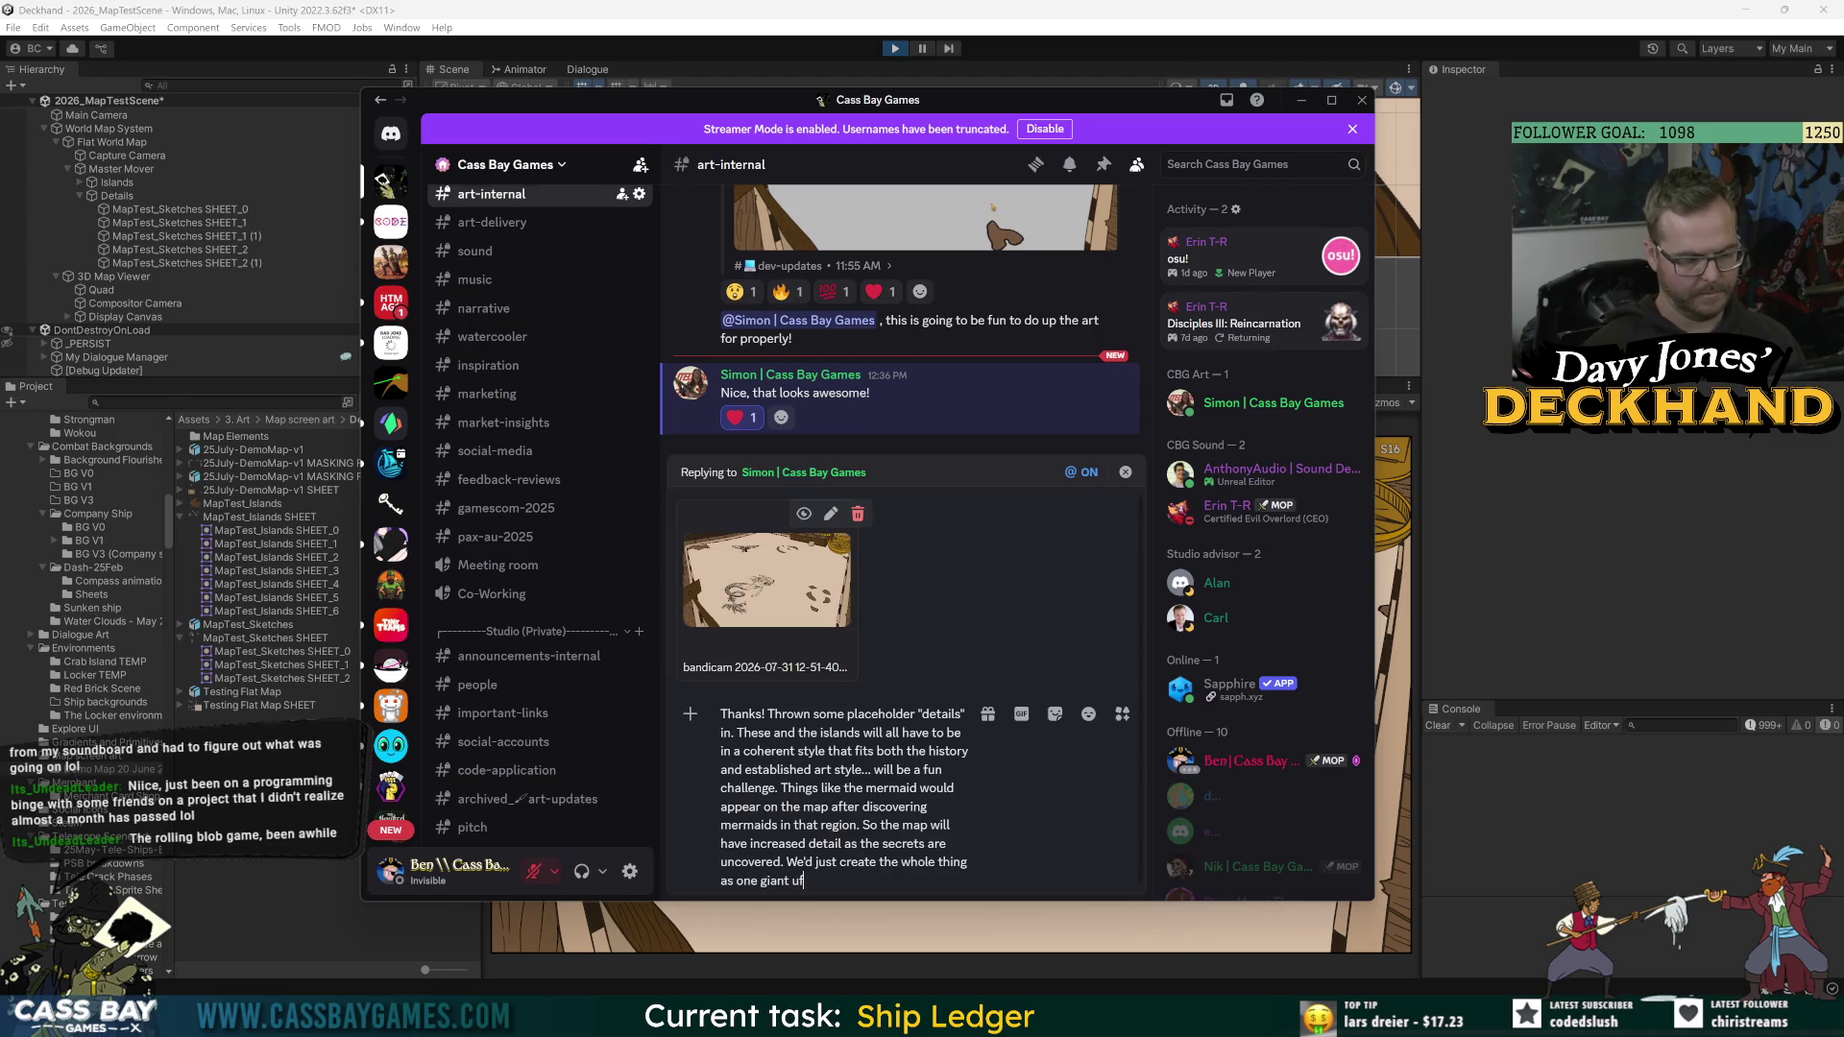
{"action": "key", "text": "BackSpace"}
{"action": "key", "text": "BackSpace"}
{"action": "type", "text": "fully detailed piec"}
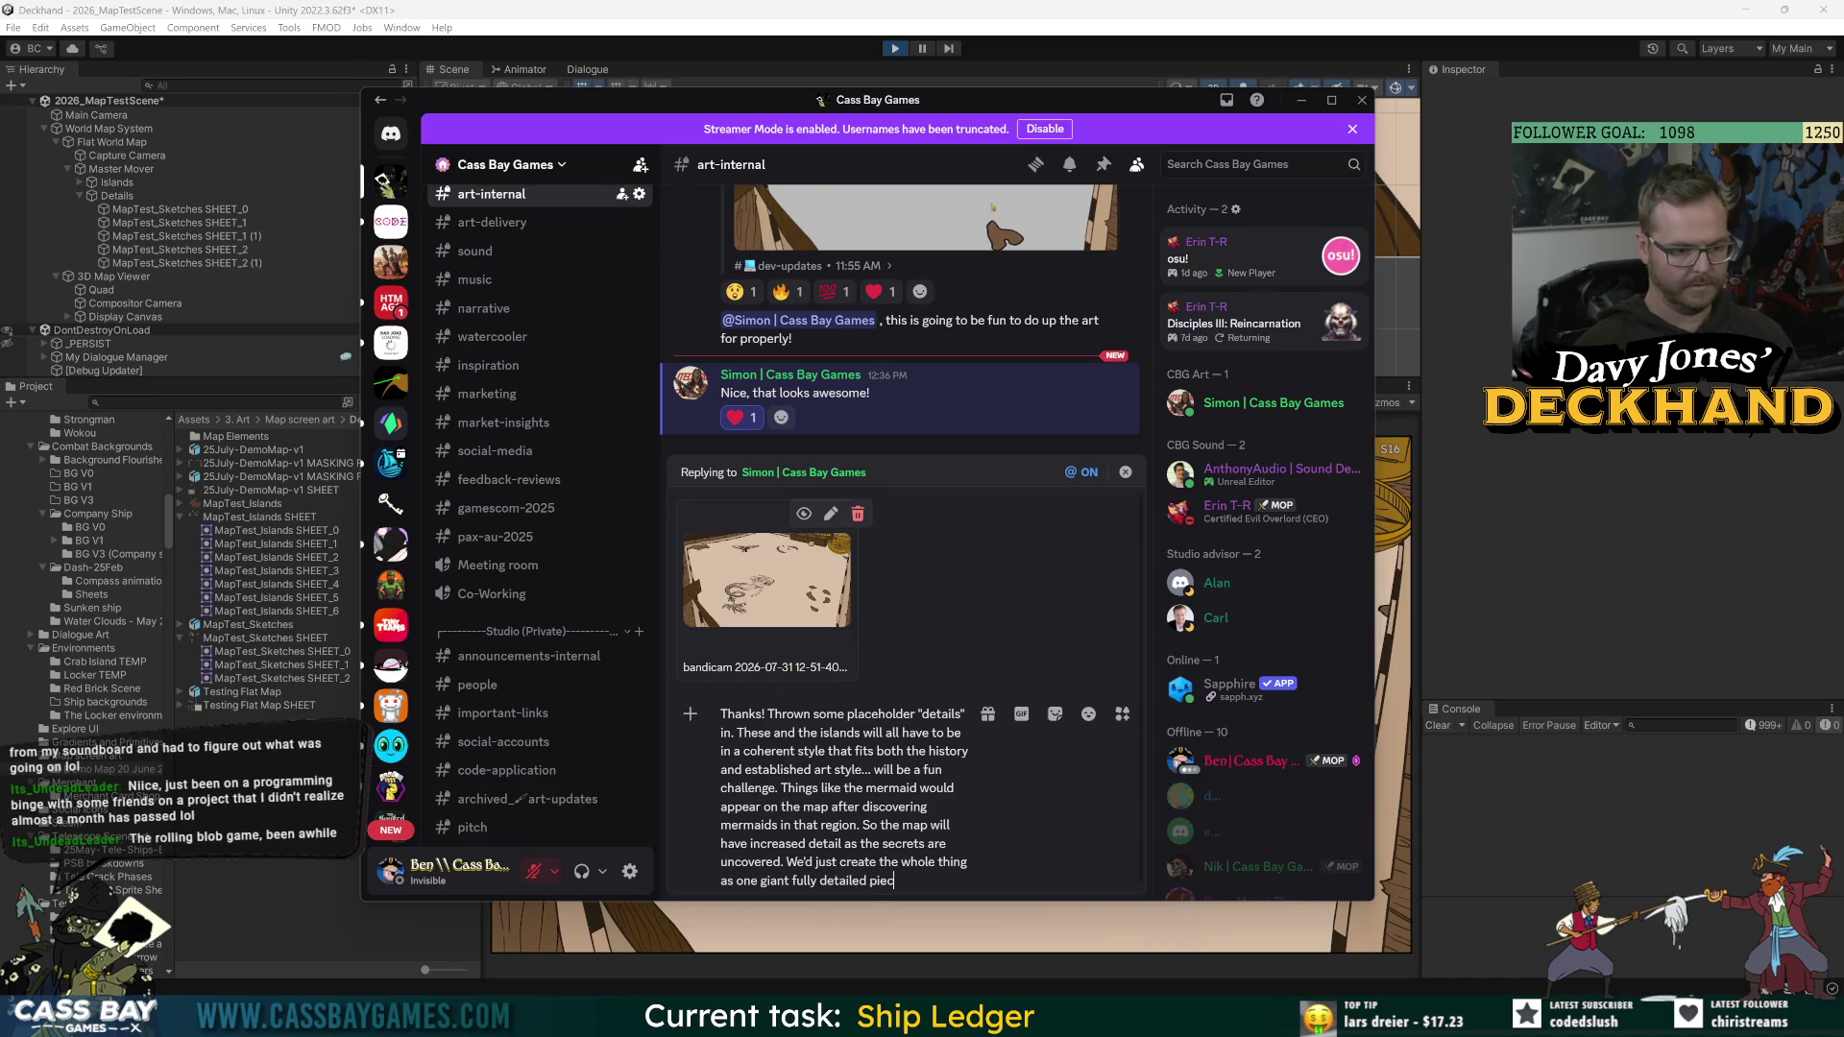
{"action": "type", "text": " but w"}
{"action": "key", "text": "BackSpace"}
{"action": "key", "text": "BackSpace"}
{"action": "key", "text": "BackSpace"}
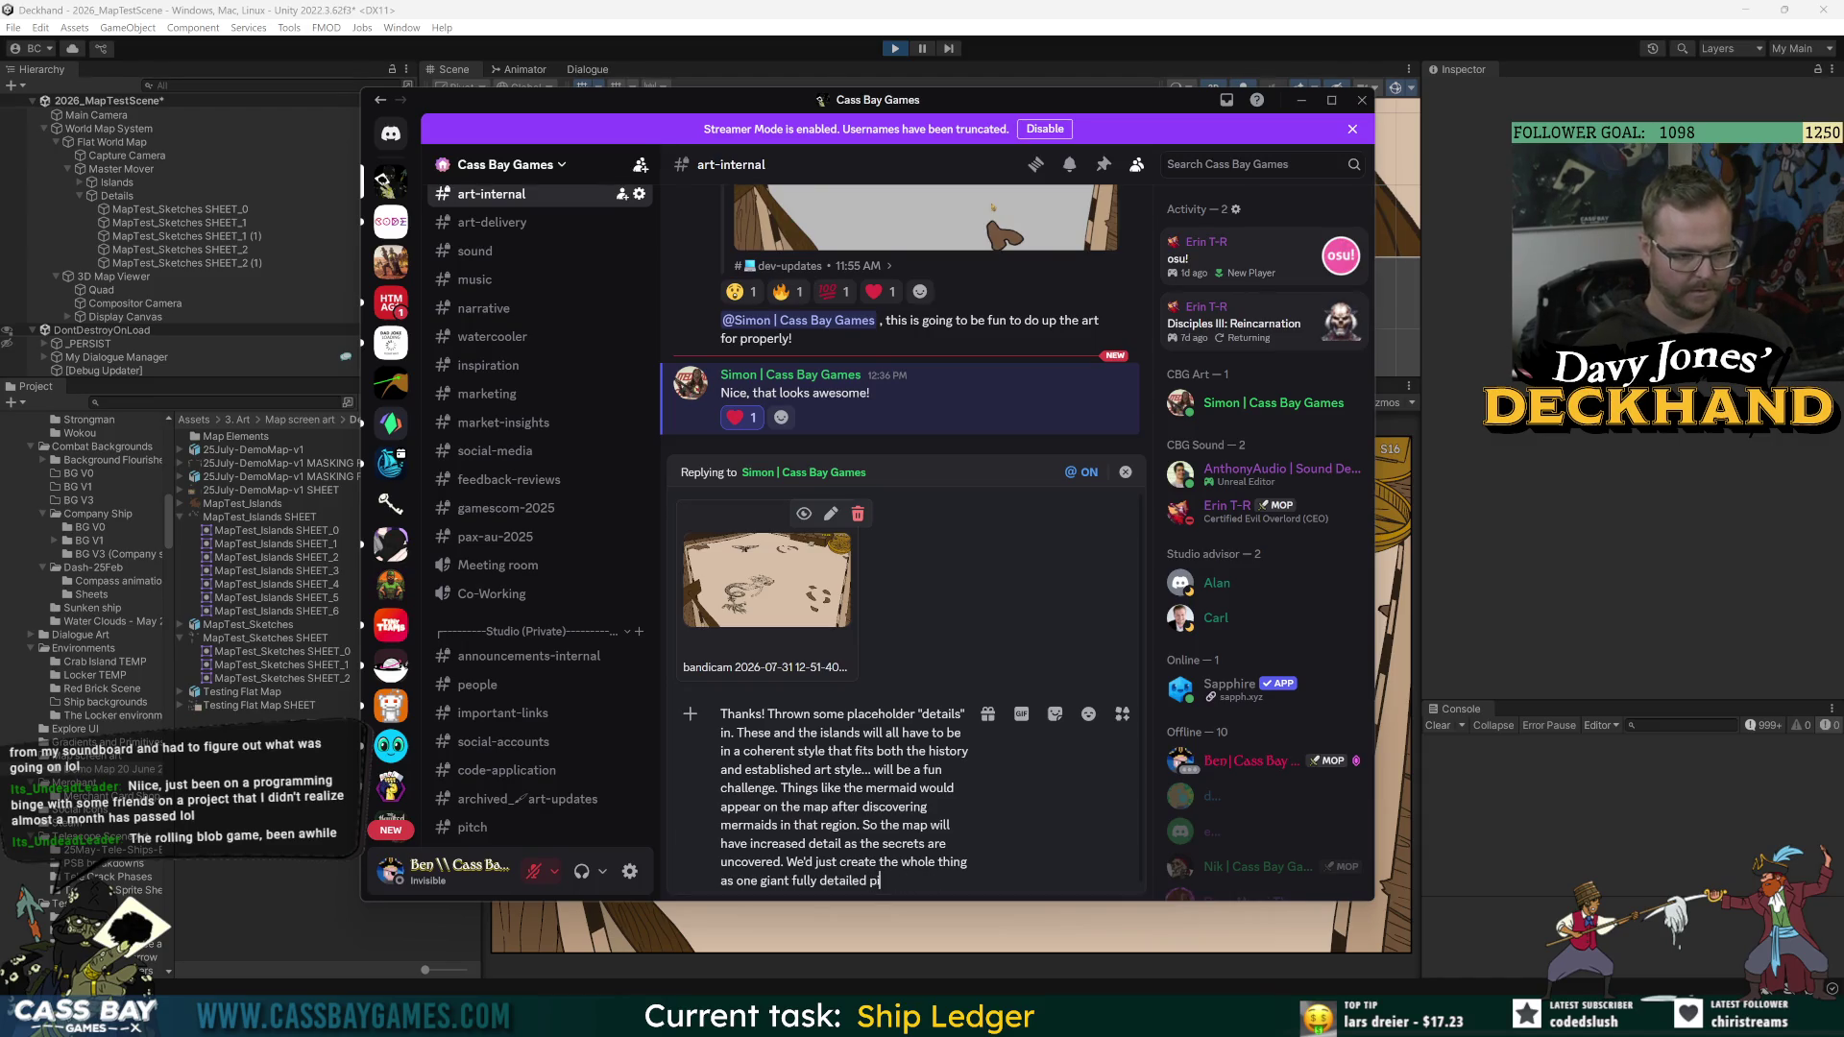
{"action": "type", "text": "thing, but with"}
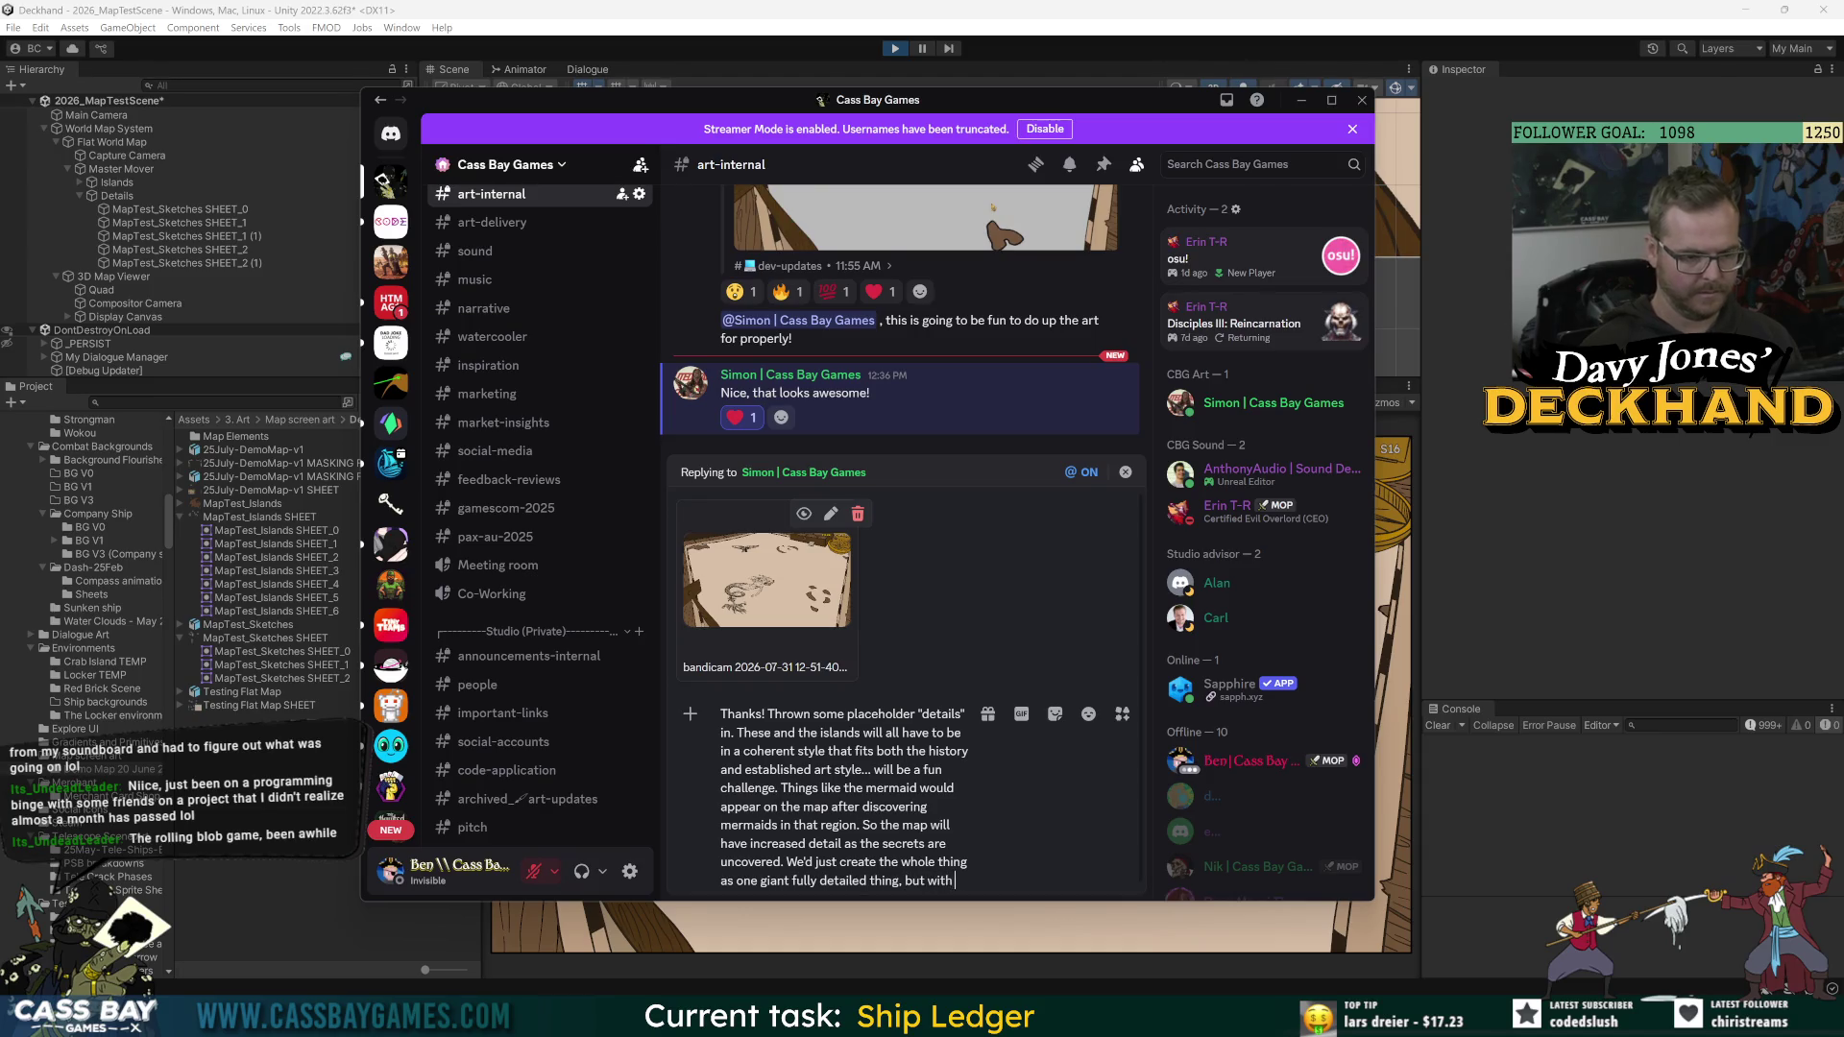
{"action": "type", "text": " each element seper"}
{"action": "type", "text": "ated to be "}
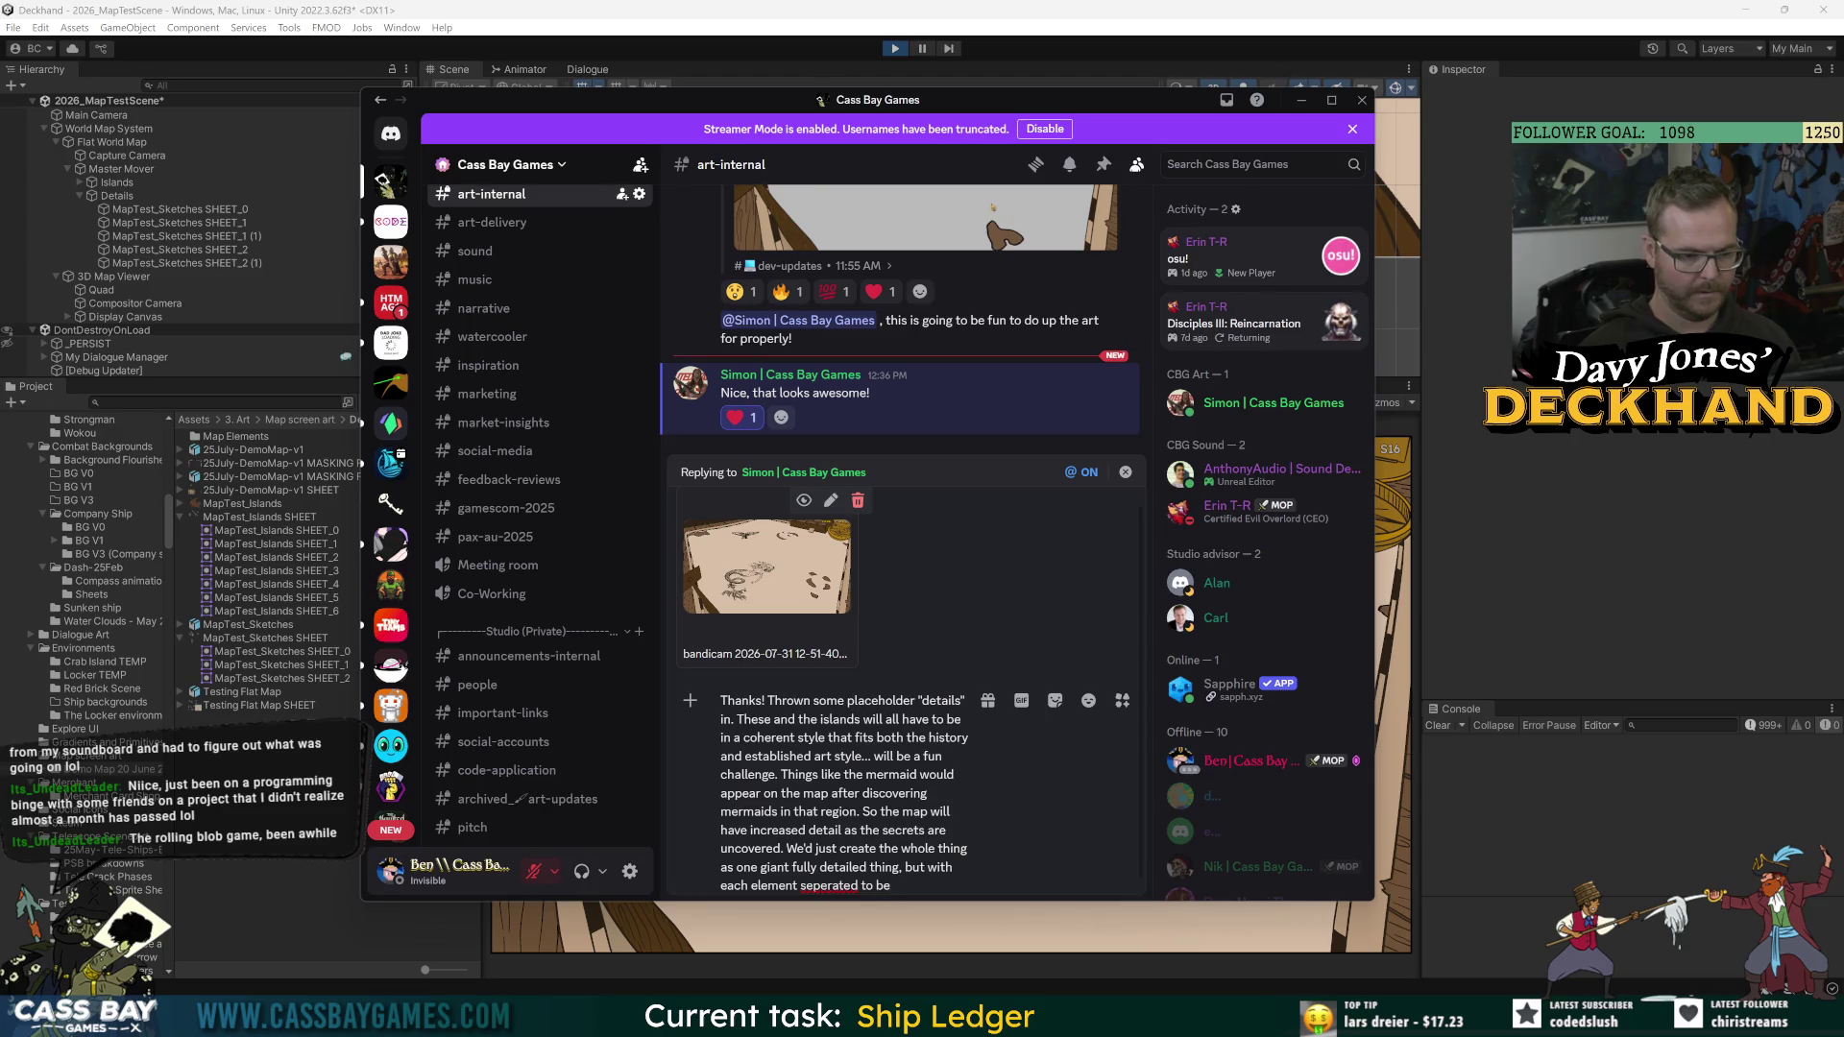
{"action": "type", "text": "individua"}
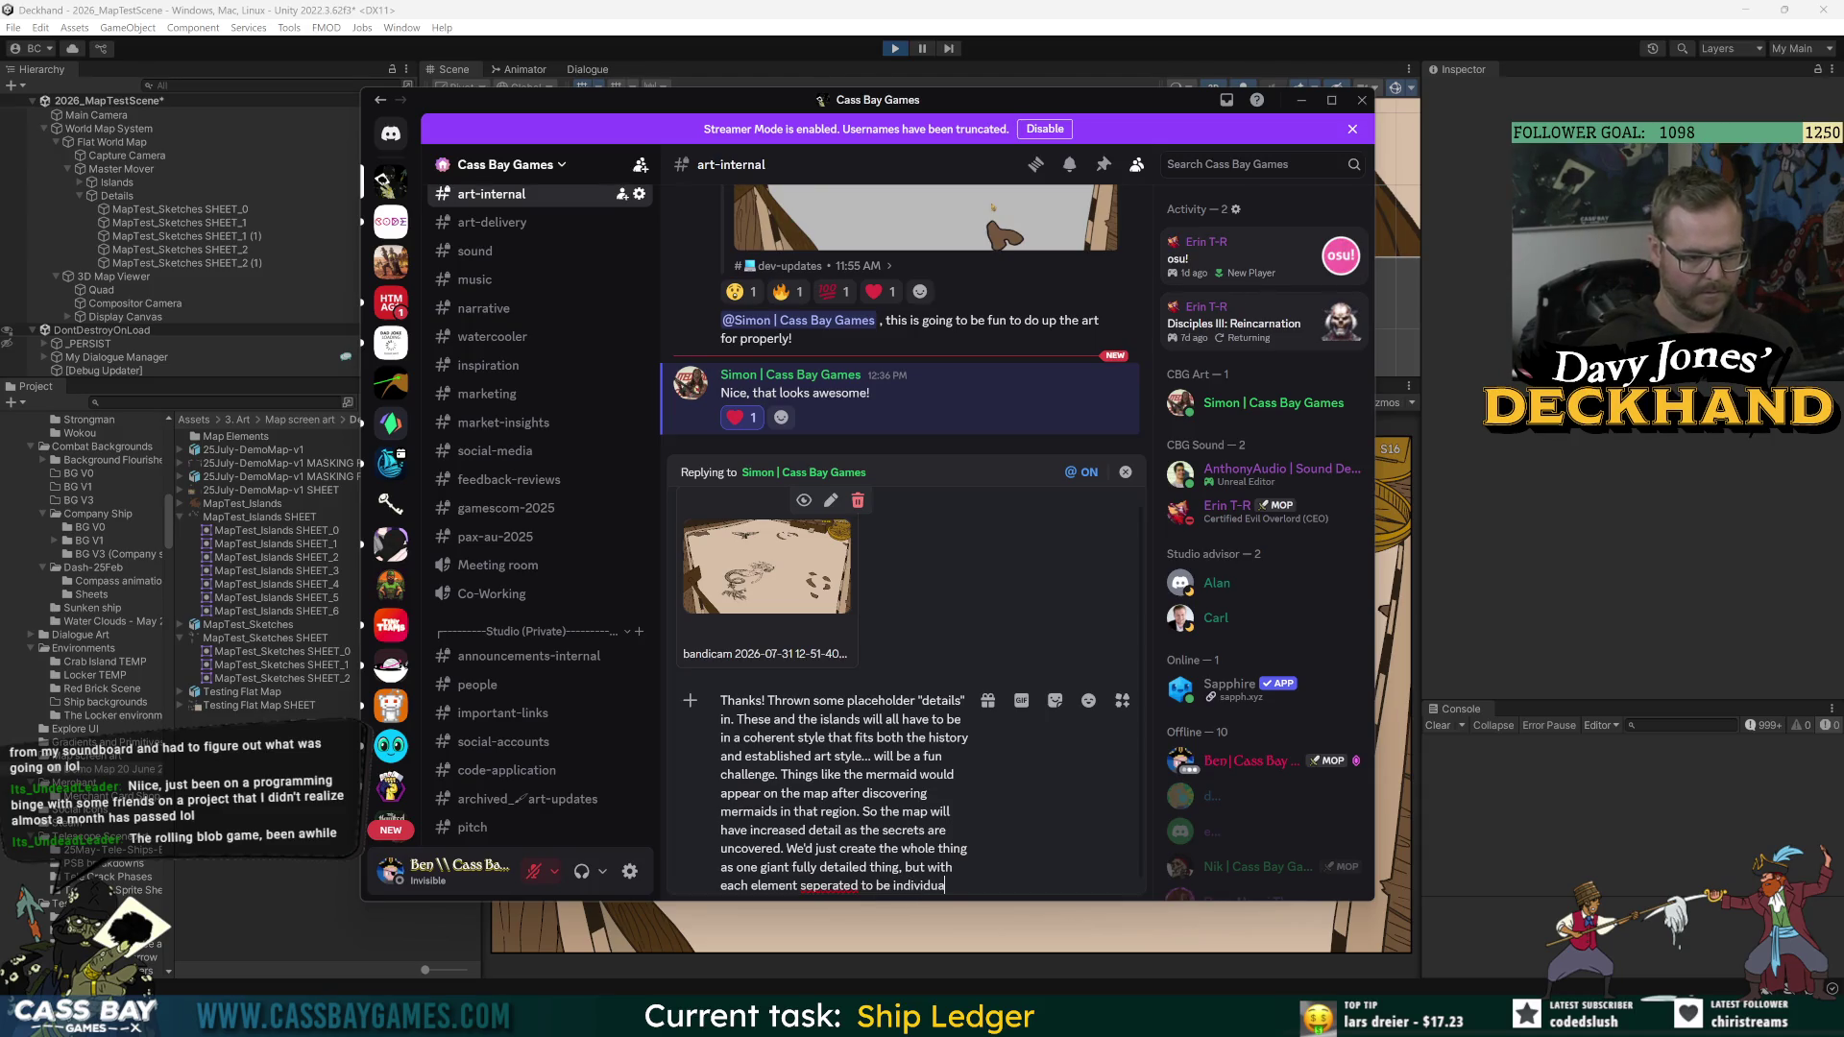
{"action": "type", "text": "lly enabled"}
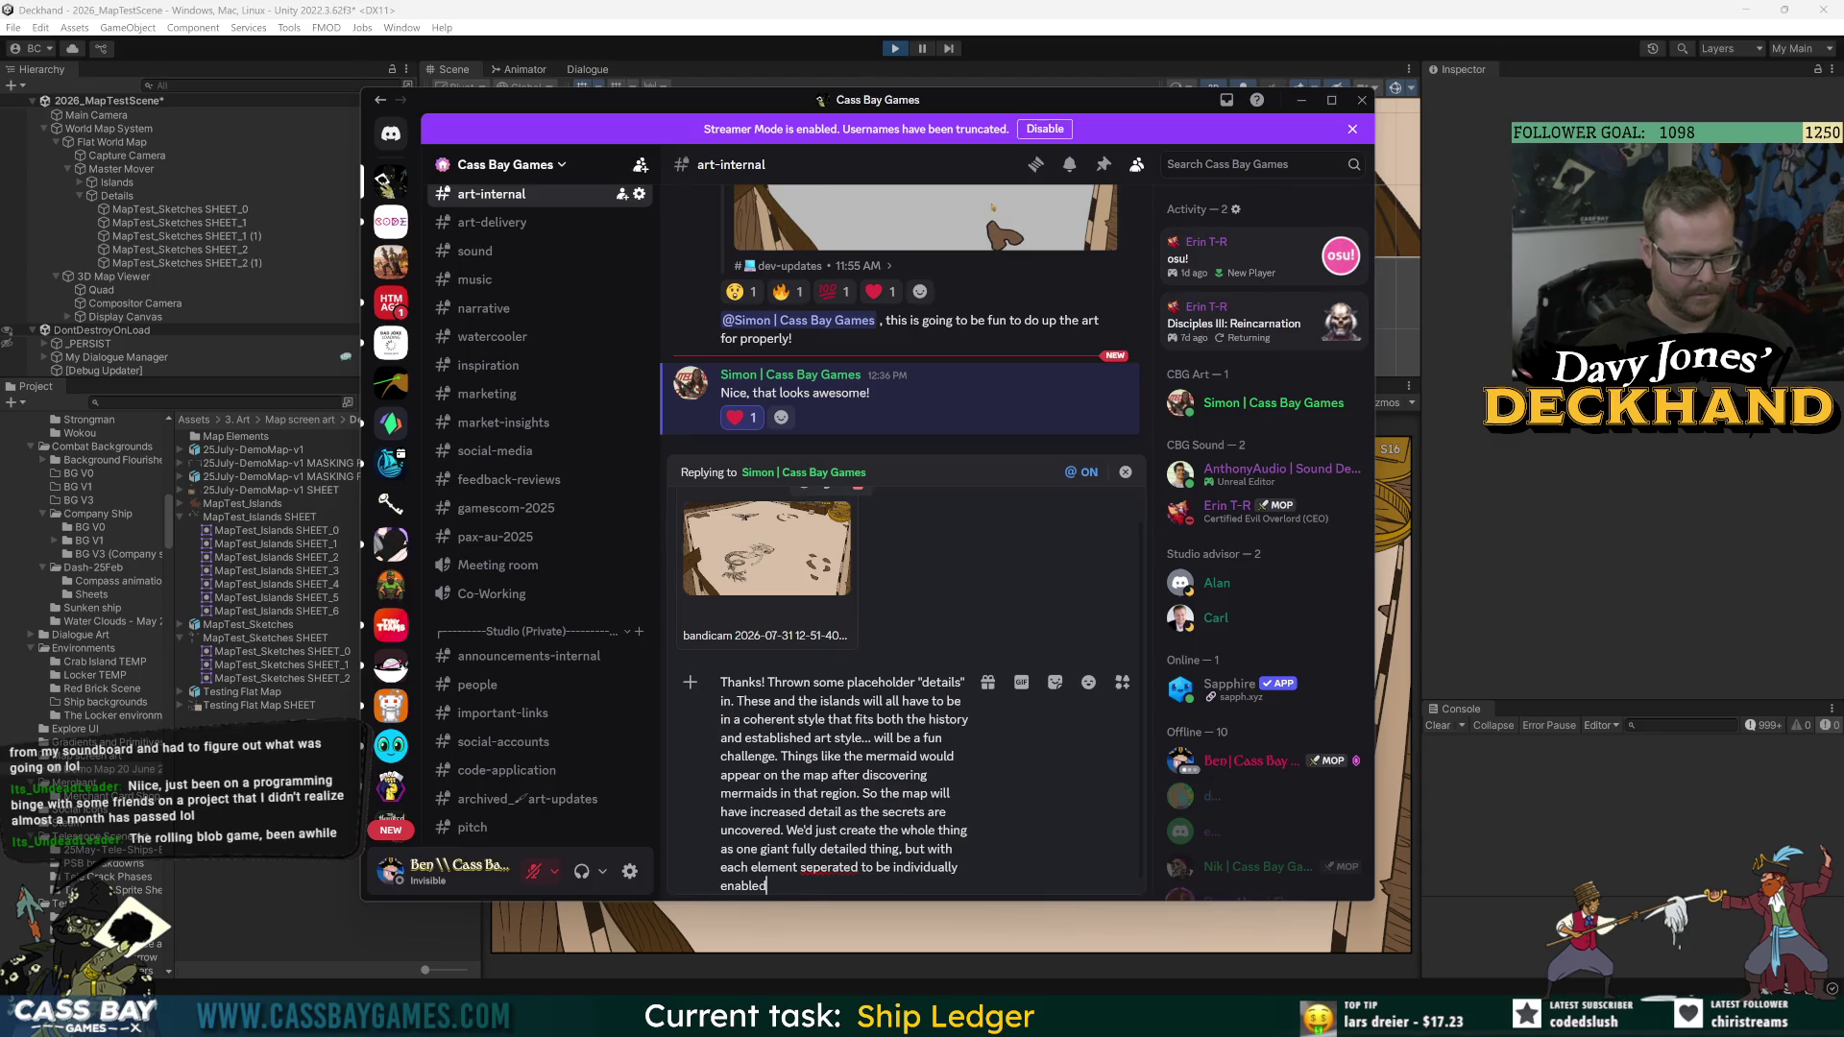
{"action": "type", "text": "/disabled based on "}
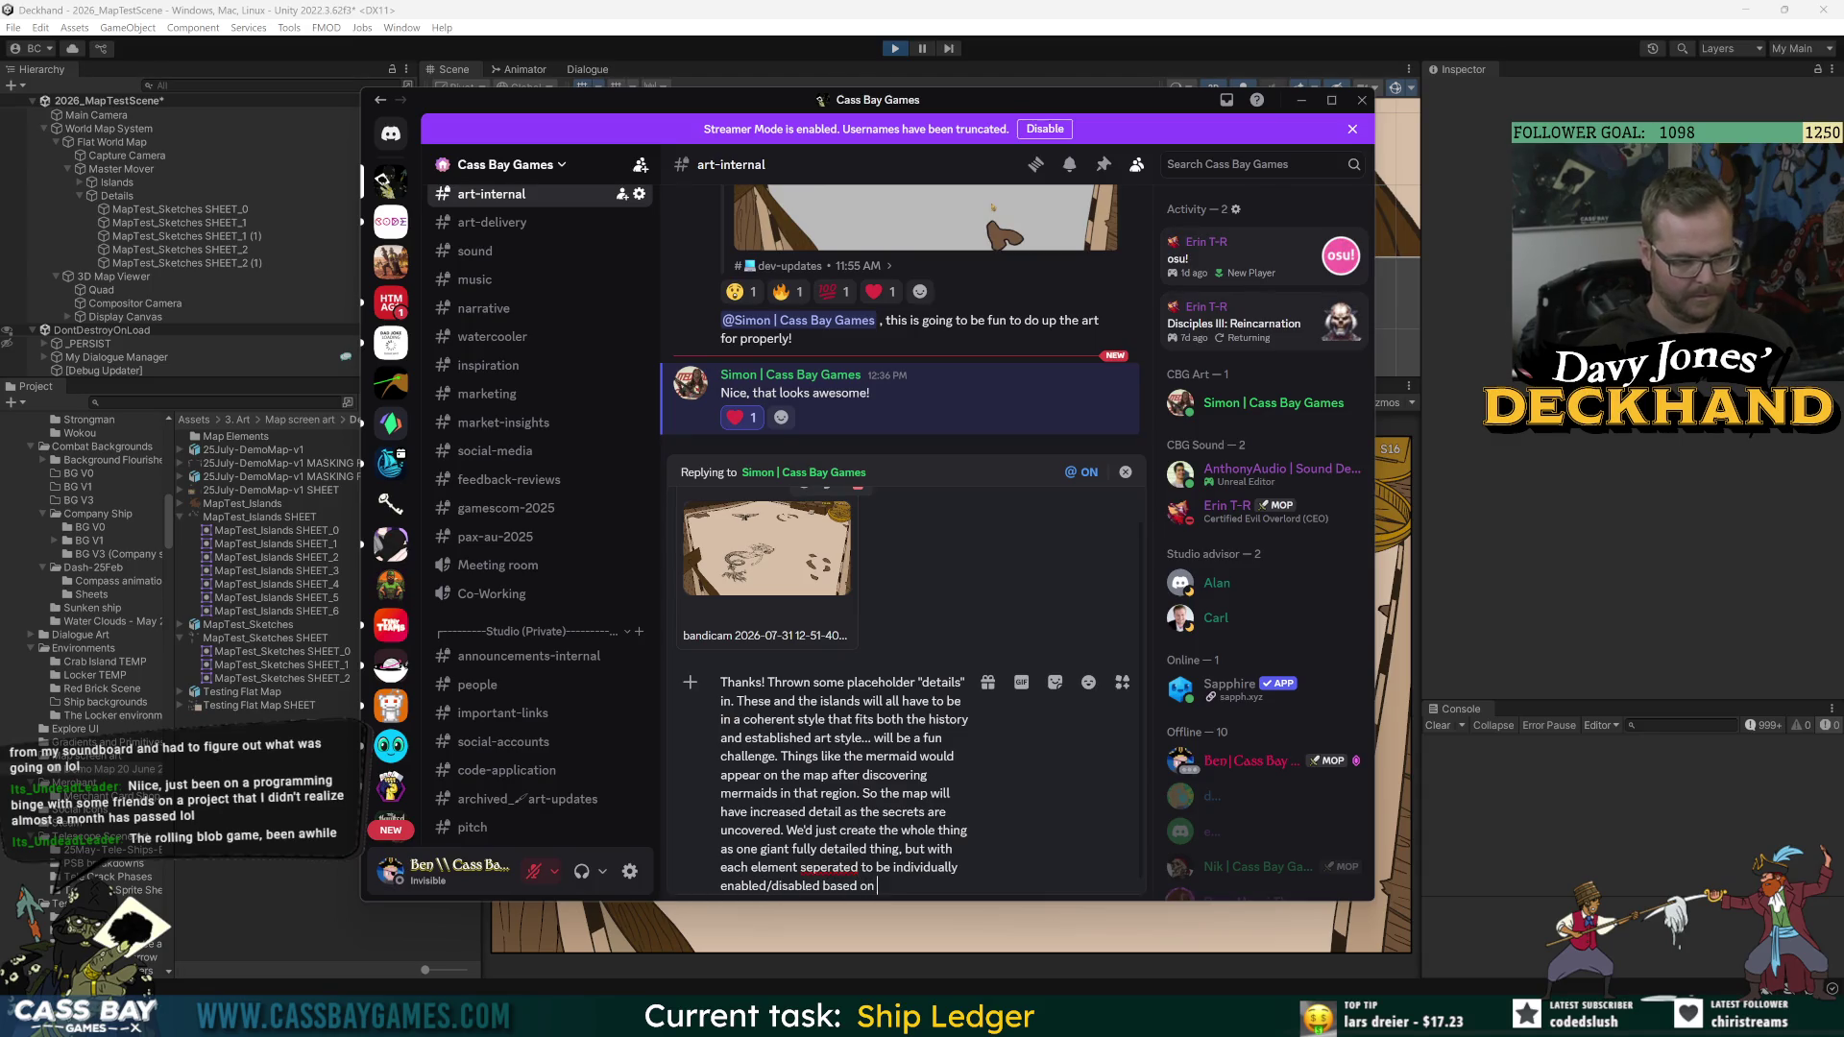
{"action": "type", "text": "game state."}
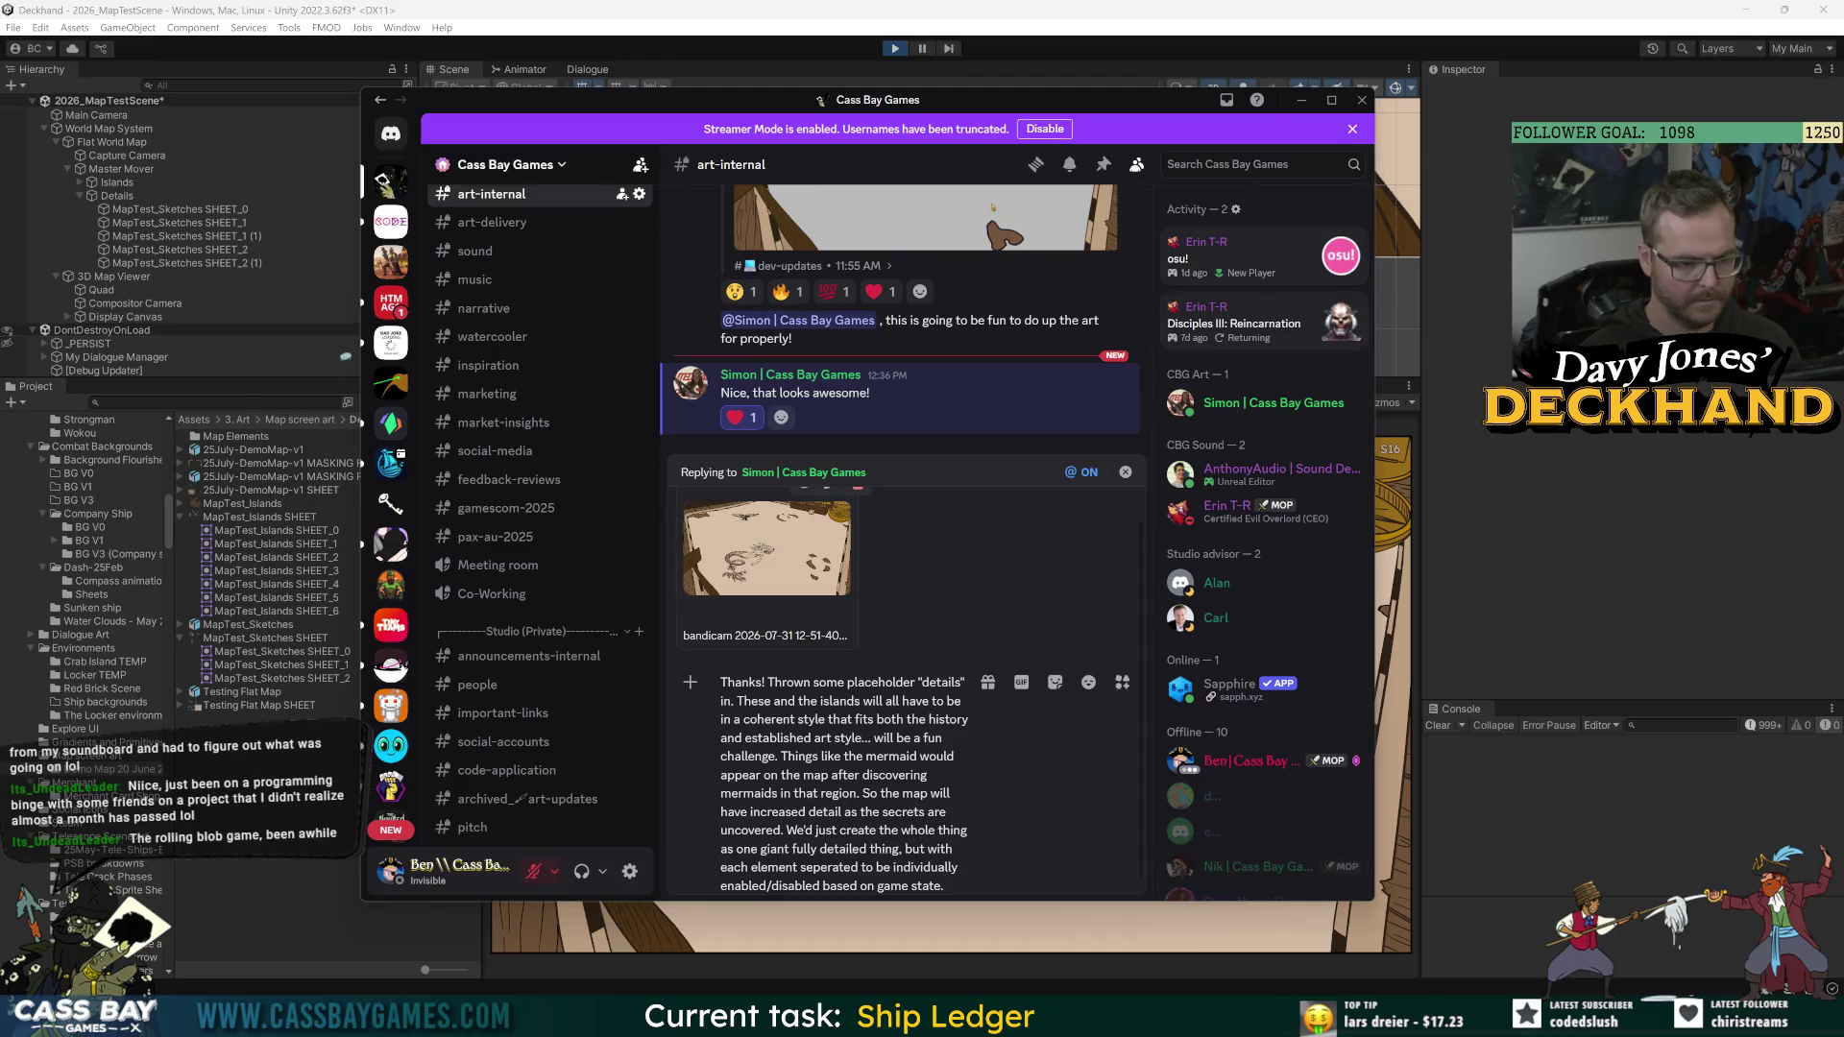
Step: Check spelling suggestions for 'seperated', leave it unchanged, and send the reply with the clip
{"action": "right_click", "coordinate": [828, 869]}
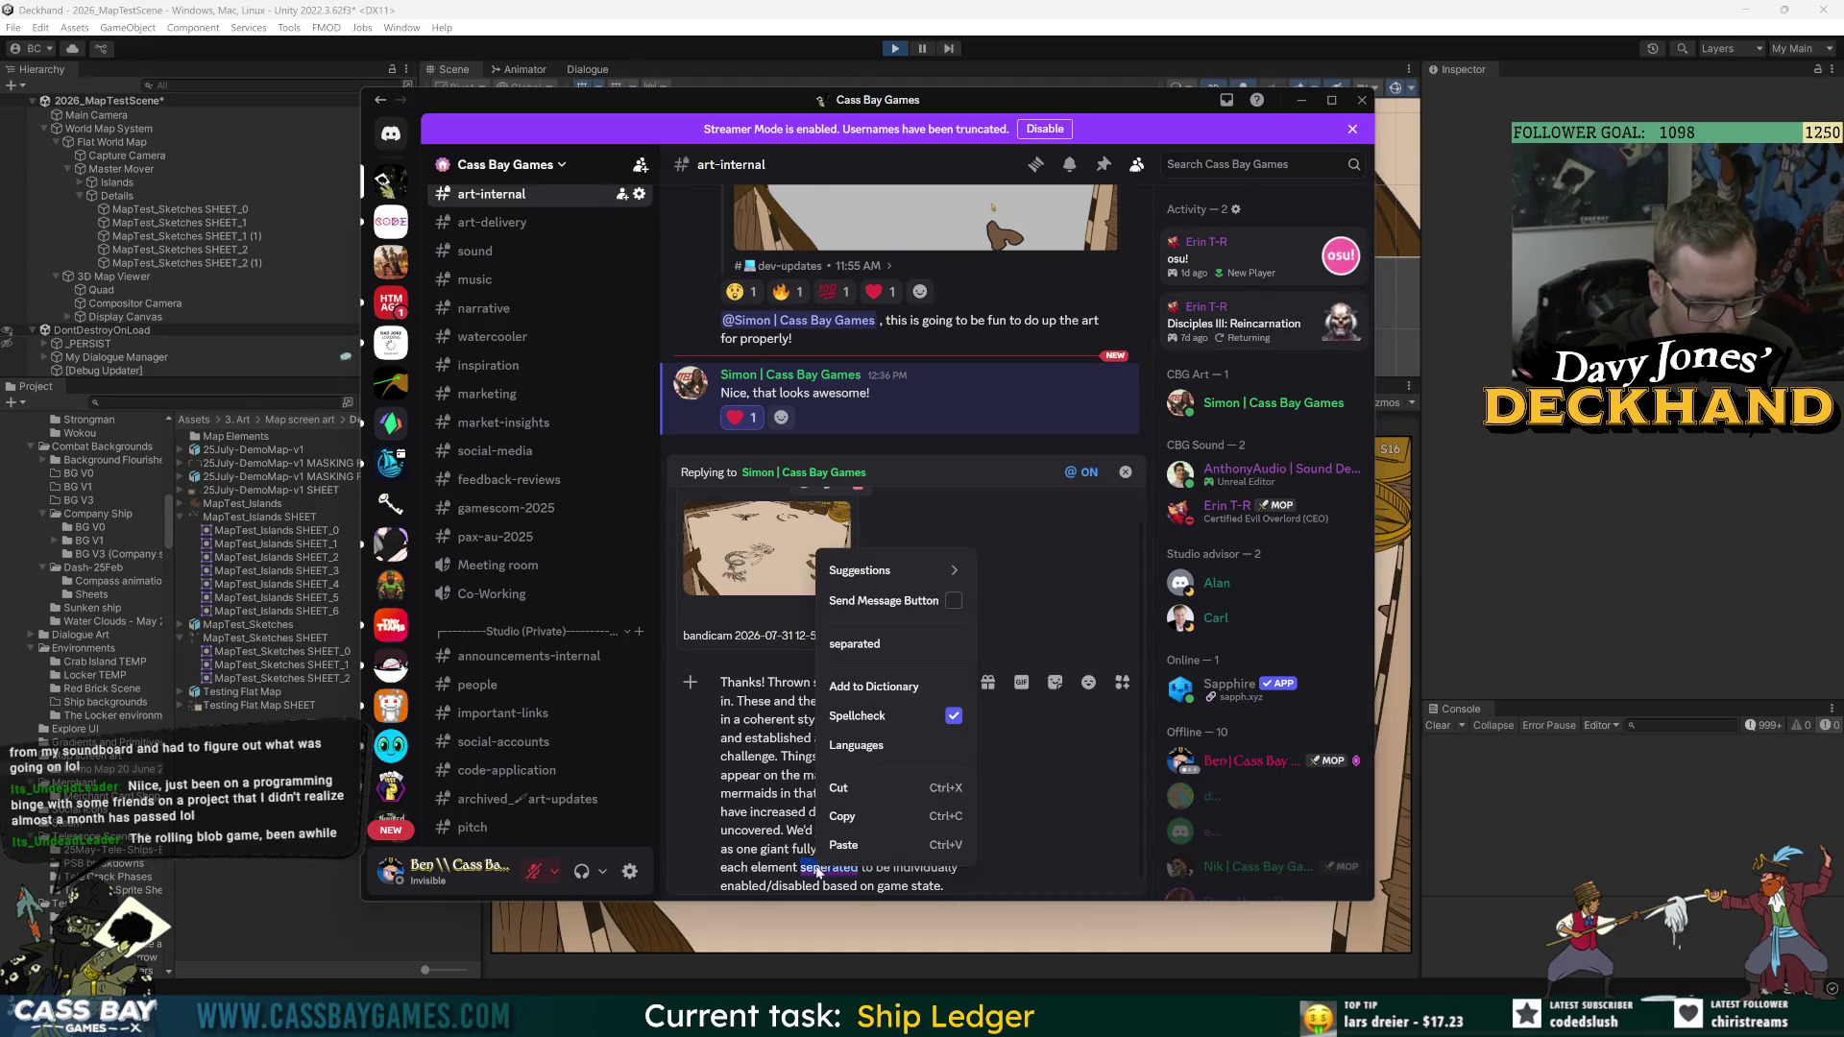
{"action": "left_click", "coordinate": [881, 645]}
{"action": "key", "text": "Return"}
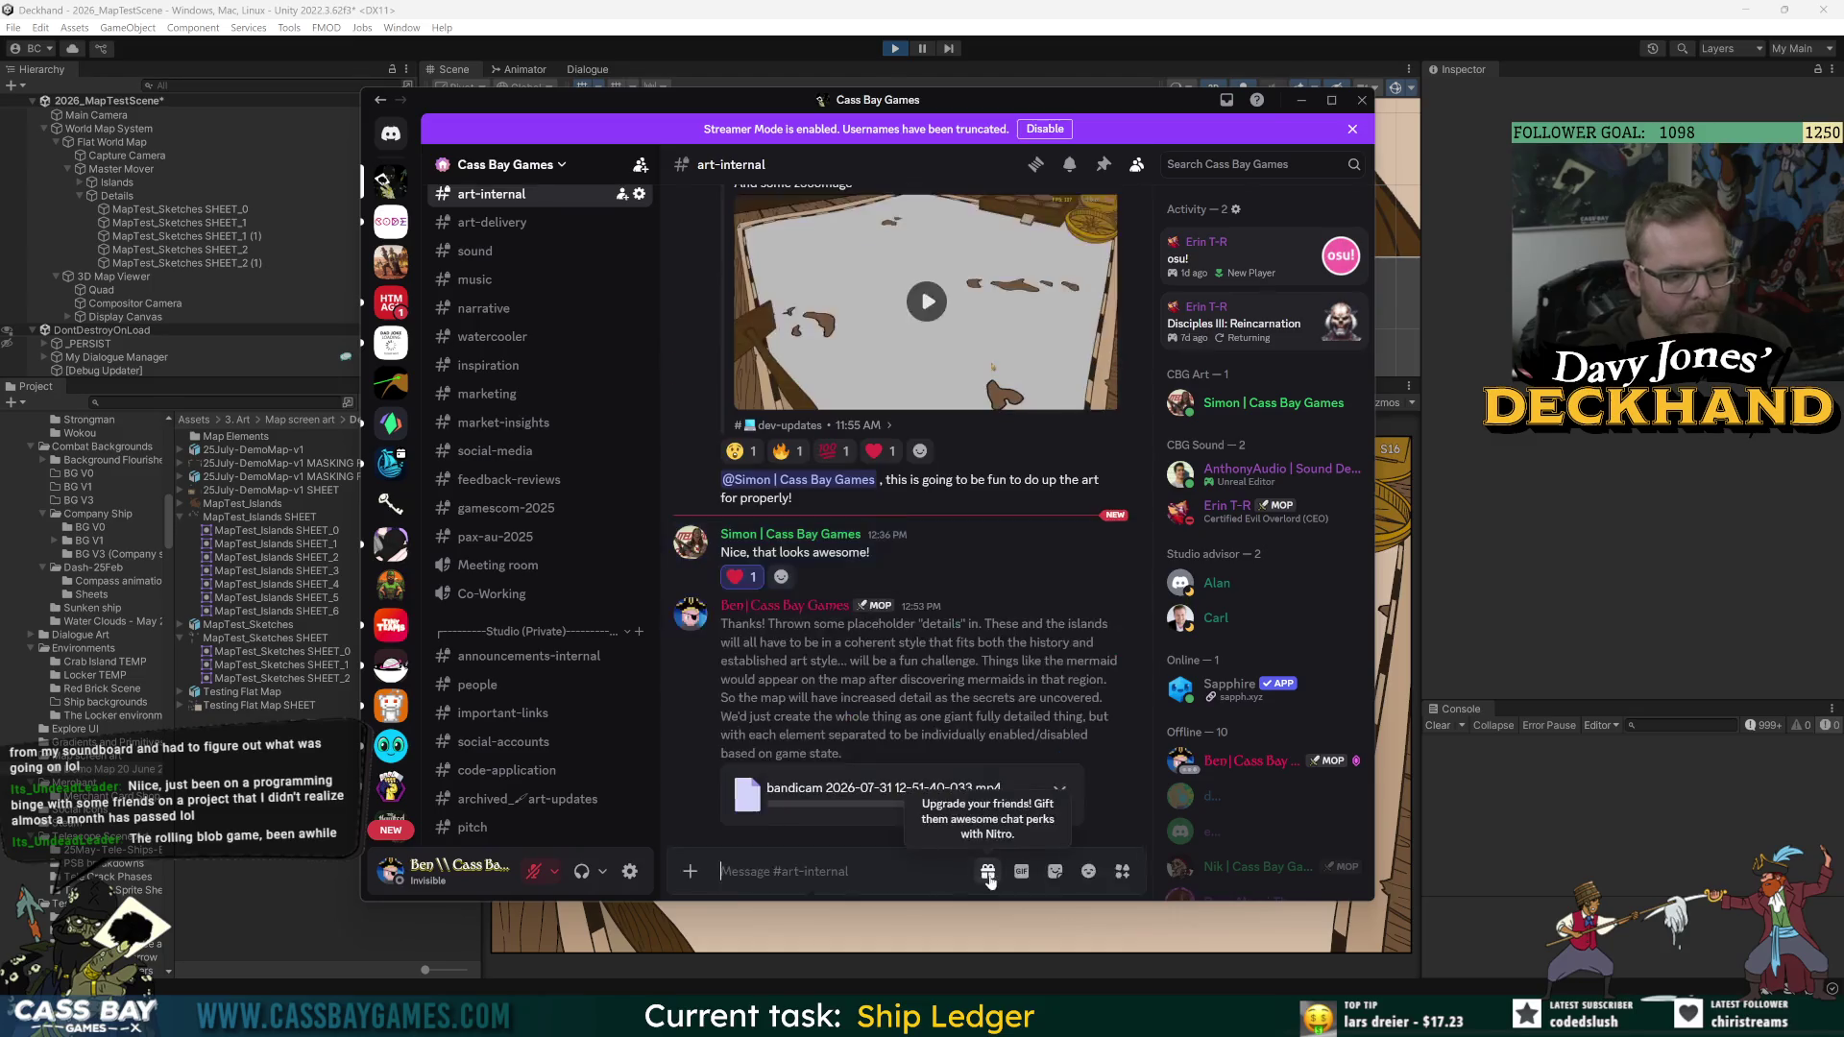
Step: Return to the Unity editor and exit Play mode
{"action": "key", "text": "alt+Tab"}
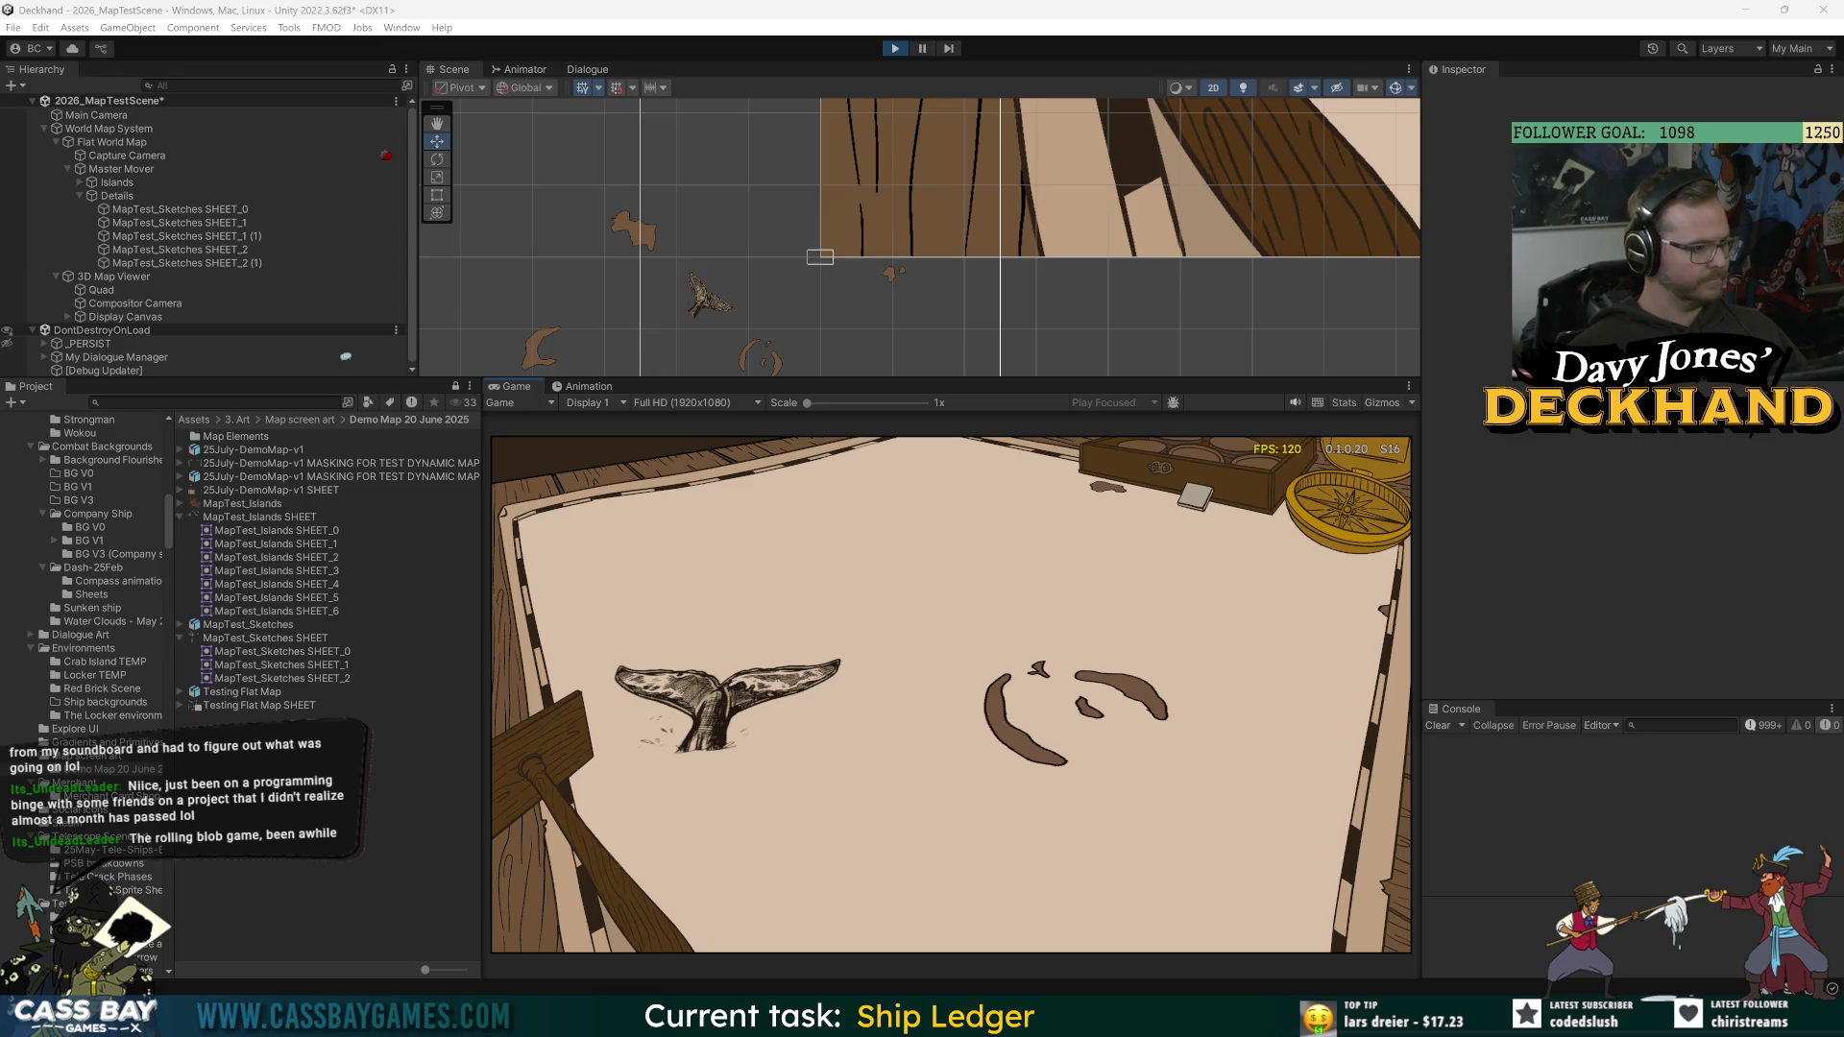
{"action": "key", "text": "ctrl+p"}
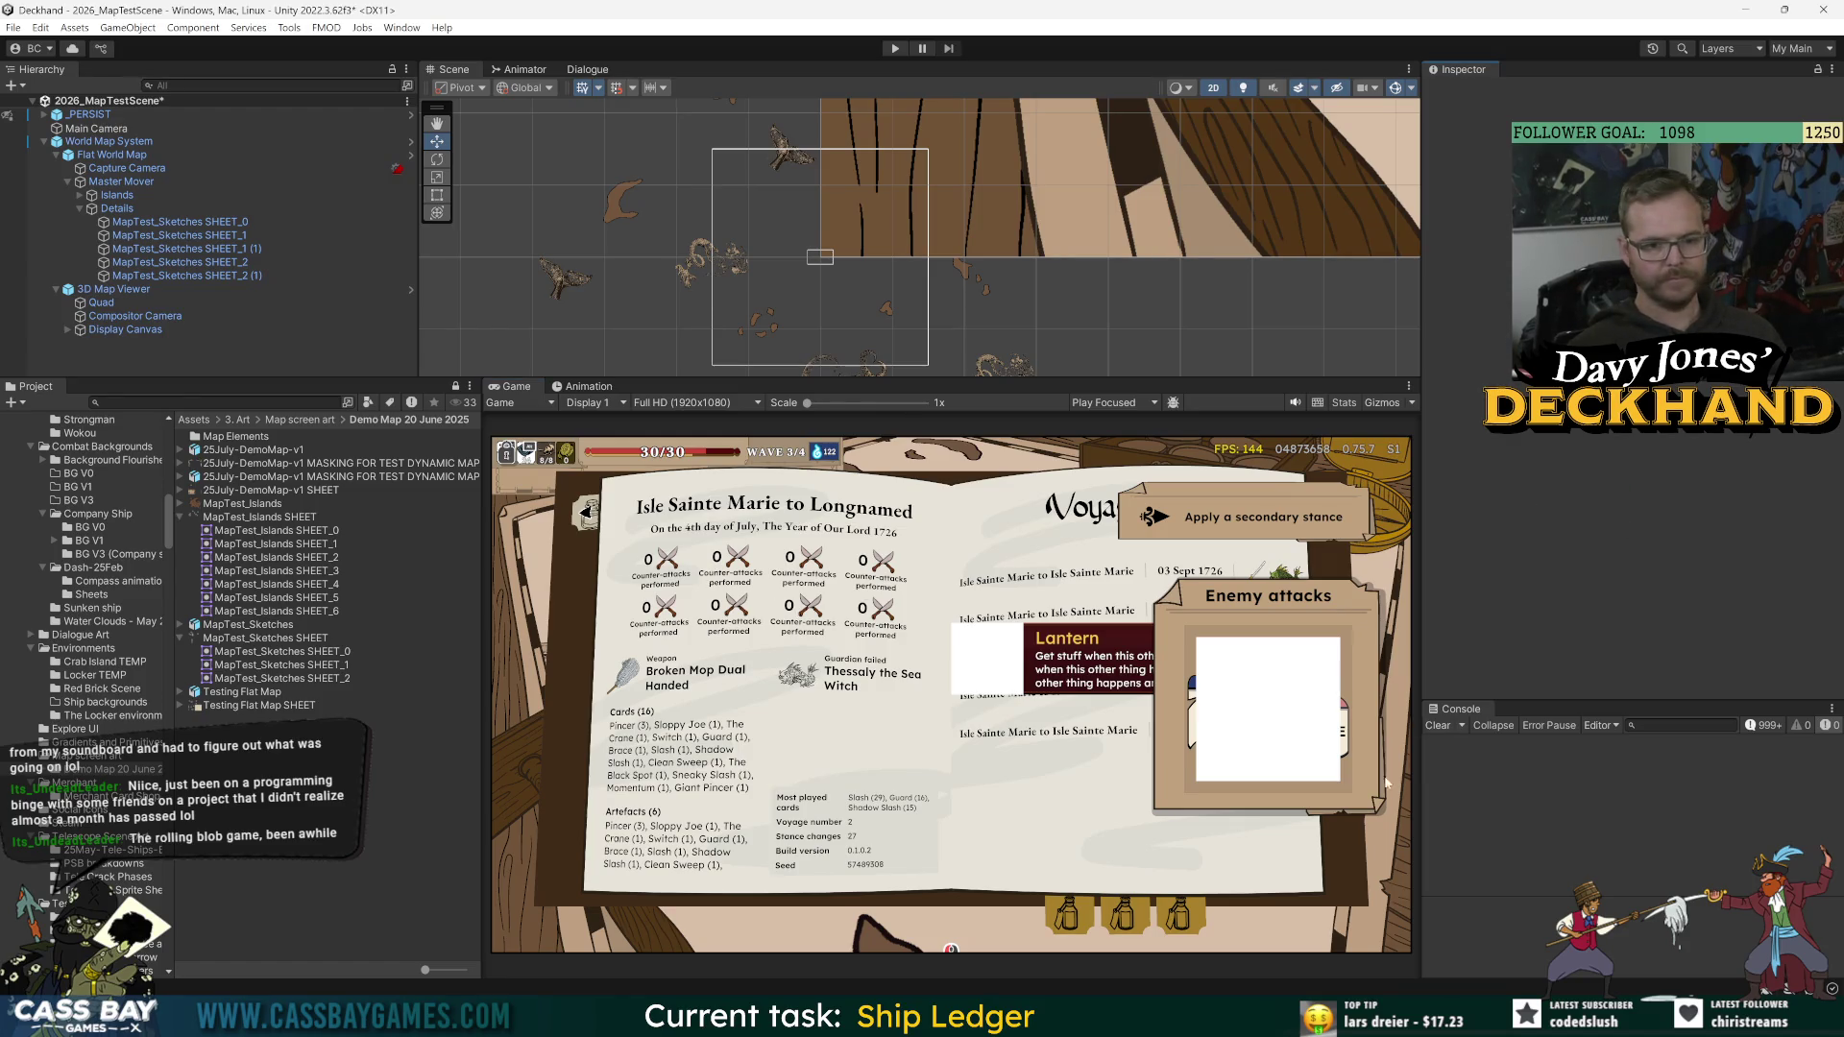
Step: Hide the game's UI overlay, save the scene, and give the Scene view more room
{"action": "left_click", "coordinate": [90, 114]}
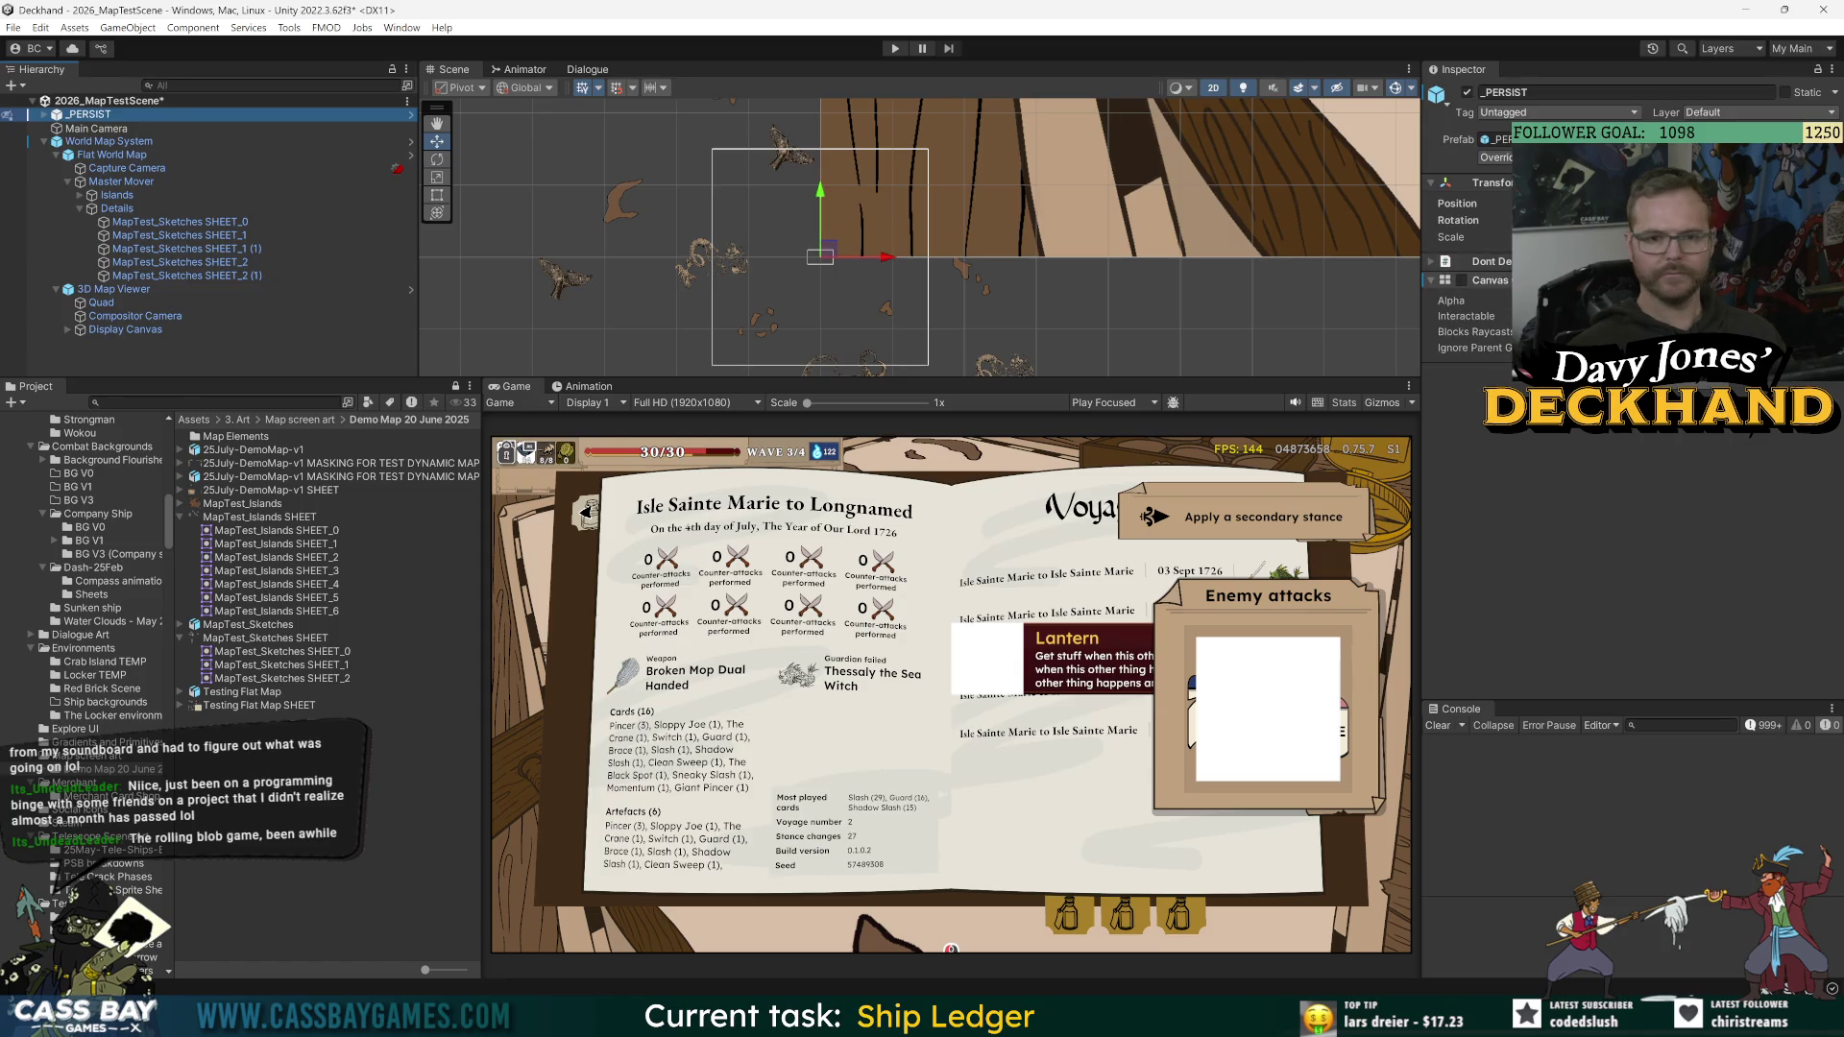
{"action": "left_click", "coordinate": [1462, 280]}
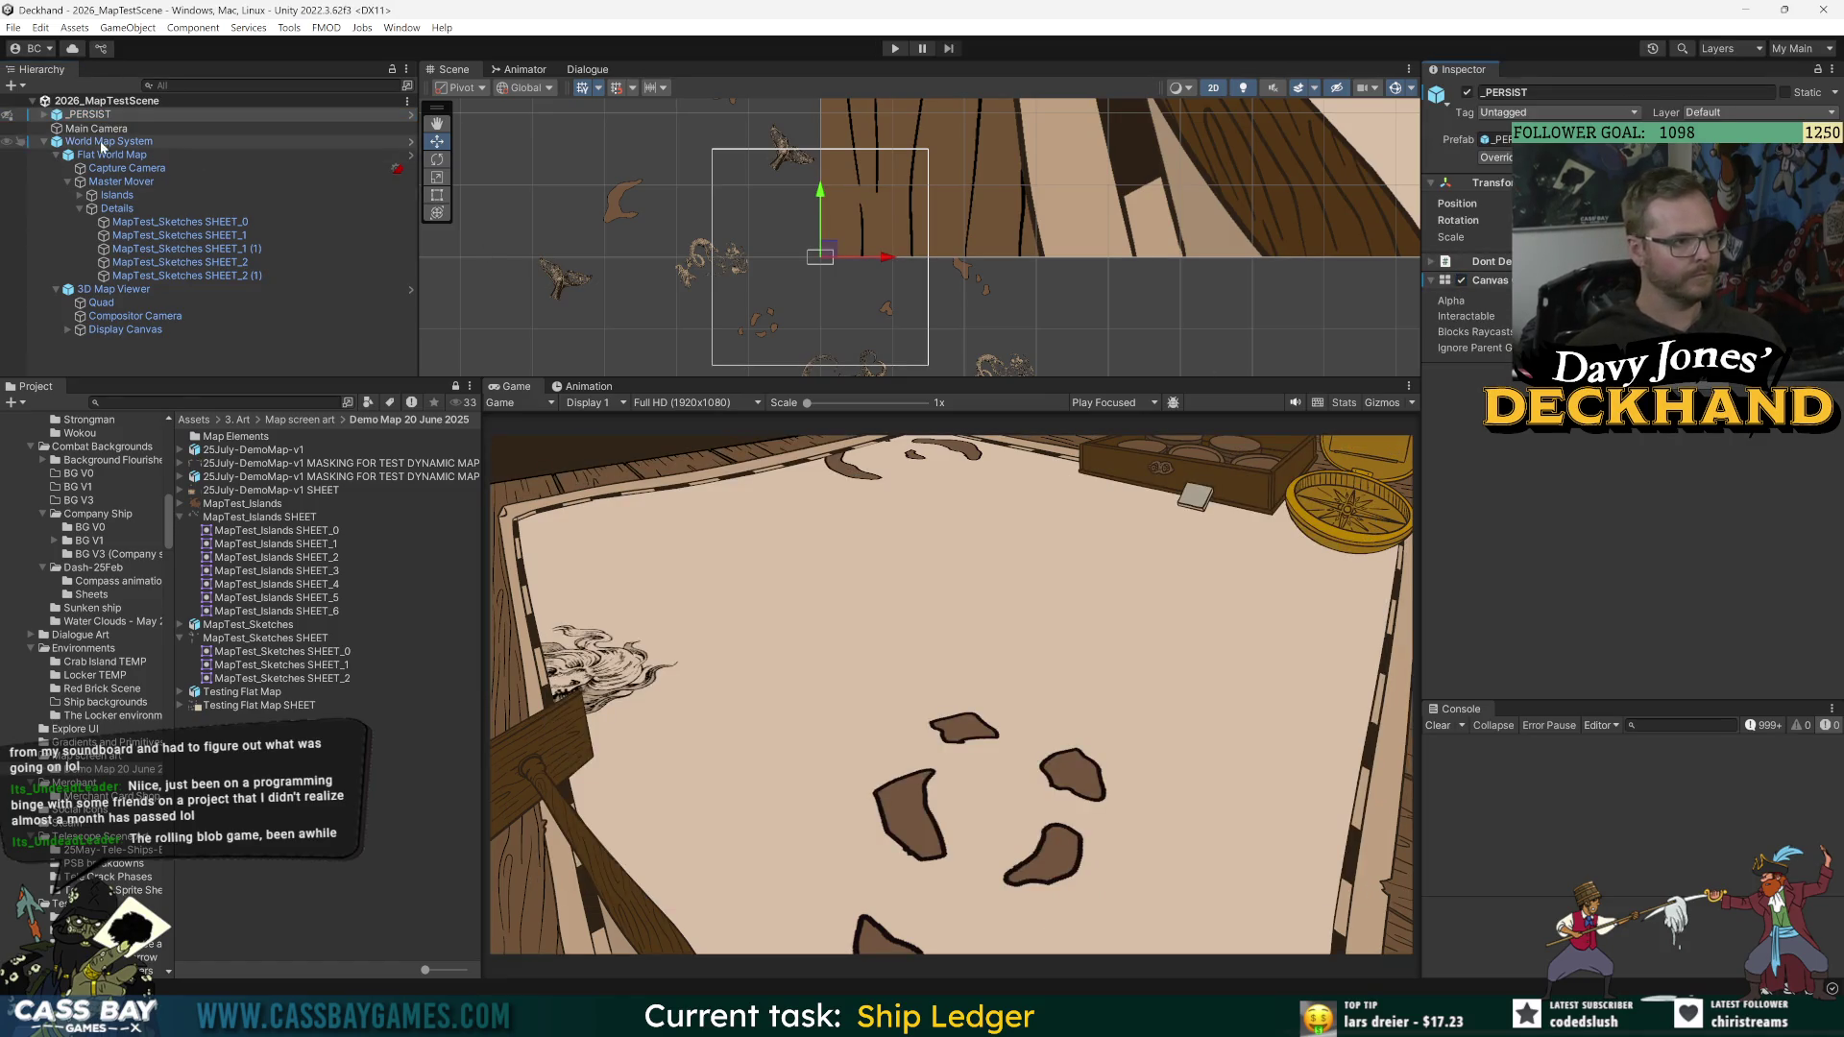
{"action": "left_click", "coordinate": [108, 141]}
{"action": "key", "text": "ctrl+s"}
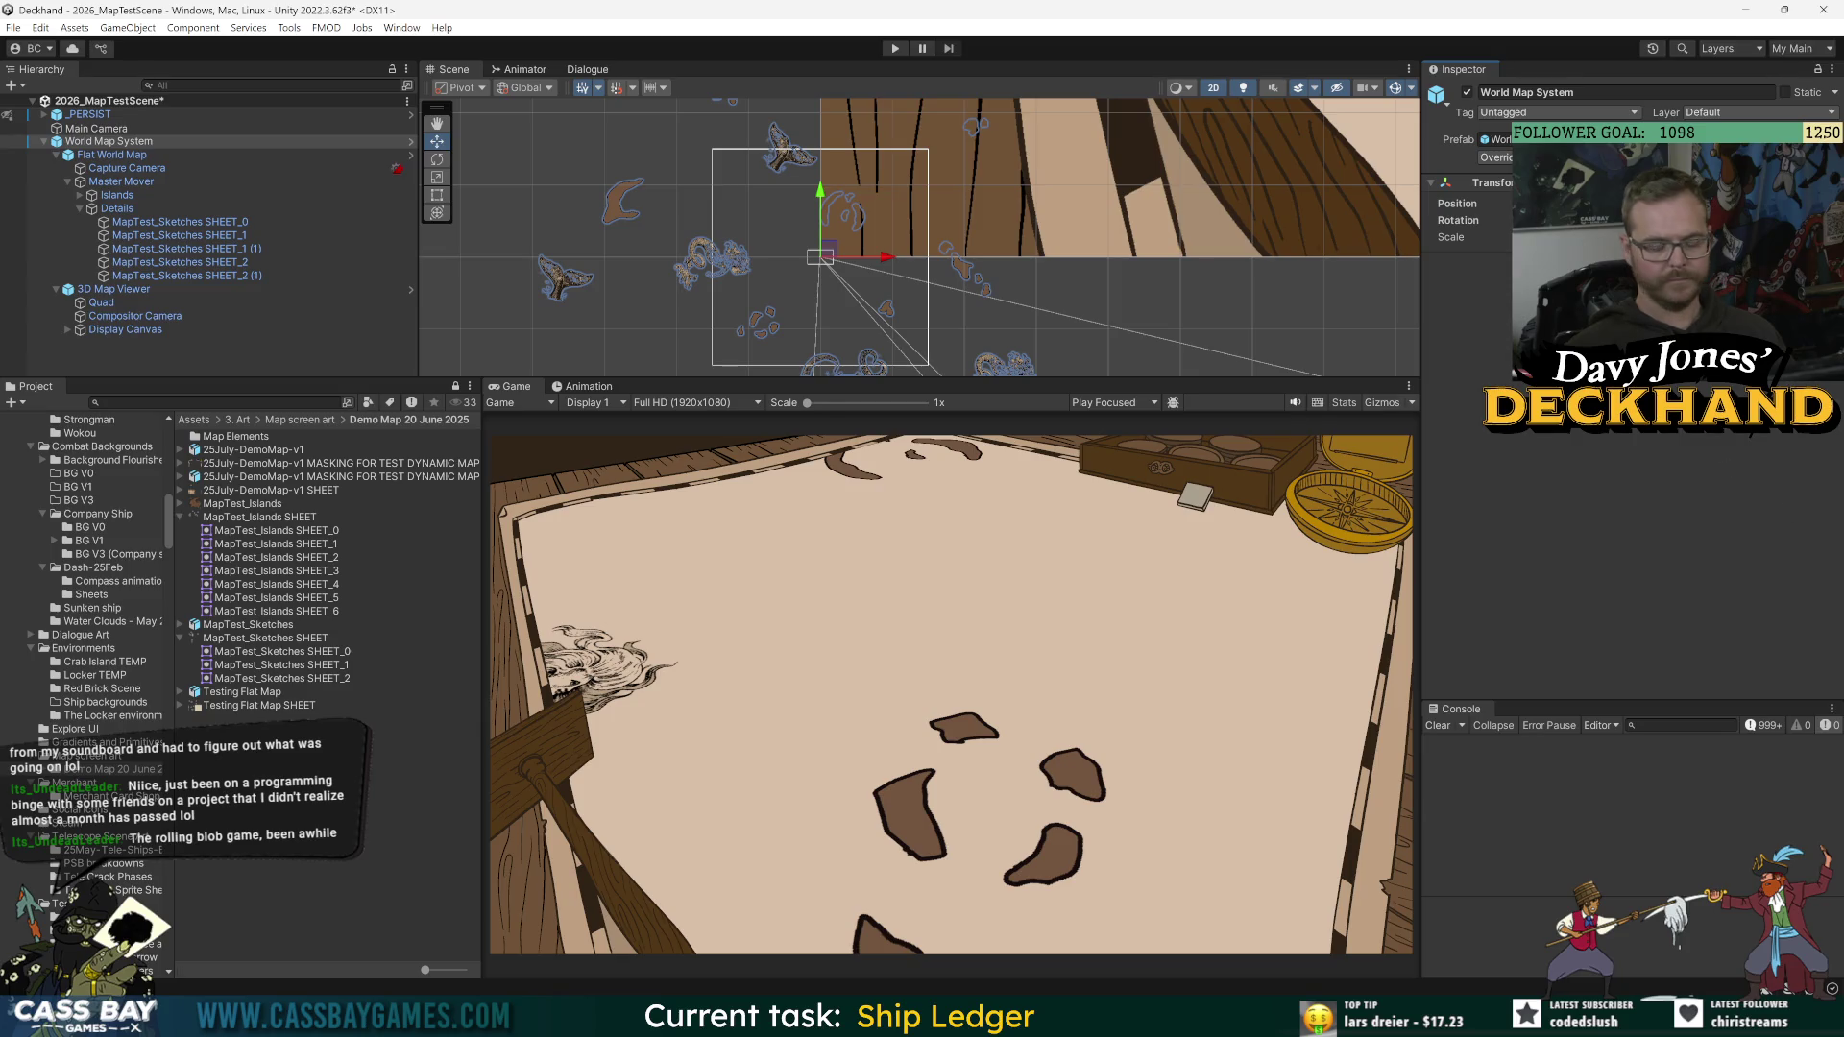
{"action": "scroll", "coordinate": [758, 256], "scroll_direction": "down", "scroll_amount": 3}
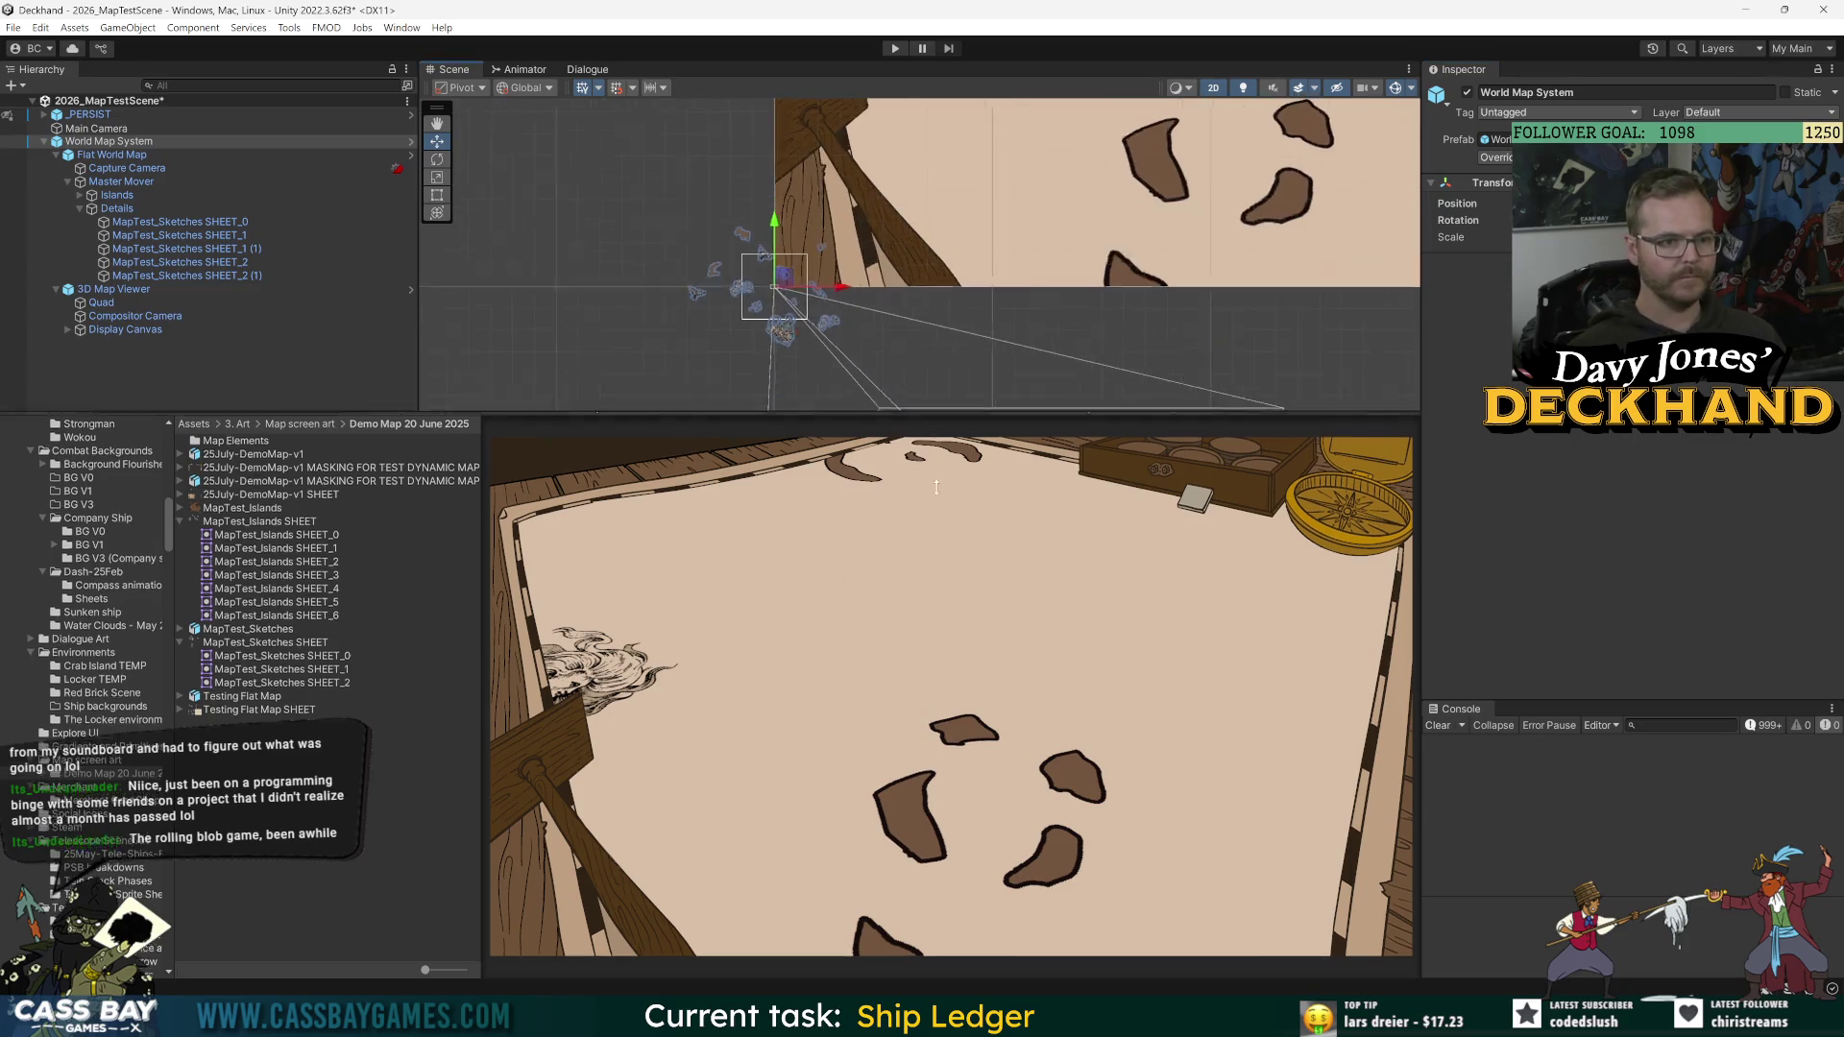
{"action": "left_click_drag", "start_coordinate": [926, 379], "coordinate": [740, 702]}
{"action": "scroll", "coordinate": [739, 531], "scroll_direction": "up", "scroll_amount": 2}
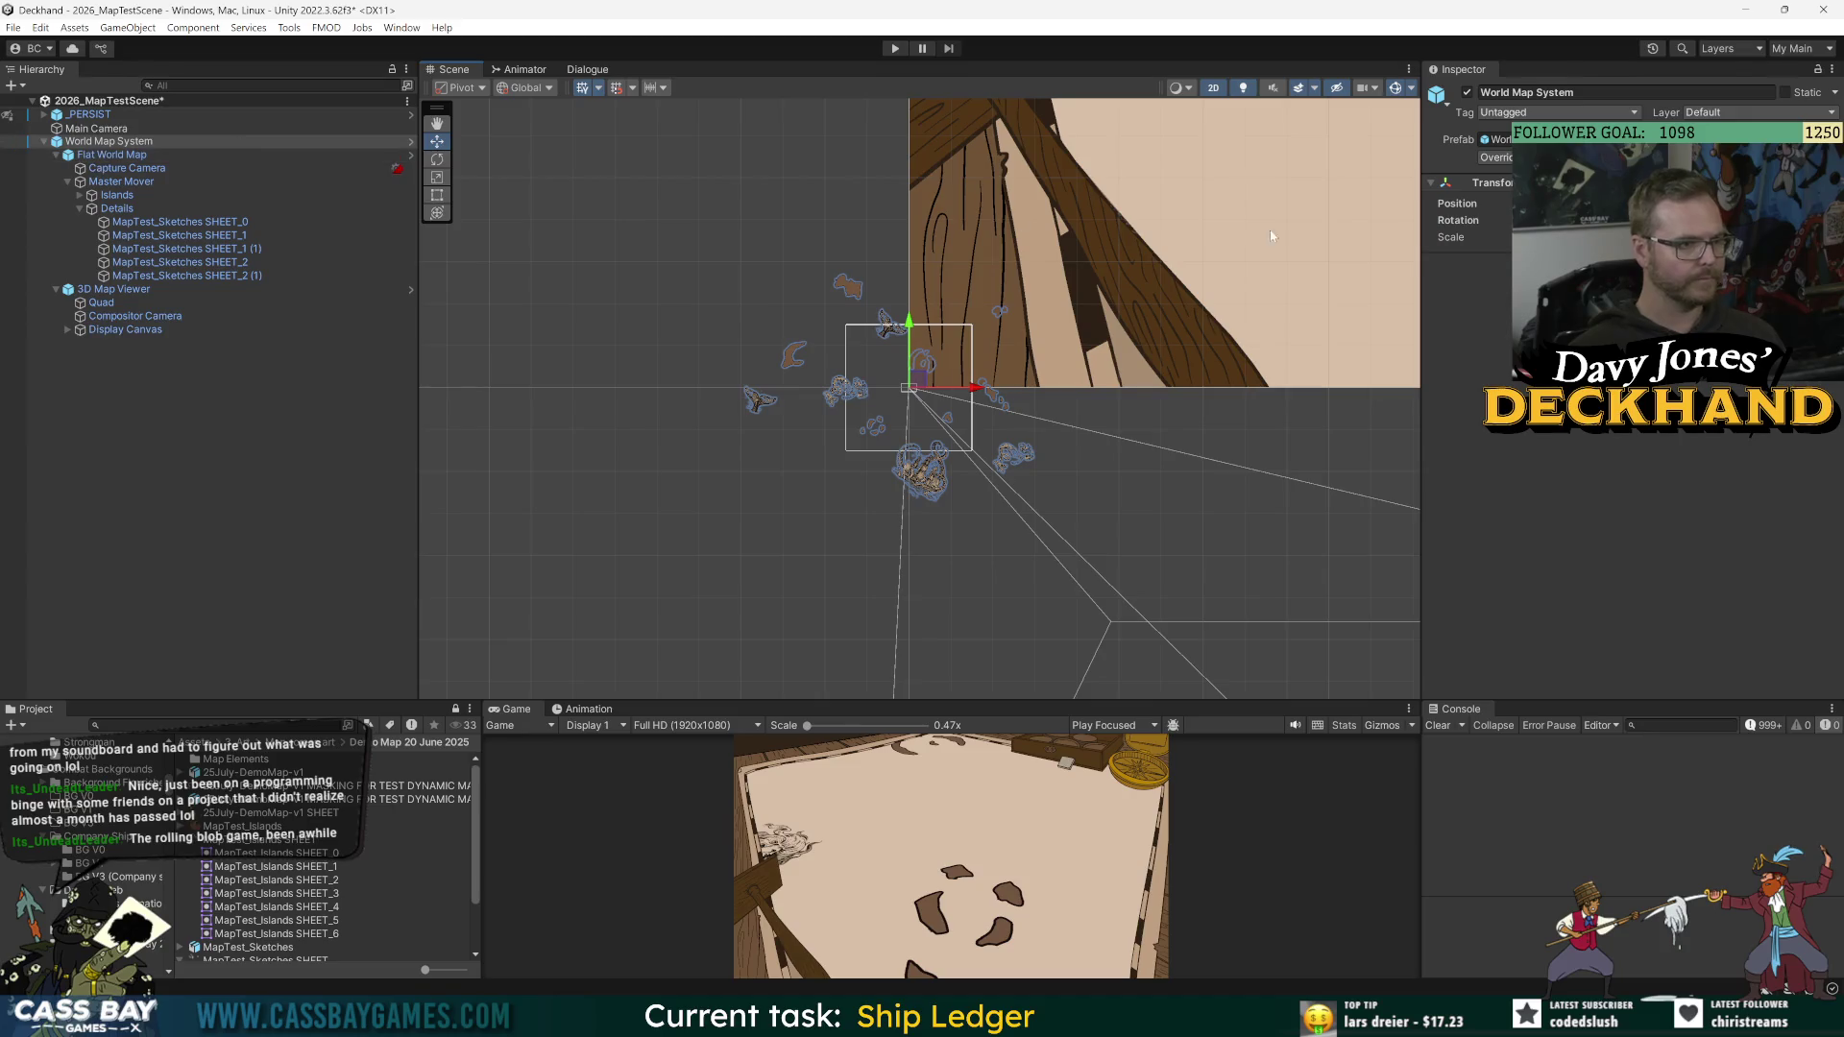
{"action": "scroll", "coordinate": [870, 415], "scroll_direction": "up", "scroll_amount": 1}
{"action": "left_click", "coordinate": [872, 420]}
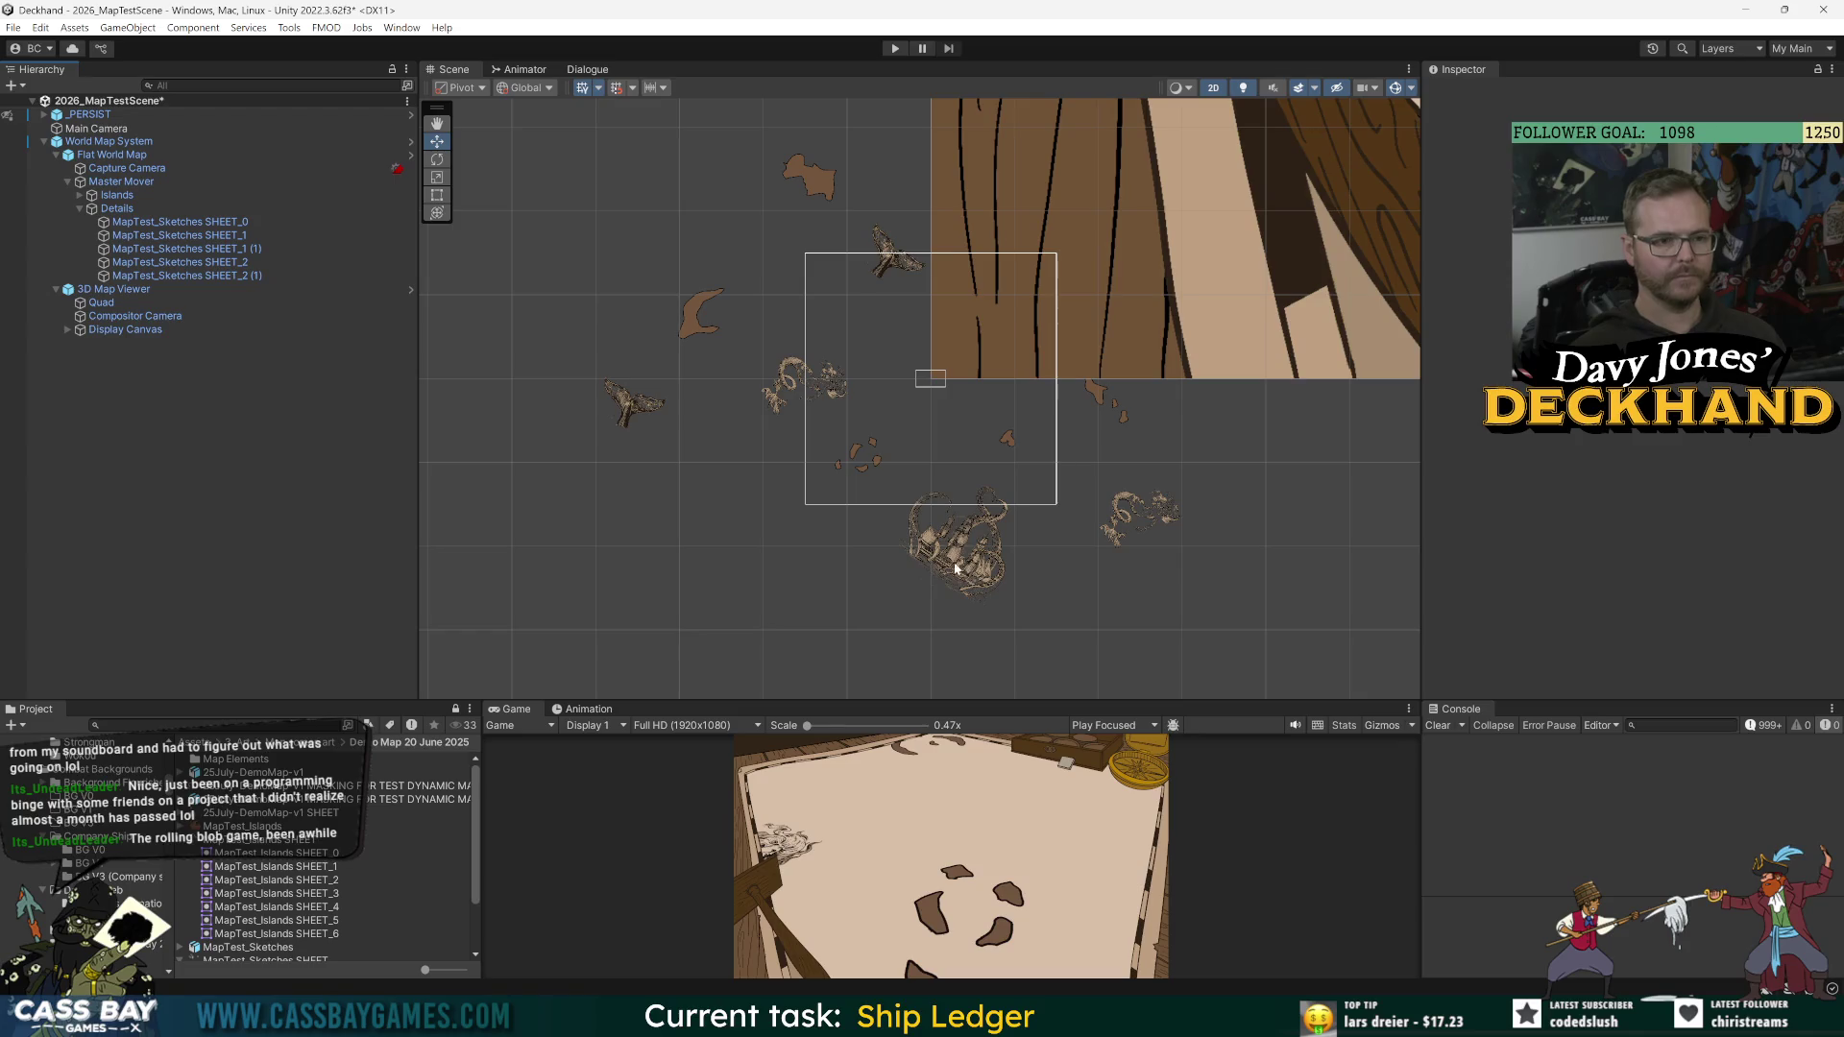
Step: Hide the 3D Map Viewer in the Scene and collapse its children in the Hierarchy
{"action": "left_click", "coordinate": [211, 289]}
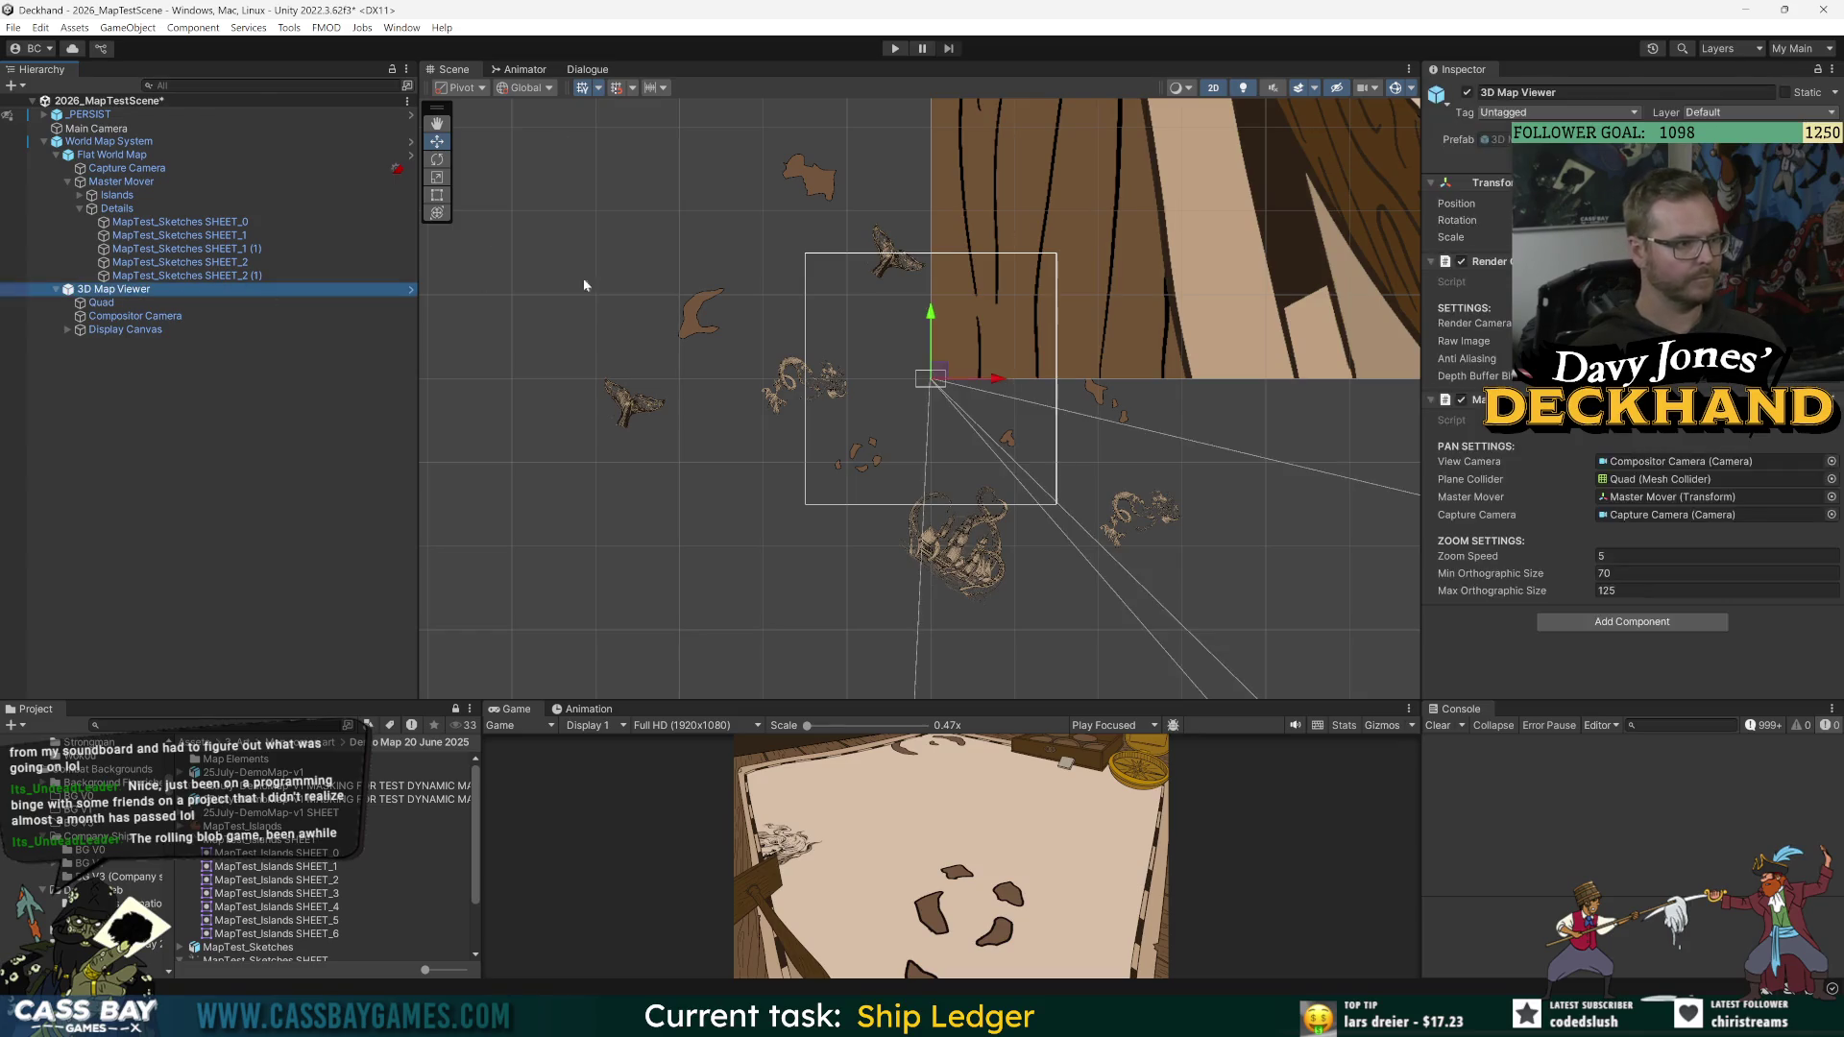
{"action": "left_click", "coordinate": [114, 156]}
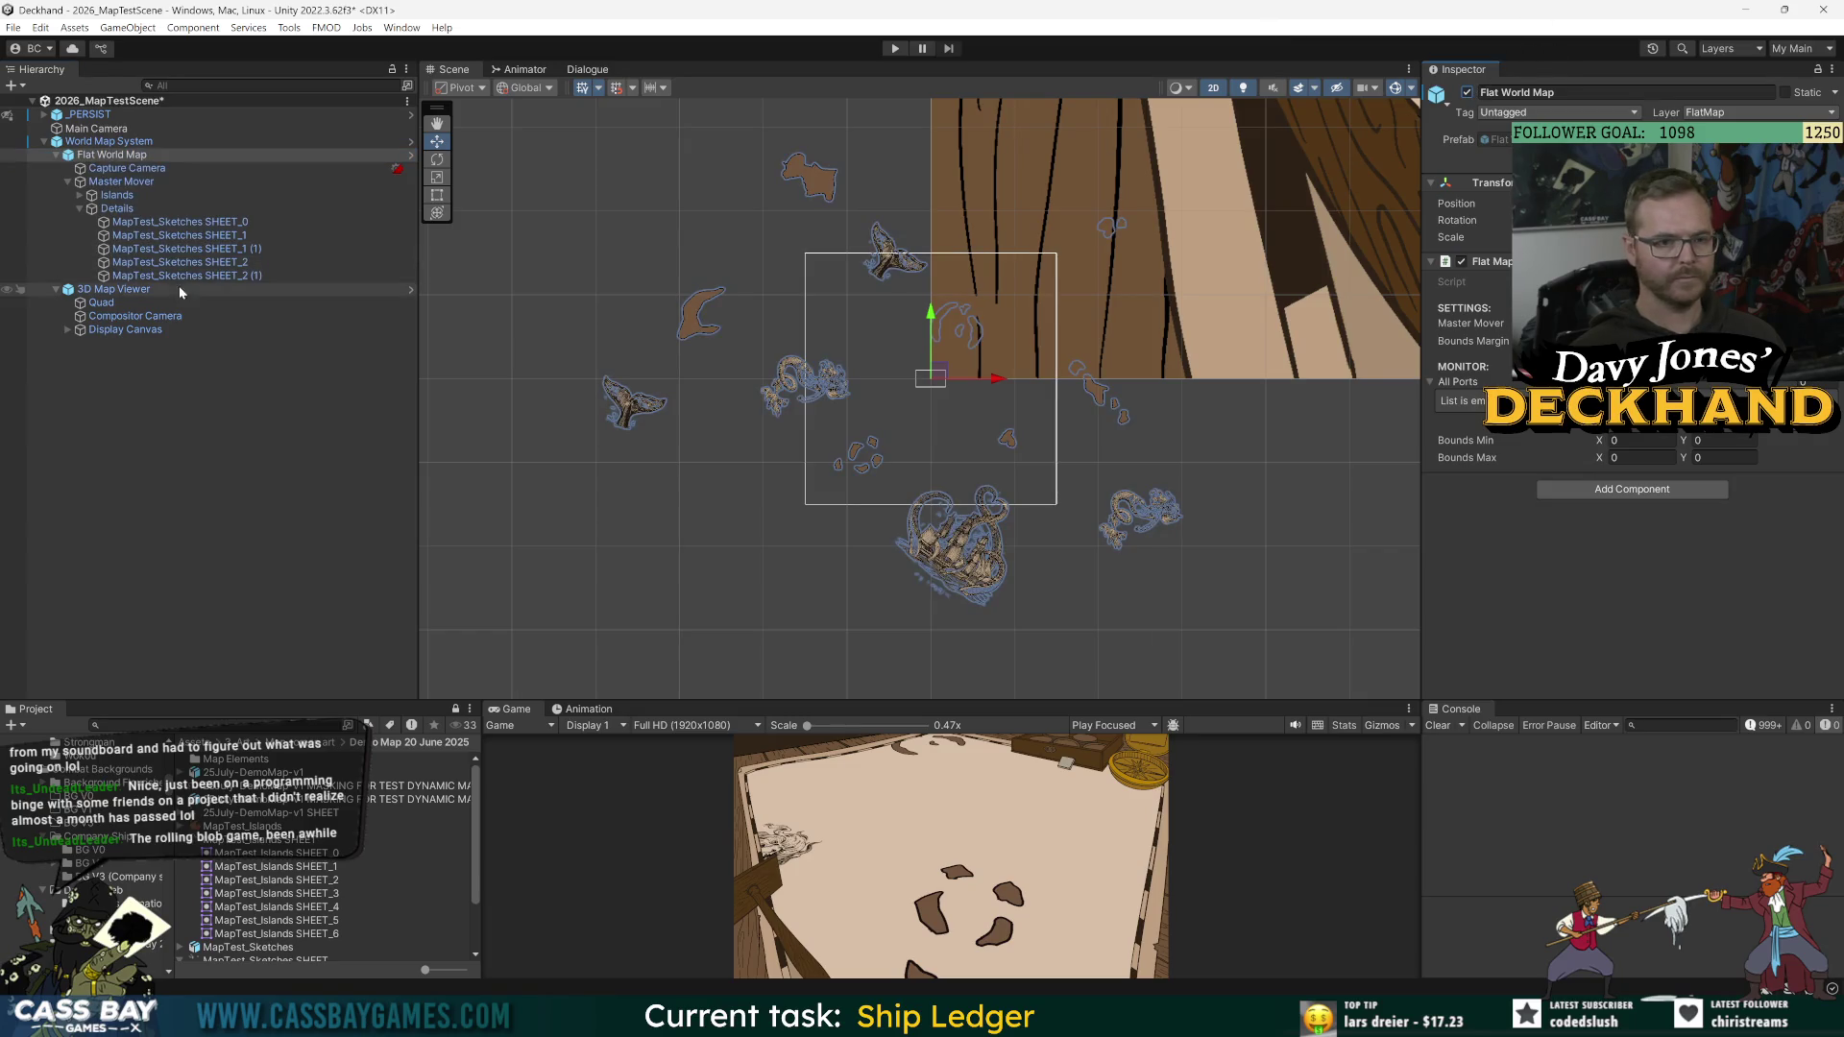
{"action": "left_click", "coordinate": [111, 291]}
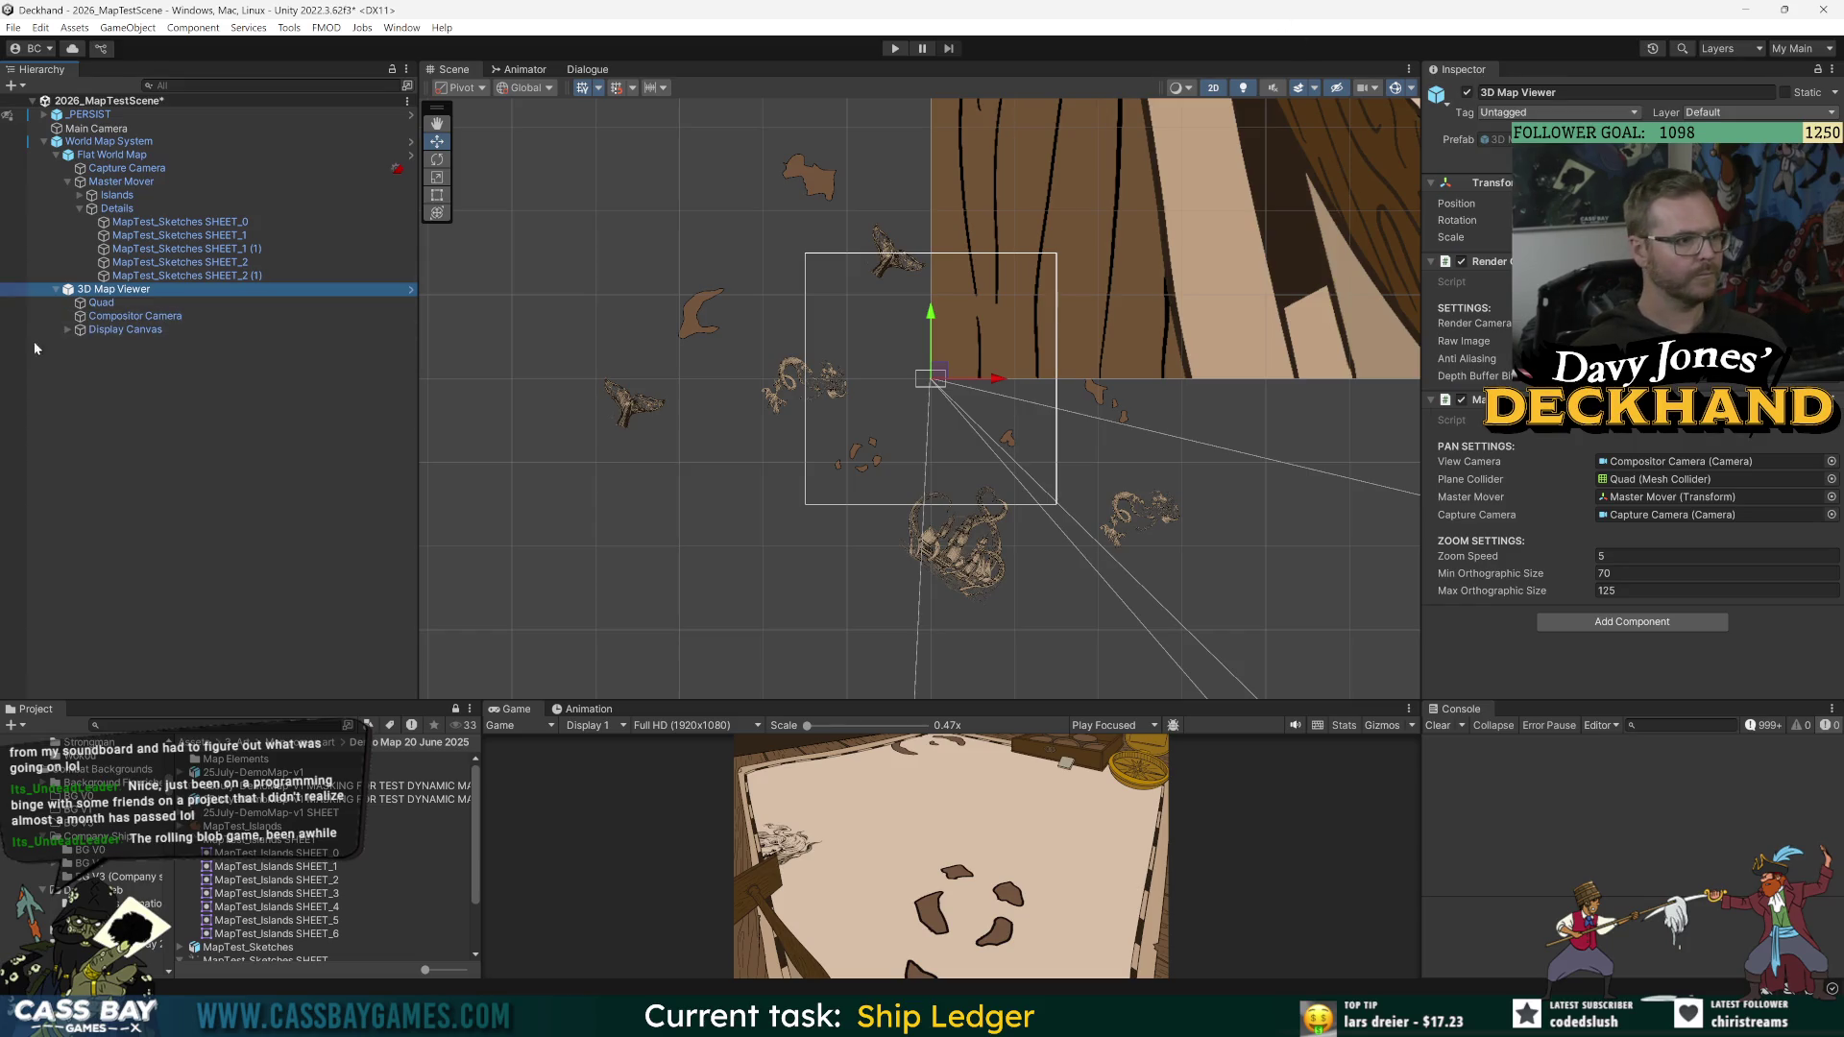
{"action": "left_click", "coordinate": [8, 290]}
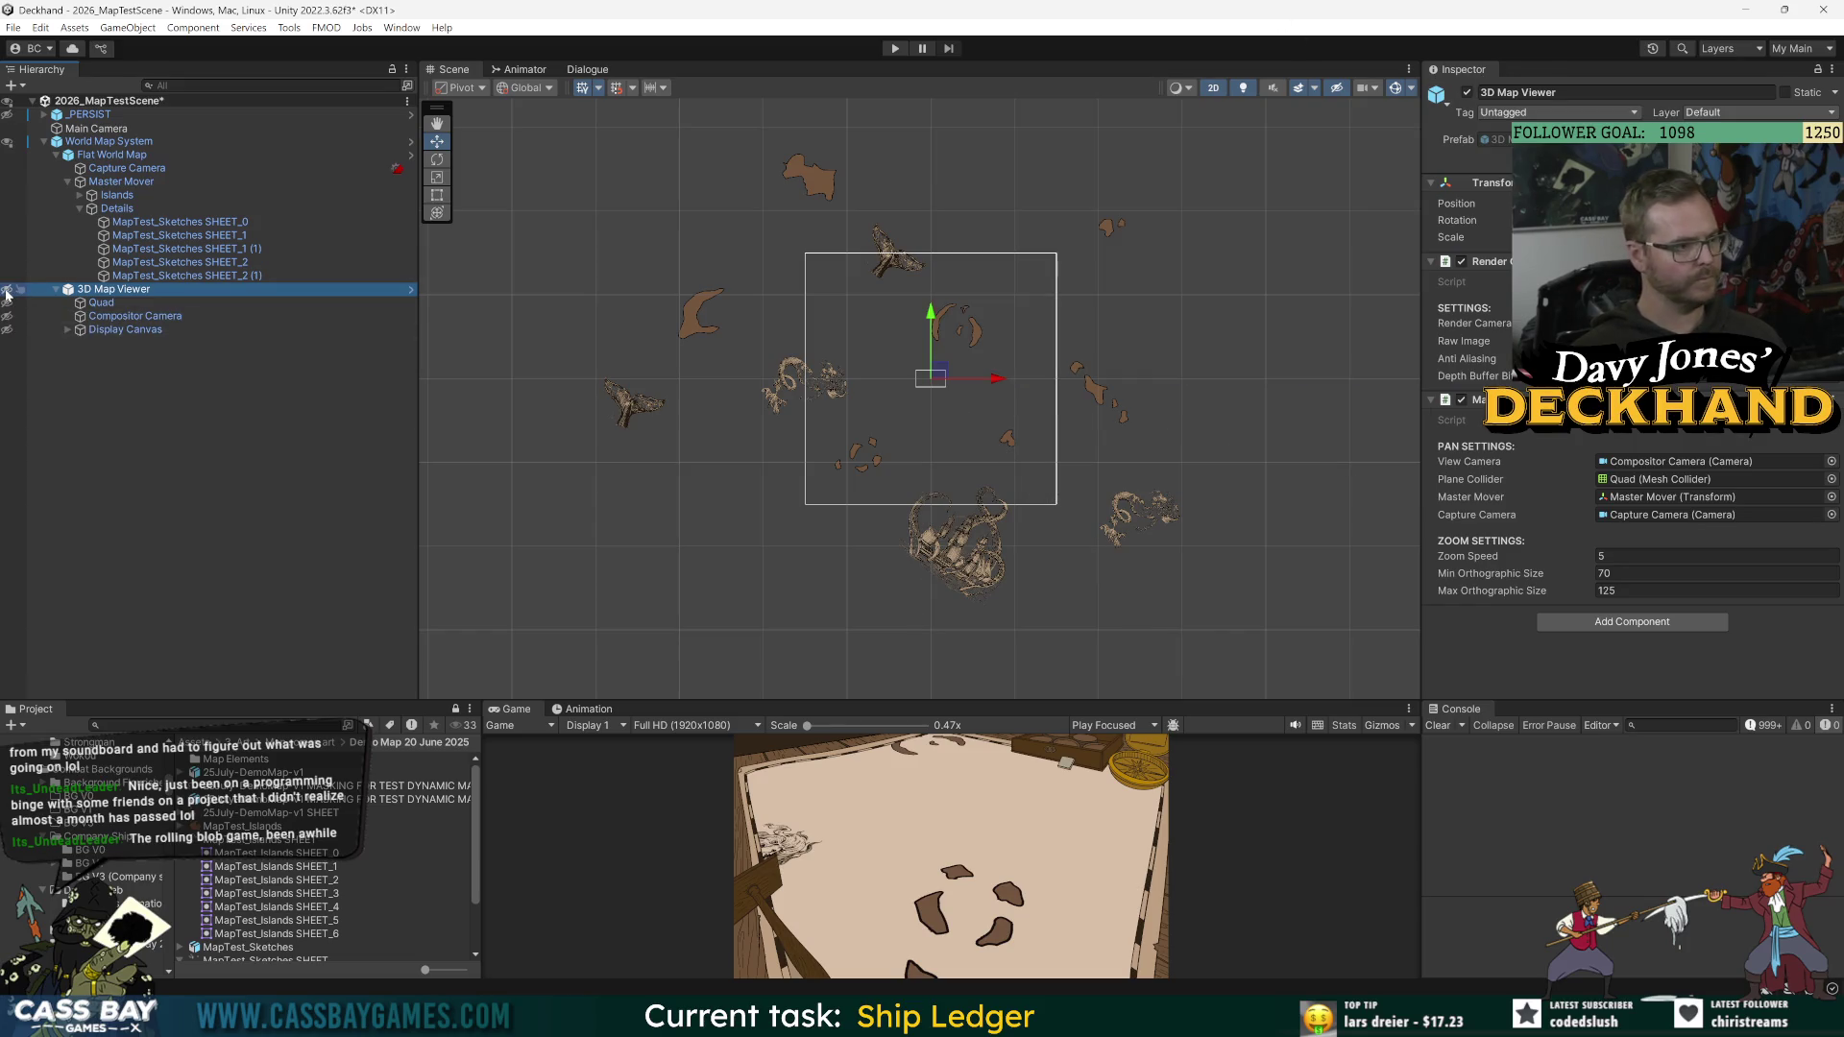
{"action": "left_click", "coordinate": [55, 289]}
{"action": "left_click", "coordinate": [221, 403]}
Step: Center the island map in the Scene view and make the Game view taller
{"action": "scroll", "coordinate": [1022, 411], "scroll_direction": "up", "scroll_amount": 2}
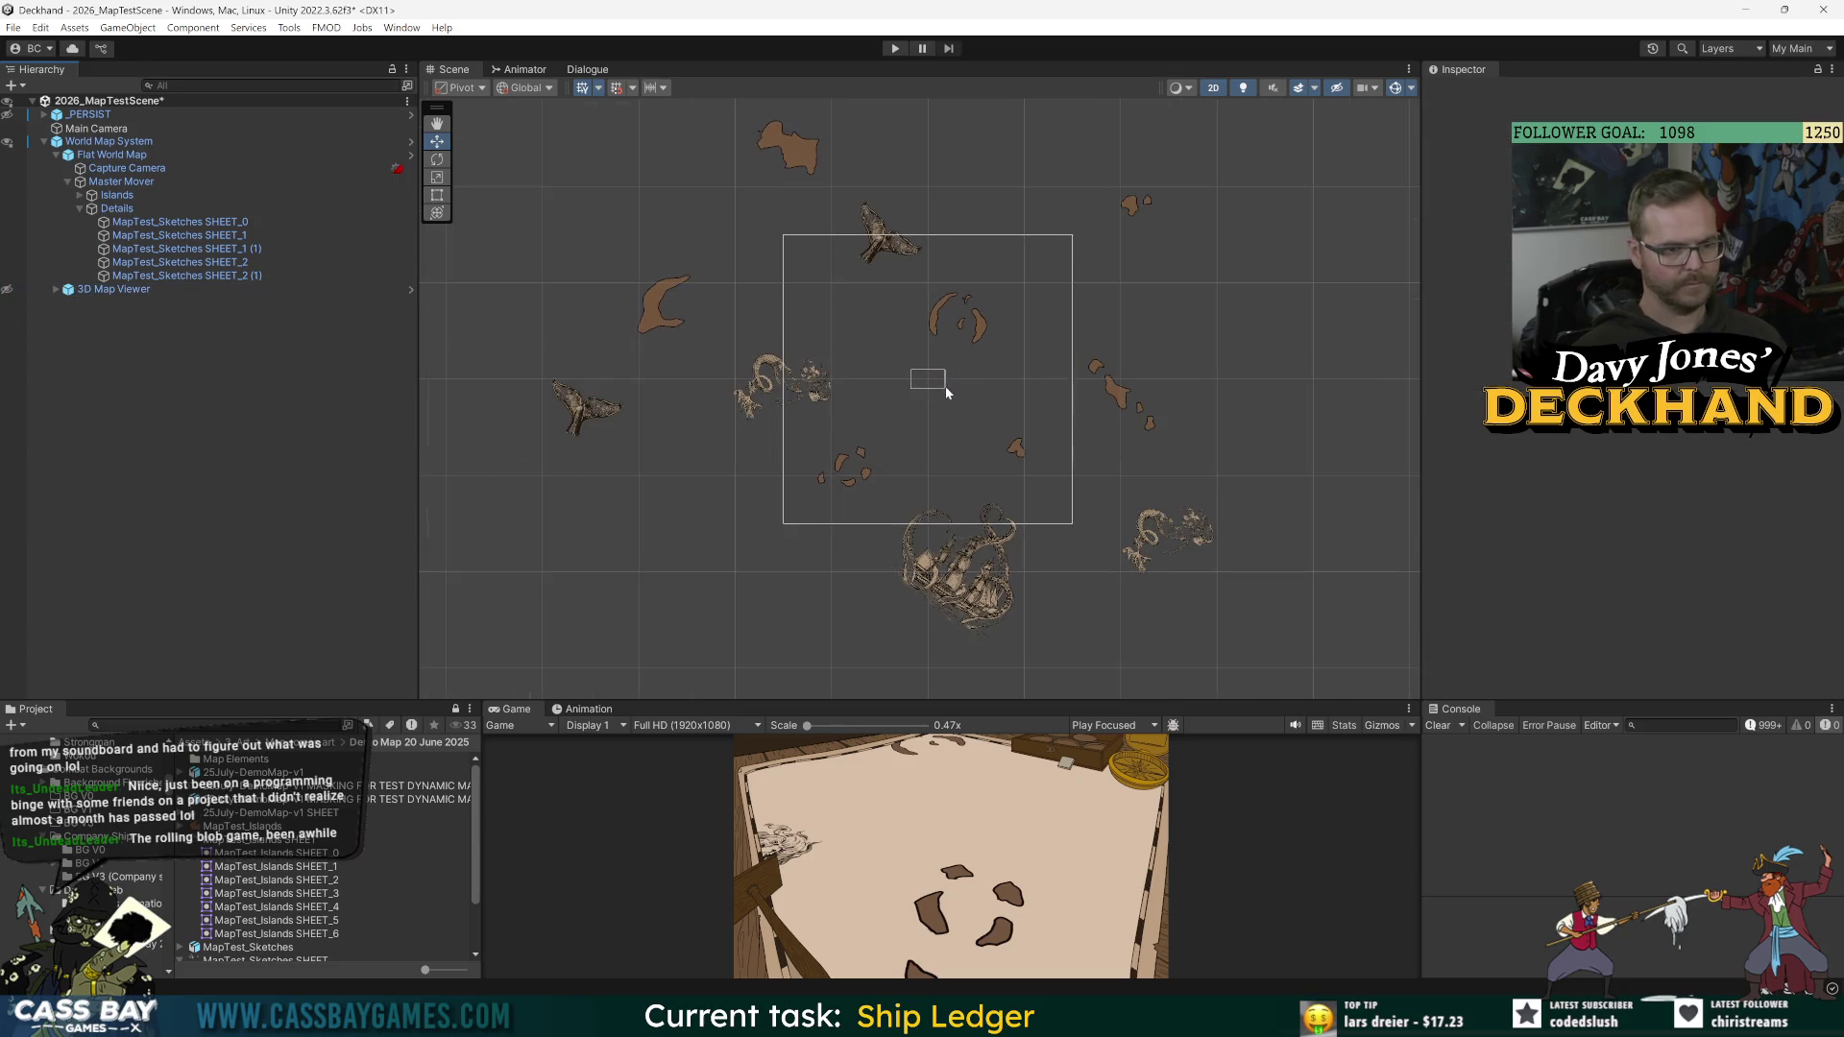
{"action": "left_click_drag", "start_coordinate": [957, 418], "coordinate": [995, 363]}
{"action": "left_click_drag", "start_coordinate": [985, 700], "coordinate": [986, 550]}
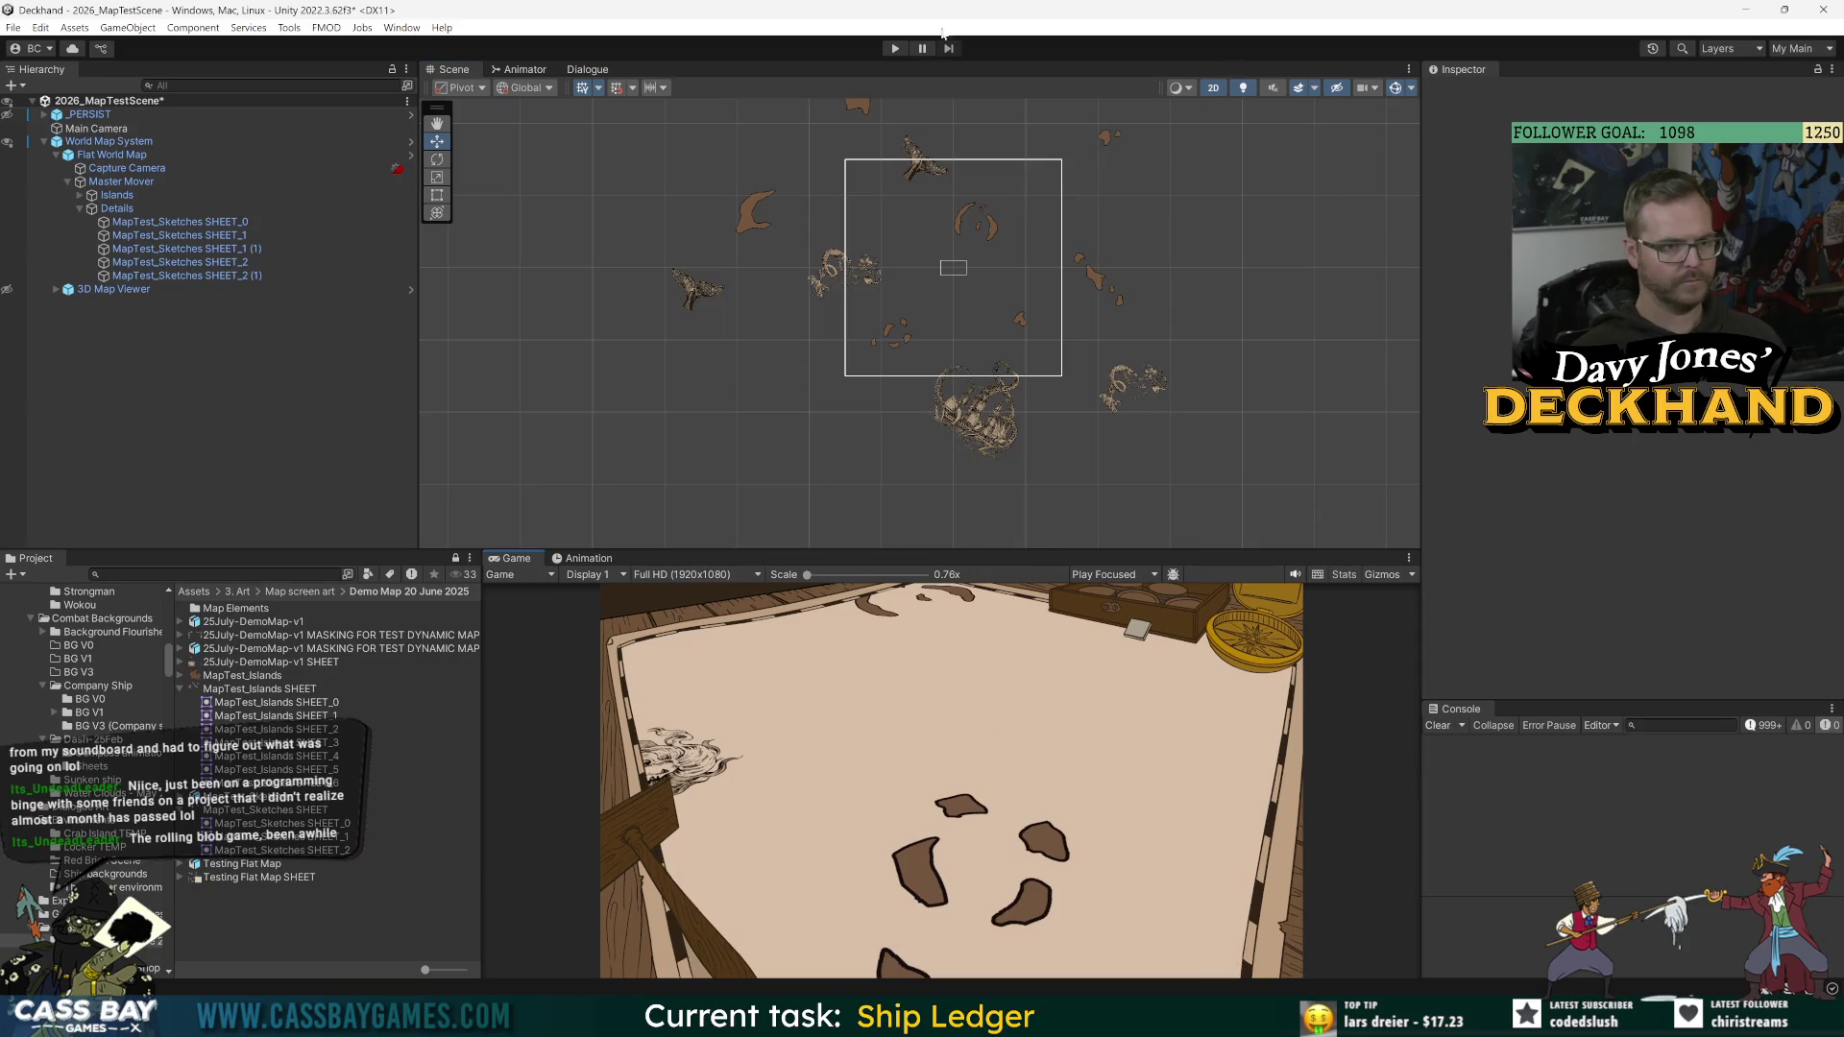
{"action": "left_click", "coordinate": [894, 48]}
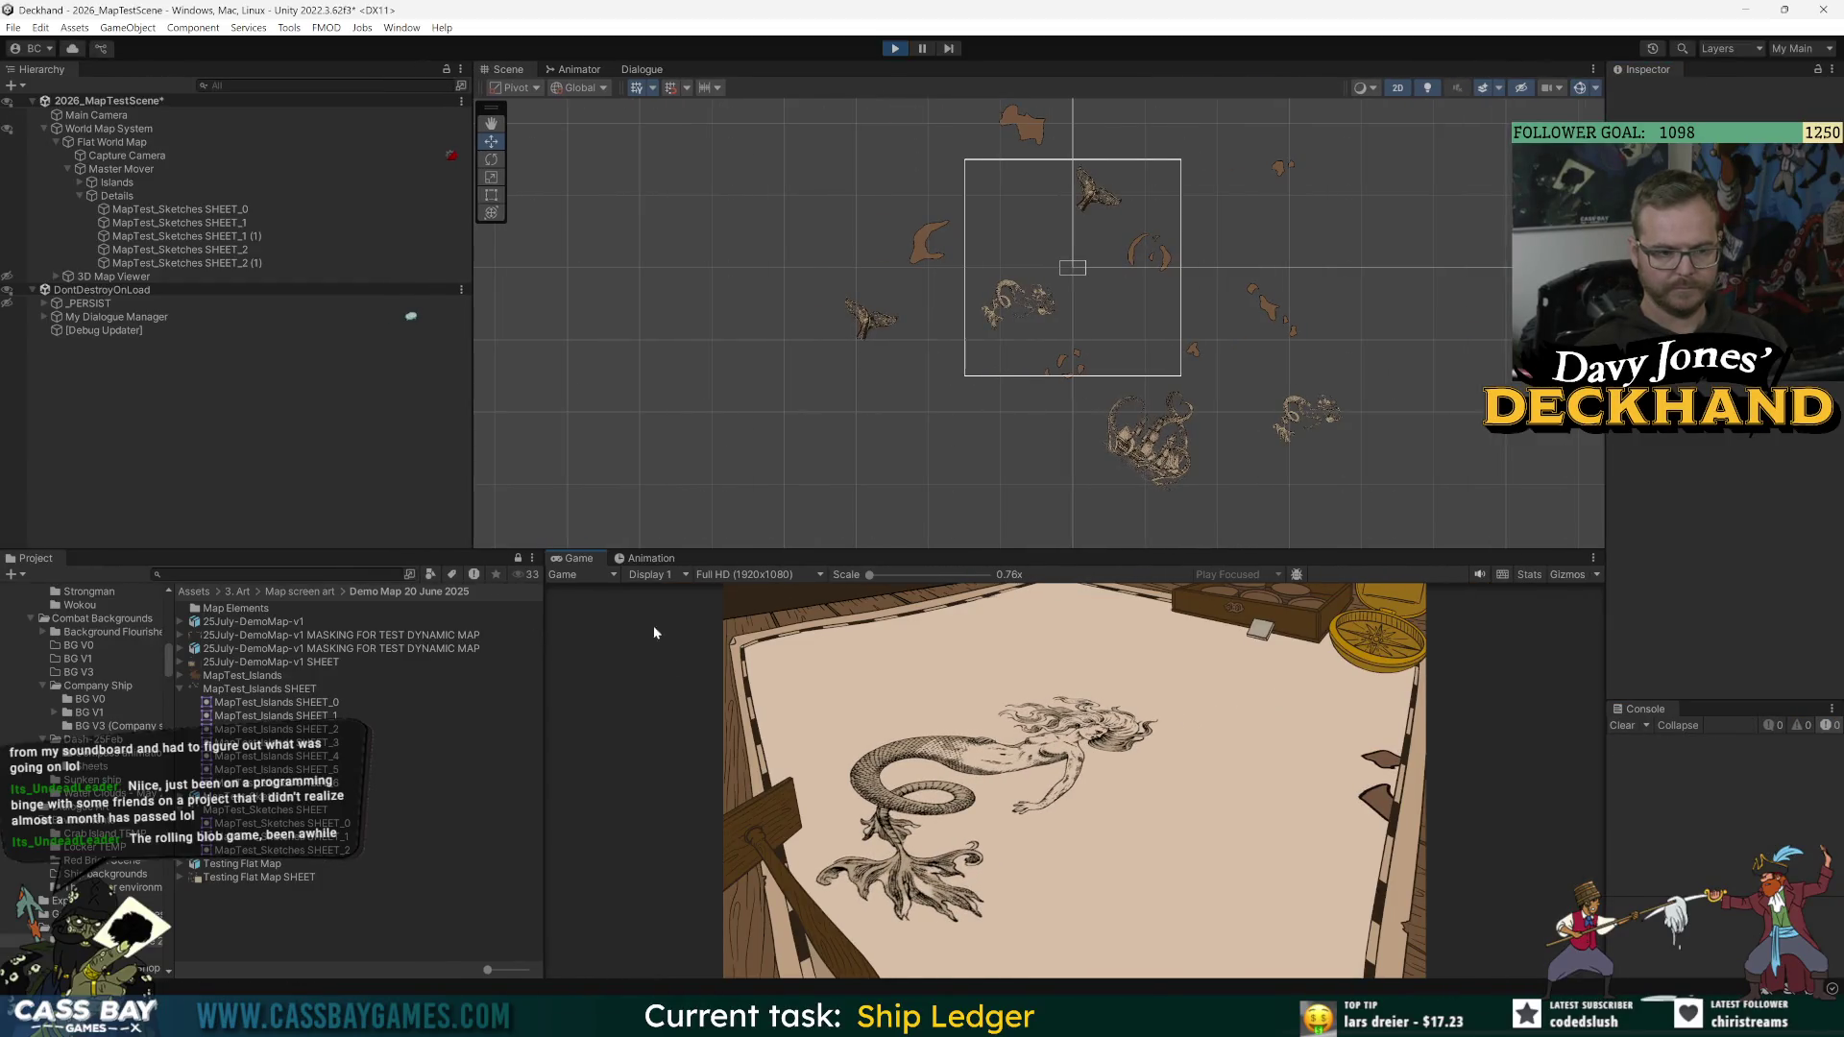
Step: Widen and heighten the Game view, and nudge the Scene view down slightly
{"action": "left_click_drag", "start_coordinate": [543, 615], "coordinate": [398, 615]}
{"action": "mouse_move", "coordinate": [773, 551]}
{"action": "left_mouse_down"}
{"action": "mouse_move", "coordinate": [779, 333]}
{"action": "mouse_move", "coordinate": [773, 423]}
{"action": "mouse_move", "coordinate": [737, 334]}
{"action": "left_mouse_up"}
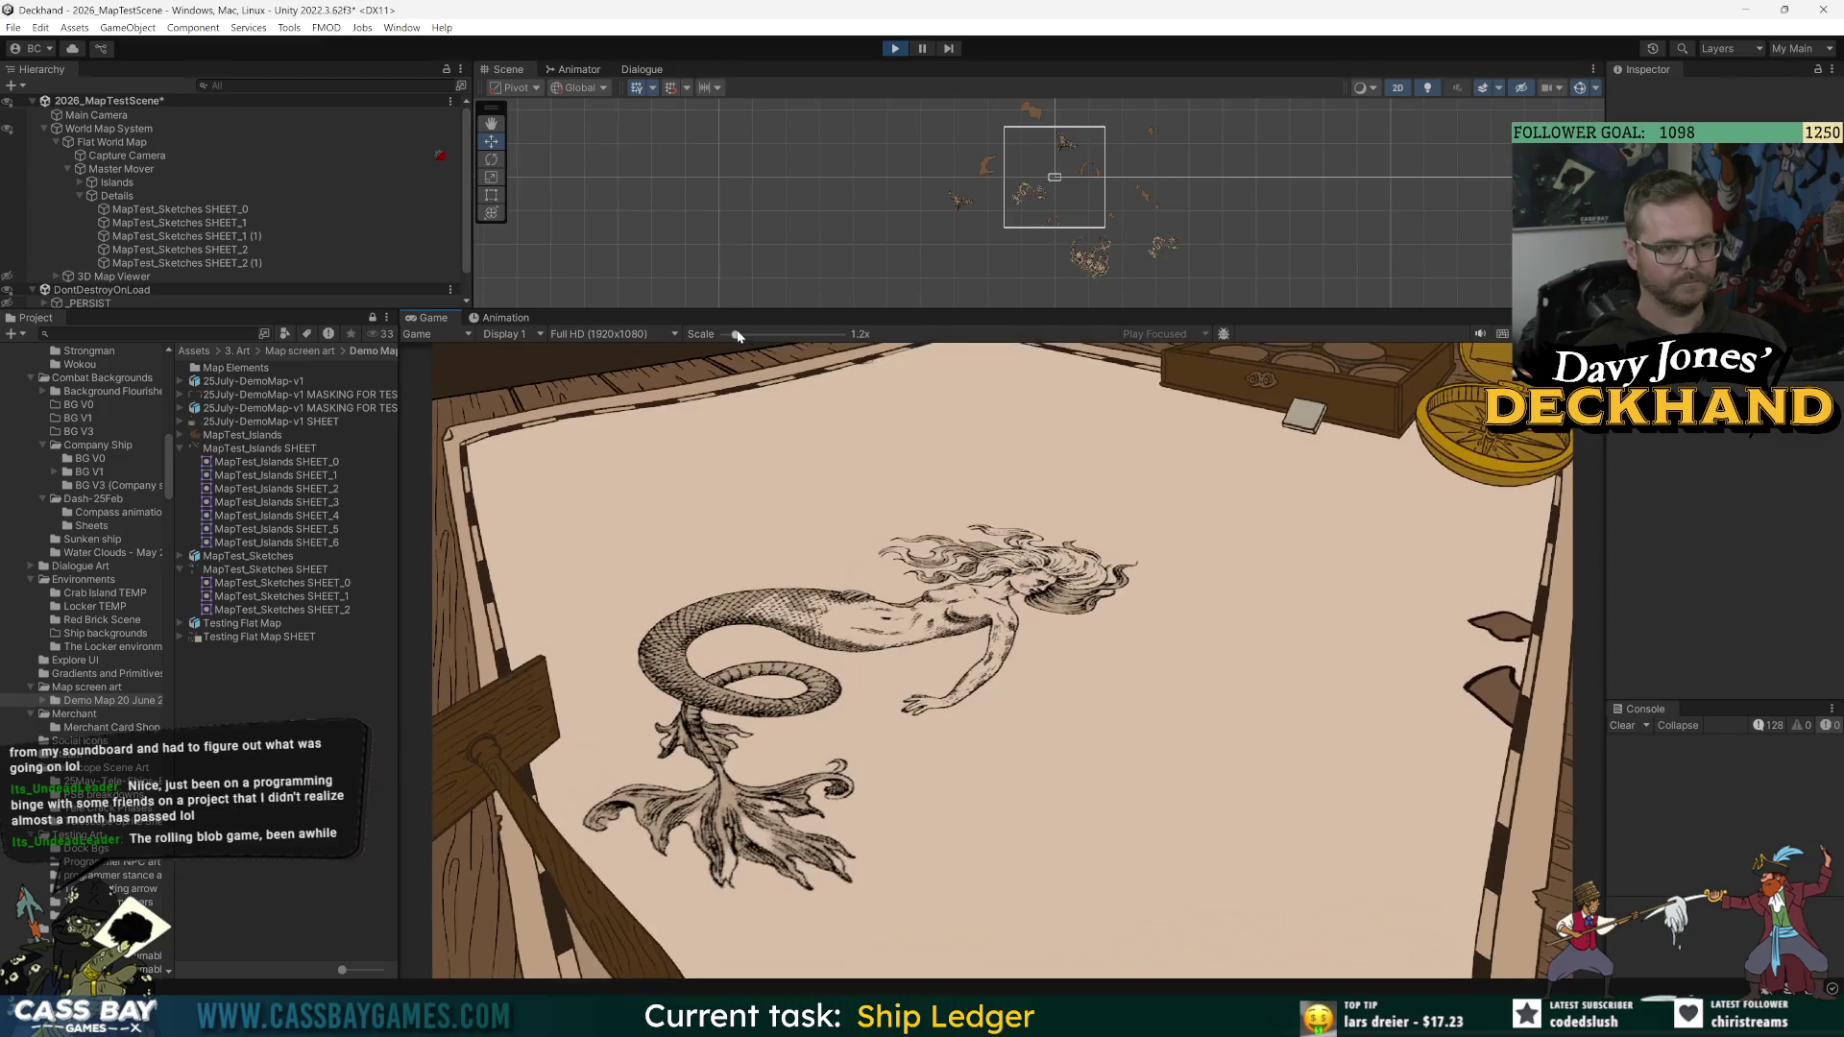
{"action": "left_click_drag", "start_coordinate": [994, 197], "coordinate": [990, 220]}
{"action": "scroll", "coordinate": [1001, 210], "scroll_direction": "up", "scroll_amount": 5}
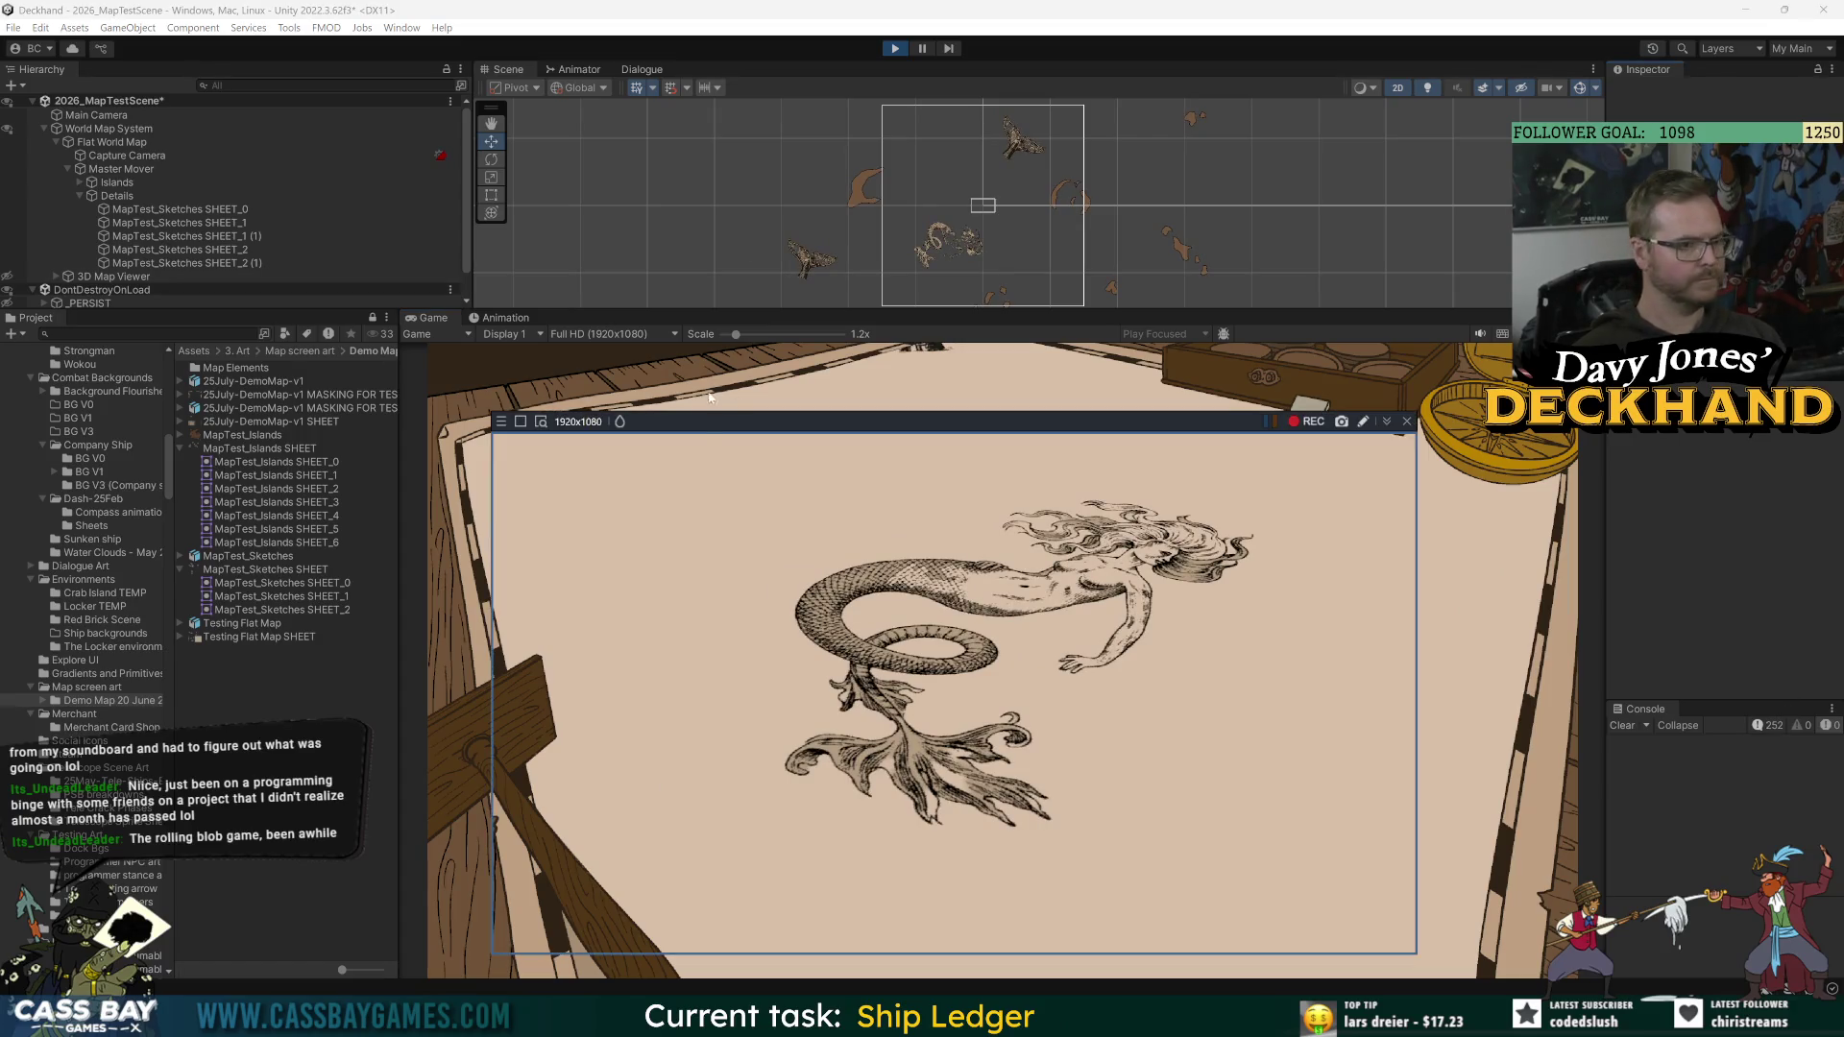
Step: Enlarge the Bandicam capture frame to 3335x1876 over the Unity editor
{"action": "mouse_move", "coordinate": [1228, 596]}
{"action": "left_mouse_down"}
{"action": "mouse_move", "coordinate": [1768, 893]}
{"action": "mouse_move", "coordinate": [1767, 979]}
{"action": "left_mouse_up"}
{"action": "left_click", "coordinate": [392, 64]}
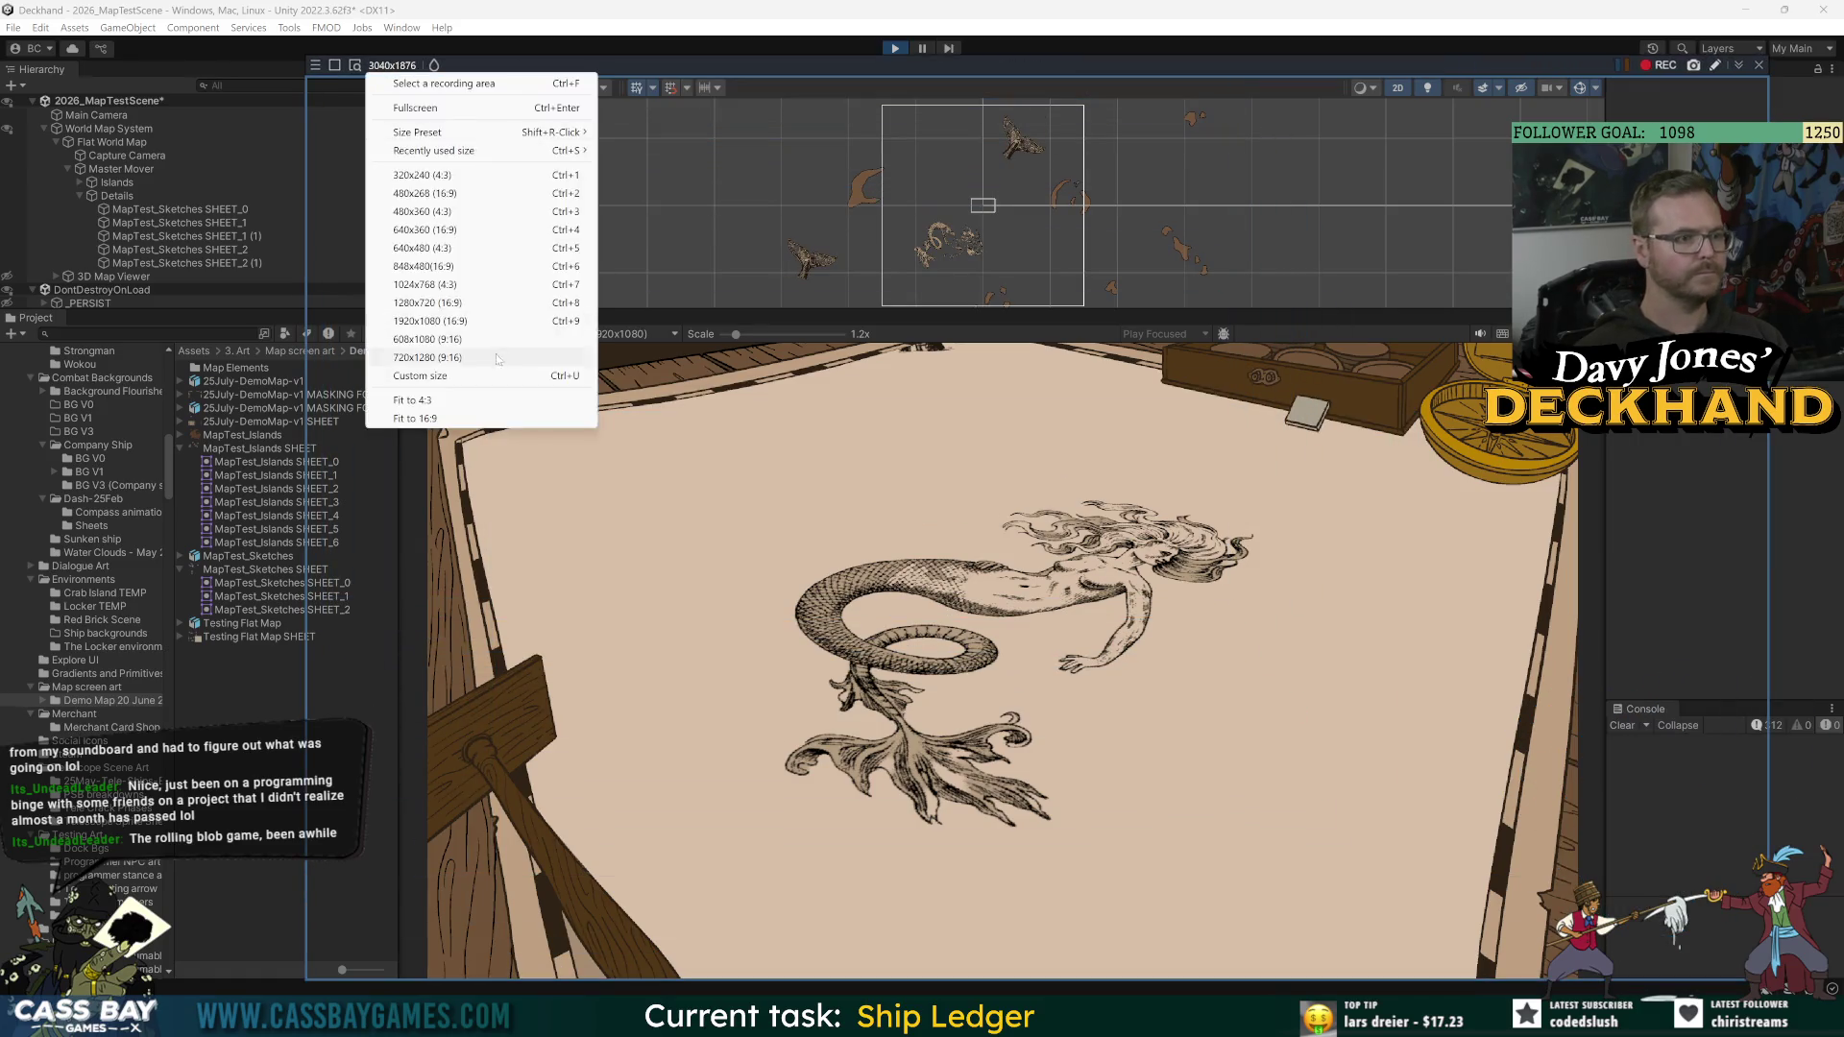
{"action": "left_click", "coordinate": [758, 71]}
{"action": "left_click_drag", "start_coordinate": [768, 66], "coordinate": [619, 65]}
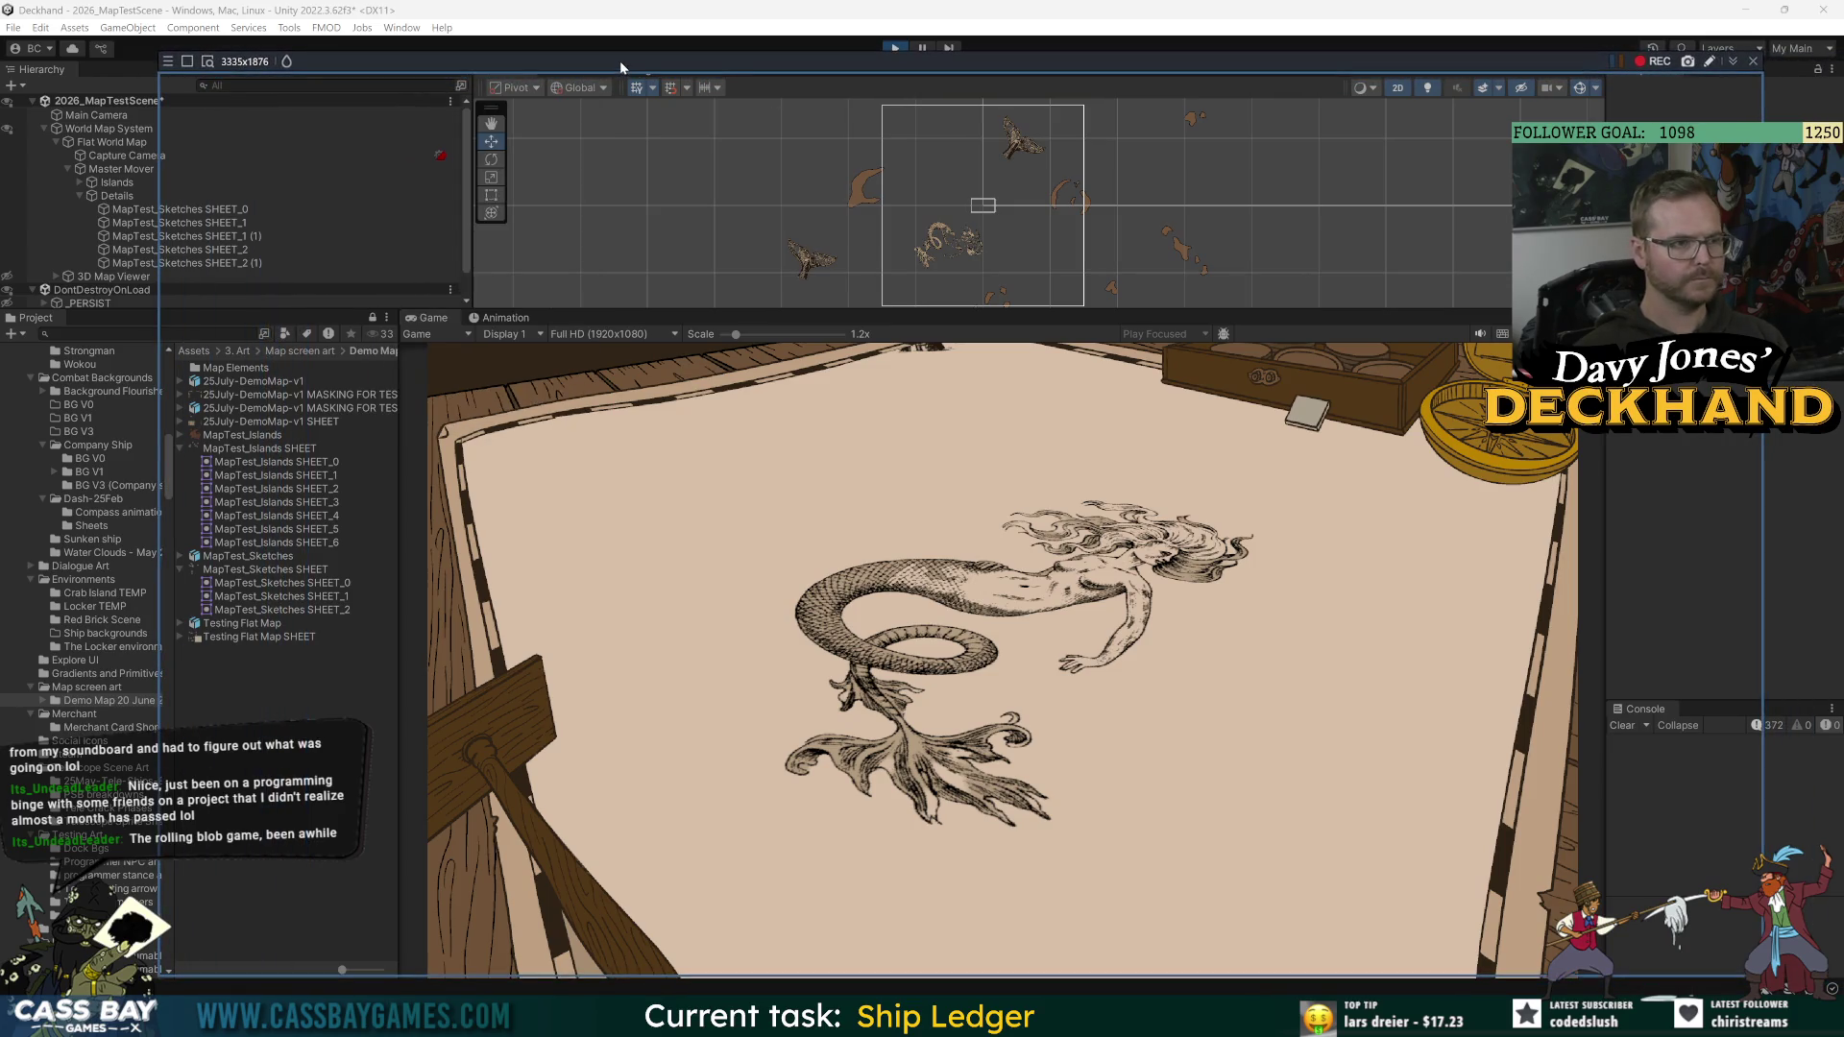
Step: Make a short test recording, then maximize the Photoshop and Unity windows
{"action": "left_click", "coordinate": [1653, 60]}
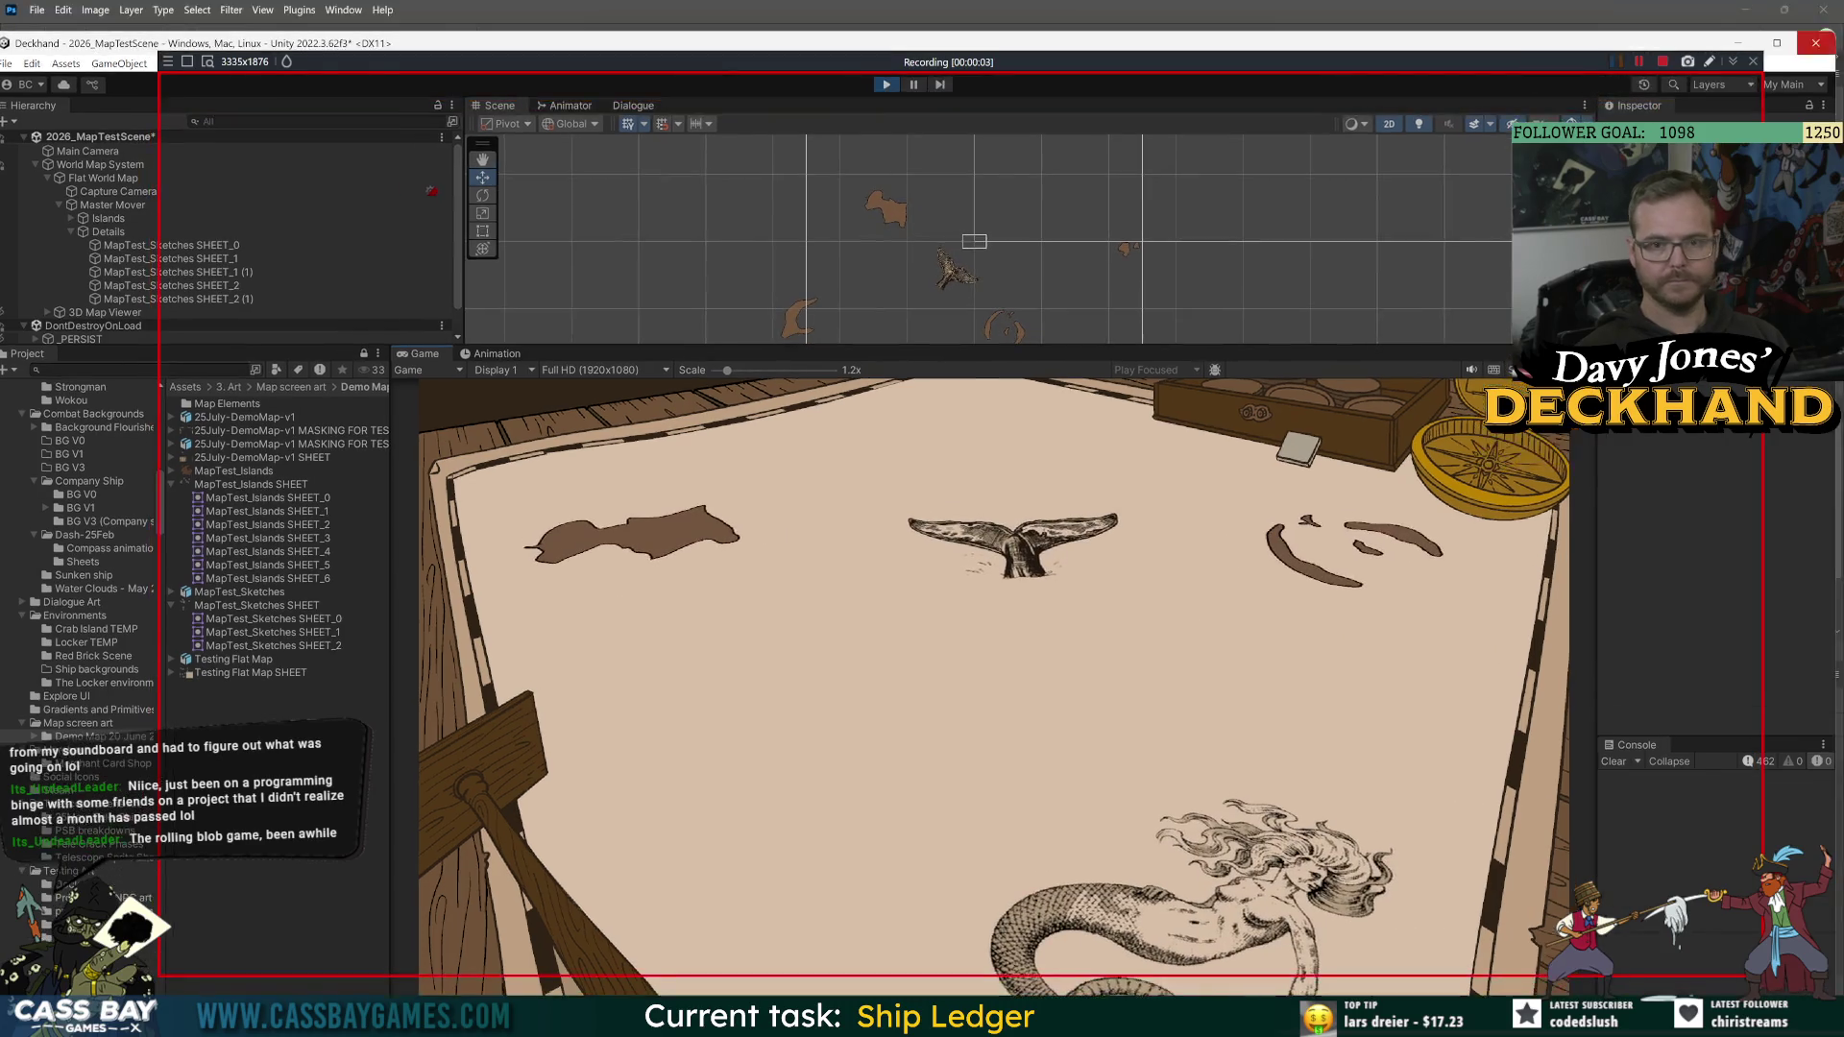
{"action": "key", "text": "alt+Tab"}
{"action": "left_click", "coordinate": [1662, 60]}
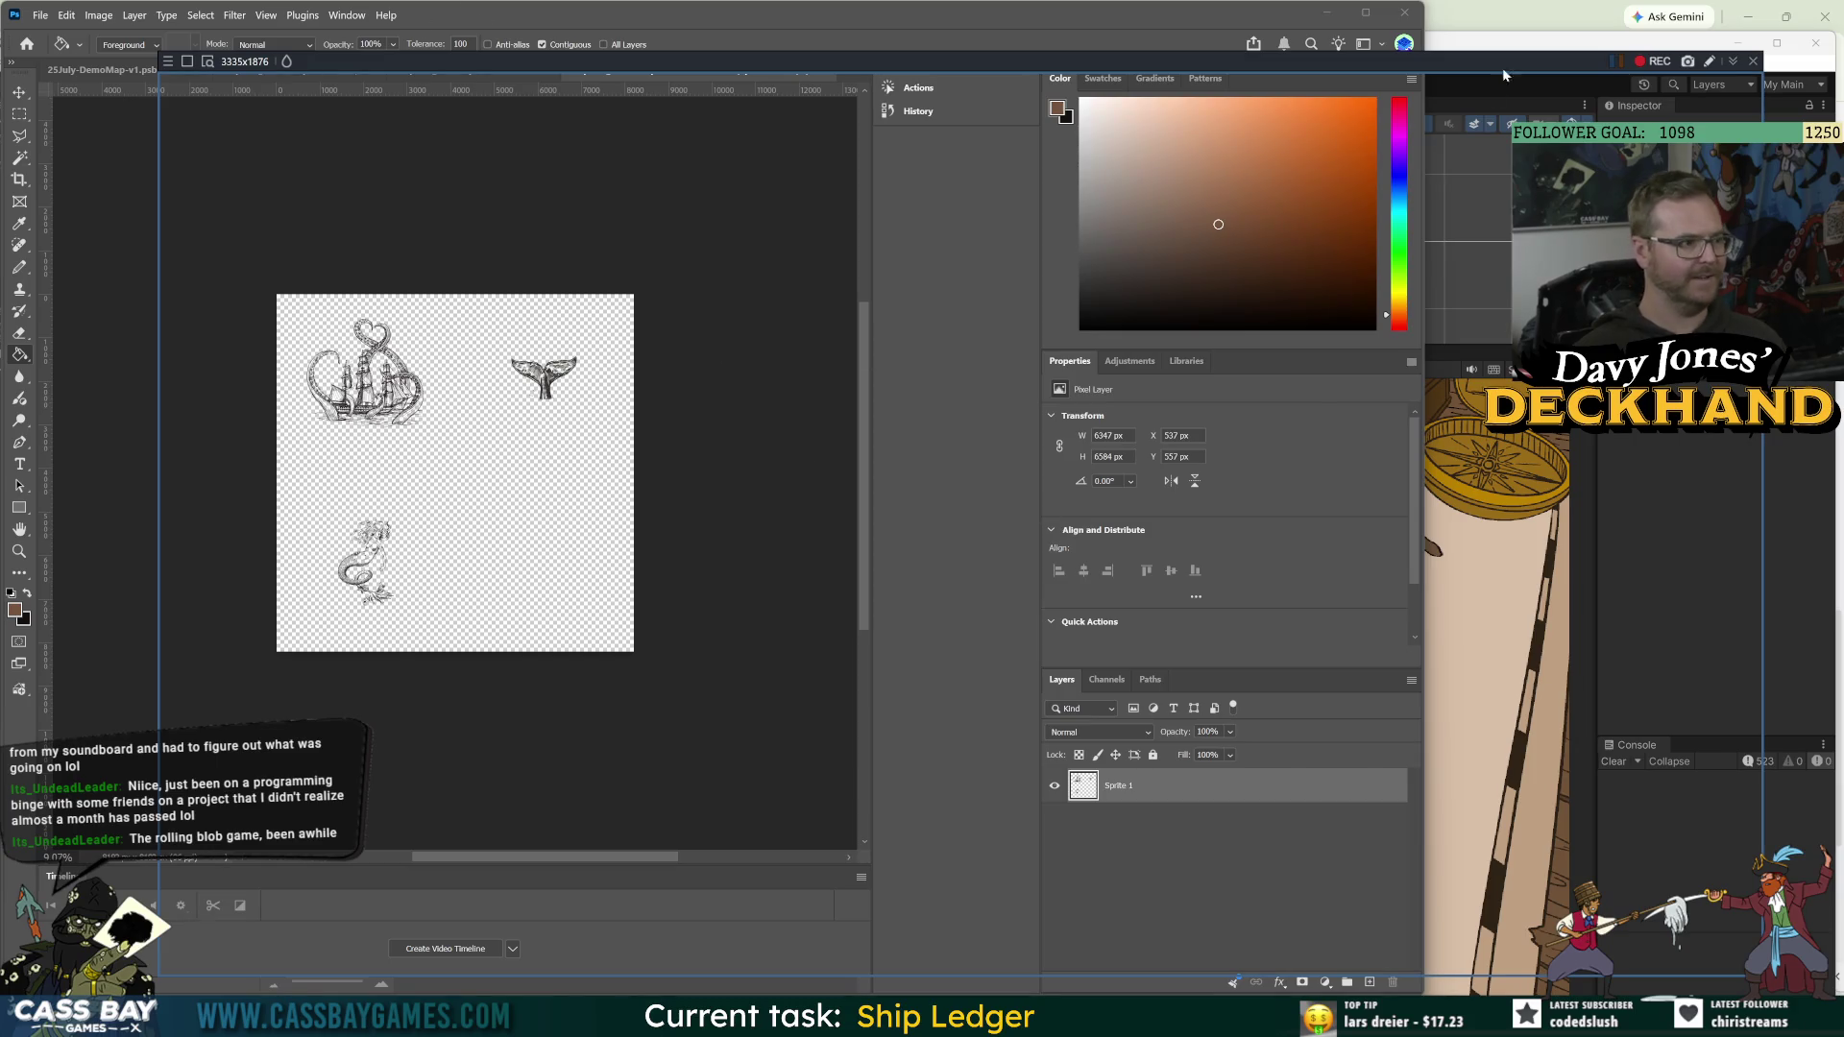
{"action": "double_click", "coordinate": [1004, 14]}
{"action": "key", "text": "alt+Tab"}
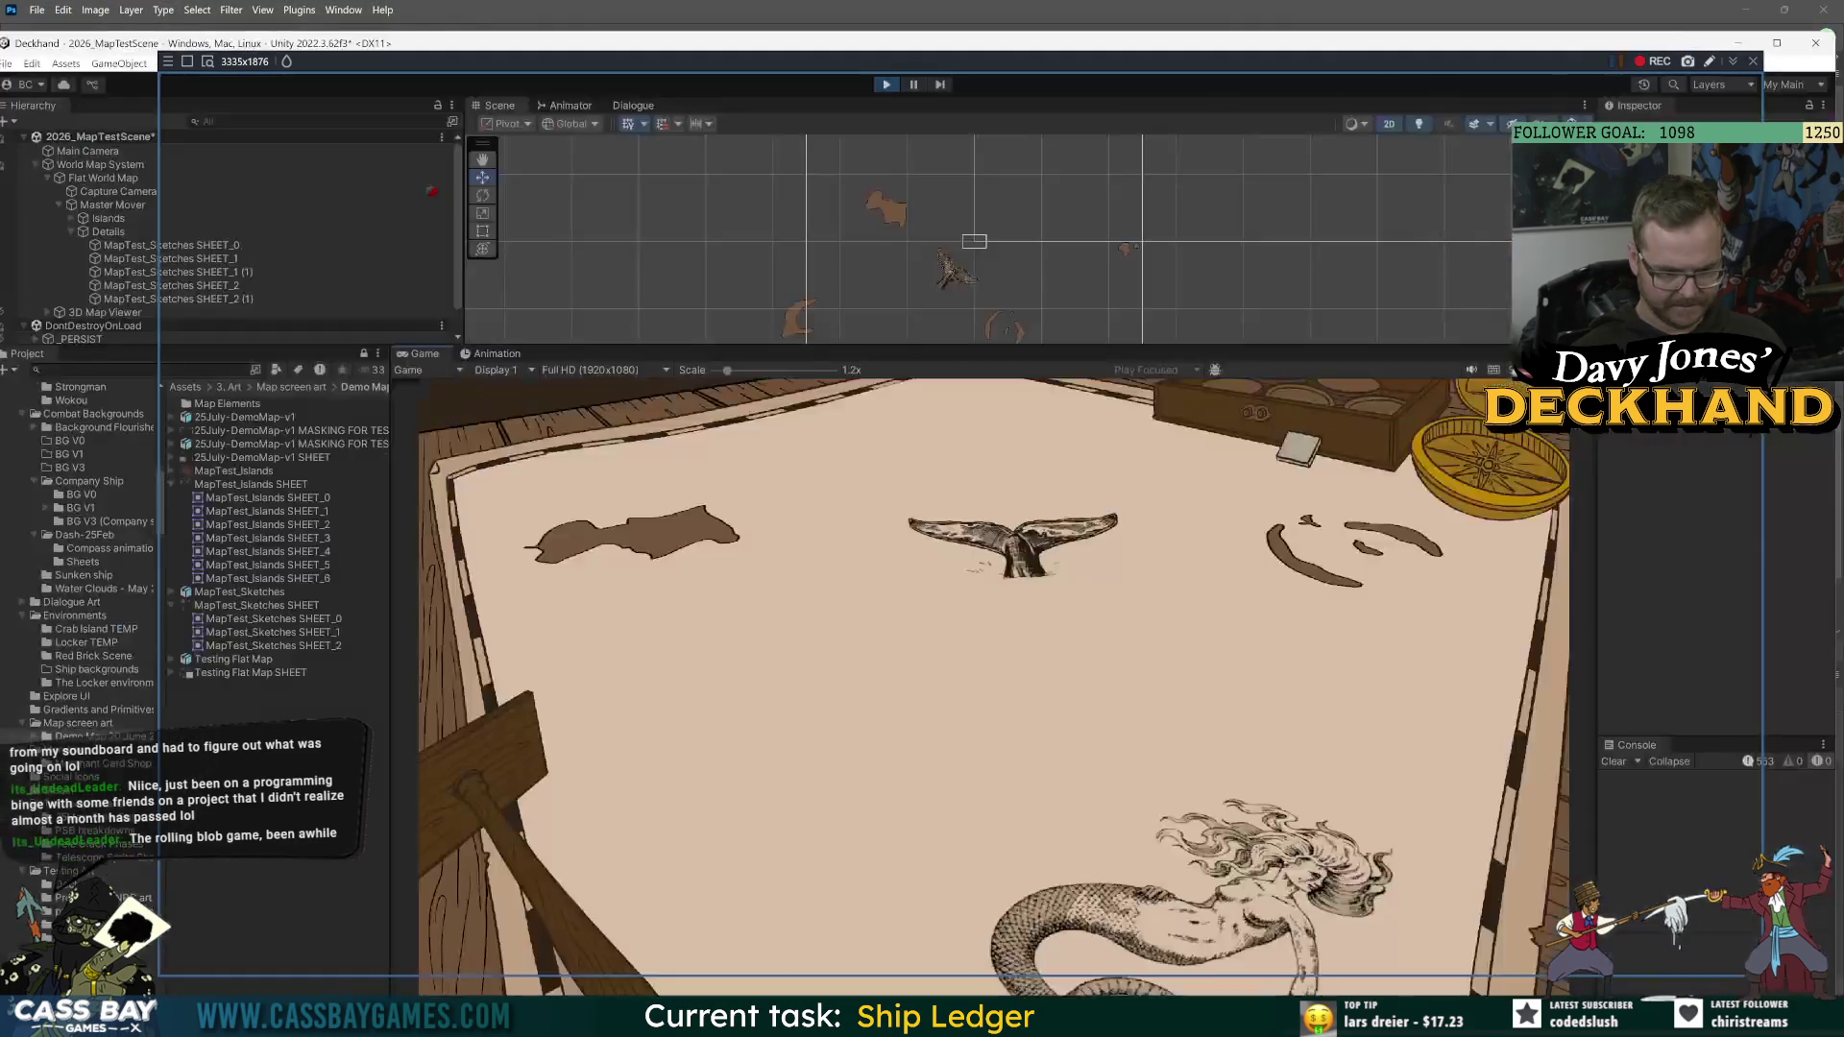
{"action": "double_click", "coordinate": [178, 43]}
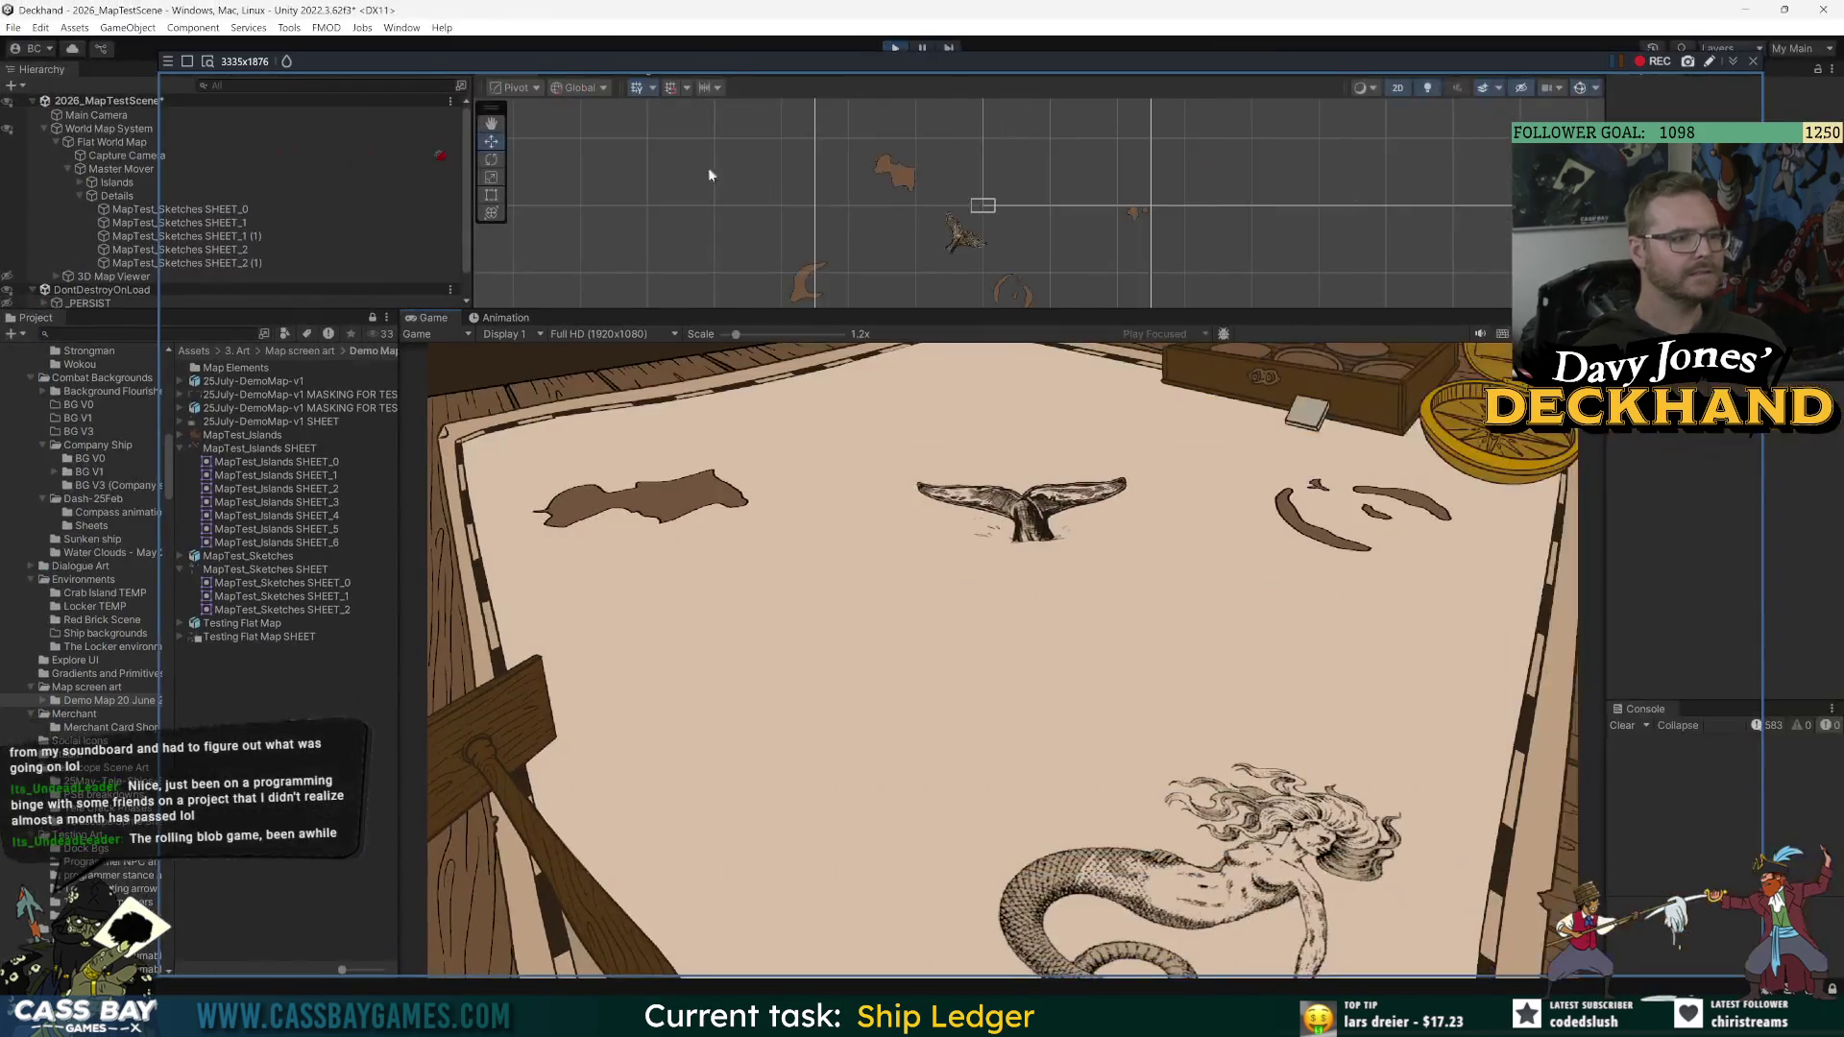
Step: Record a Bandicam clip of the scrolling map with the frame-rate overlay, then close the capture frame
{"action": "left_click", "coordinate": [1661, 63]}
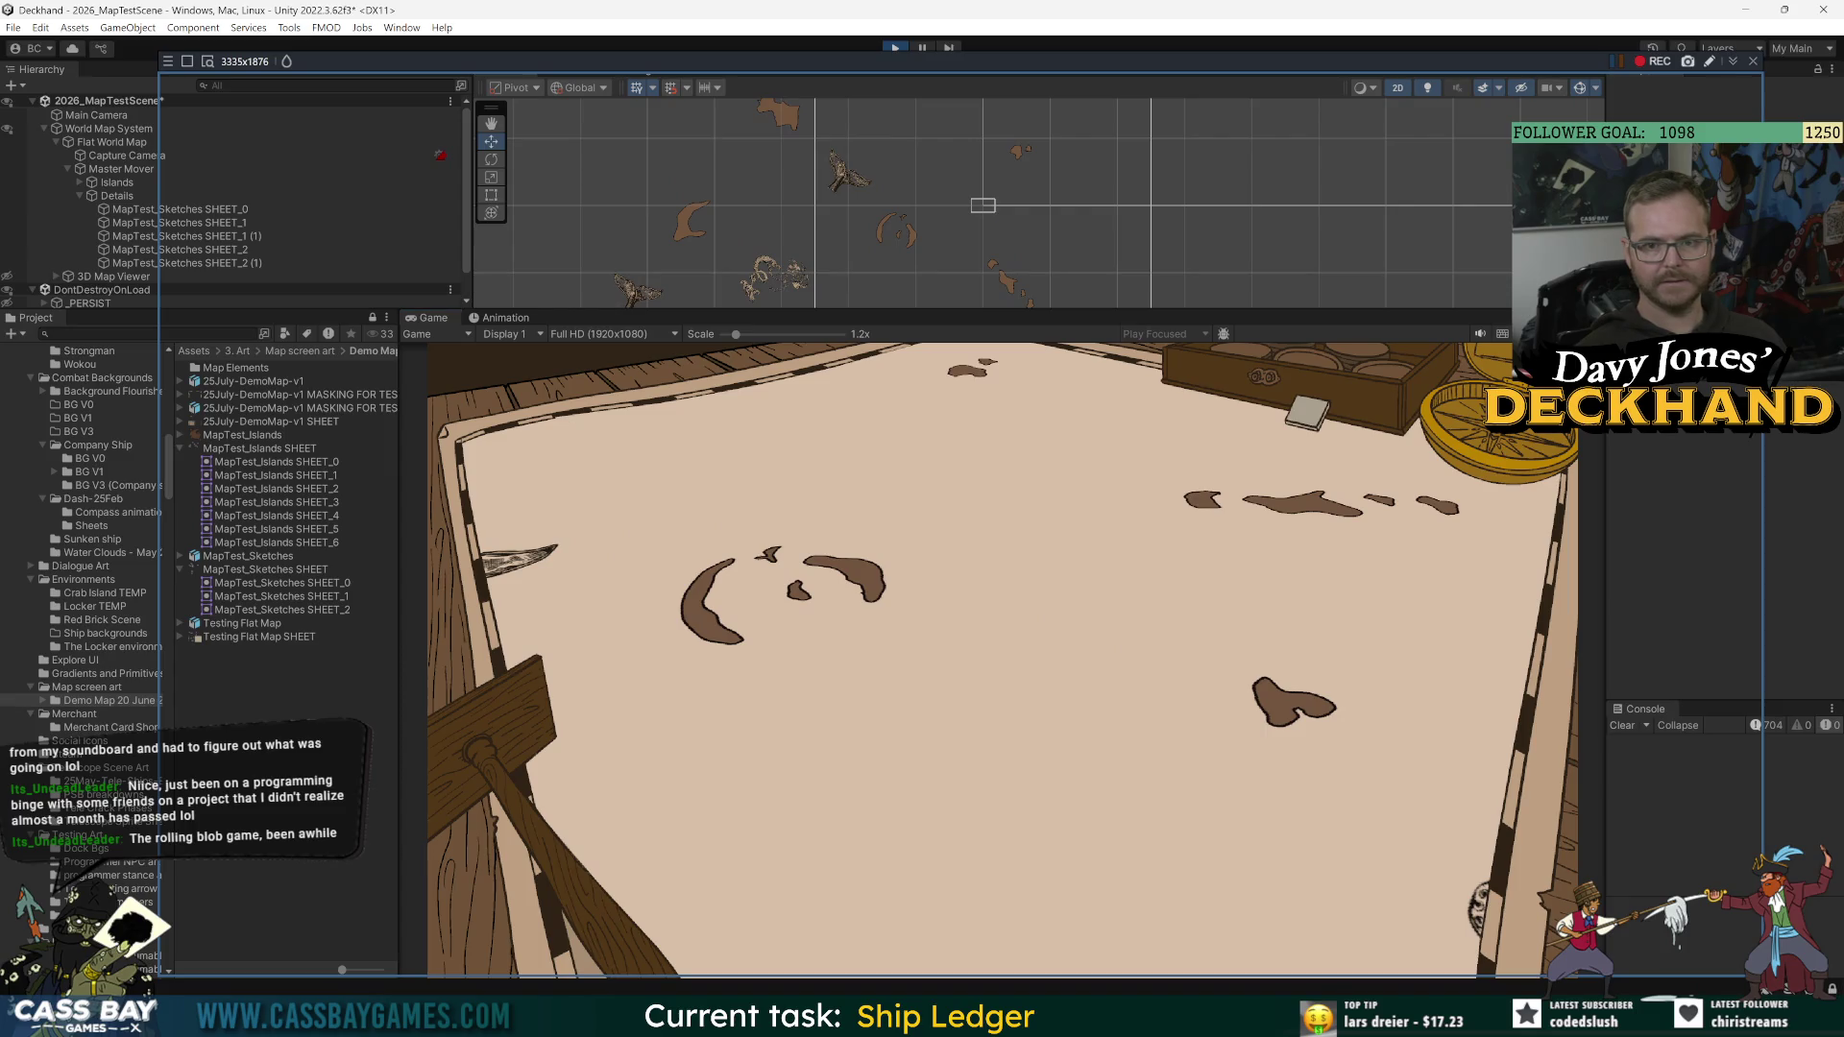
{"action": "left_click", "coordinate": [90, 303]}
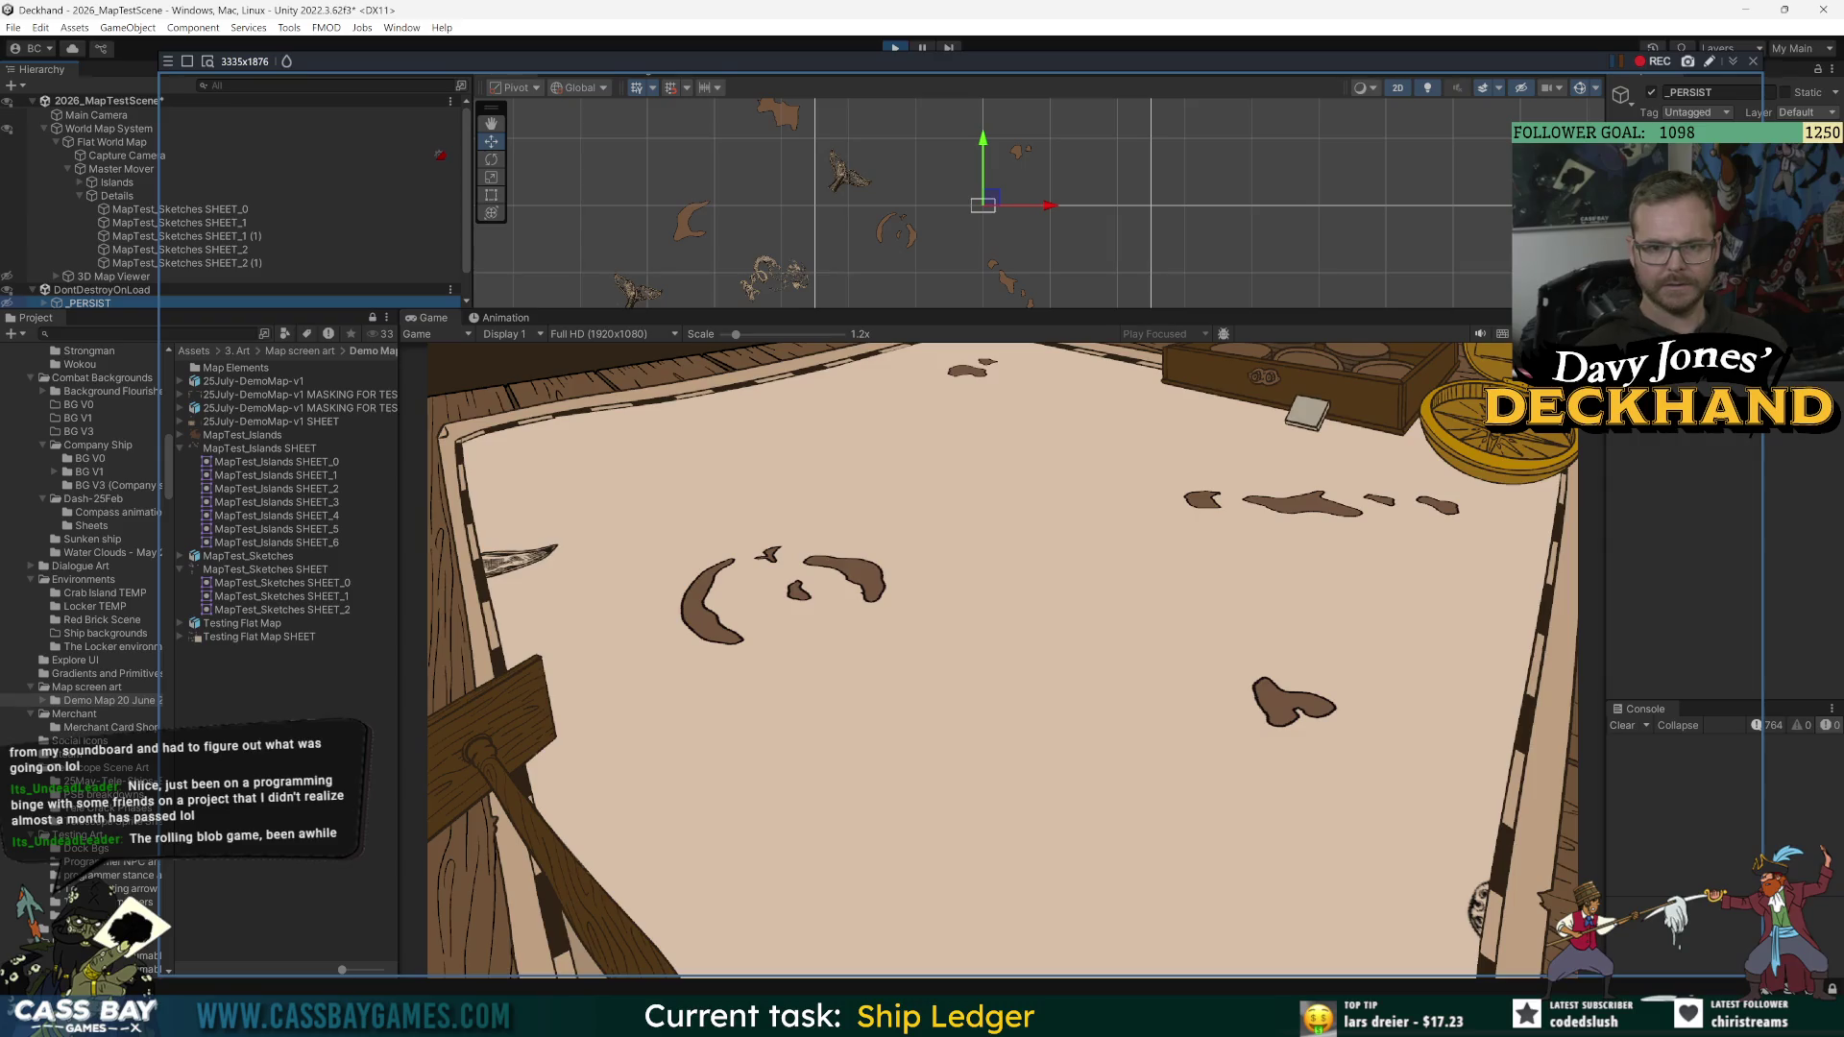
{"action": "left_click", "coordinate": [984, 211]}
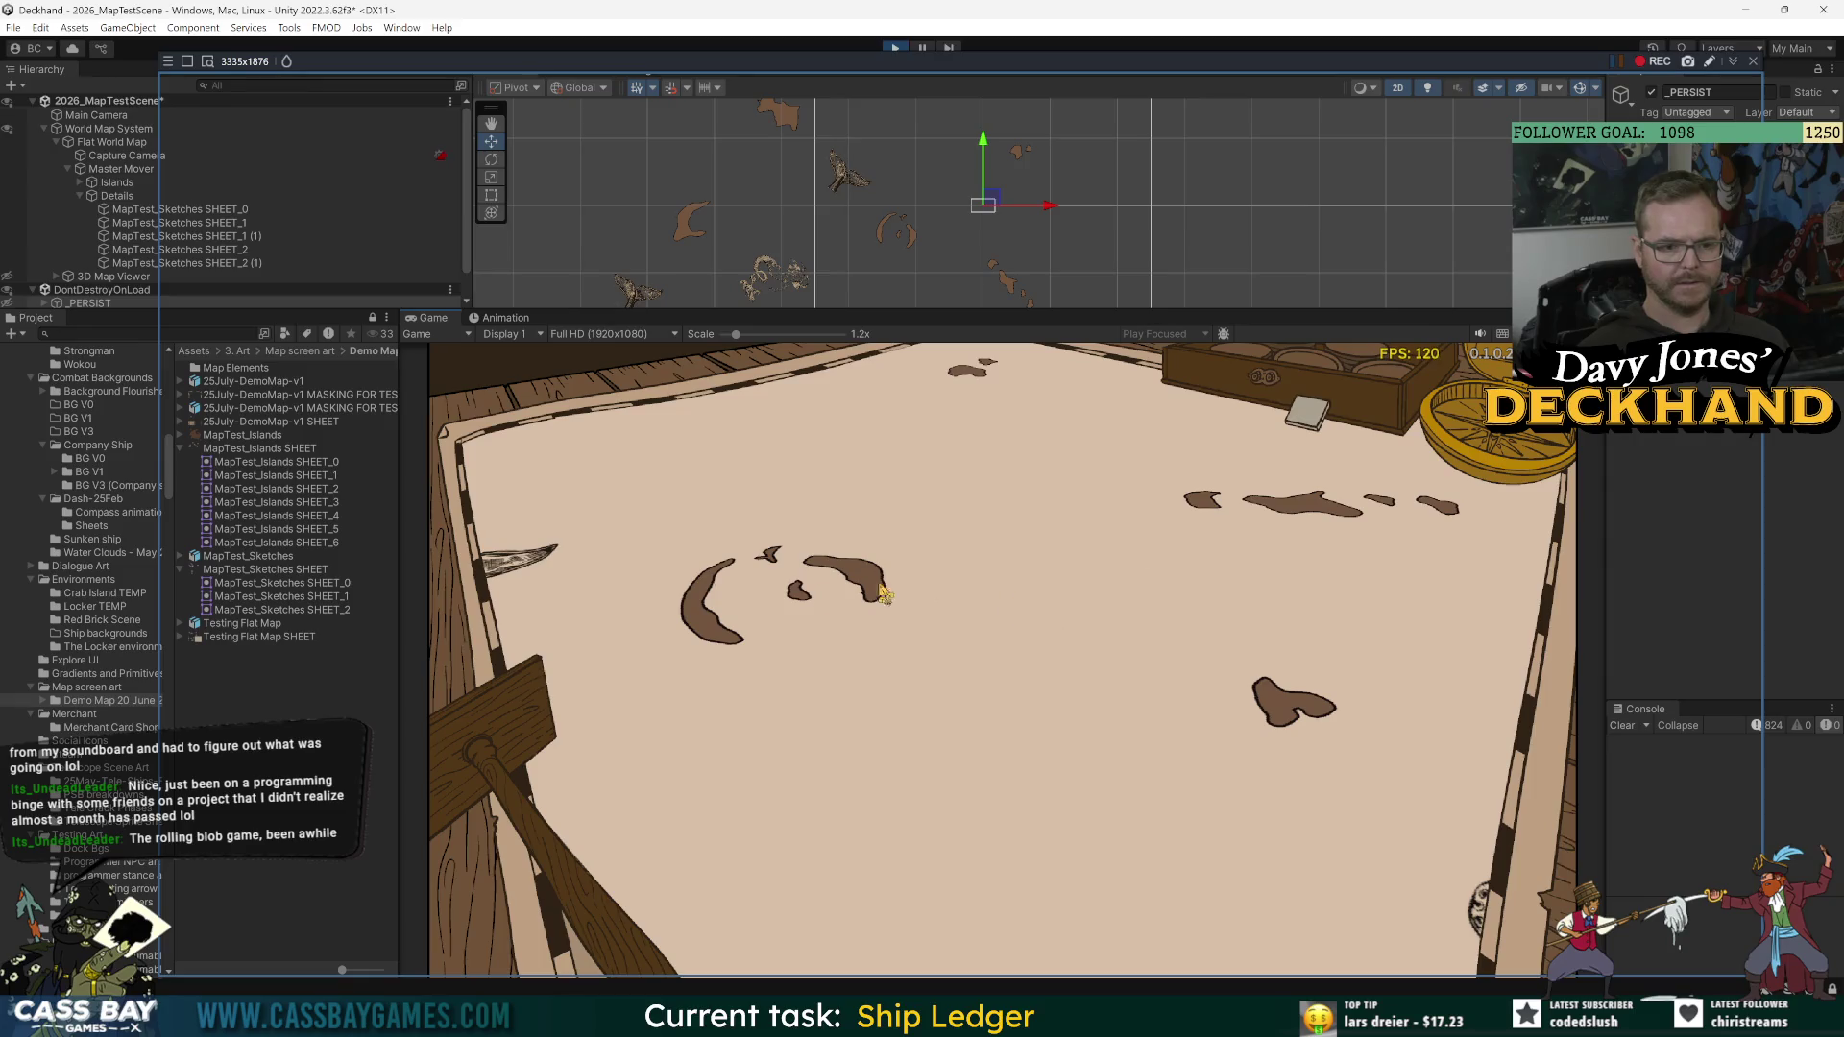
{"action": "left_click", "coordinate": [1654, 60]}
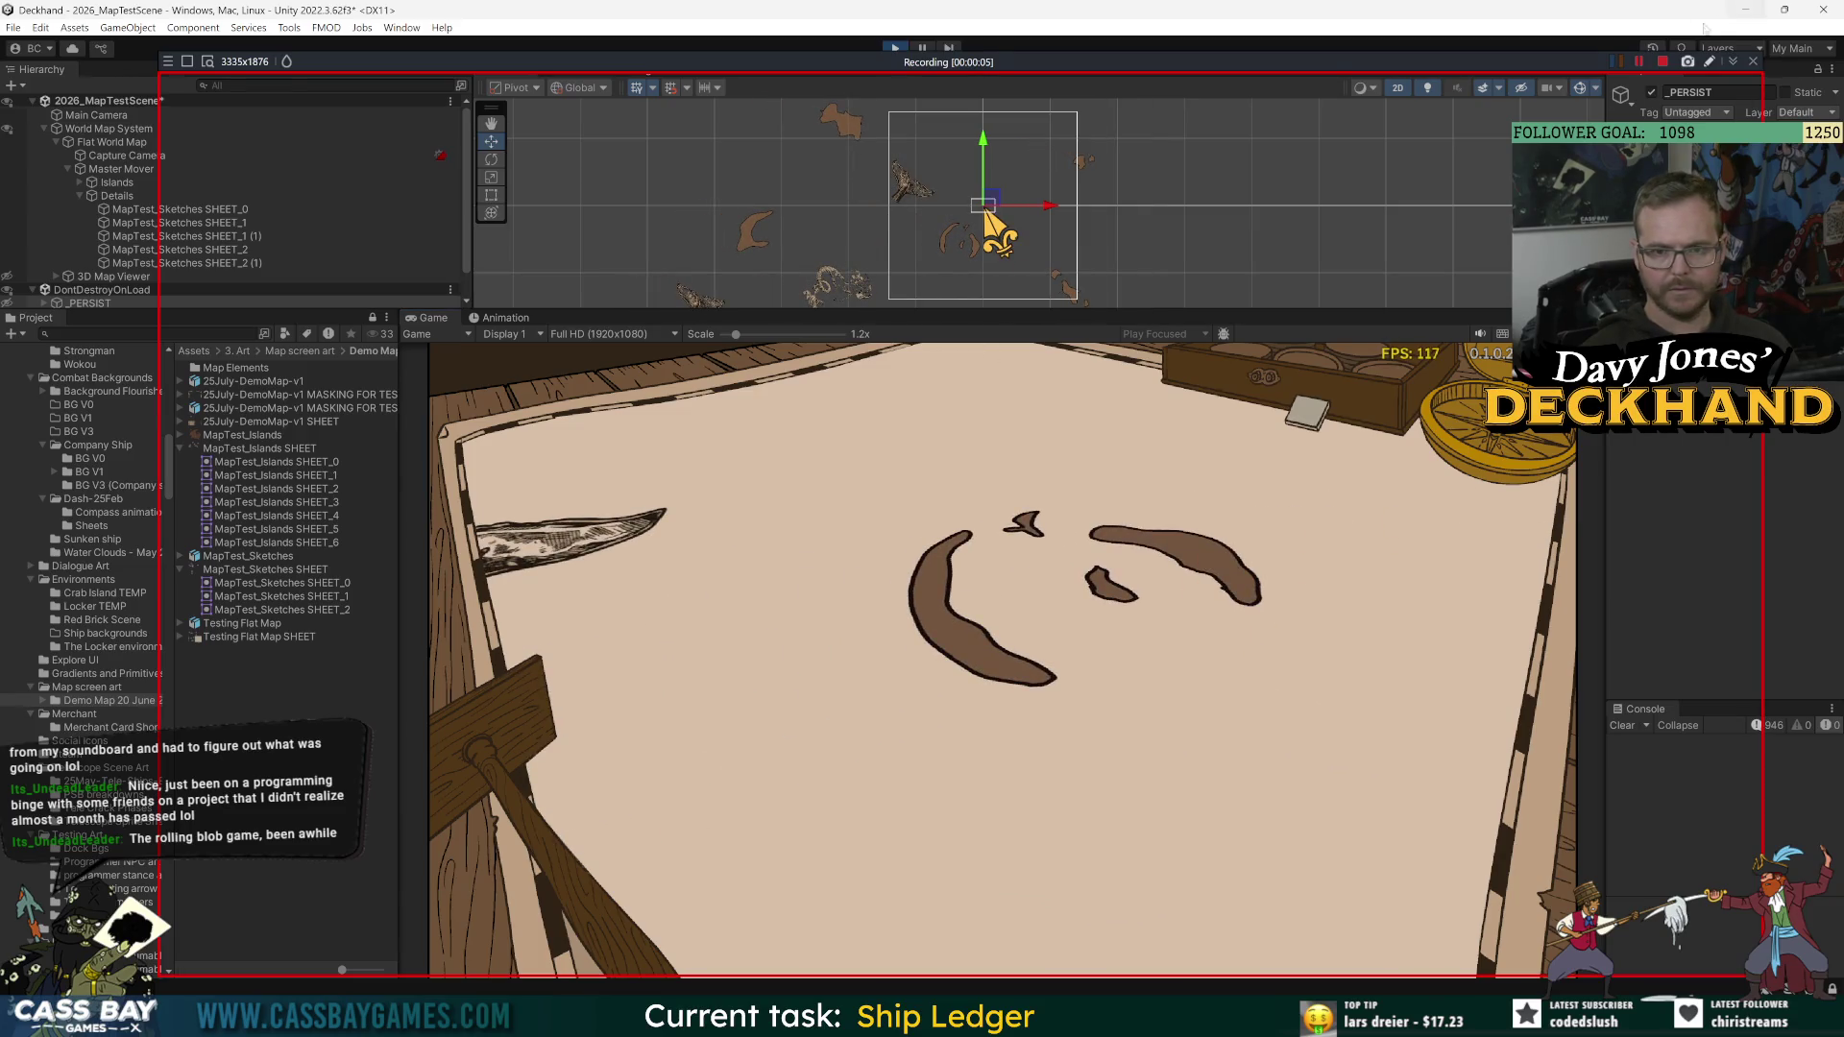
{"action": "left_click", "coordinate": [1662, 66]}
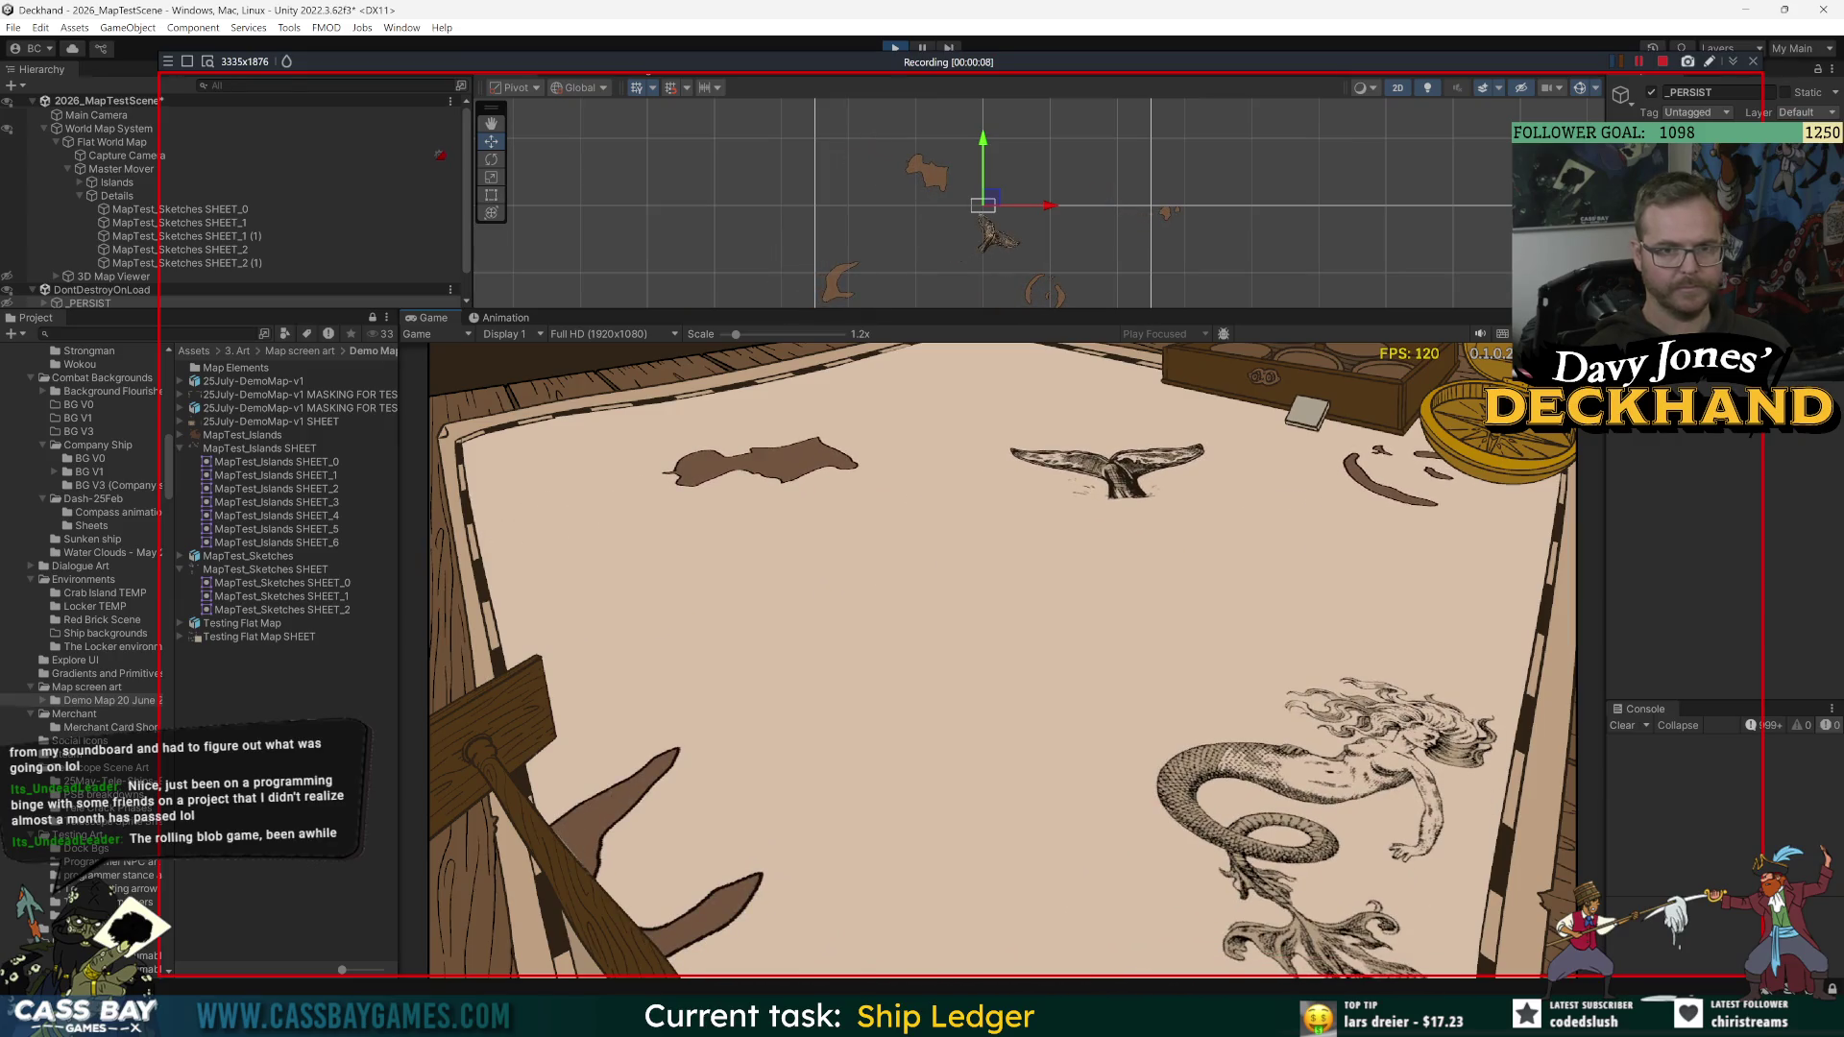
{"action": "left_click", "coordinate": [1662, 60]}
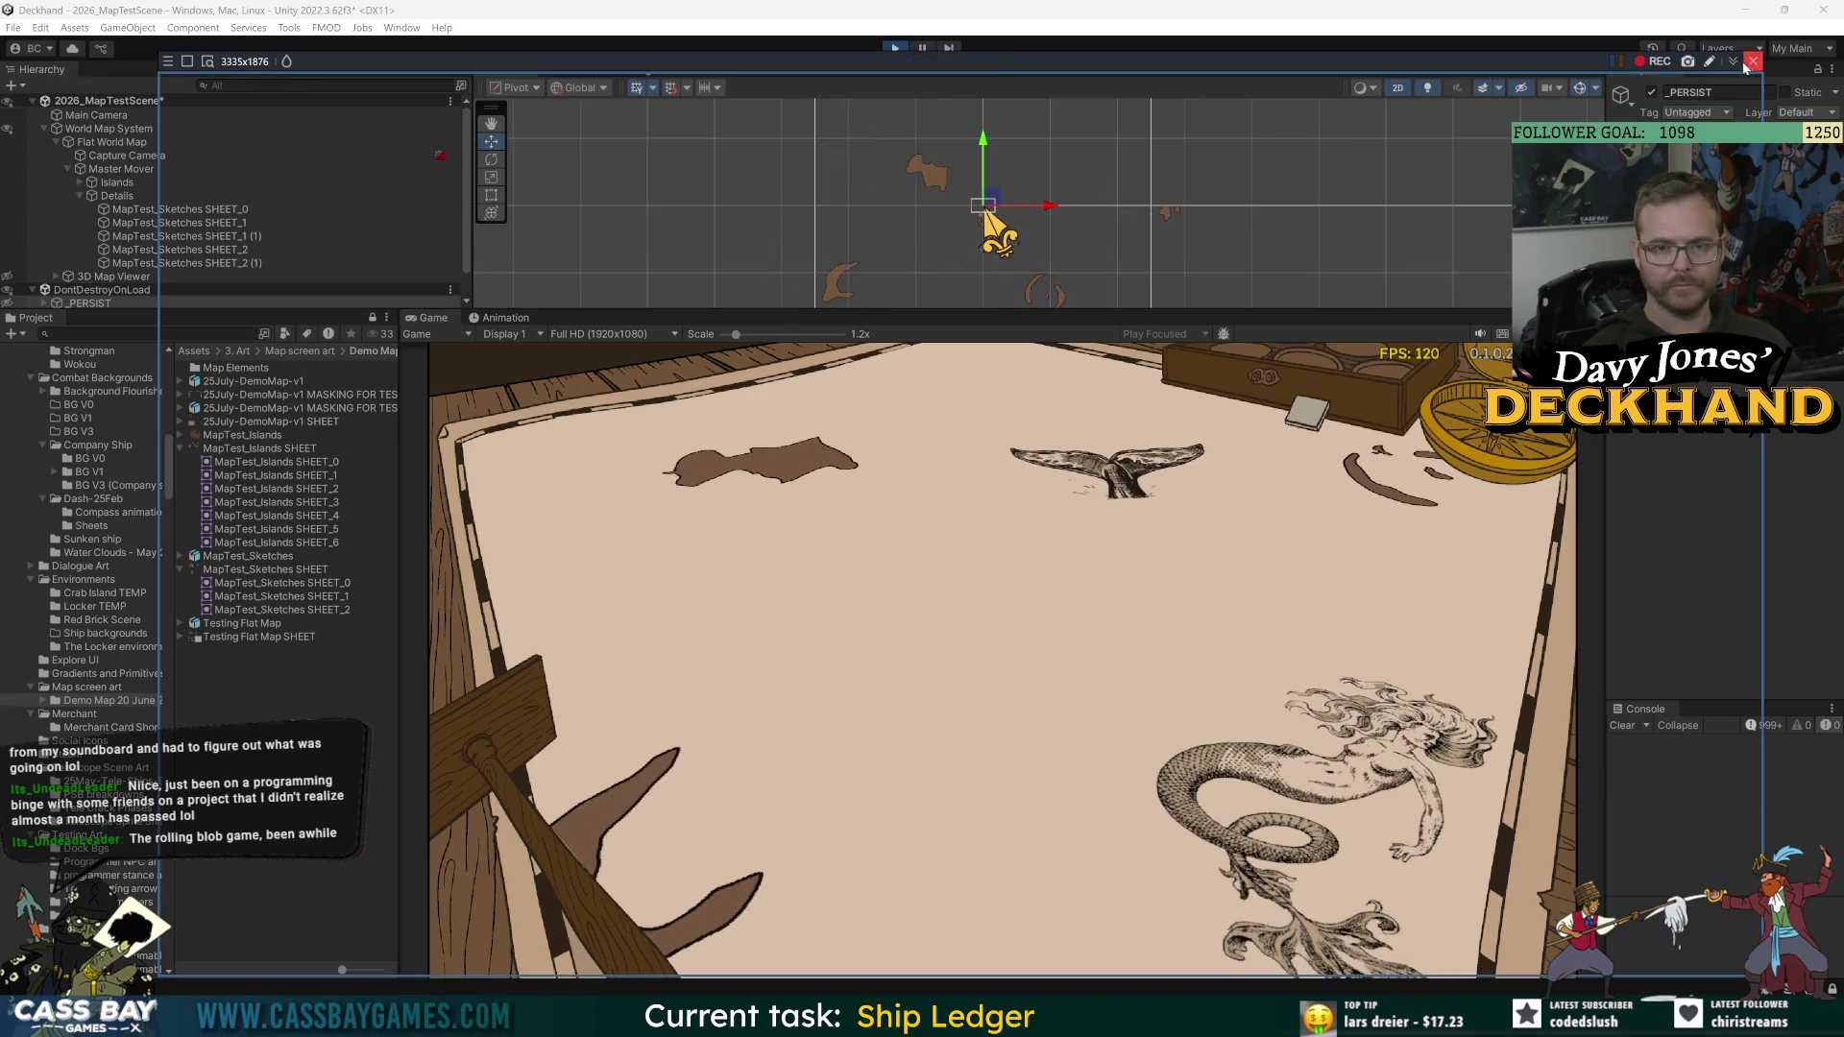
{"action": "left_click", "coordinate": [1752, 62]}
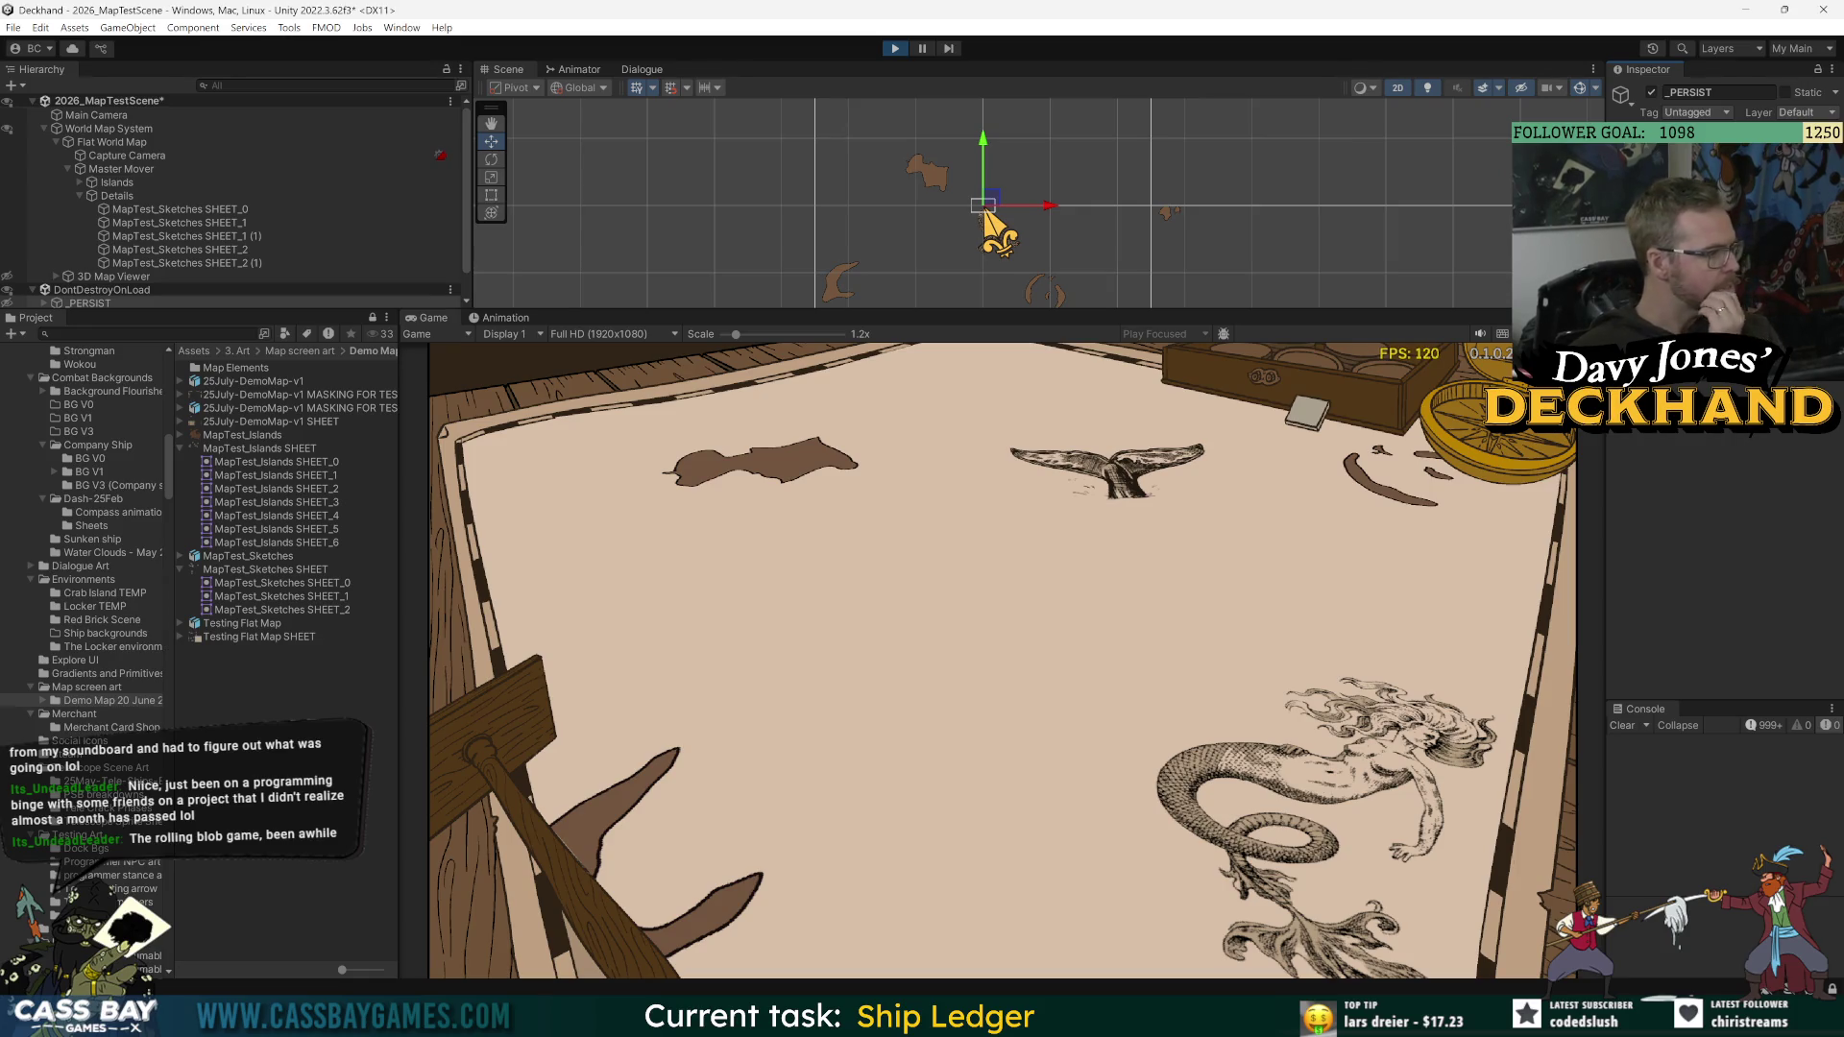
Step: Exit play mode, enlarge the Scene view and clear the console errors
{"action": "left_click", "coordinate": [895, 49]}
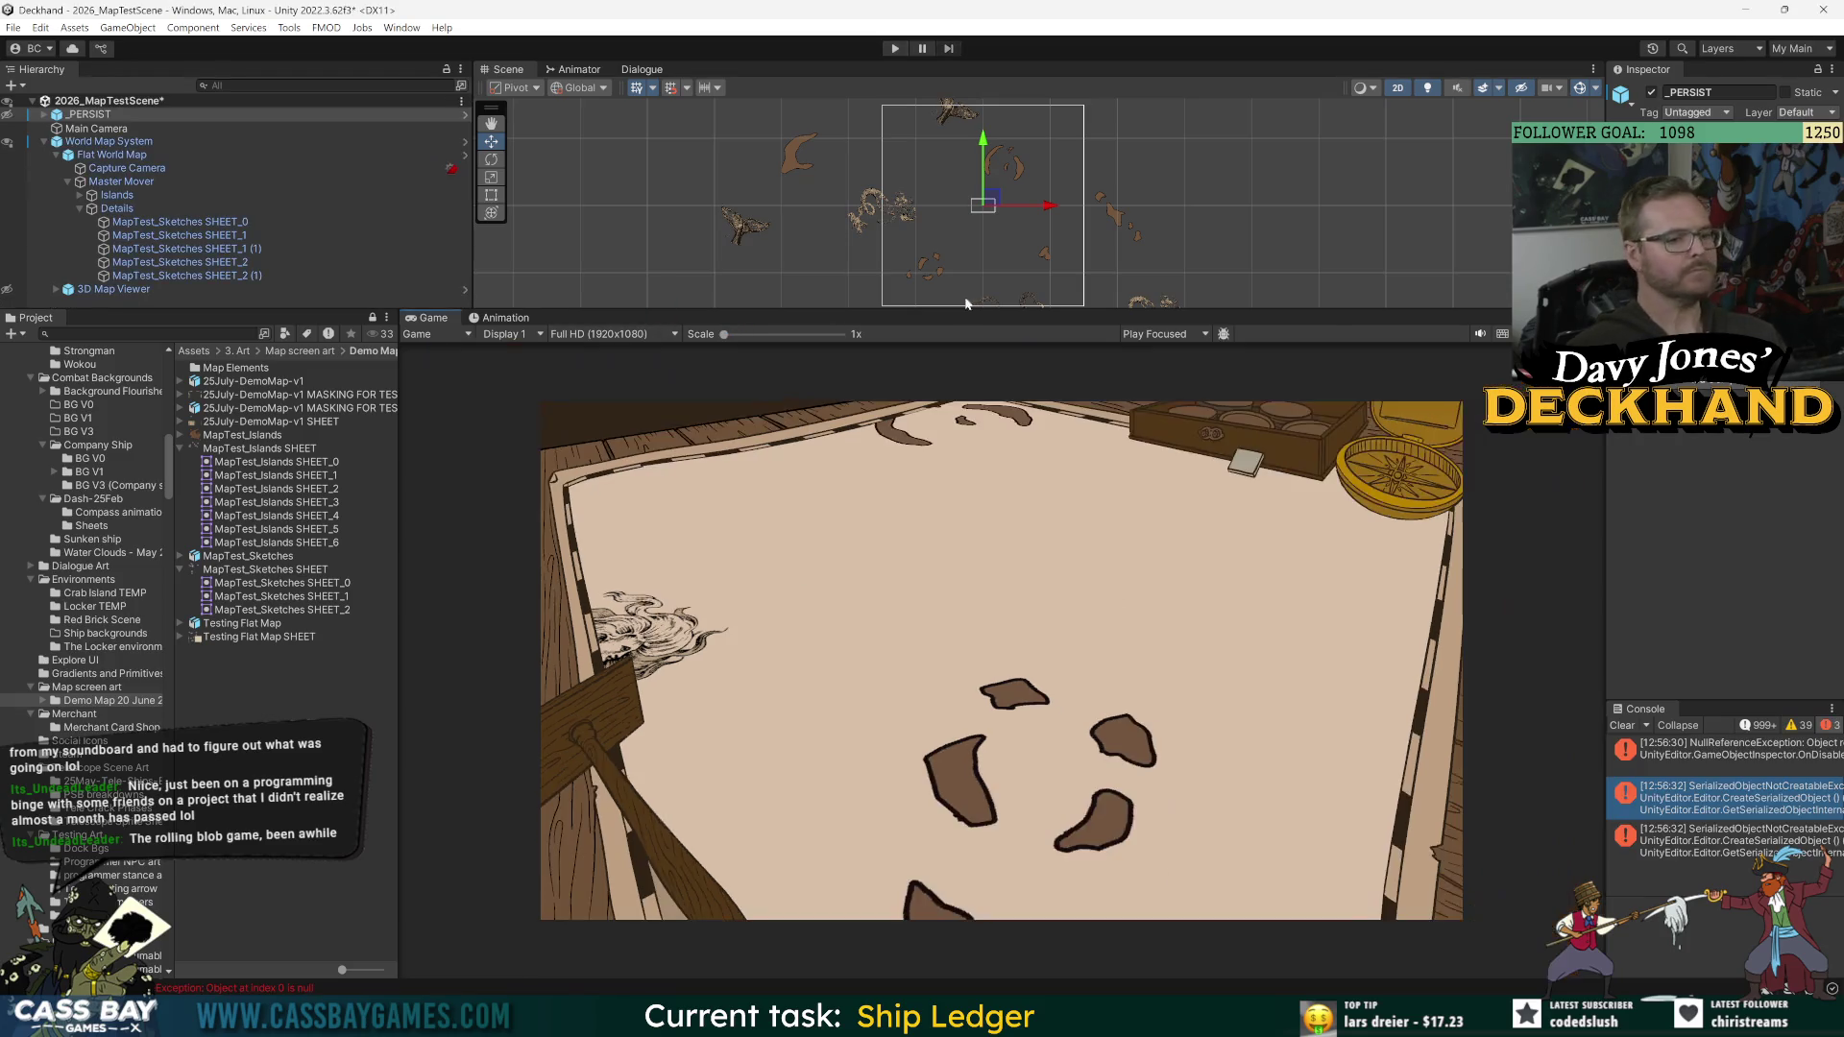
{"action": "mouse_move", "coordinate": [971, 307]}
{"action": "left_mouse_down"}
{"action": "mouse_move", "coordinate": [971, 423]}
{"action": "mouse_move", "coordinate": [1074, 511]}
{"action": "left_mouse_up"}
{"action": "left_click", "coordinate": [1623, 726]}
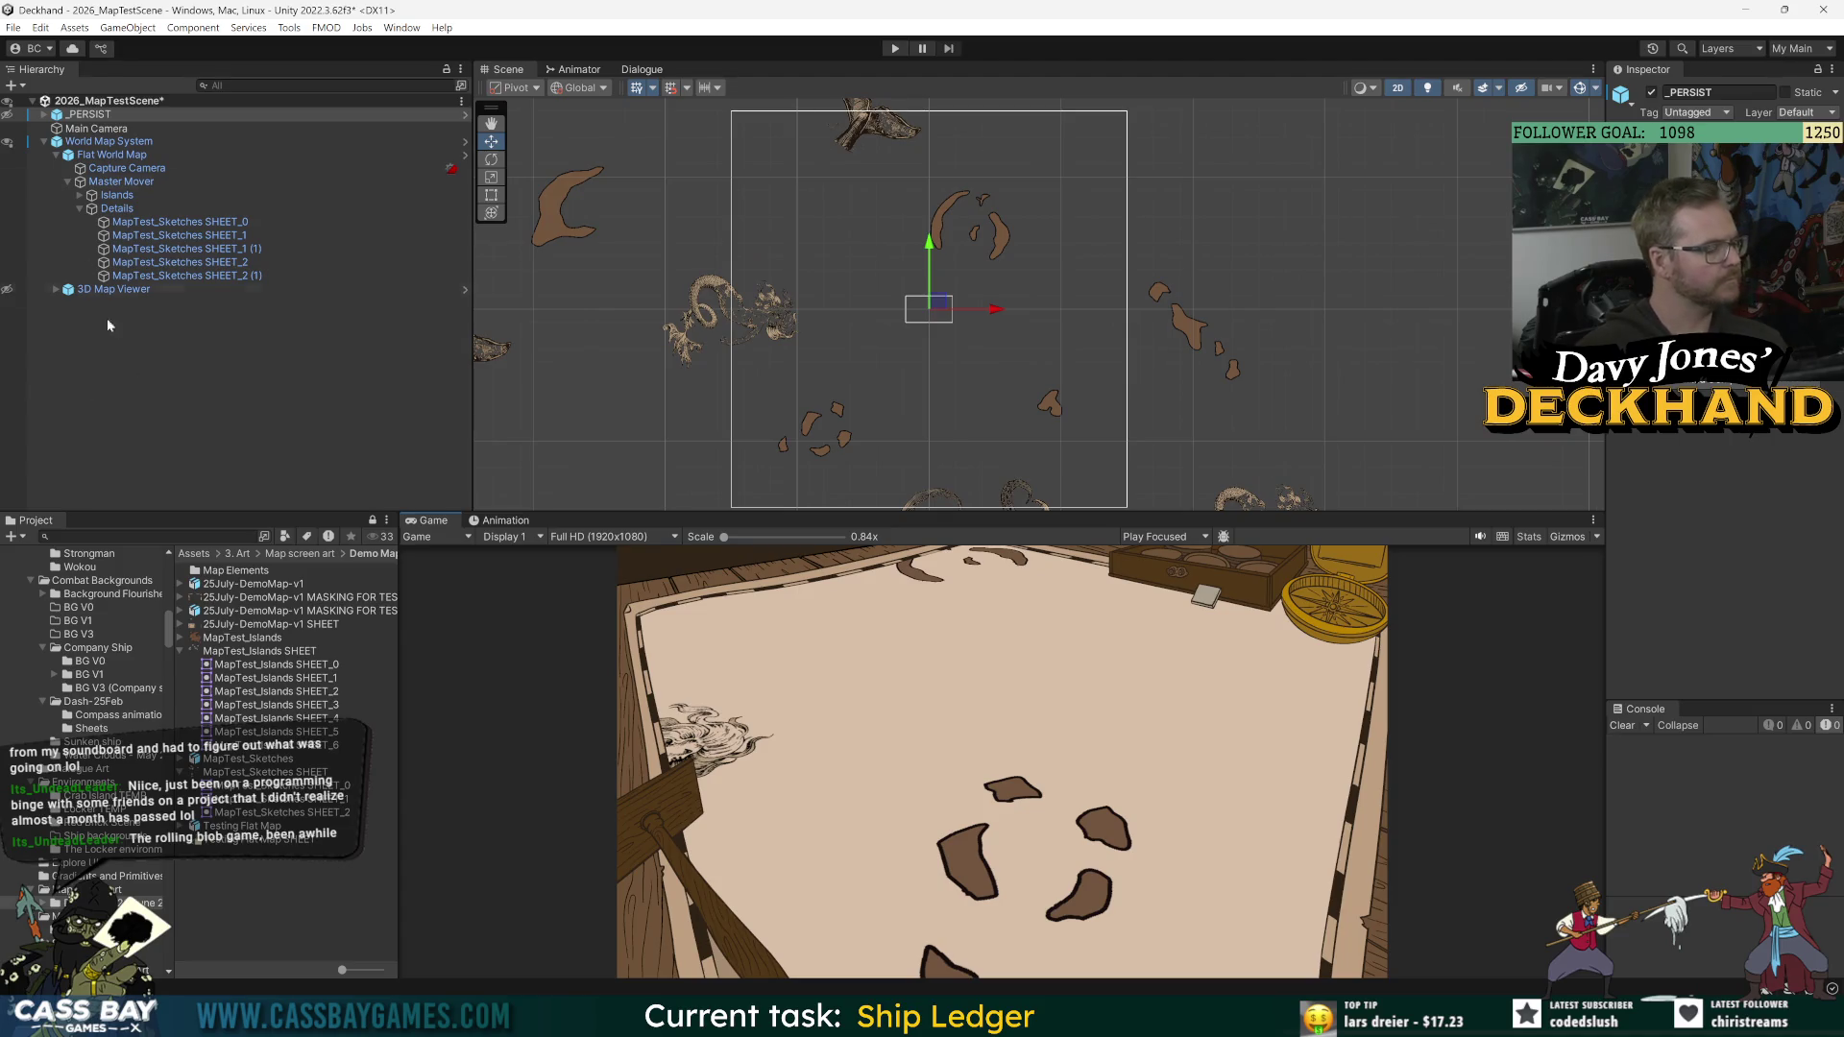
Step: Open the World Map System prefab in Prefab mode
{"action": "left_click", "coordinate": [89, 115]}
{"action": "left_click", "coordinate": [108, 142]}
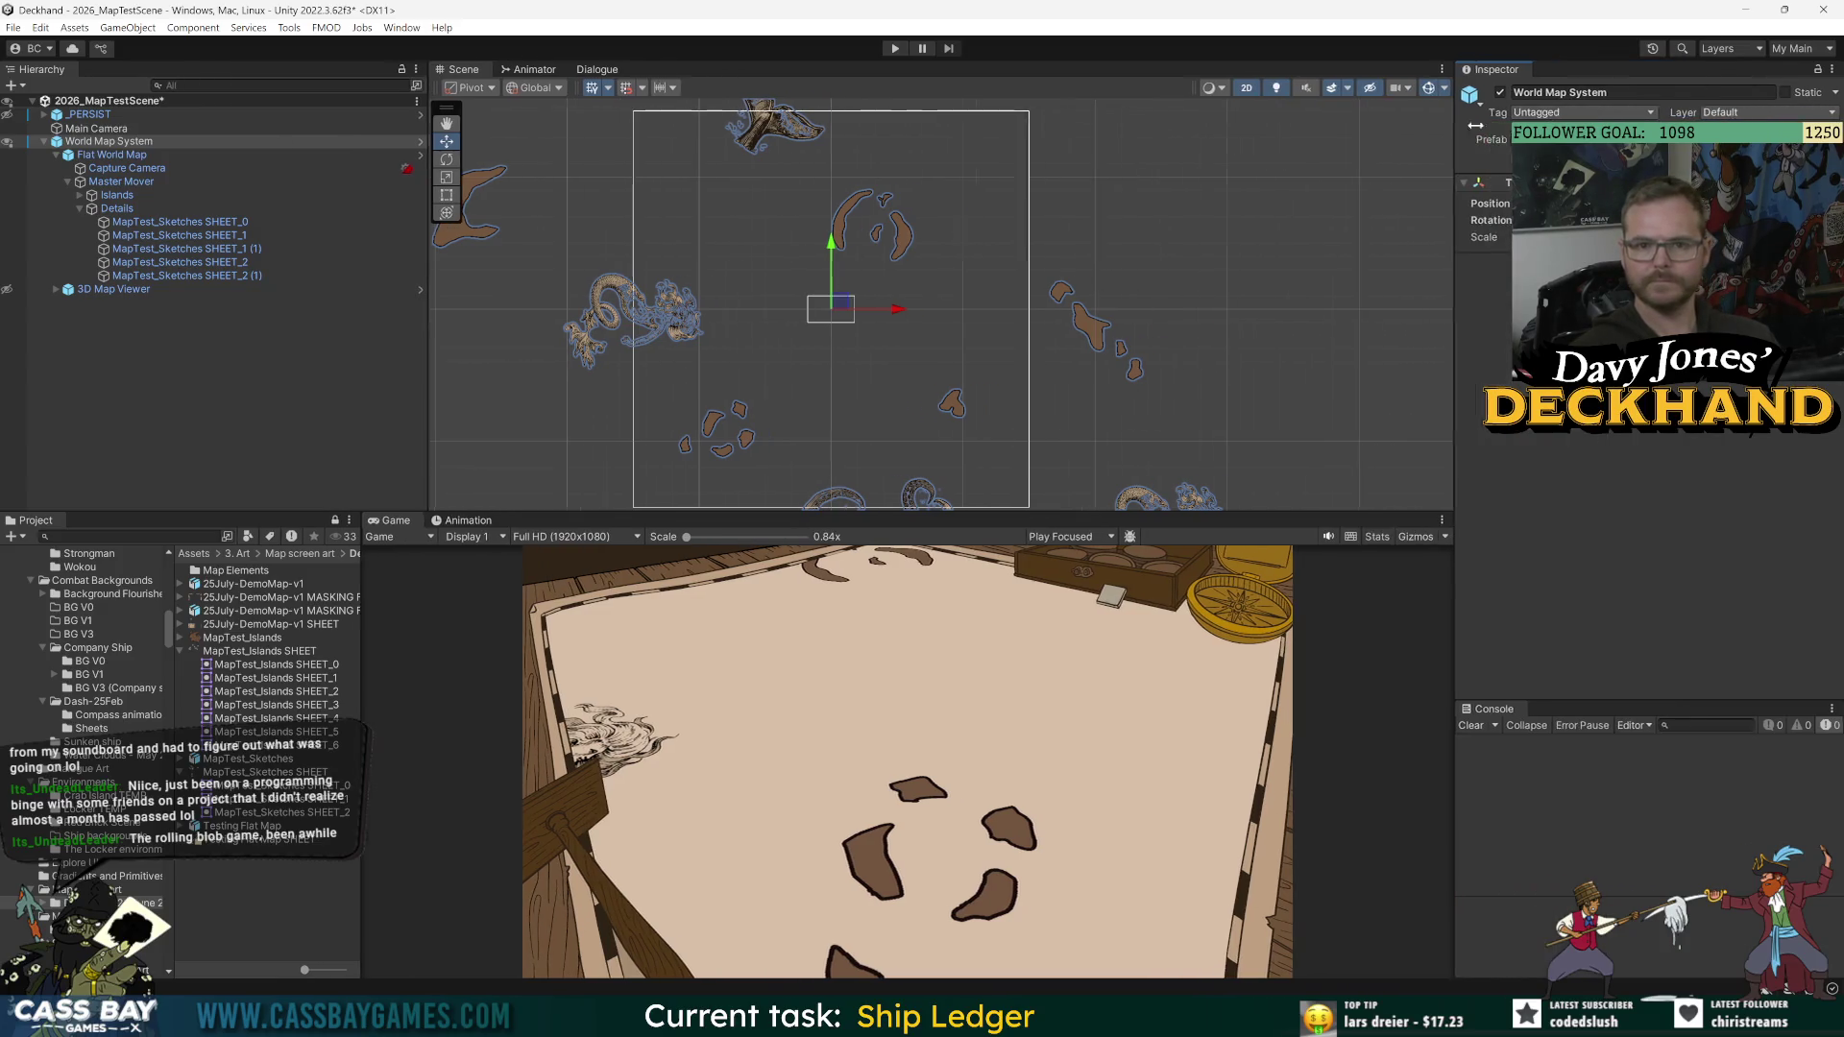
{"action": "left_click", "coordinate": [419, 141]}
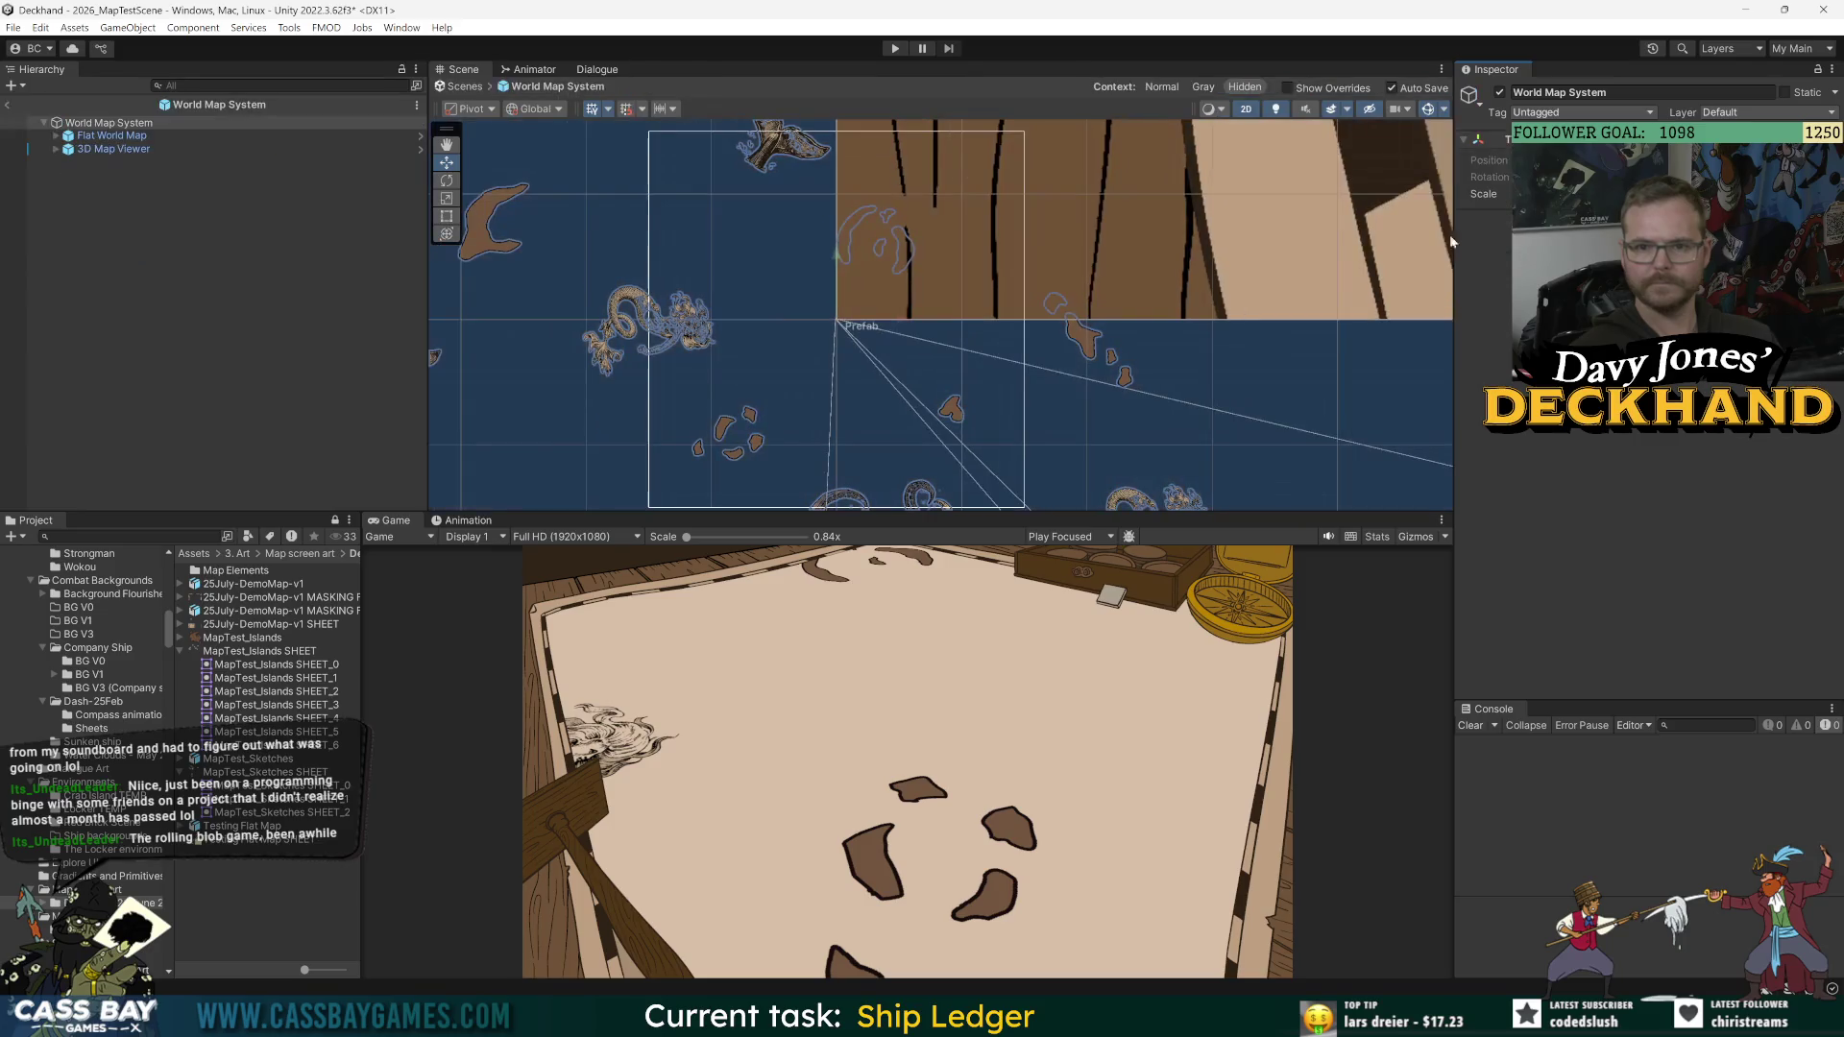
Step: Open the Flat World Map prefab, collapse its groups and select Master Mover
{"action": "left_click", "coordinate": [124, 136]}
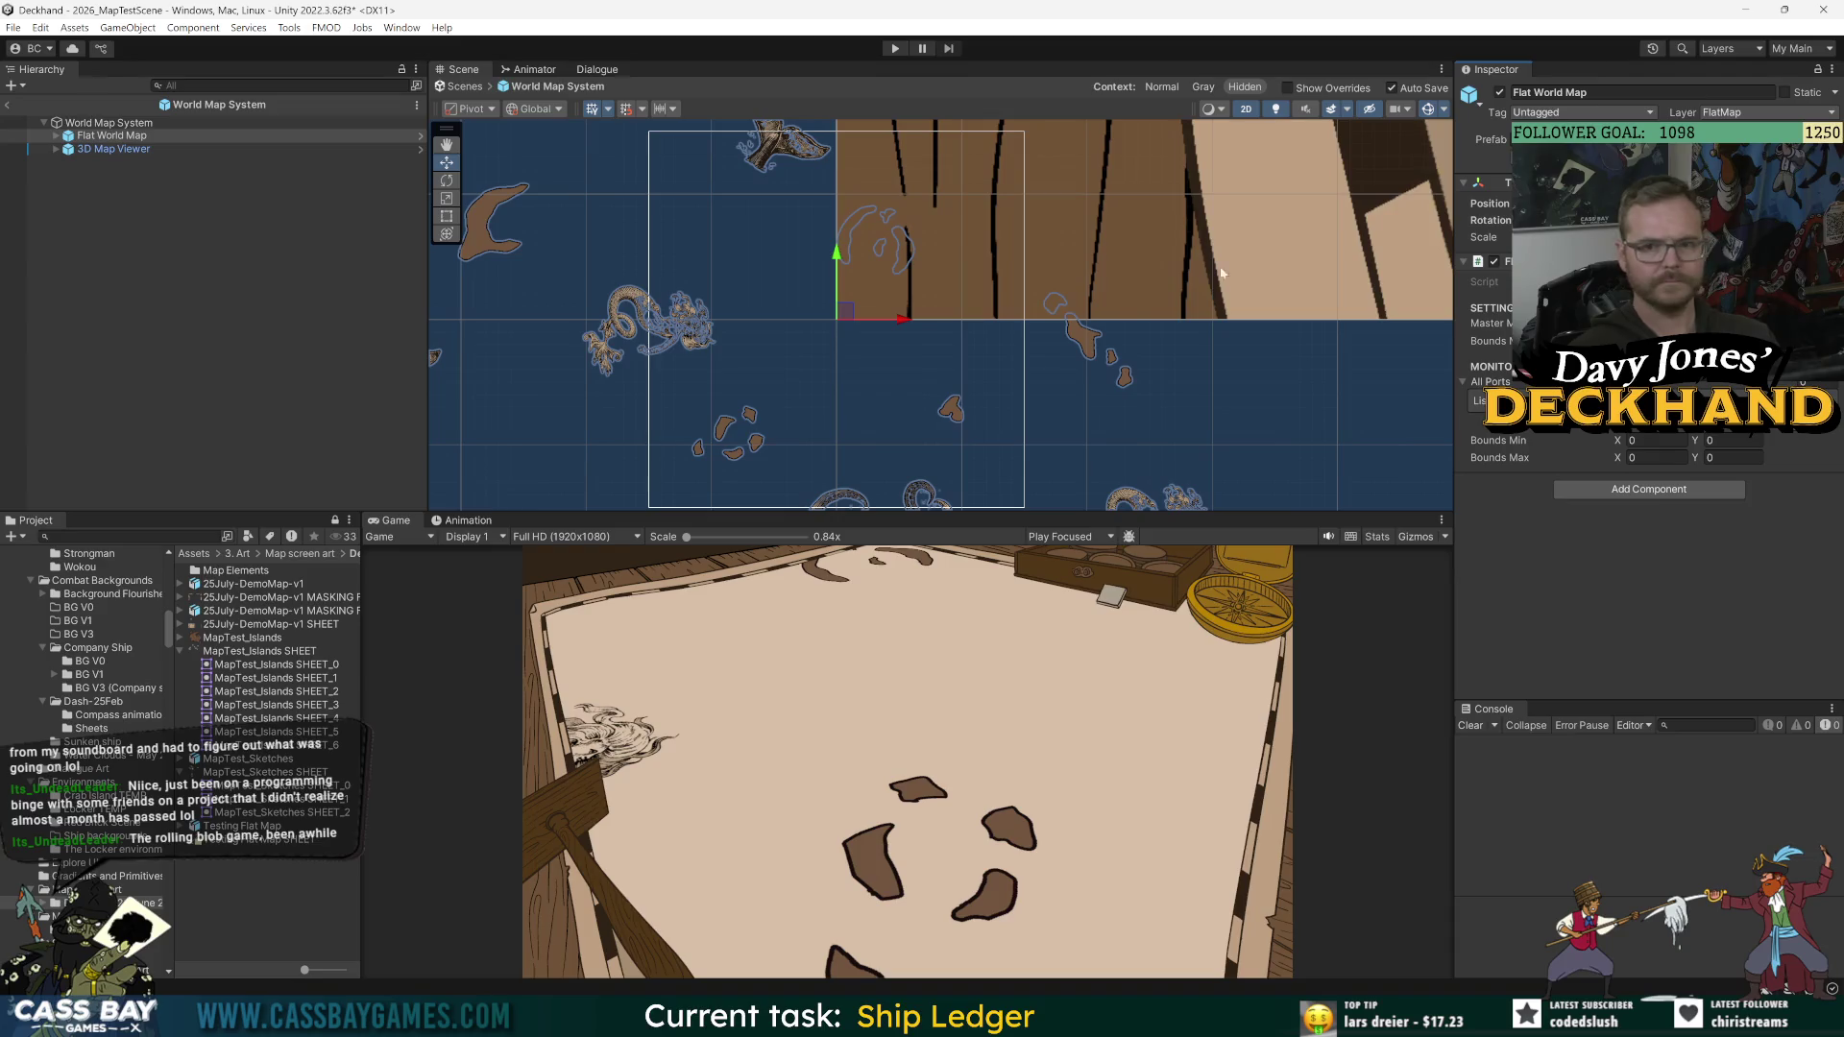
{"action": "left_click", "coordinate": [57, 137]}
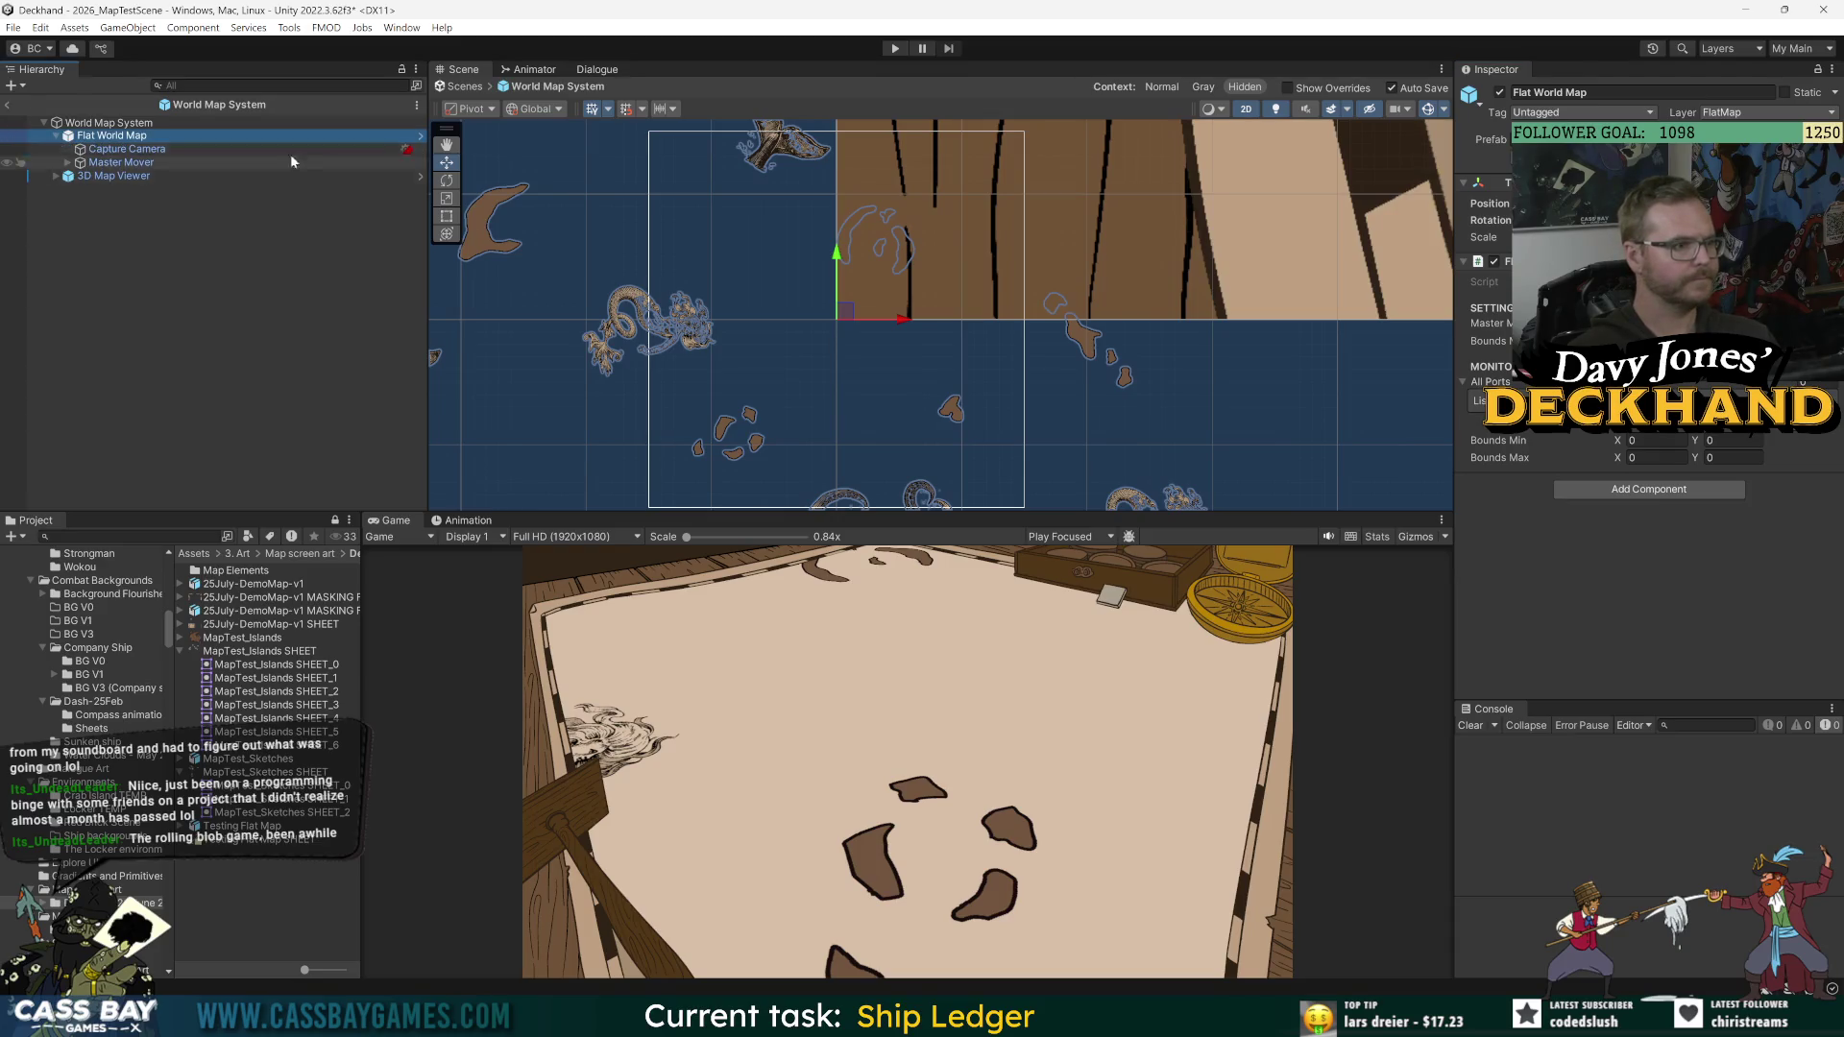
{"action": "left_click", "coordinate": [420, 136]}
{"action": "left_click", "coordinate": [141, 162]}
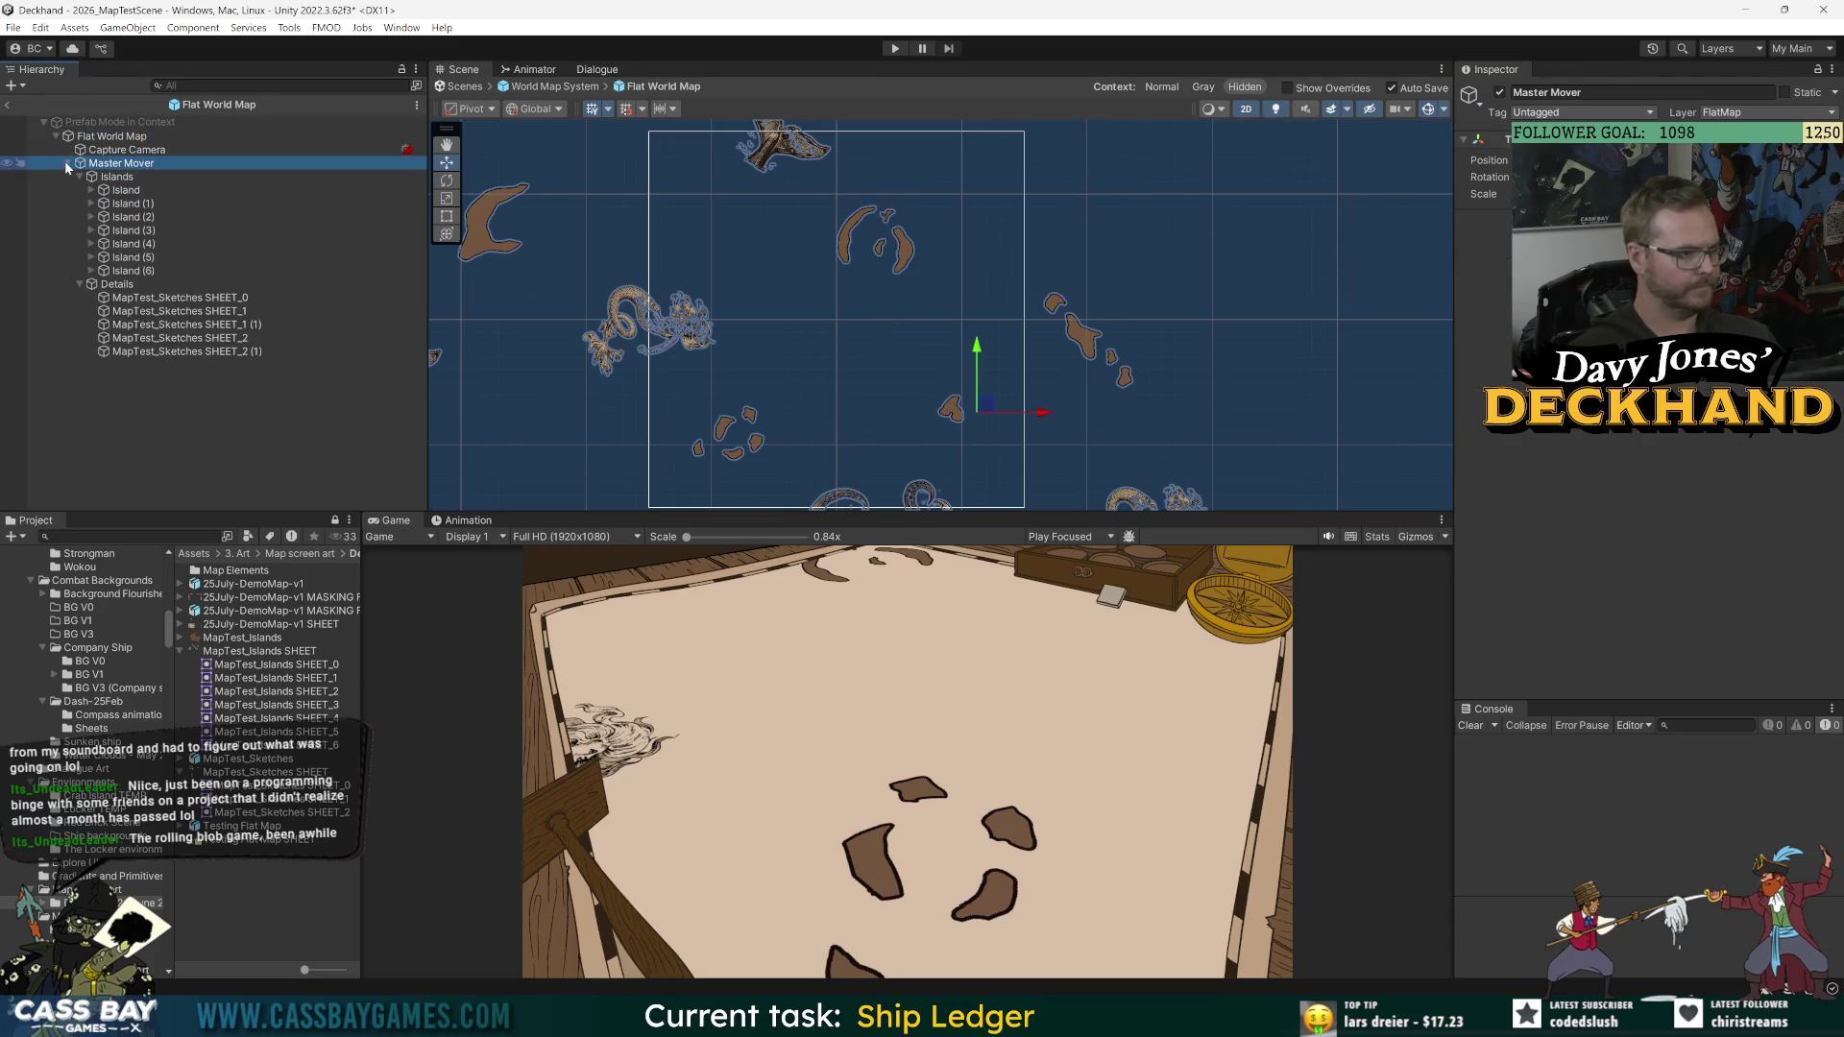
{"action": "left_click", "coordinate": [84, 176]}
{"action": "left_click", "coordinate": [79, 176]}
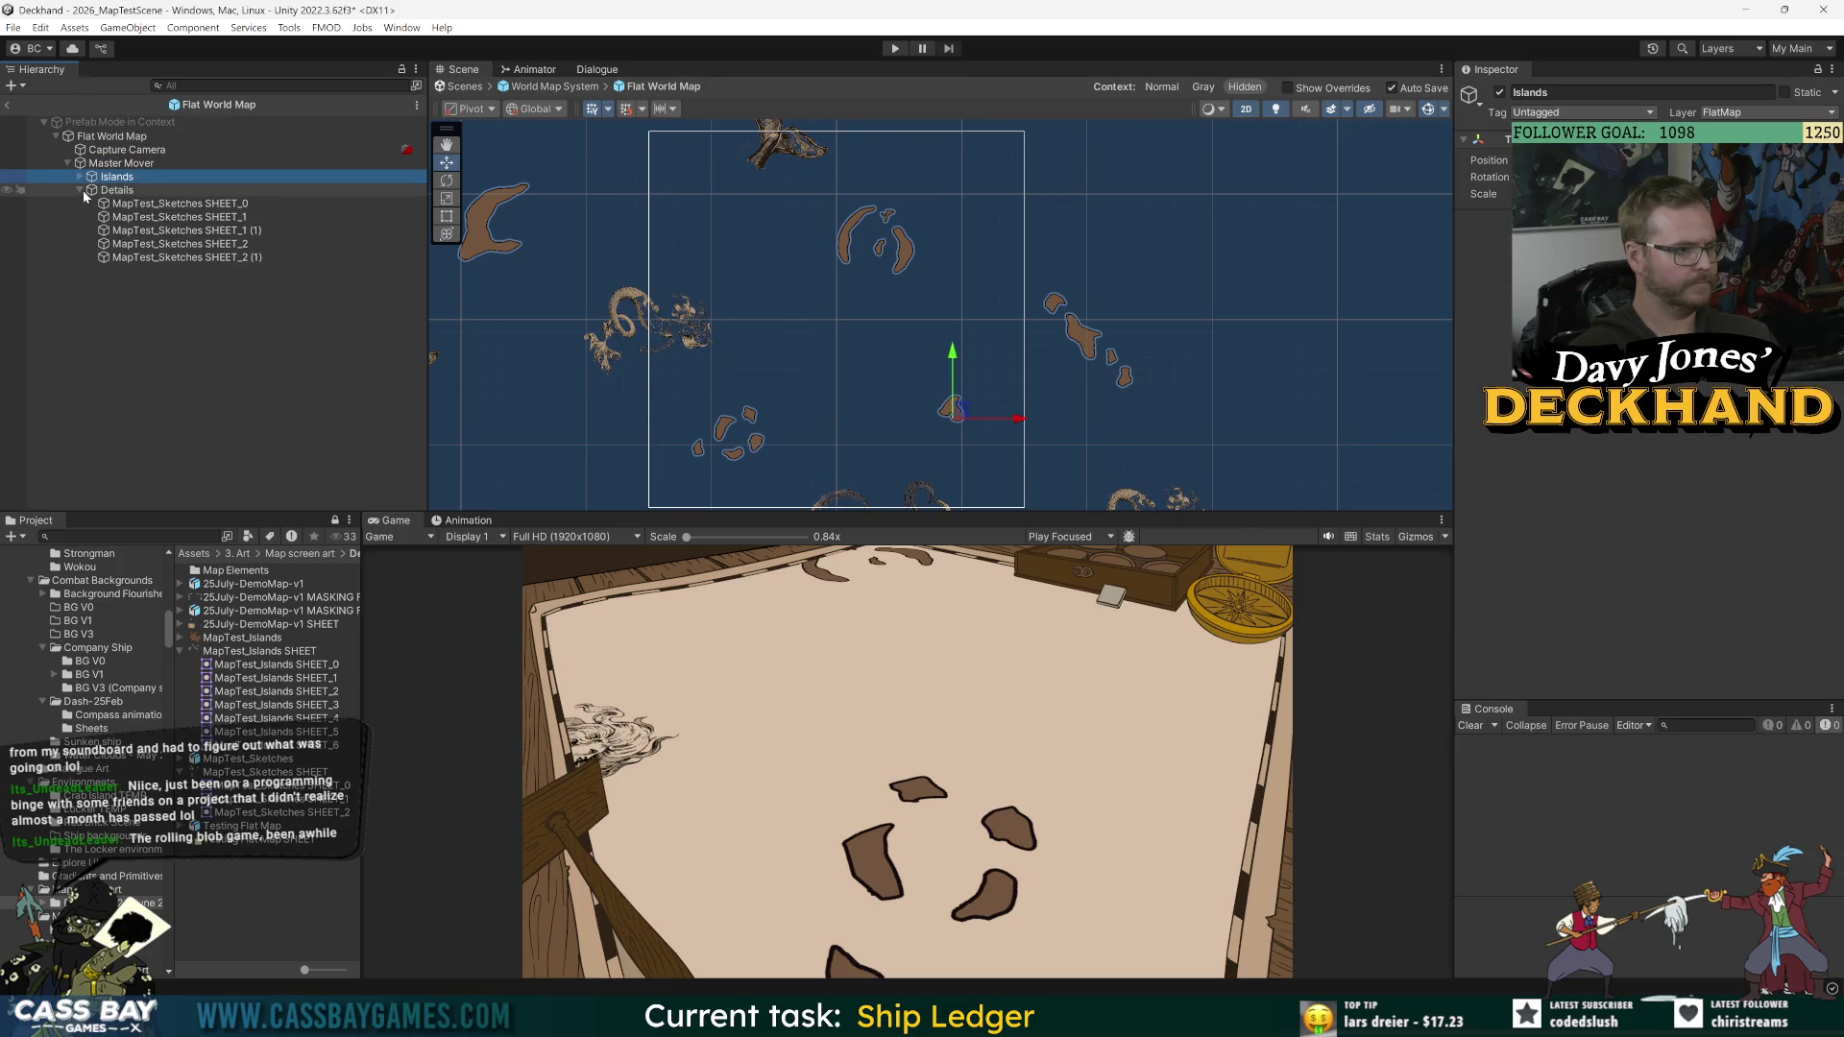
{"action": "left_click", "coordinate": [80, 190]}
{"action": "left_click", "coordinate": [117, 165]}
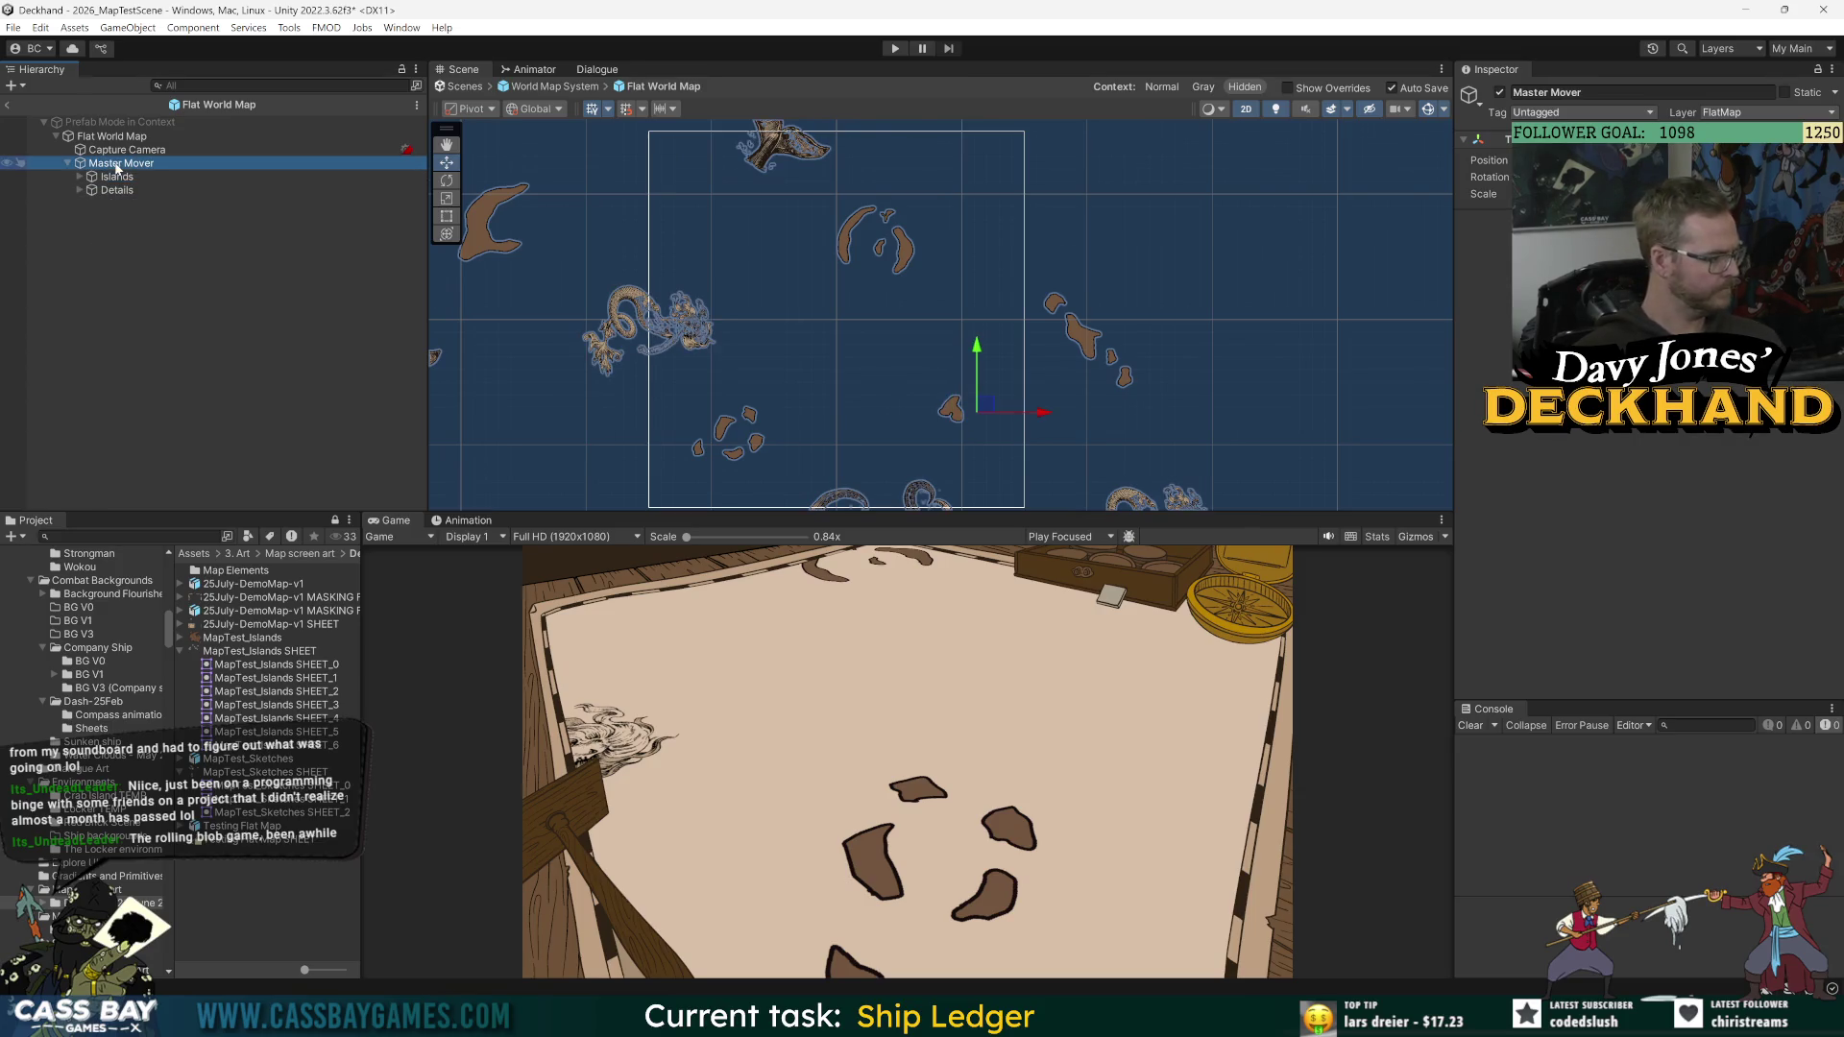
Step: Create an empty child under Master Mover named 'Route Line'
{"action": "right_click", "coordinate": [119, 163]}
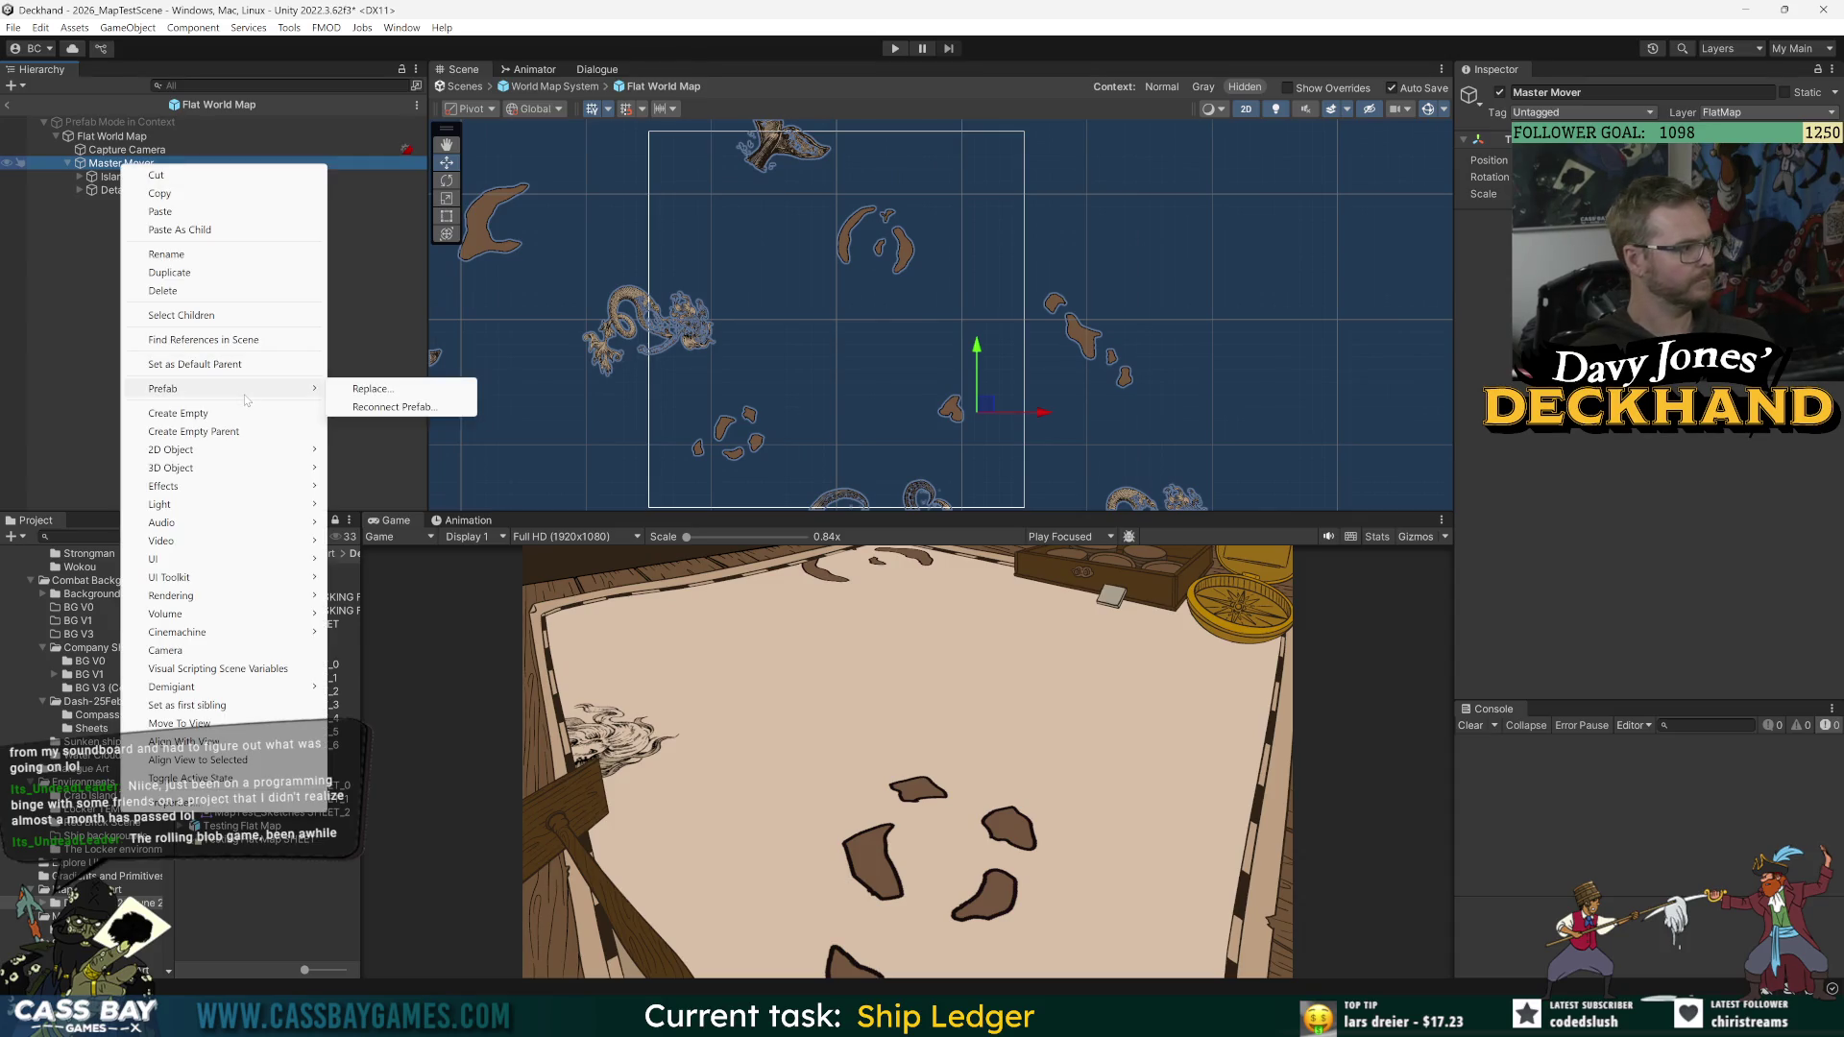
{"action": "left_click", "coordinate": [194, 415]}
{"action": "type", "text": "Route Line"}
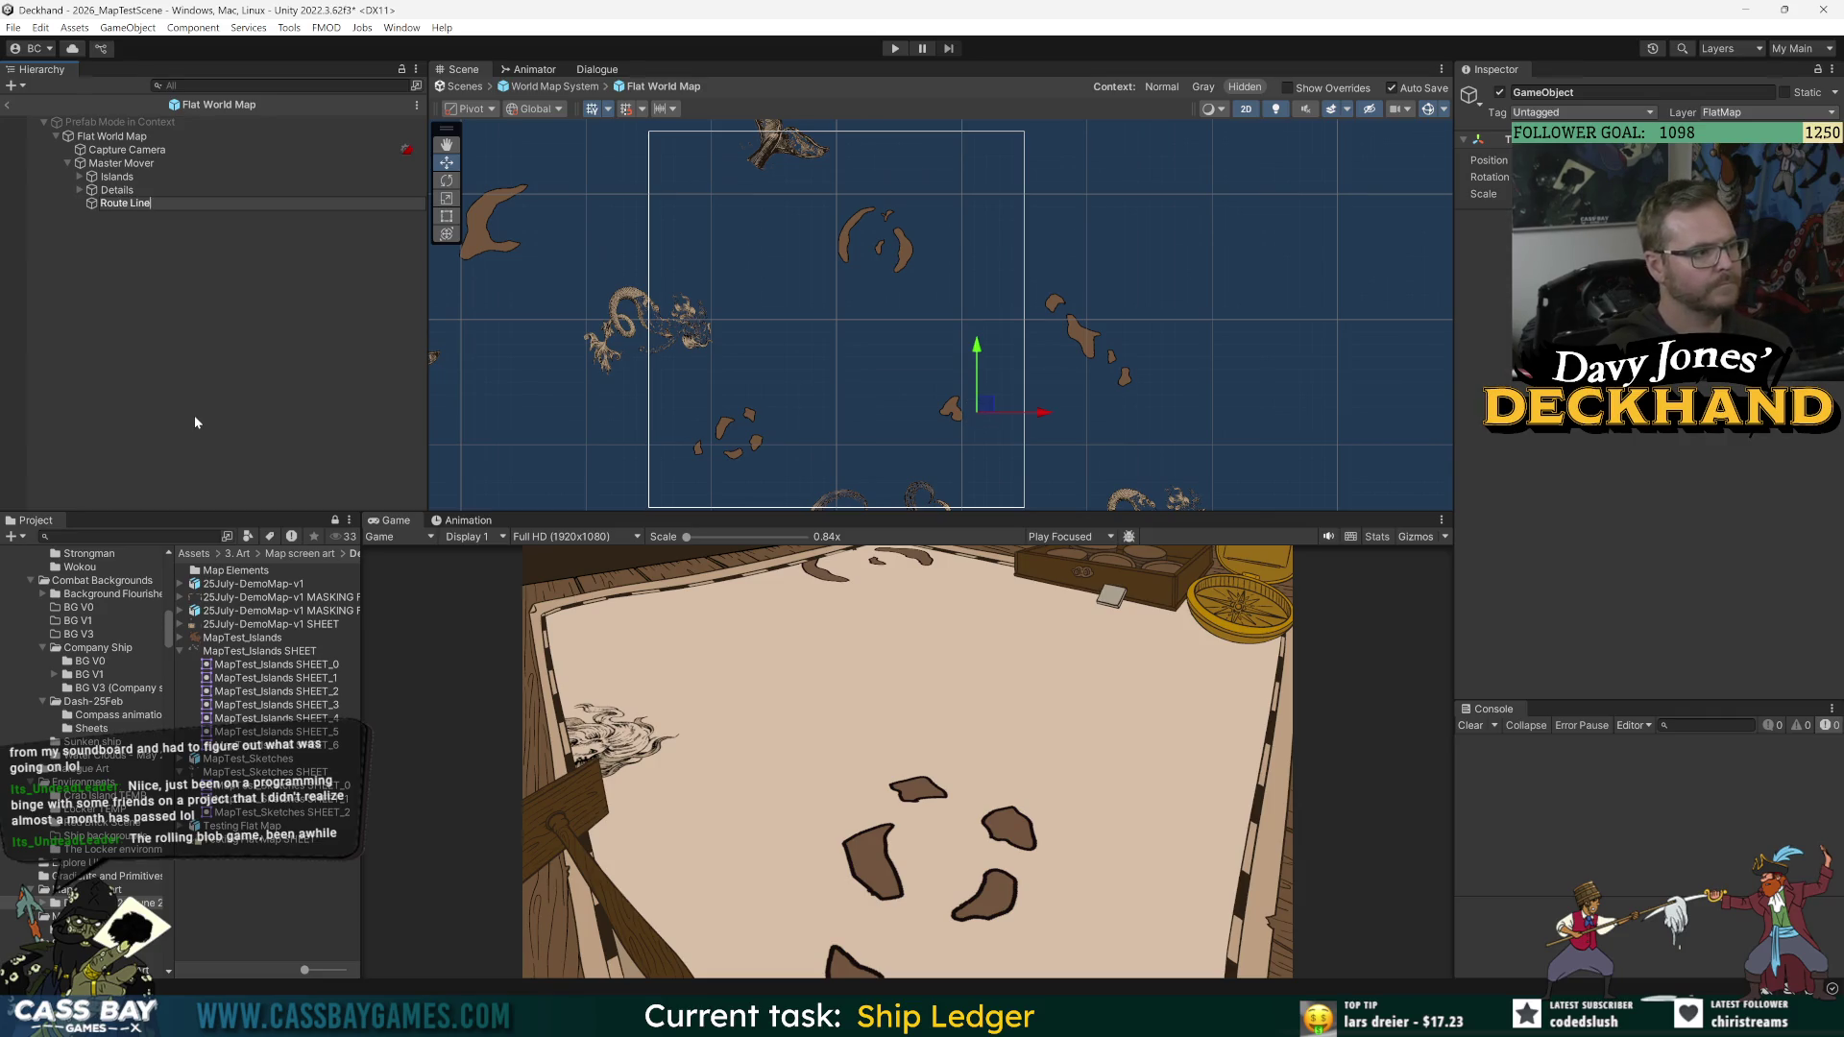
{"action": "key", "text": "Return"}
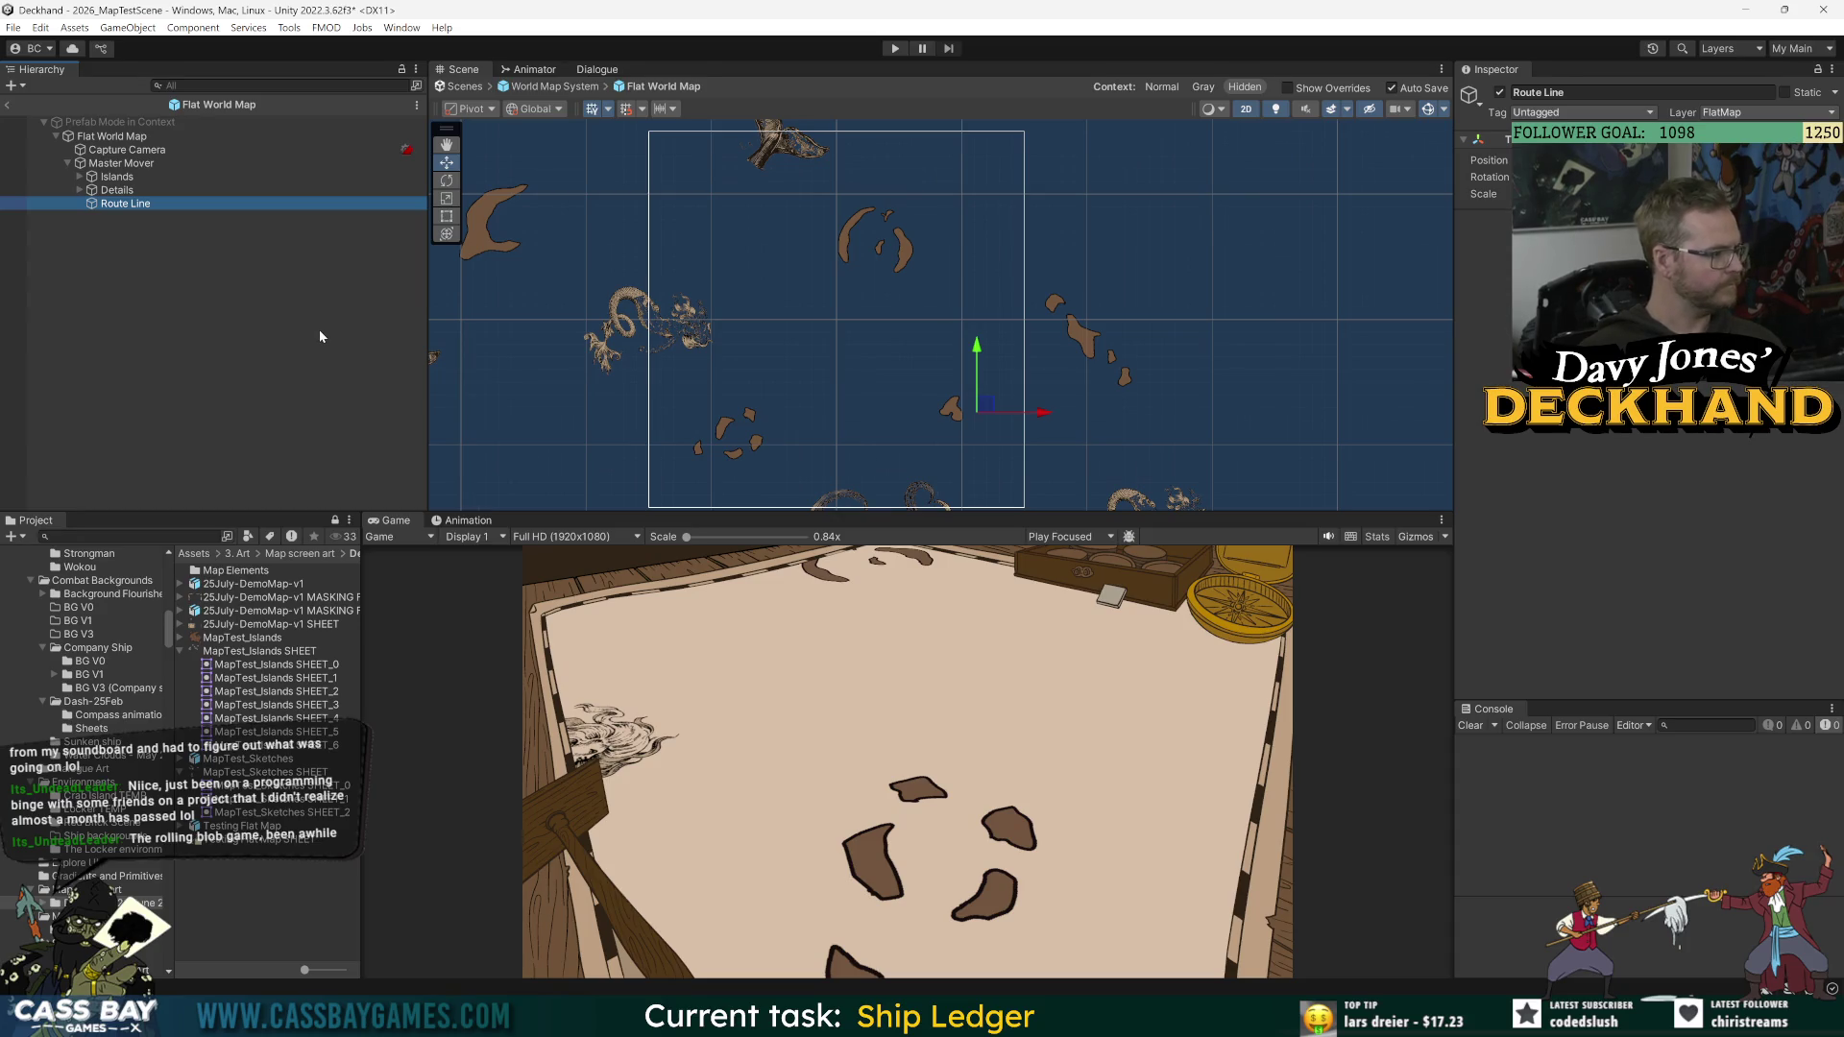
Step: Review the DashedRouteLine.cs code in Visual Studio, then switch back to Unity
{"action": "left_click", "coordinate": [222, 303]}
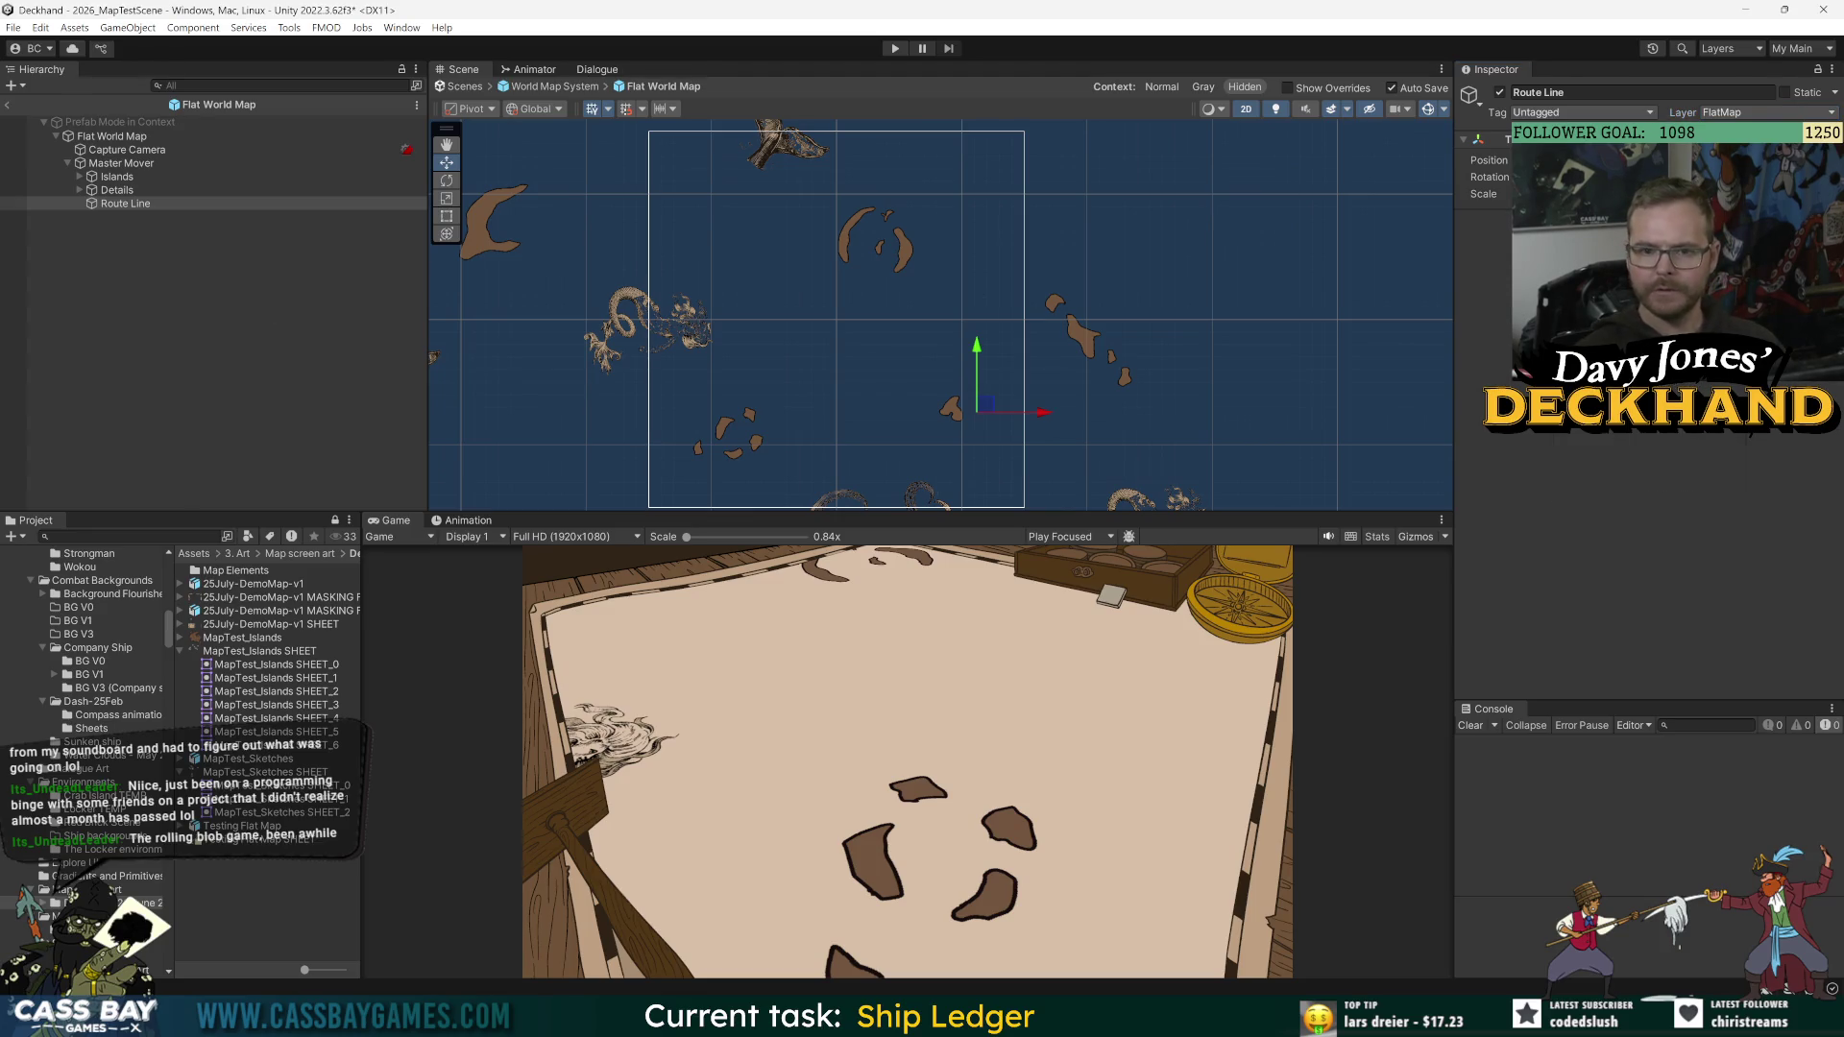
{"action": "key", "text": "alt+Tab"}
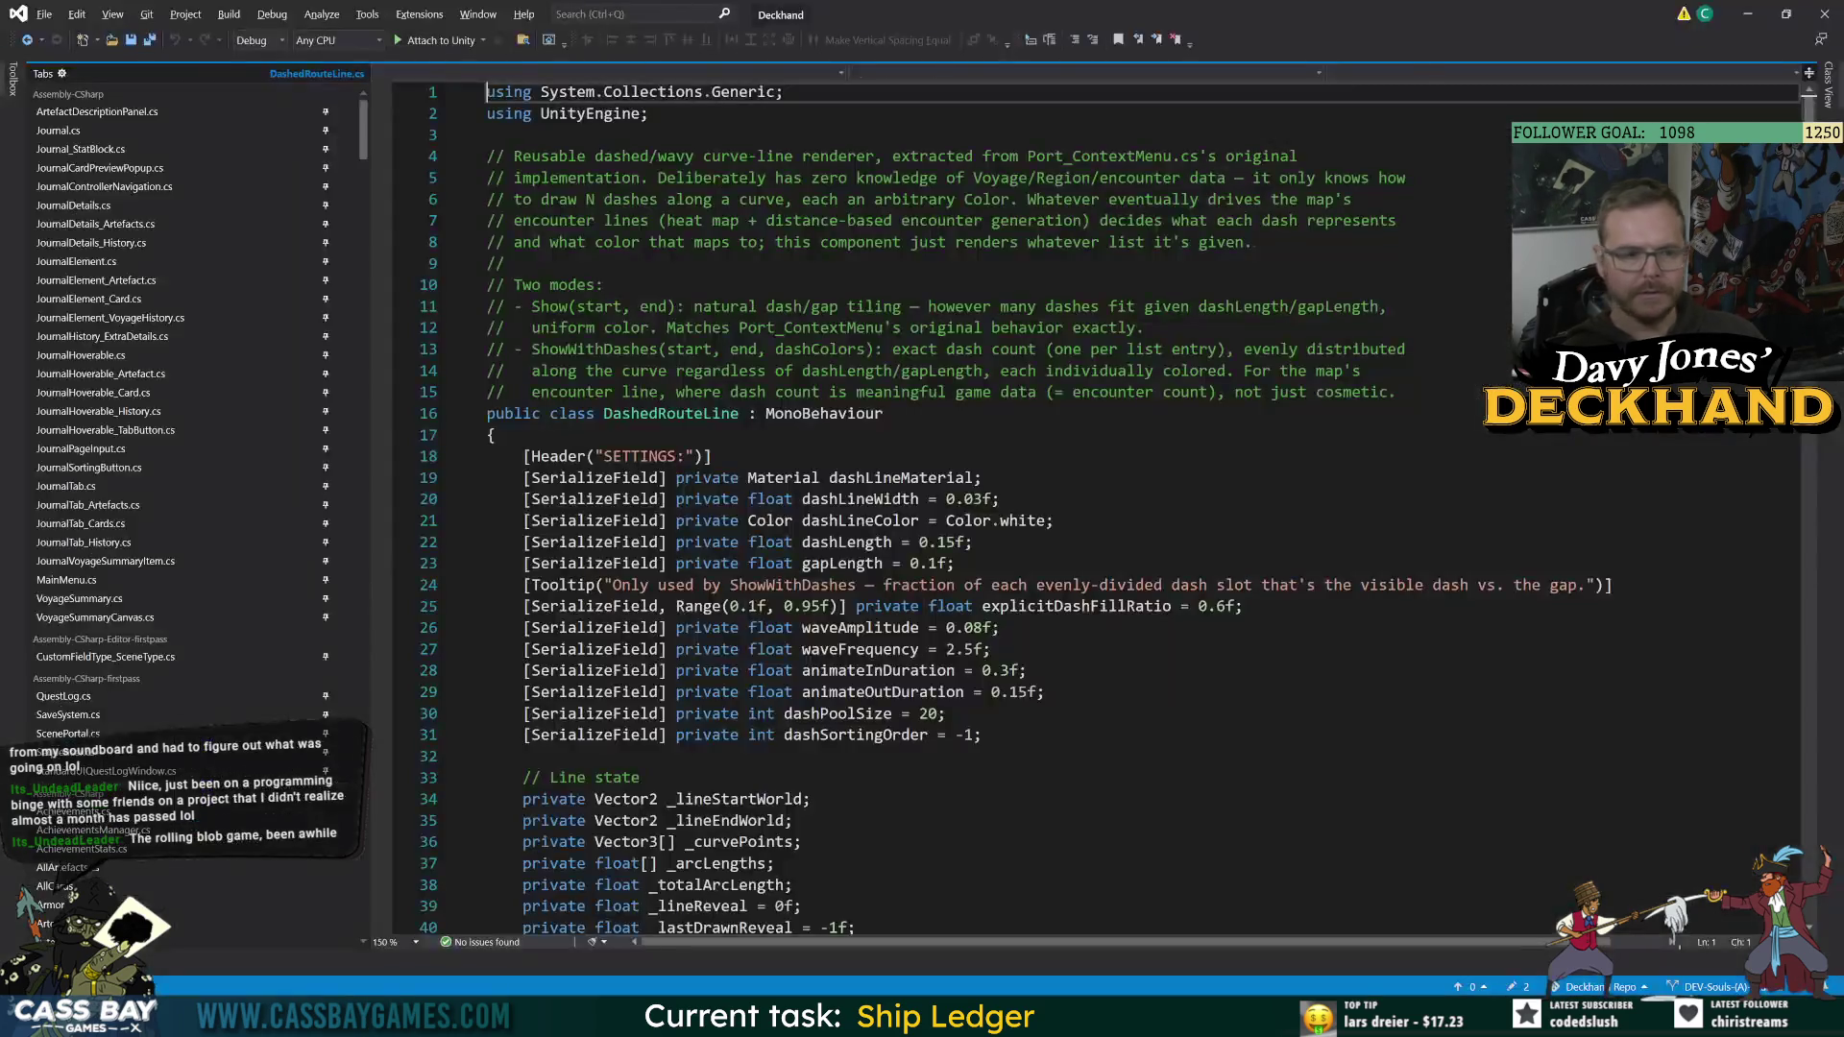
{"action": "left_click", "coordinate": [1722, 7]}
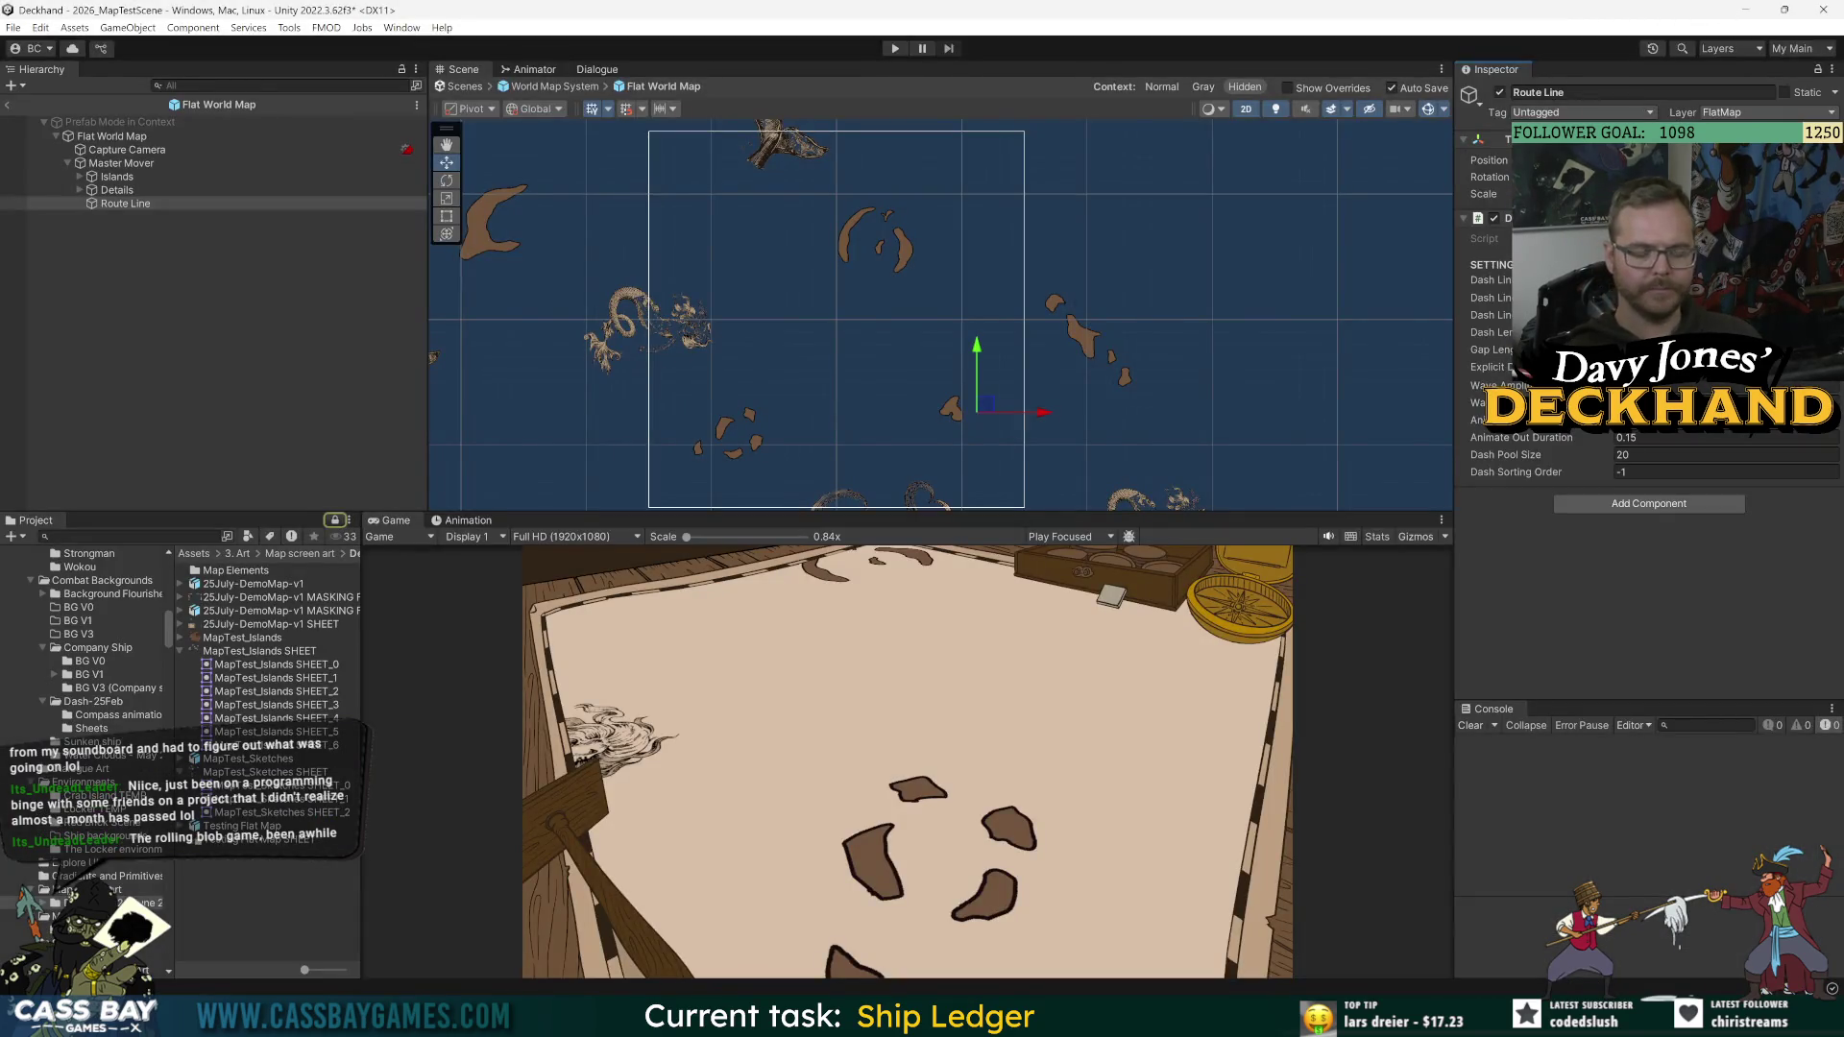
{"action": "left_click", "coordinate": [1746, 9]}
{"action": "left_click", "coordinate": [28, 40]}
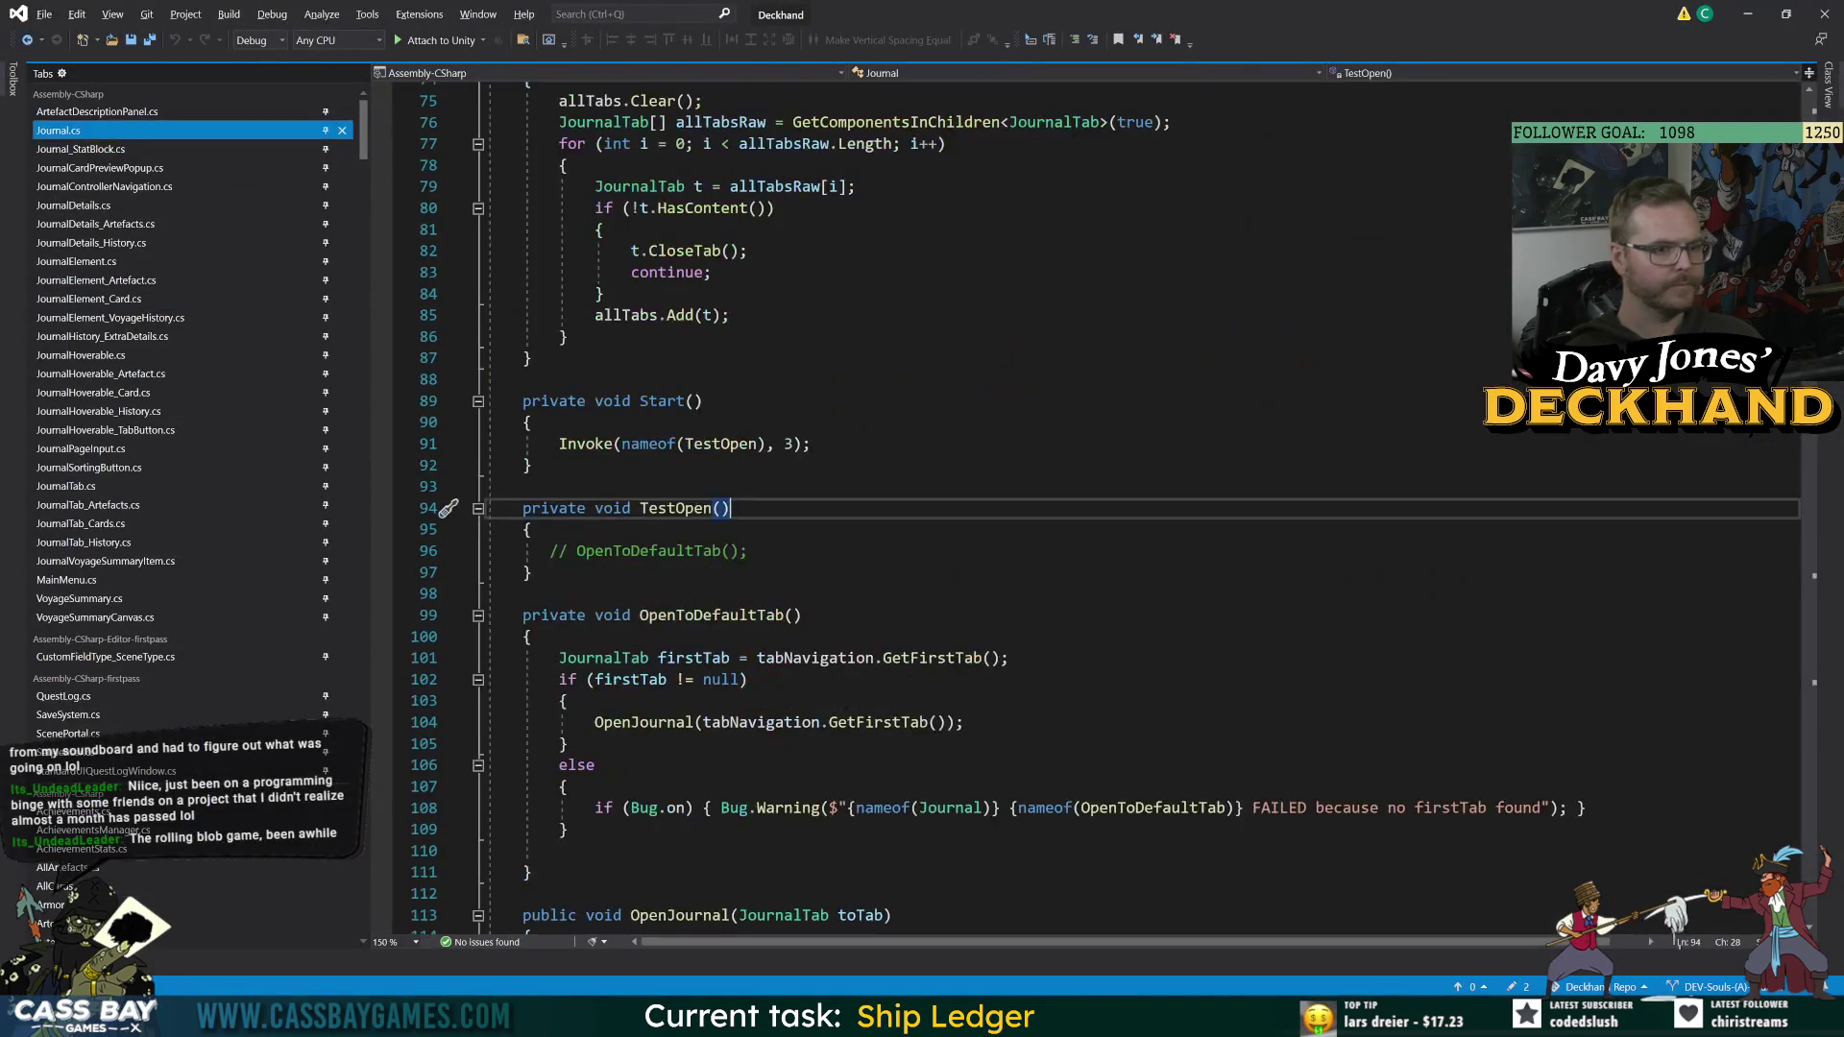
{"action": "key", "text": "alt+Tab"}
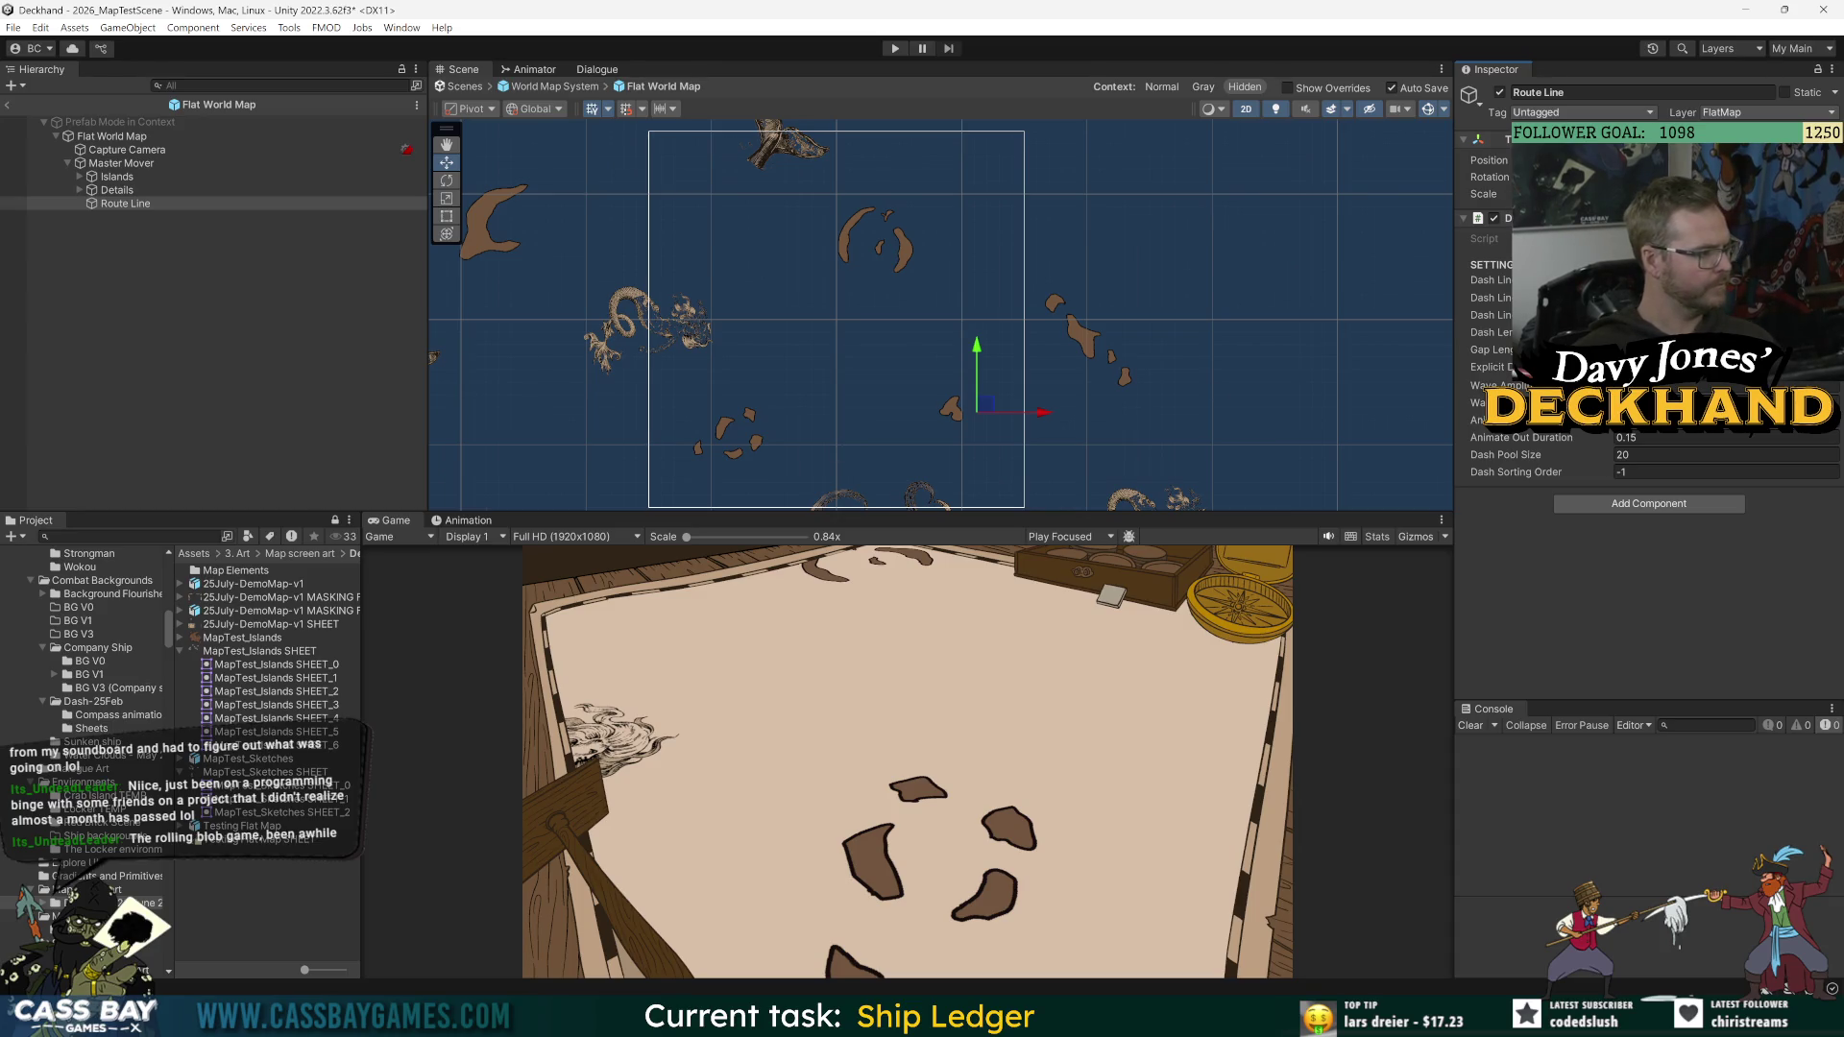
Step: Search the material picker for 'def' and assign Default-Line as the Dash Line Material
{"action": "left_click", "coordinate": [1831, 279]}
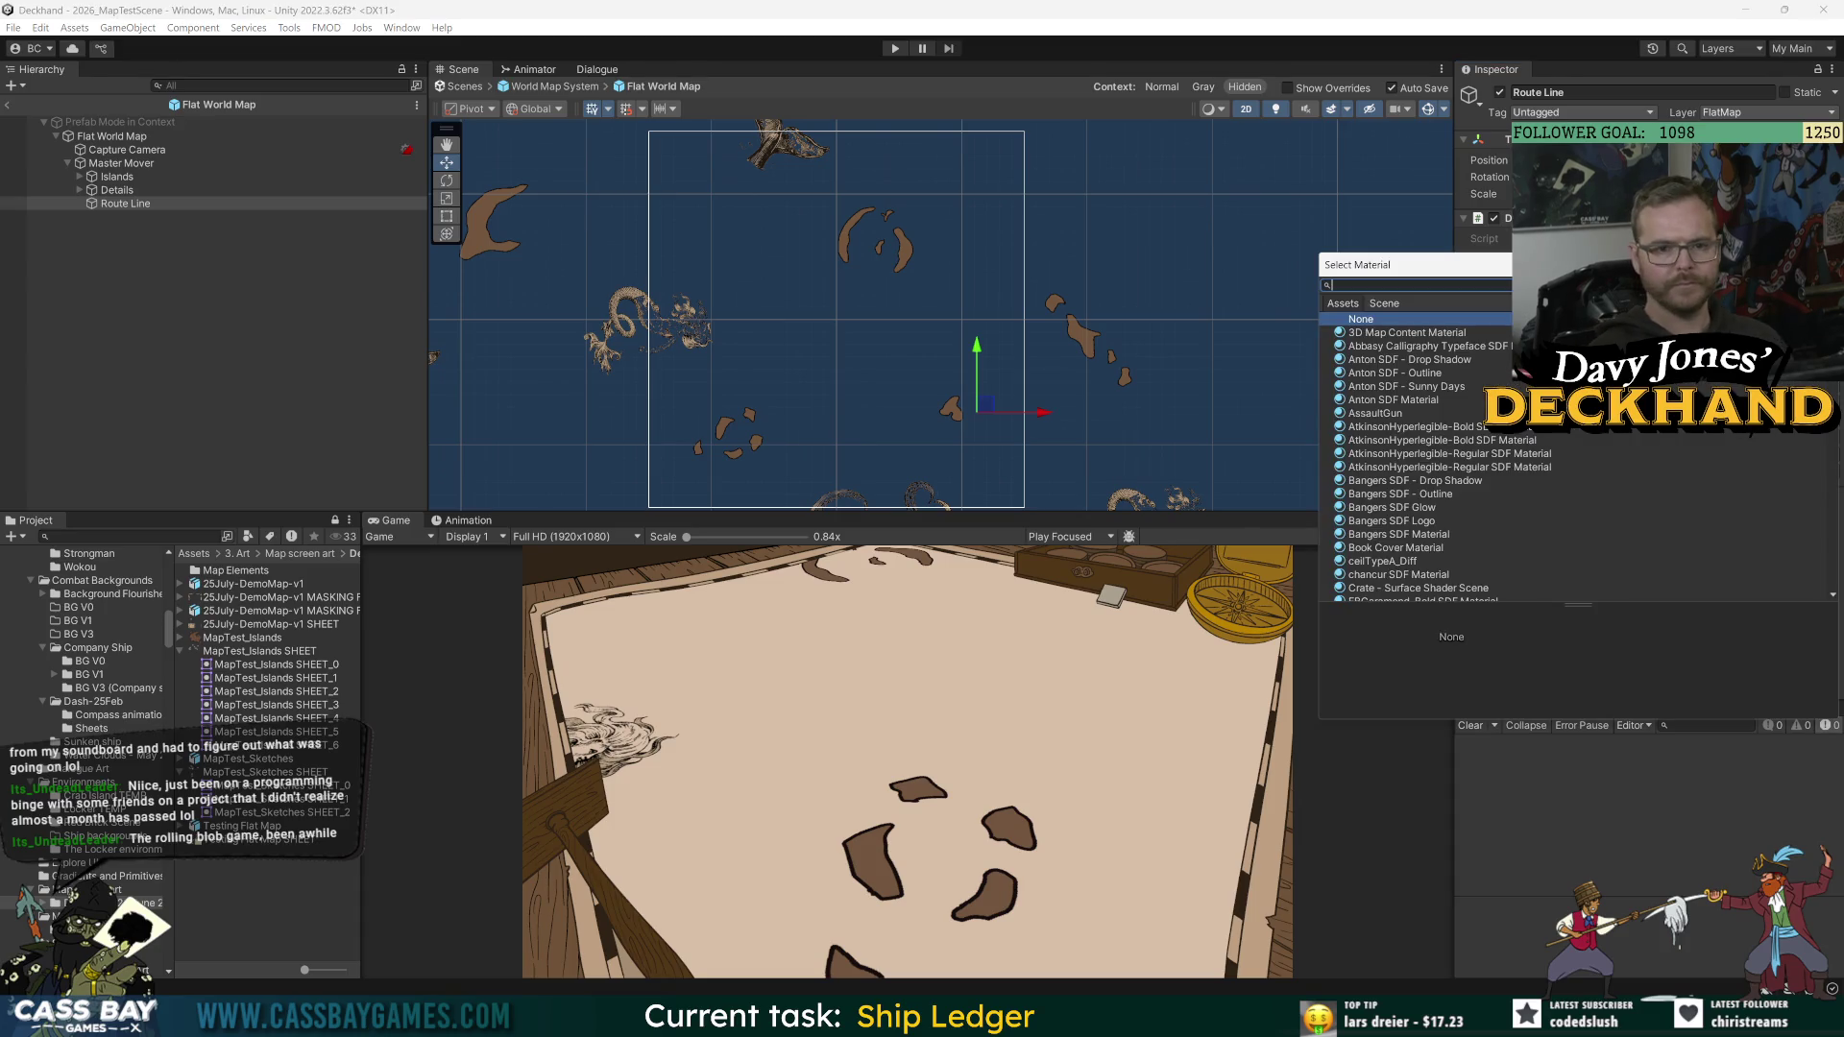
{"action": "type", "text": "simple un"}
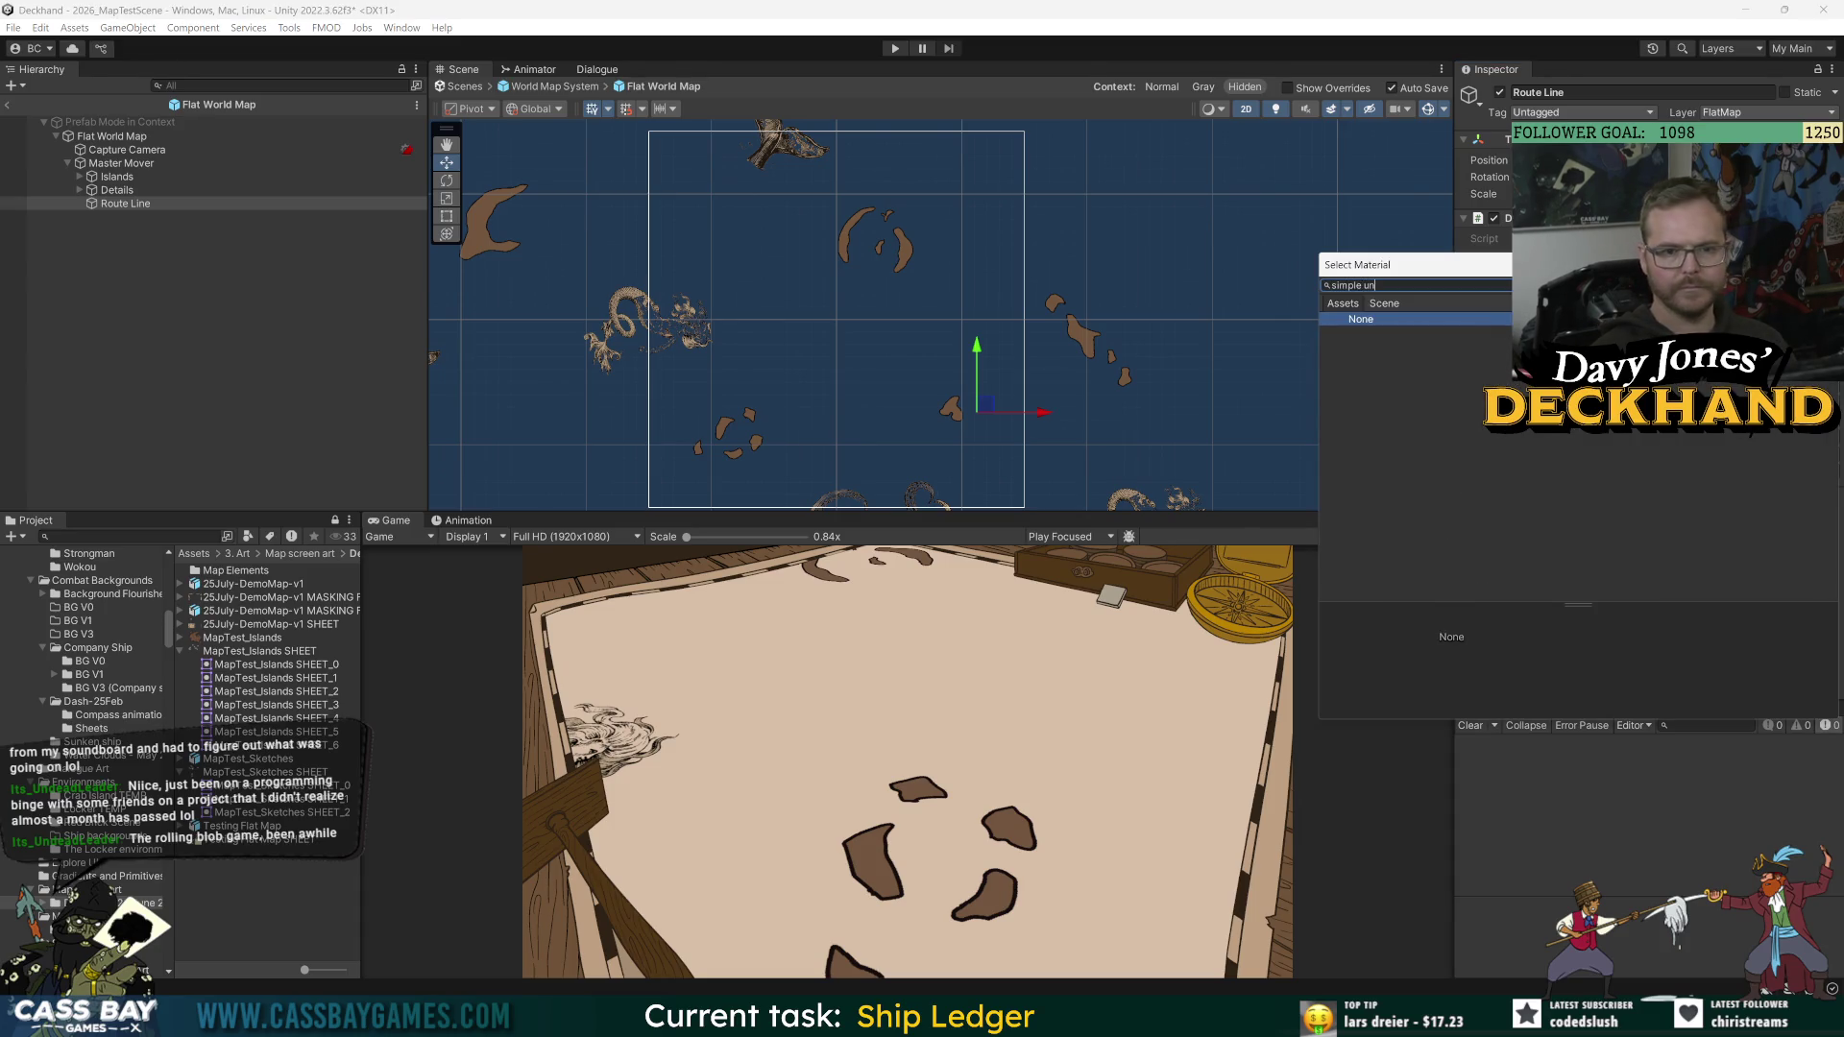
{"action": "key", "text": "ctrl+a"}
{"action": "type", "text": "unli"}
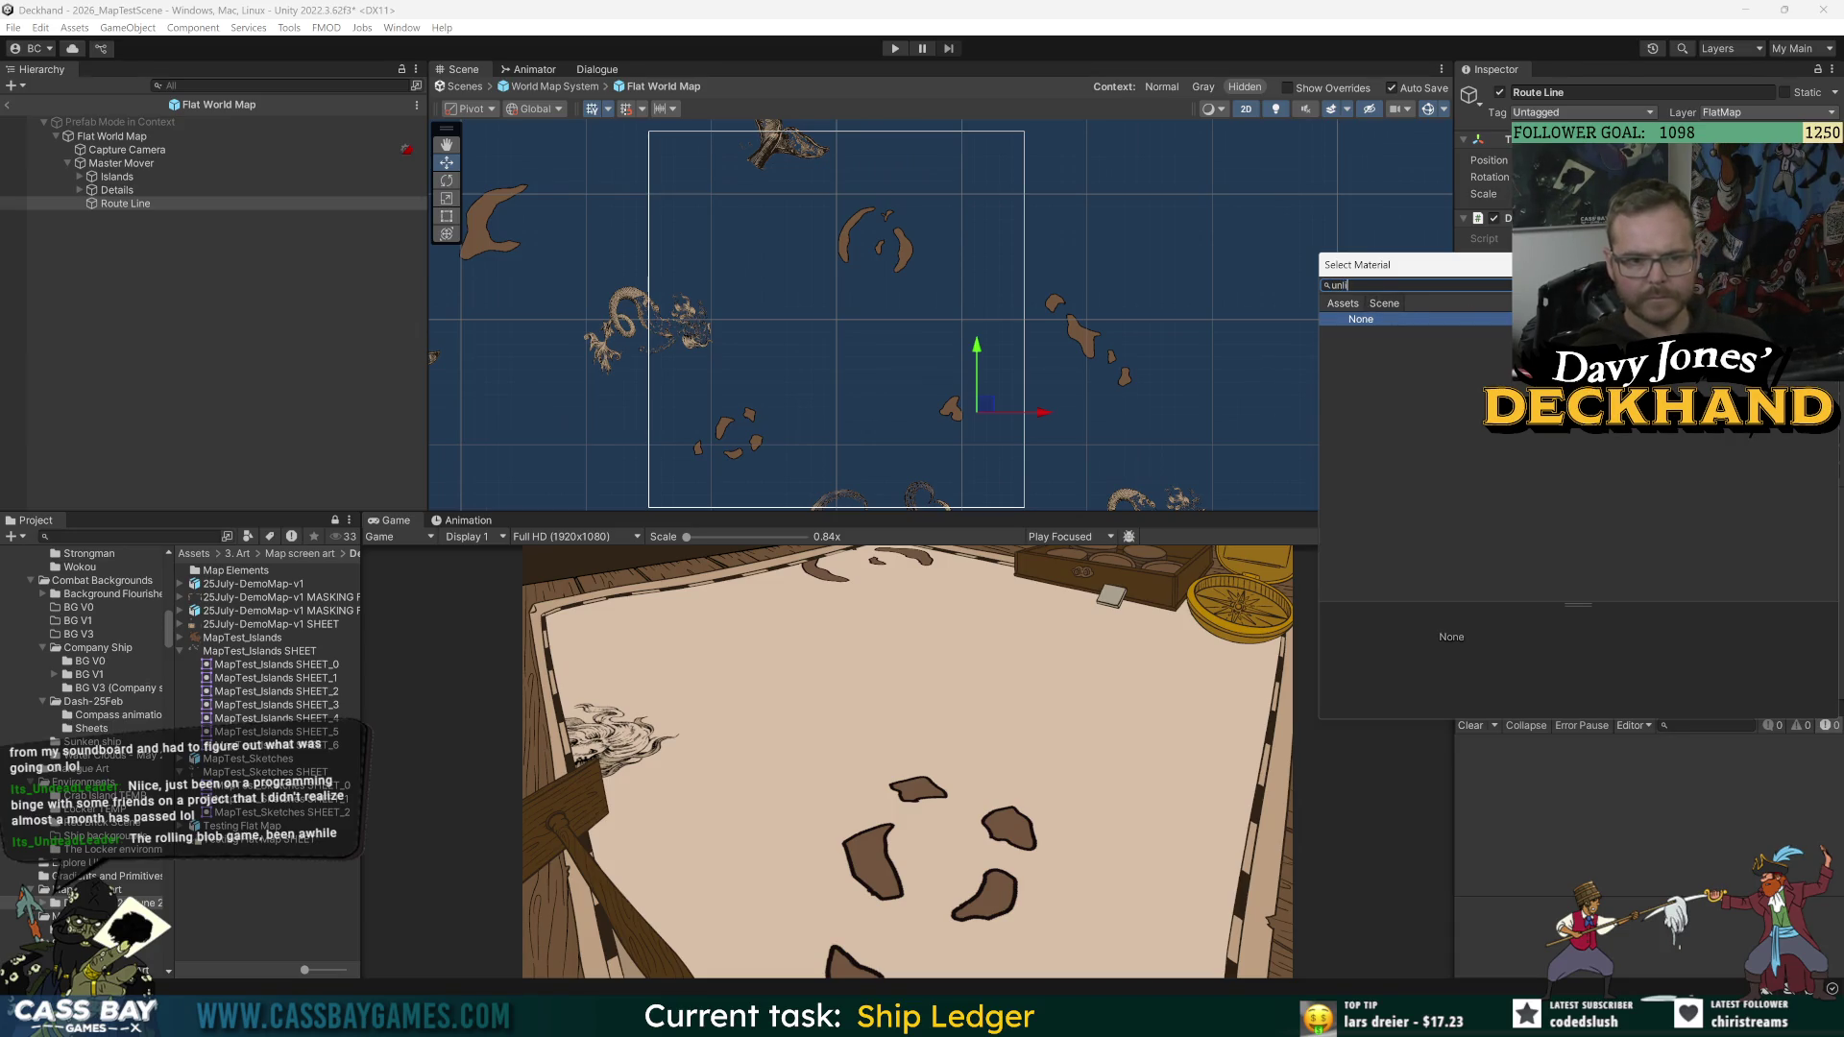
{"action": "key", "text": "ctrl+a"}
{"action": "key", "text": "BackSpace"}
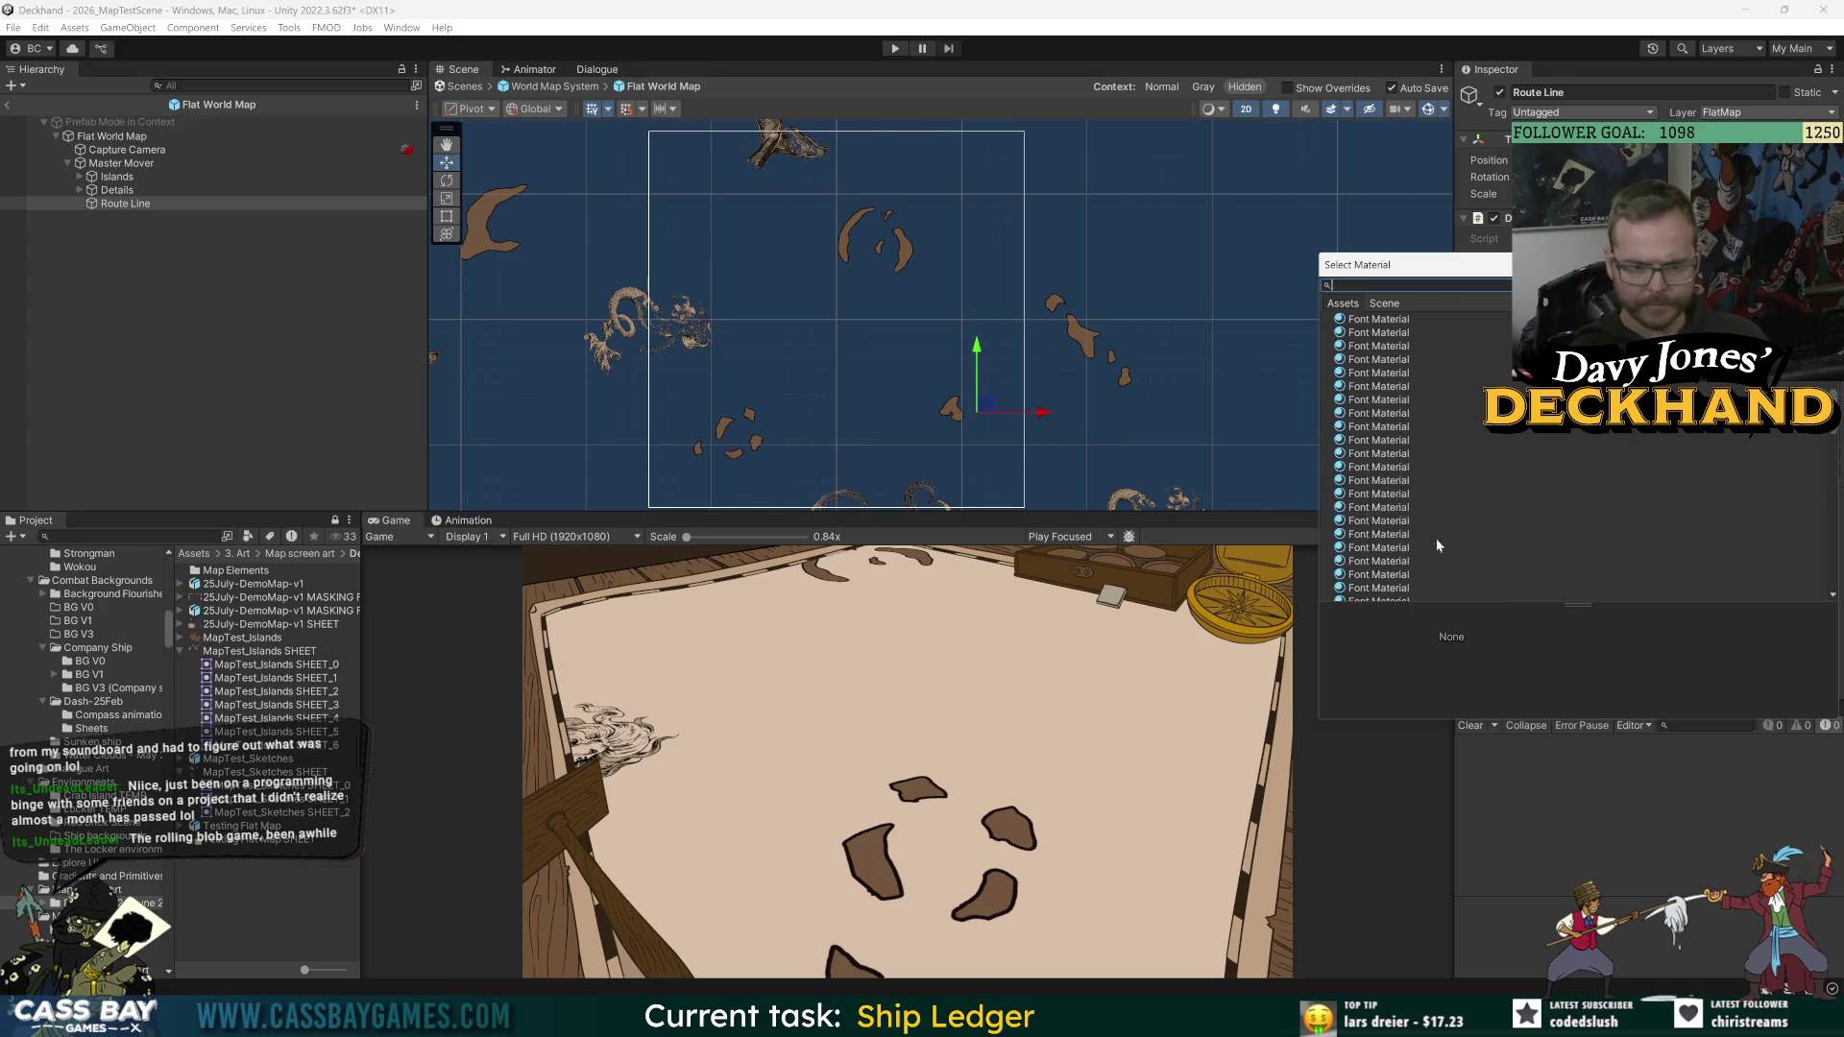
{"action": "scroll", "coordinate": [1441, 552], "scroll_direction": "down", "scroll_amount": 15}
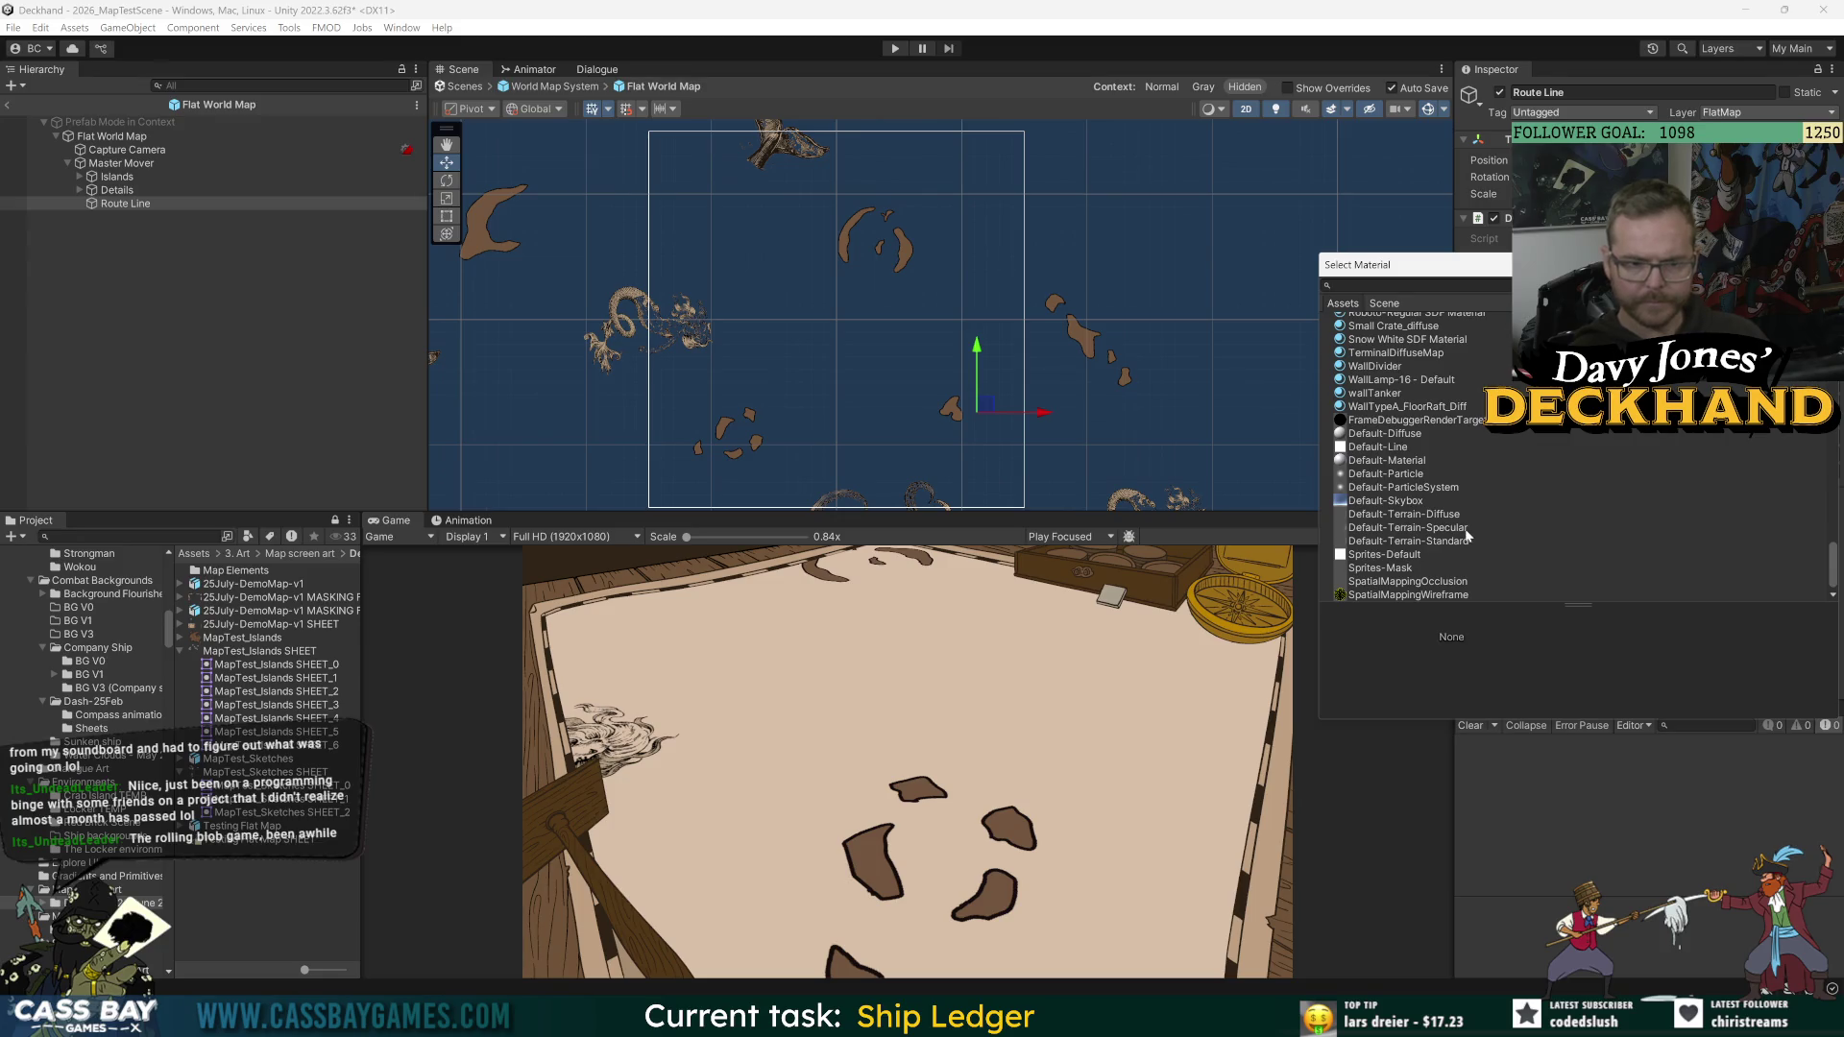
{"action": "type", "text": "def"}
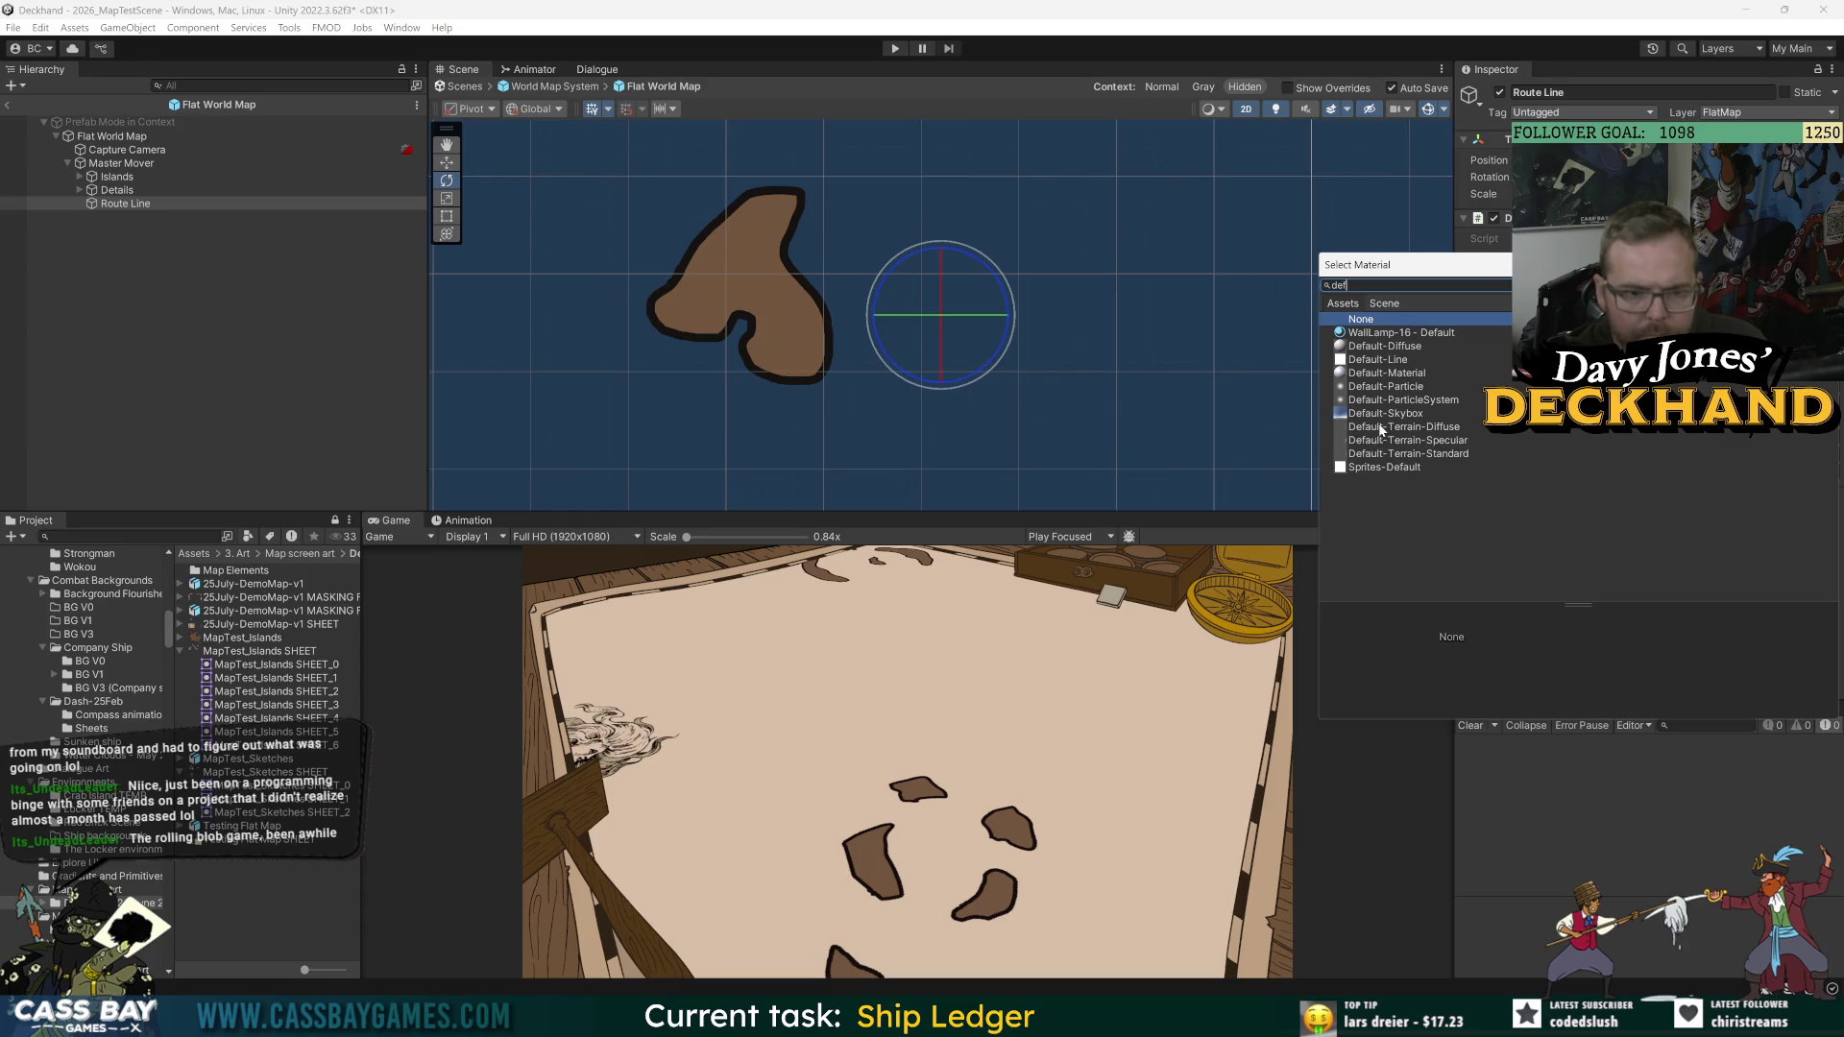
{"action": "double_click", "coordinate": [1374, 361]}
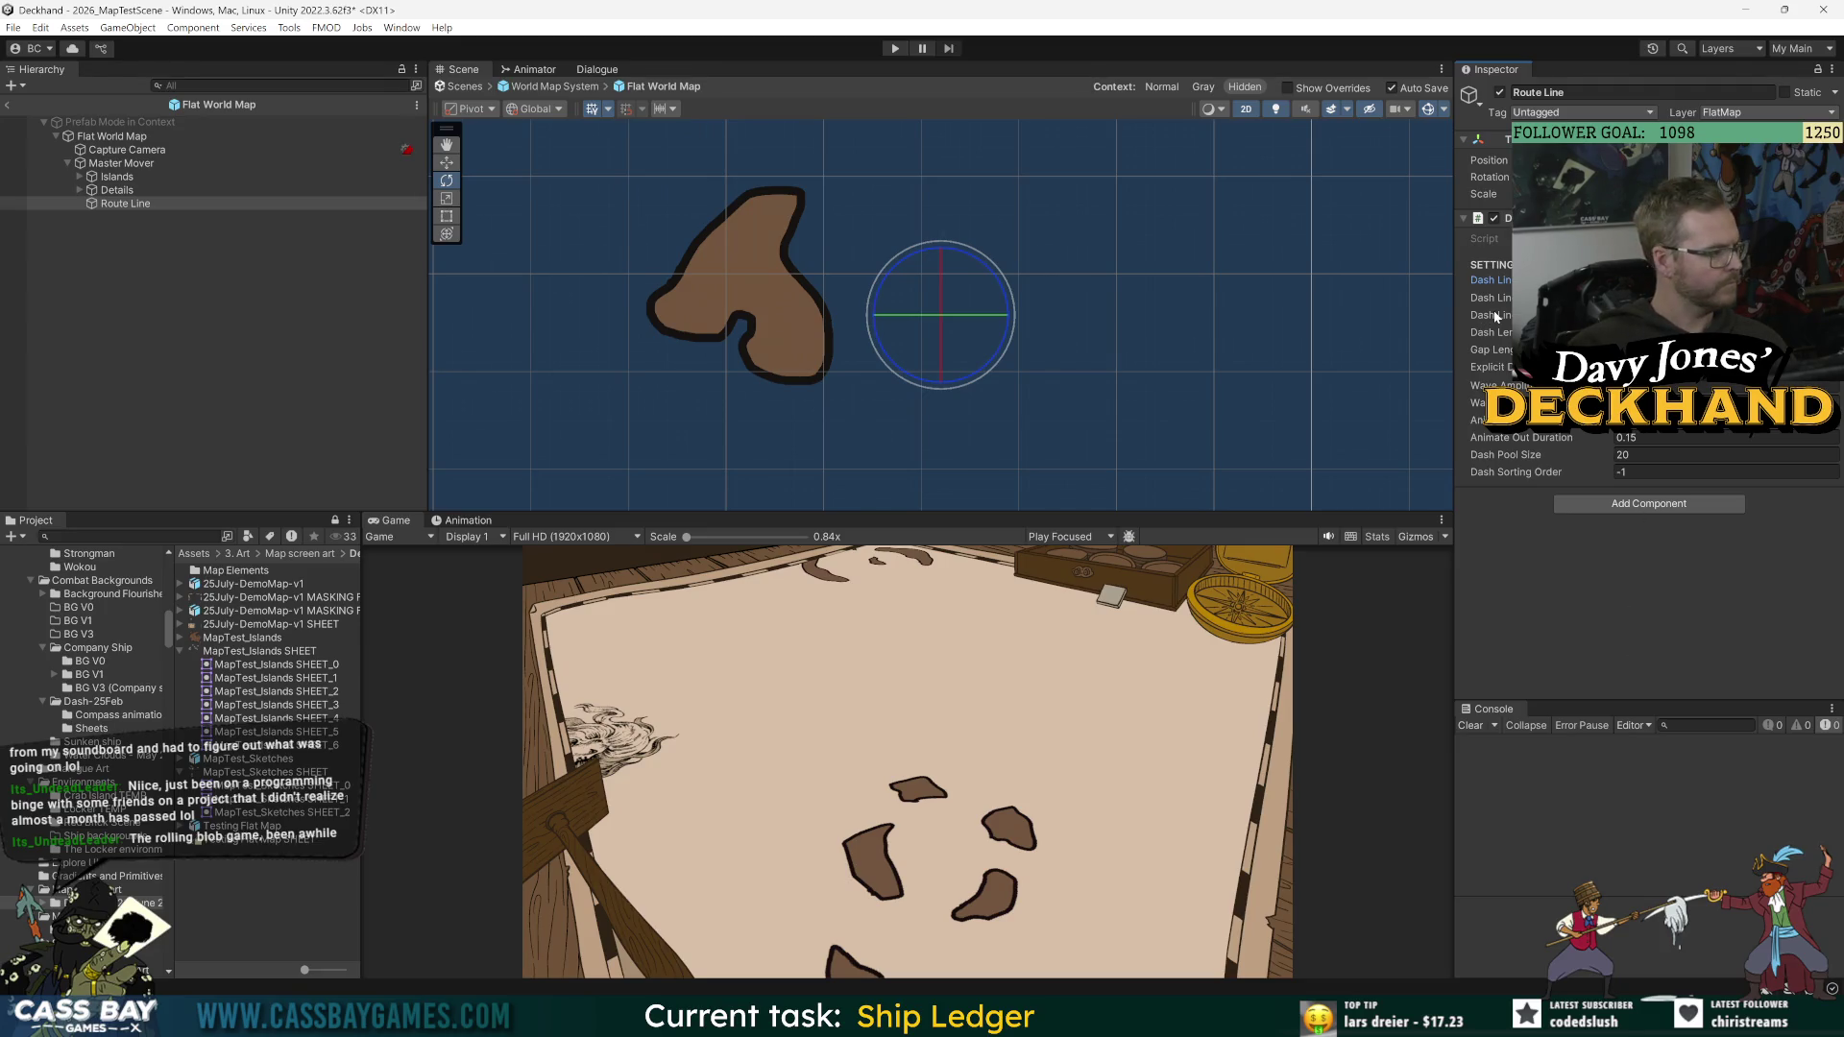
Step: Check the Dash Line Color picker shows black (000000) and close it
{"action": "left_click", "coordinate": [1720, 315]}
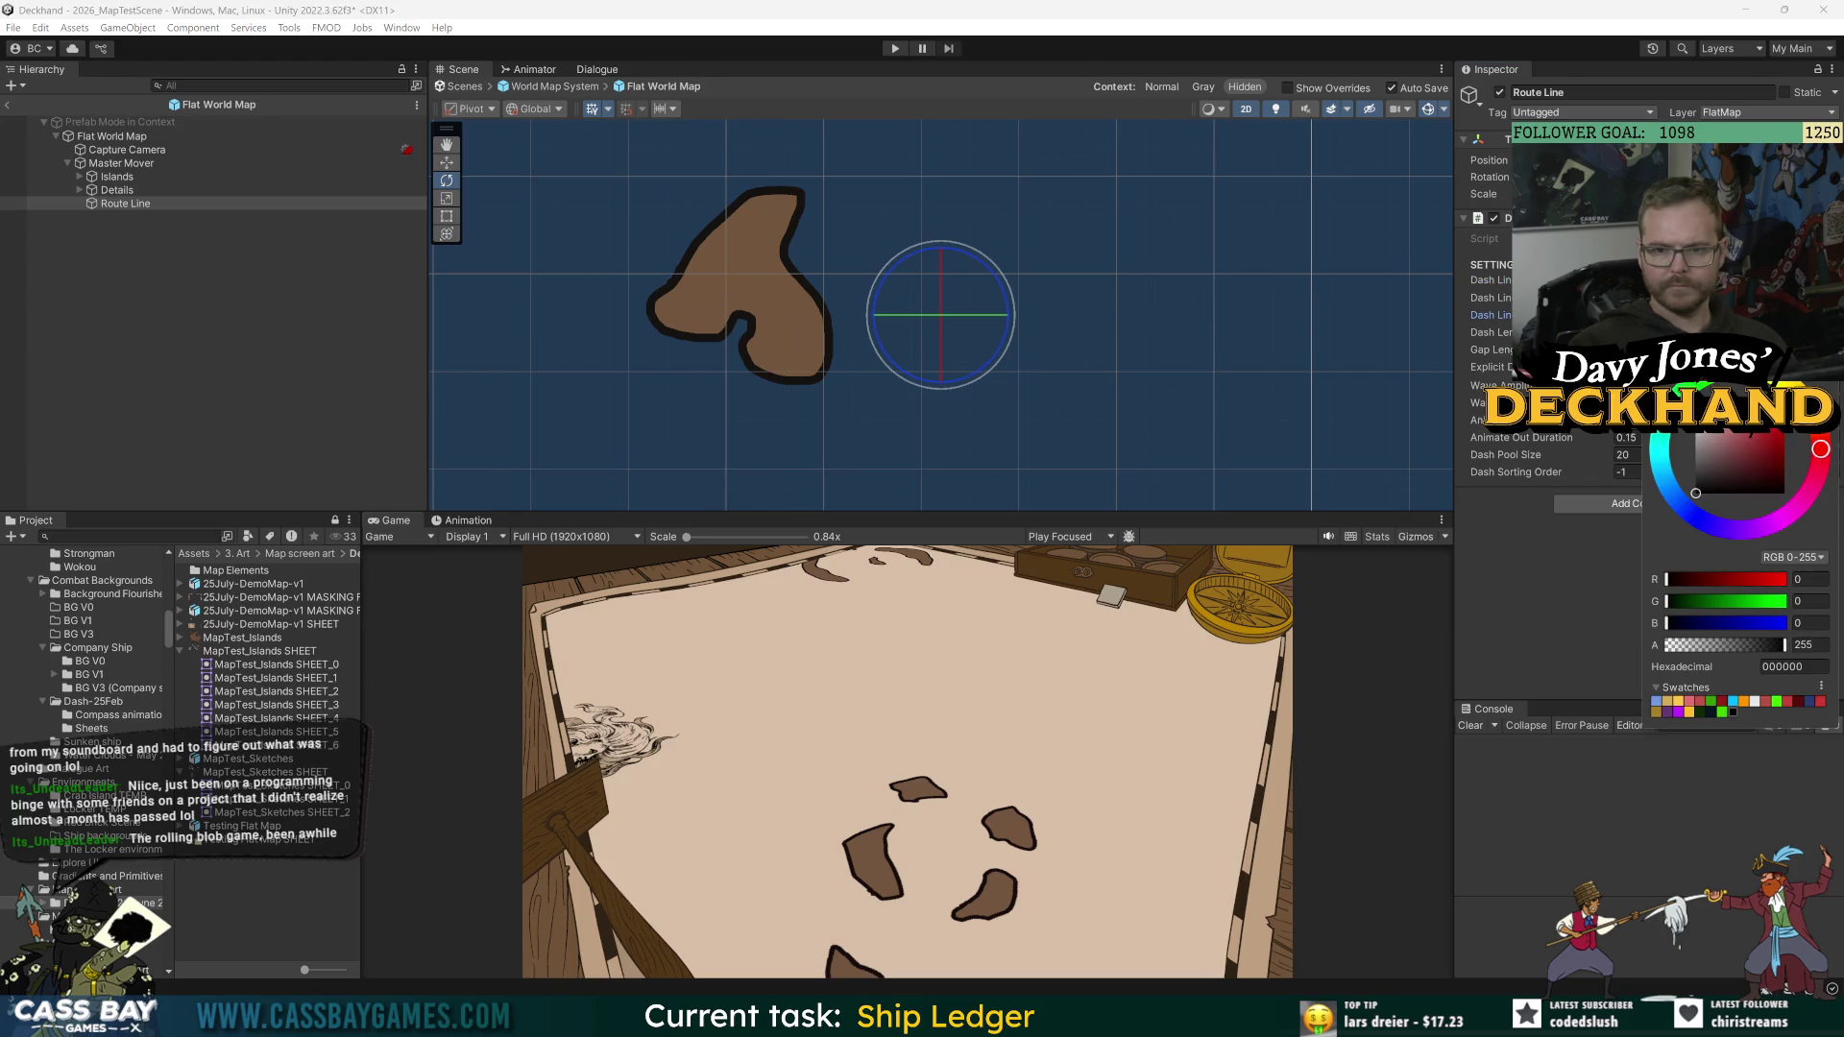
{"action": "key", "text": "Escape"}
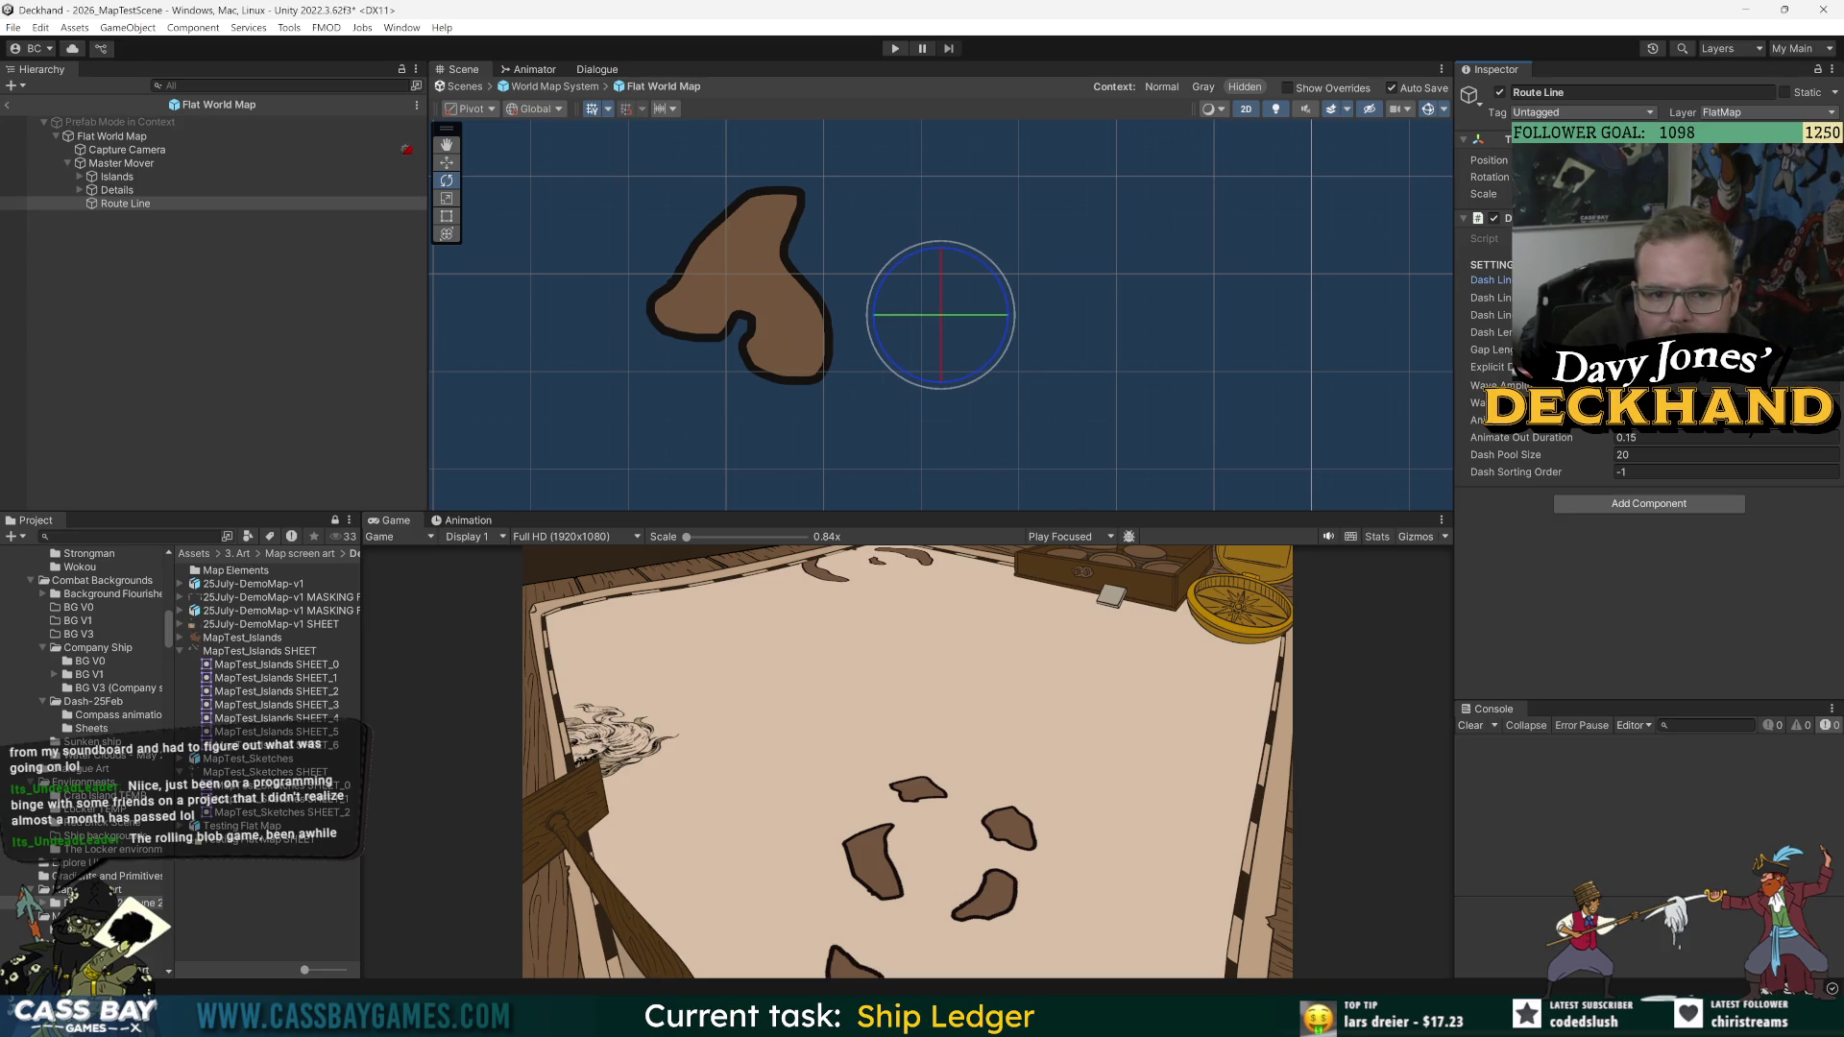
Step: Let Unity recompile, then view the 'old map sketches png kraken position' image results in Chrome
{"action": "scroll", "coordinate": [1045, 347], "scroll_direction": "down", "scroll_amount": 2}
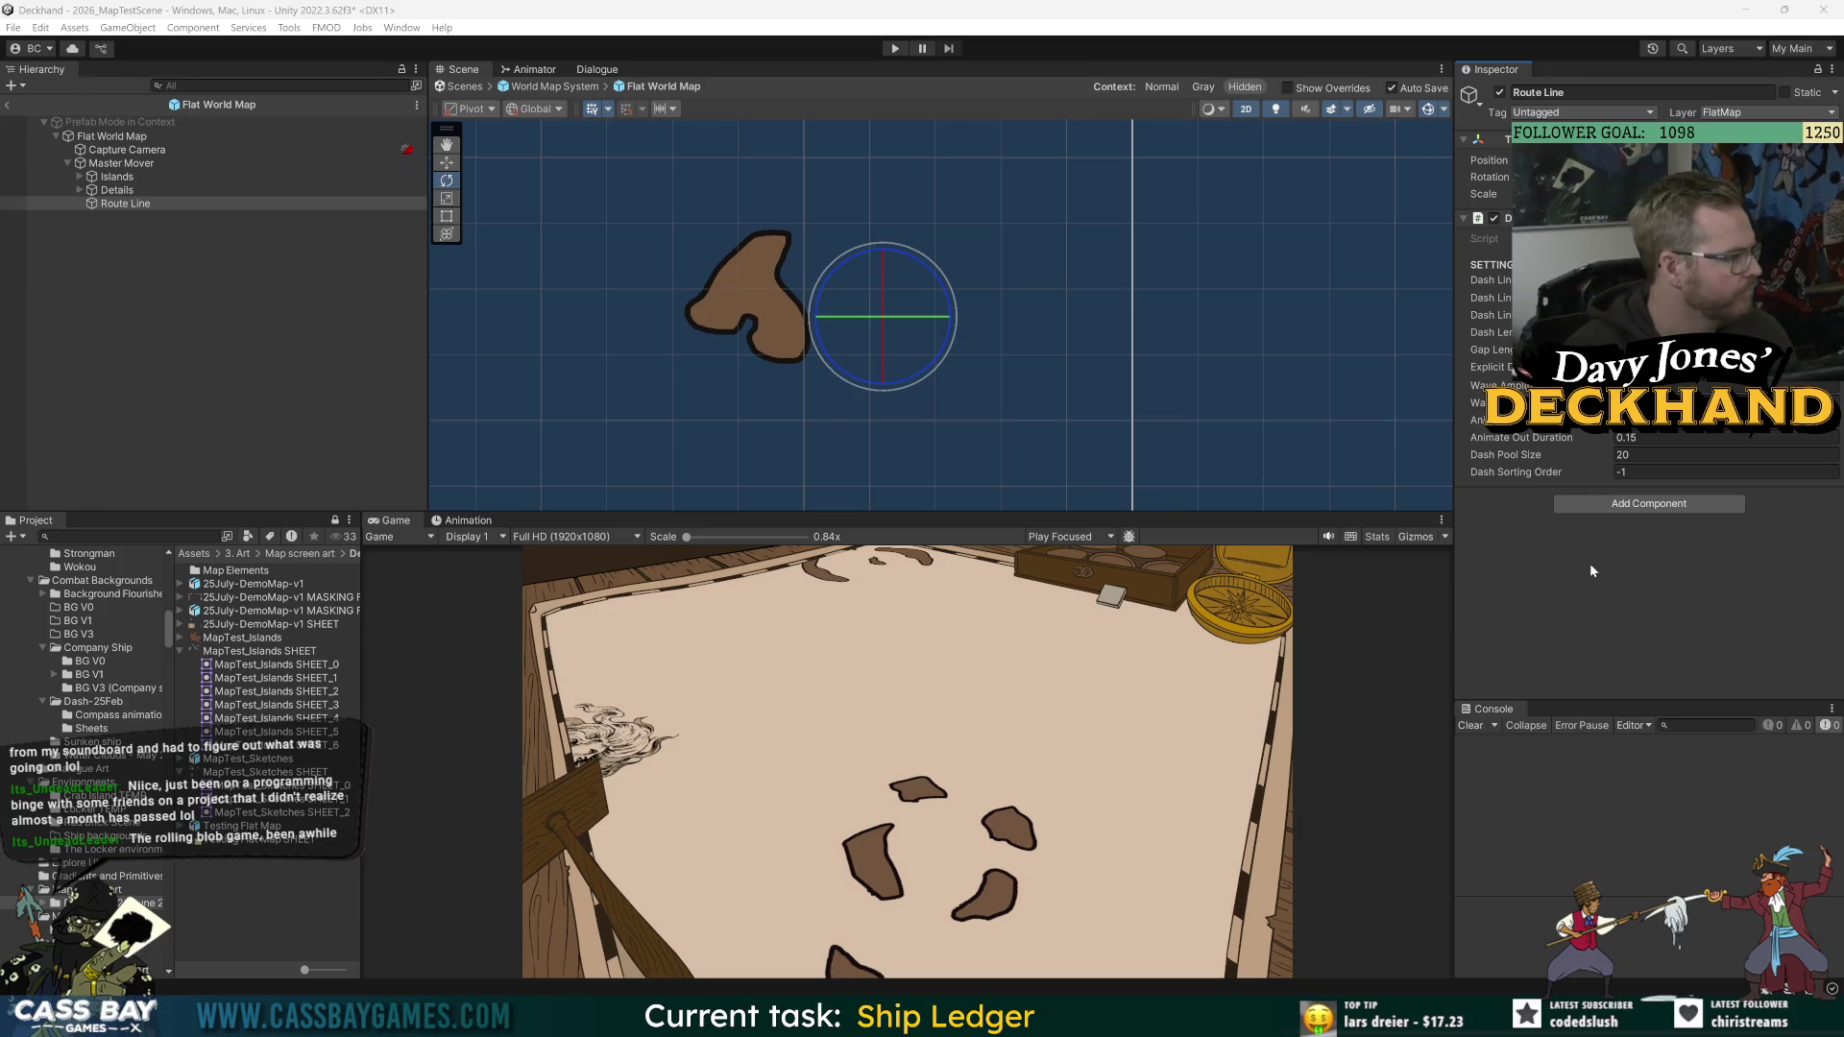
{"action": "left_click", "coordinate": [1692, 503]}
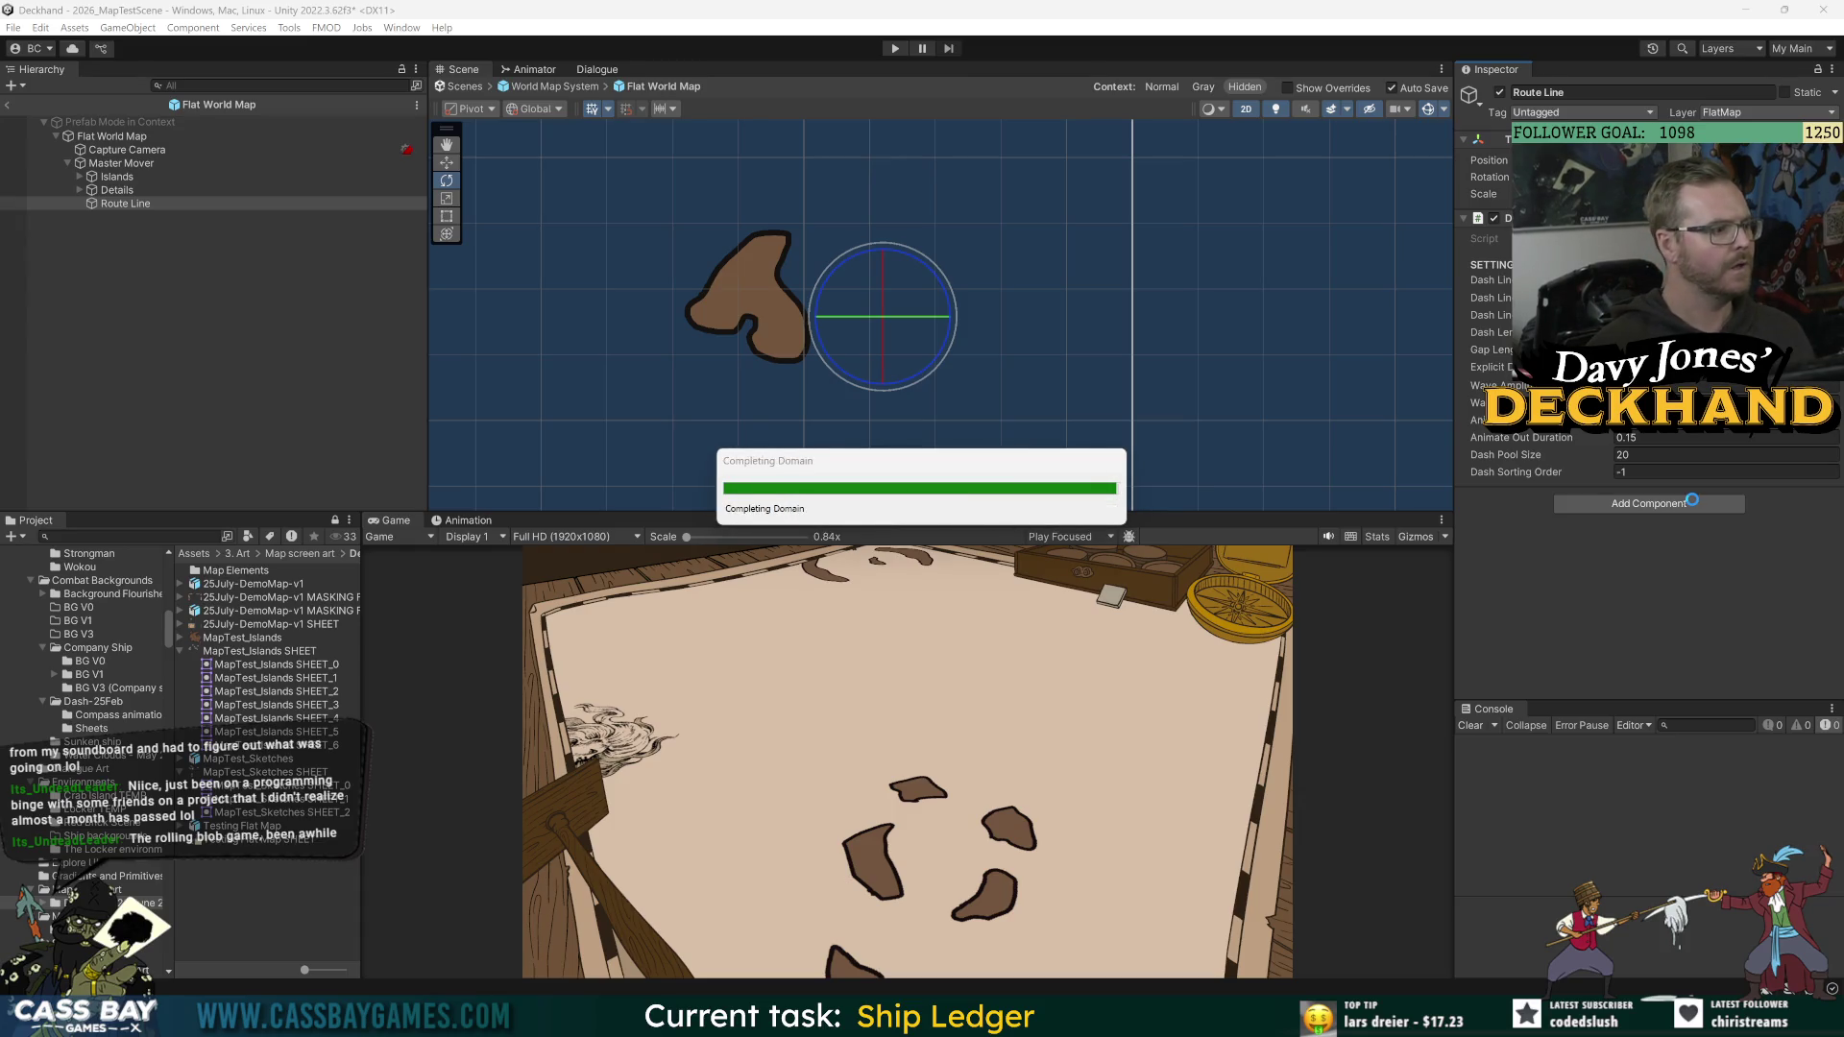
{"action": "key", "text": "alt+Tab"}
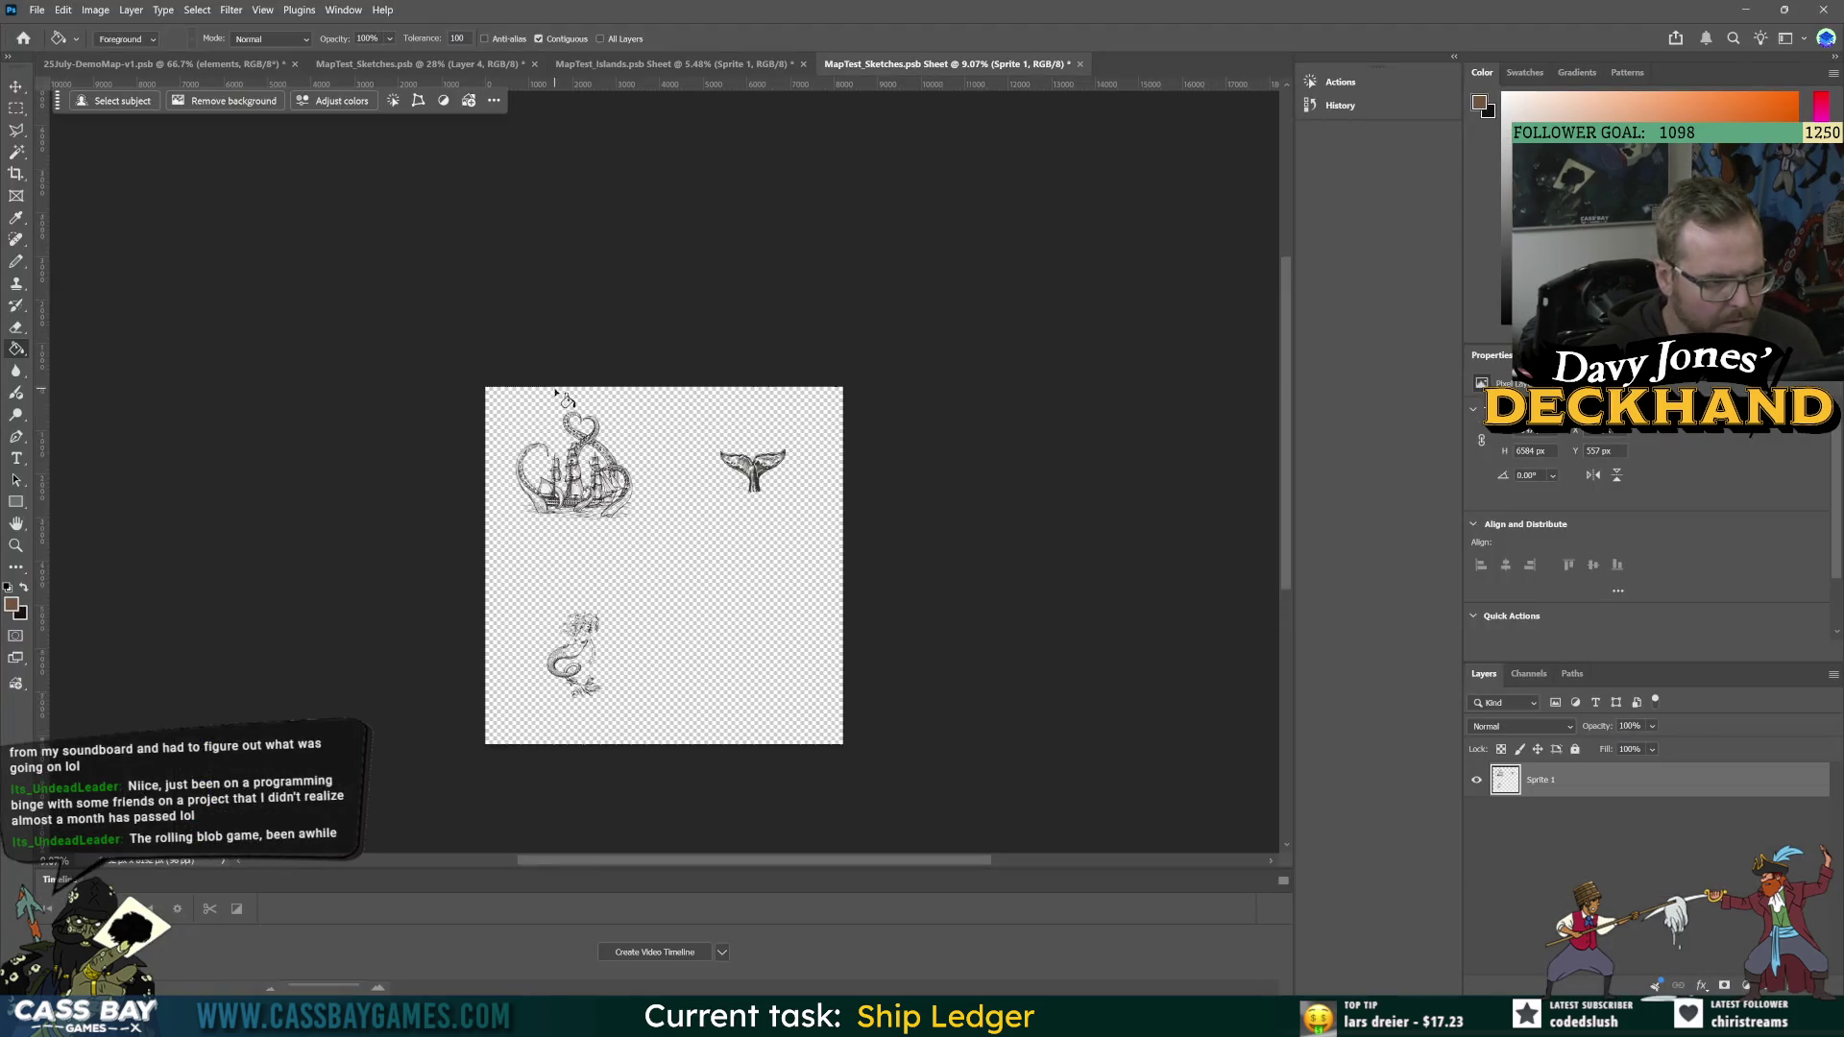
{"action": "scroll", "coordinate": [589, 452], "scroll_direction": "up", "scroll_amount": 4}
{"action": "scroll", "coordinate": [588, 452], "scroll_direction": "up", "scroll_amount": 3}
{"action": "scroll", "coordinate": [625, 465], "scroll_direction": "down", "scroll_amount": 6}
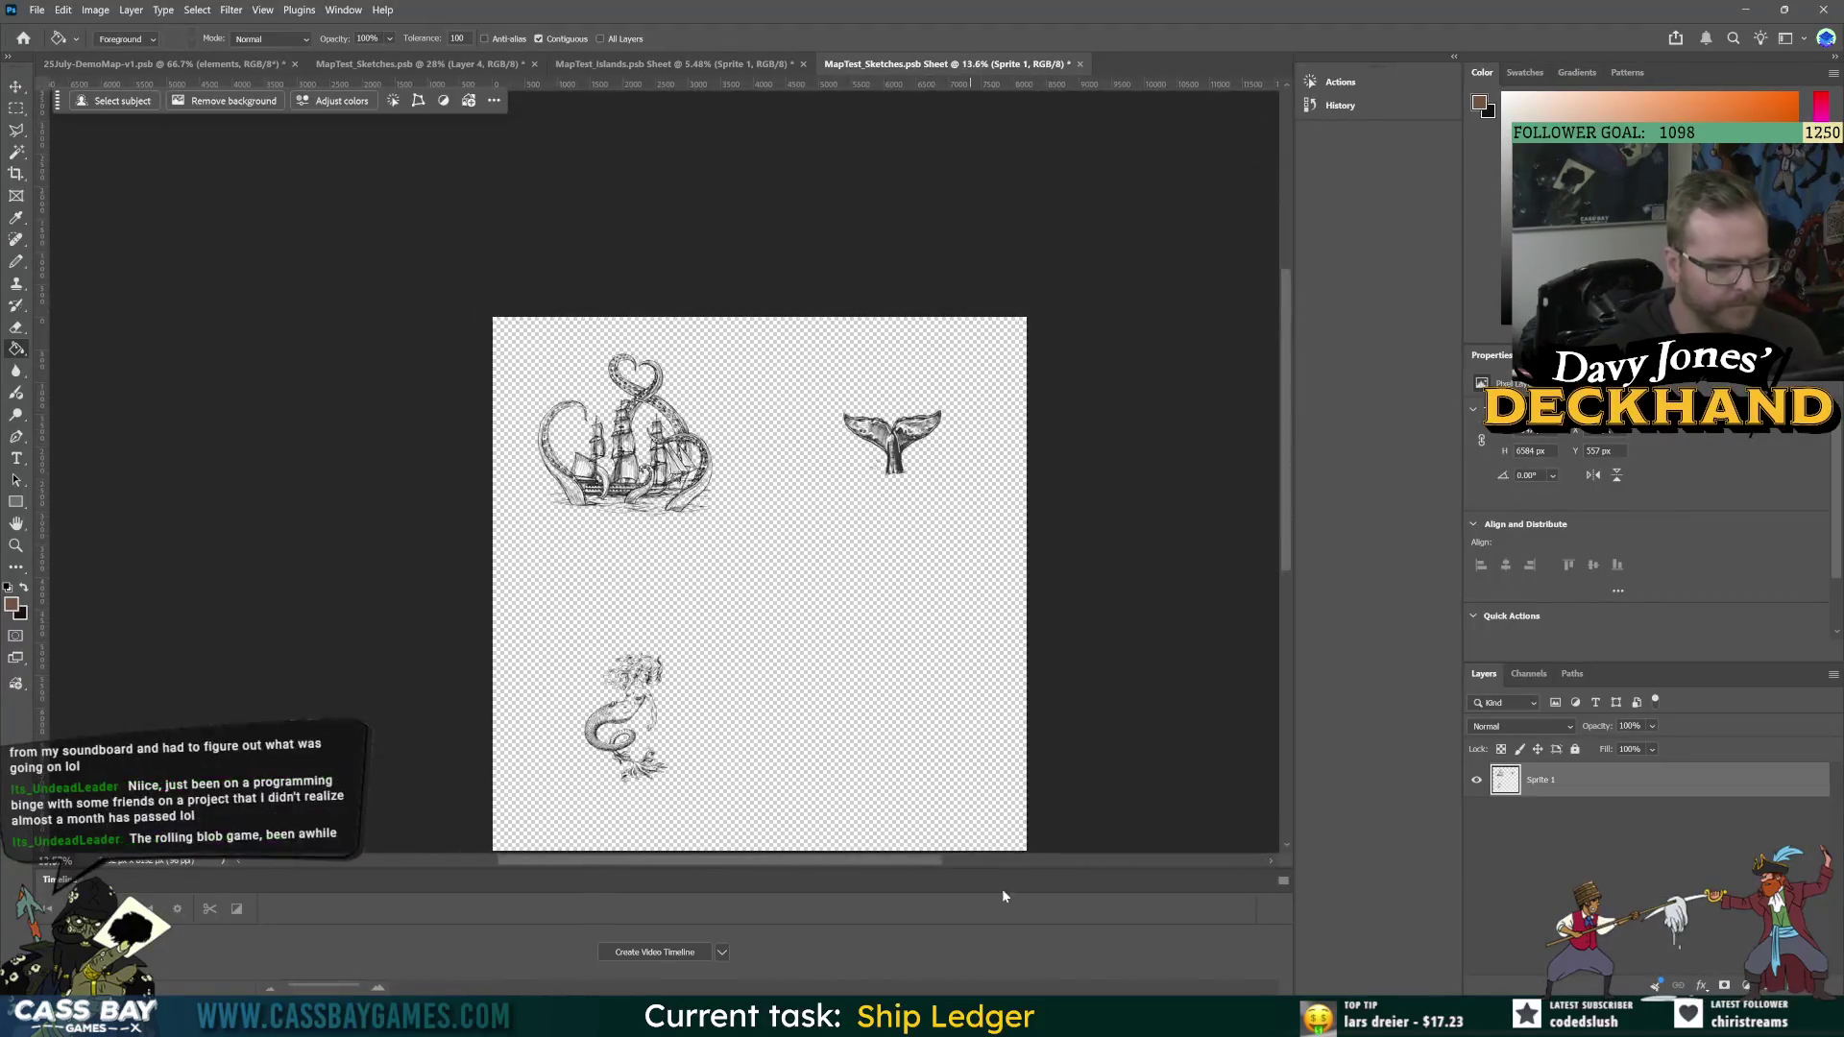
{"action": "key", "text": "alt+Tab"}
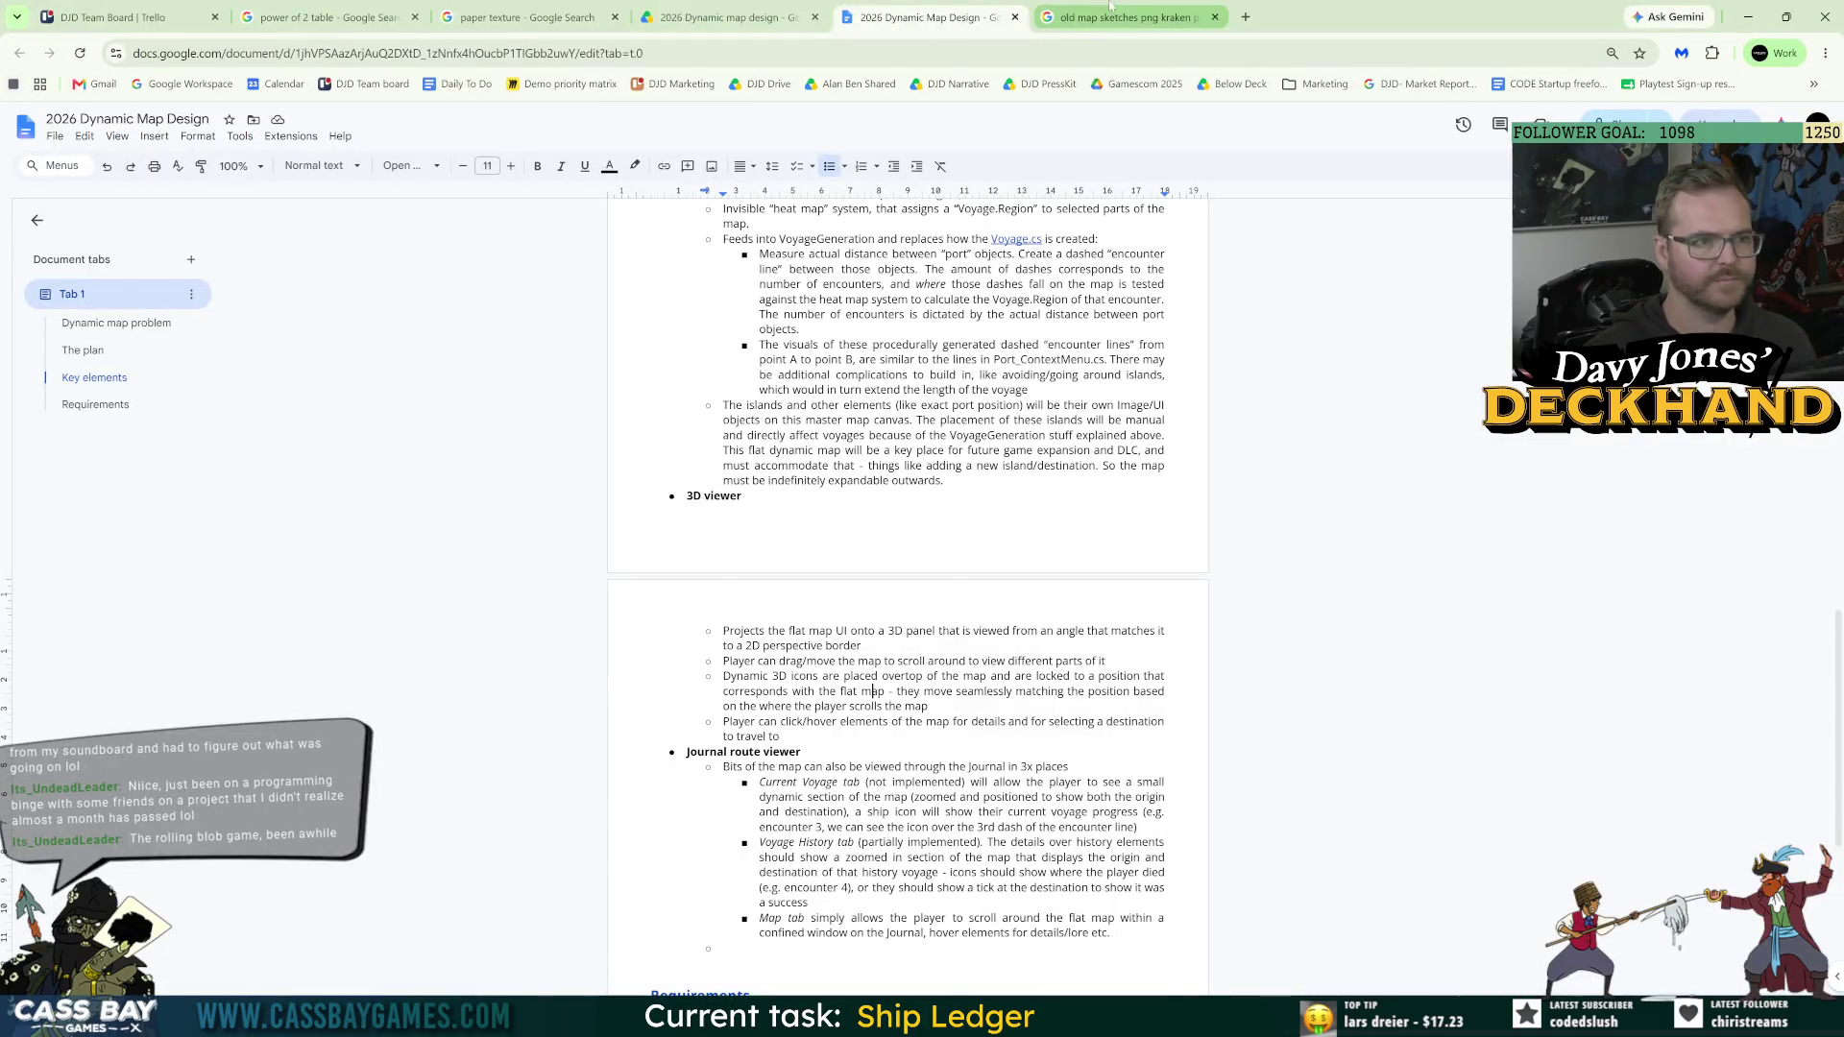
{"action": "left_click", "coordinate": [1124, 16]}
{"action": "scroll", "coordinate": [1064, 263], "scroll_direction": "down", "scroll_amount": 7}
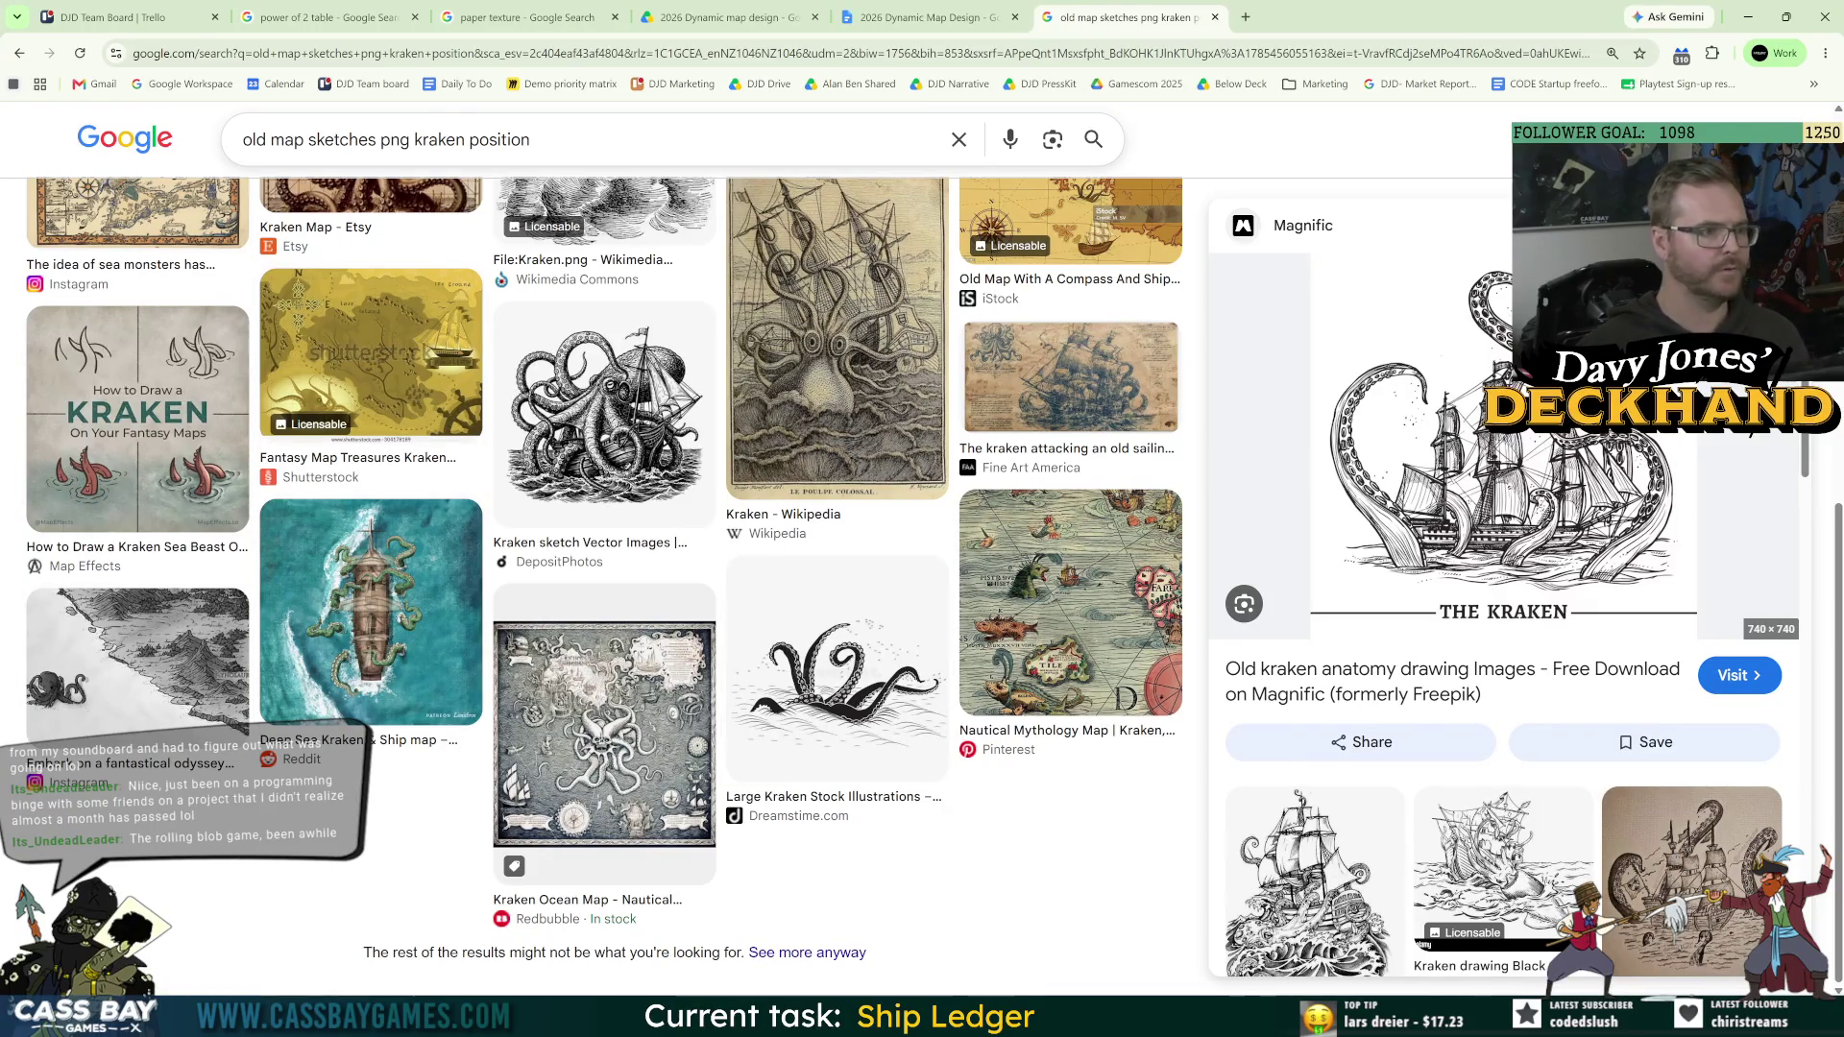
Step: Search Google Images for 'old map wave sketch' and browse the results
{"action": "left_click_drag", "start_coordinate": [308, 139], "coordinate": [530, 139]}
{"action": "type", "text": "wave sketch"}
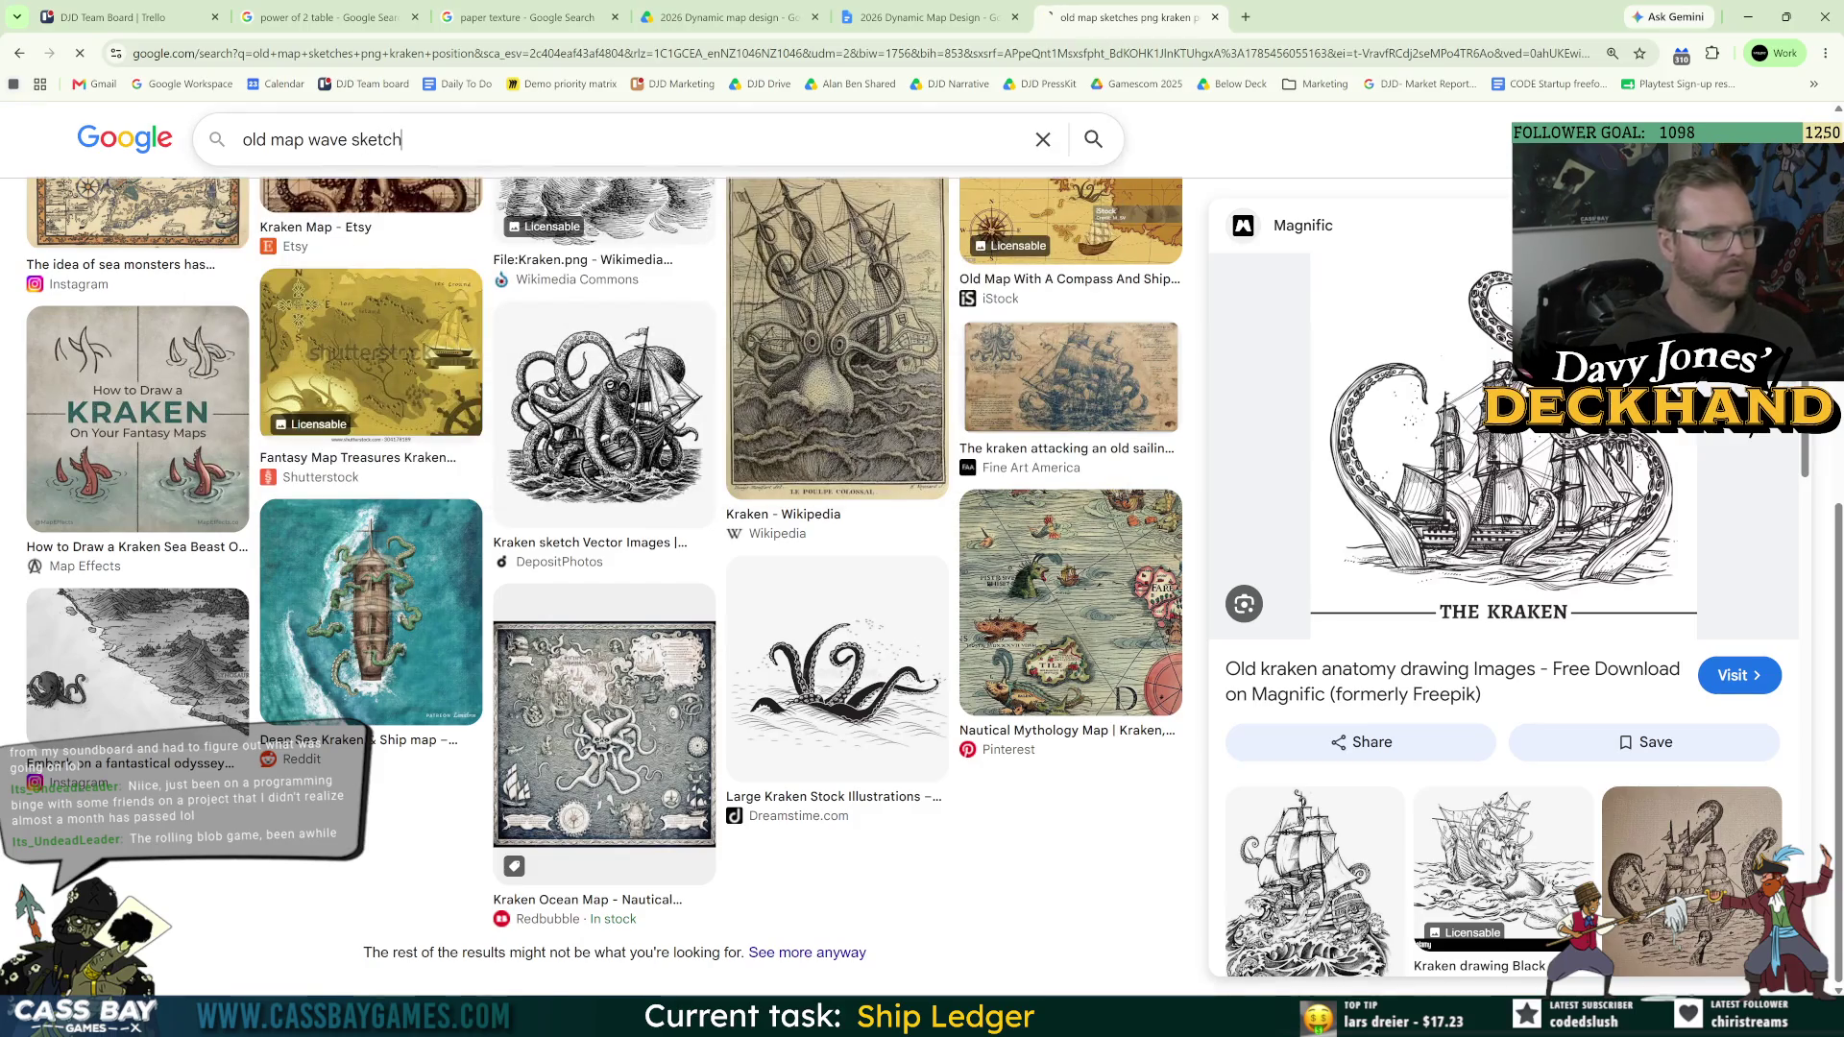
{"action": "key", "text": "Return"}
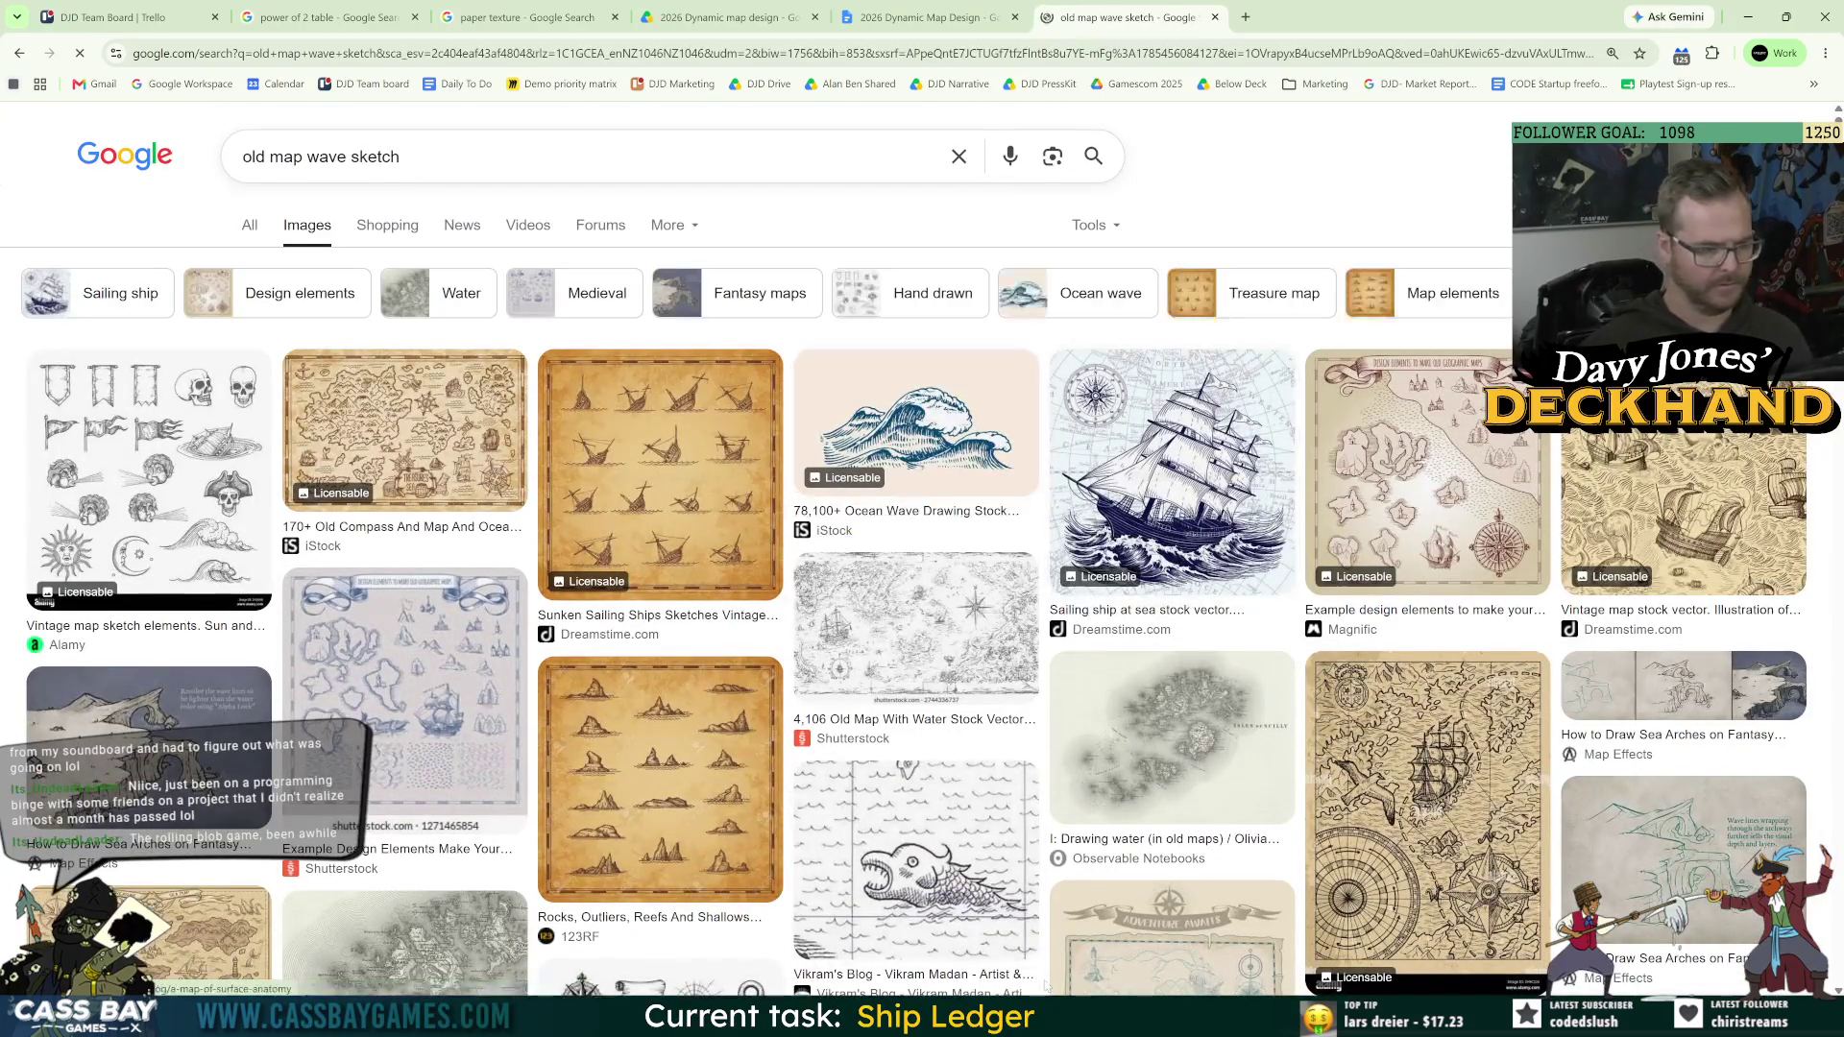
{"action": "scroll", "coordinate": [1019, 932], "scroll_direction": "down", "scroll_amount": 4}
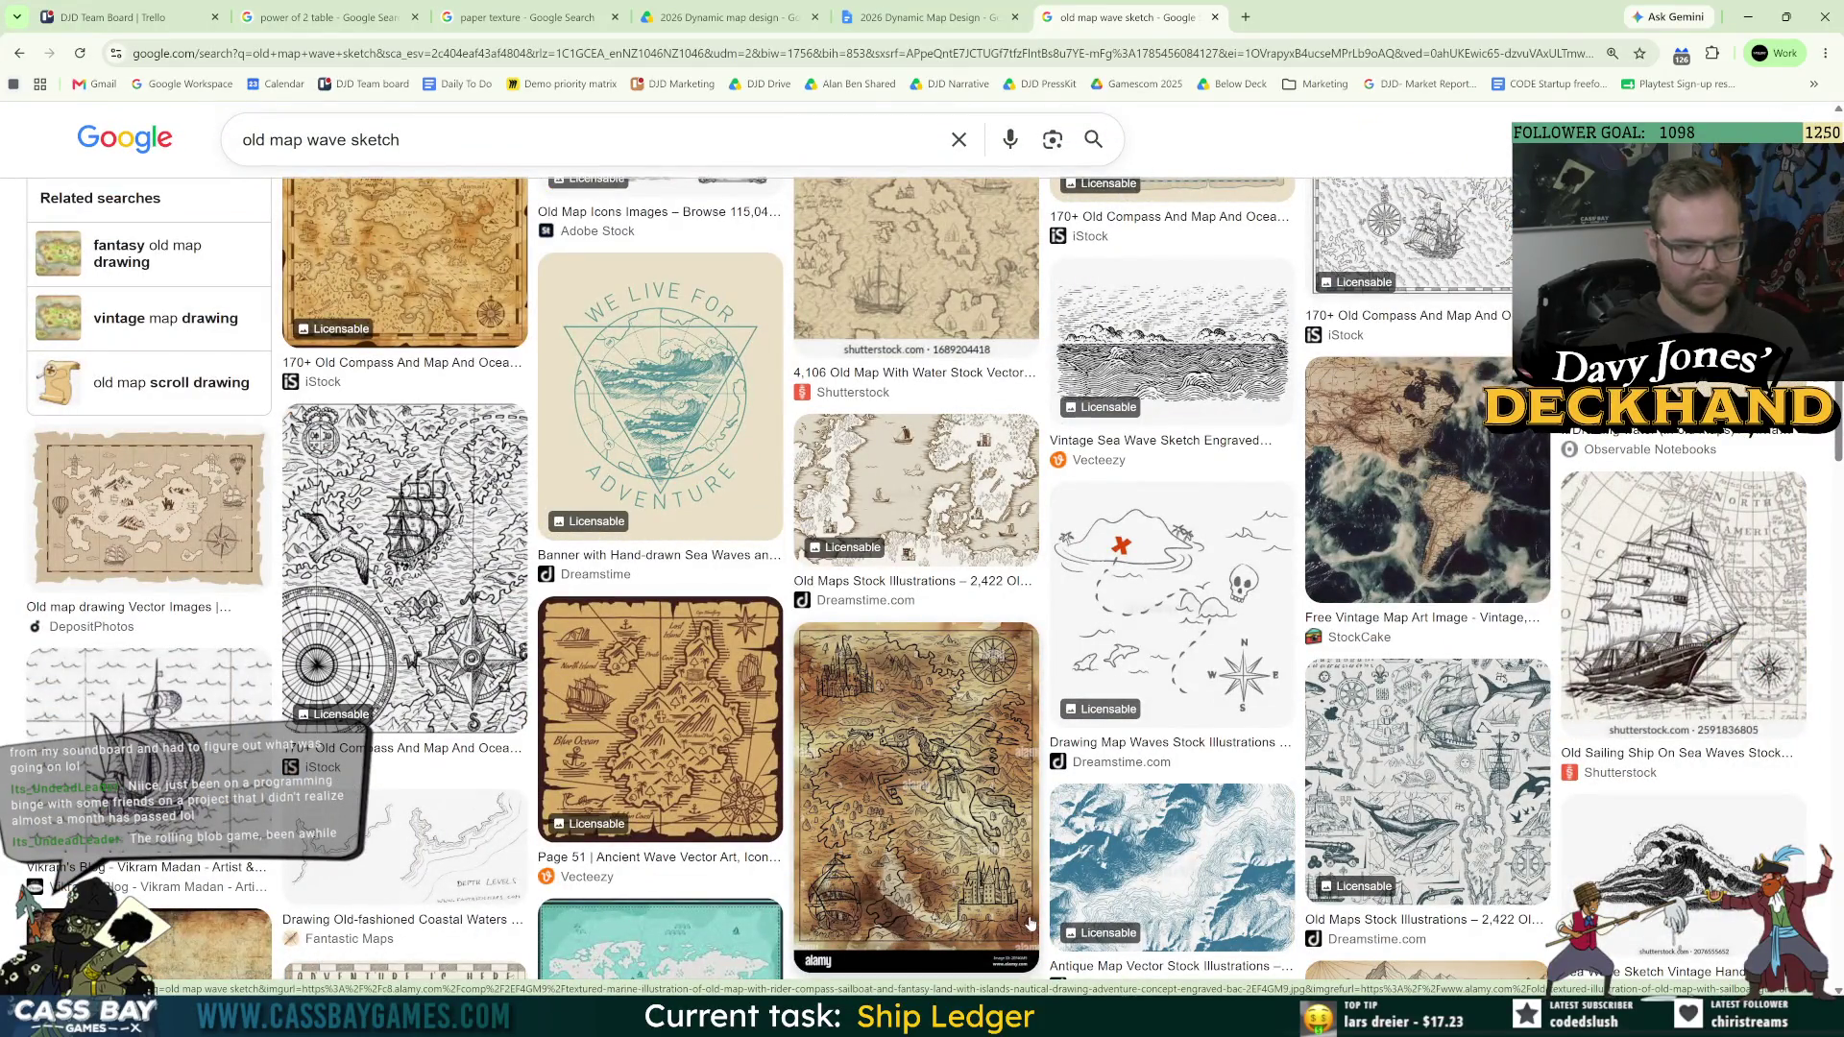
{"action": "scroll", "coordinate": [1030, 923], "scroll_direction": "down", "scroll_amount": 5}
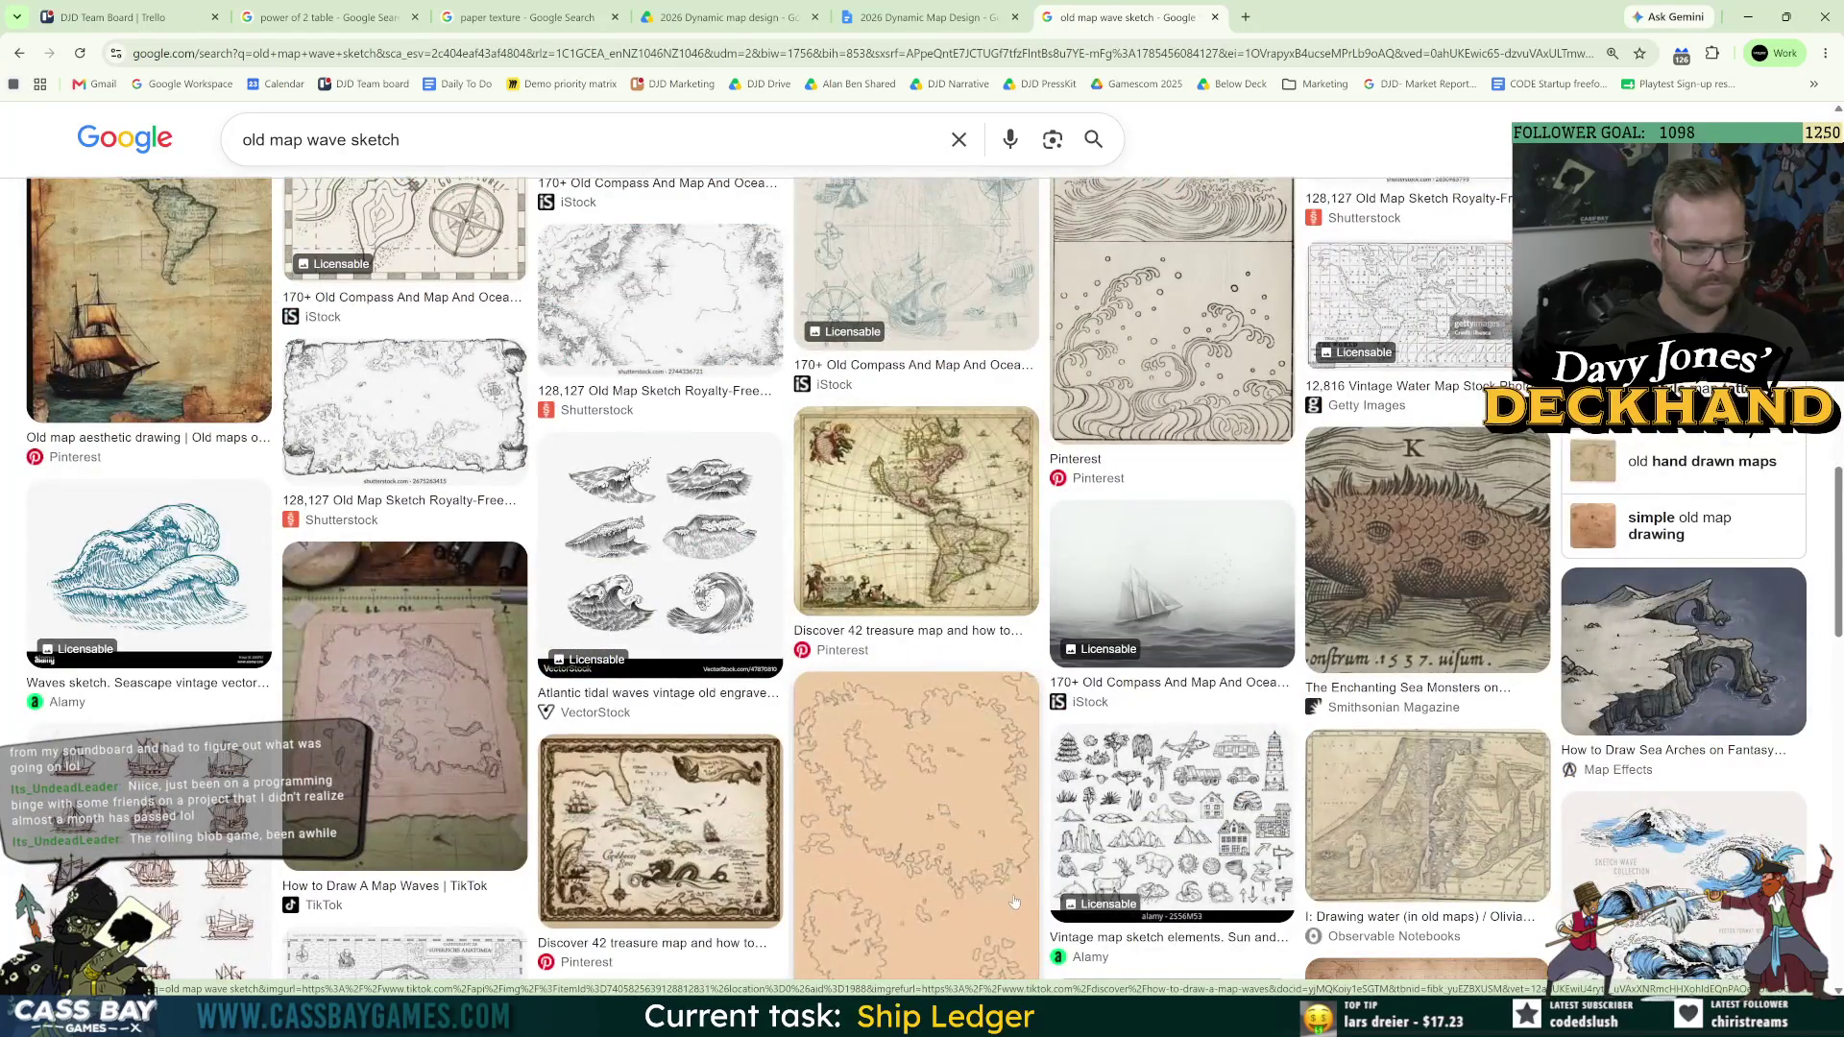
{"action": "scroll", "coordinate": [1162, 876], "scroll_direction": "down", "scroll_amount": 6}
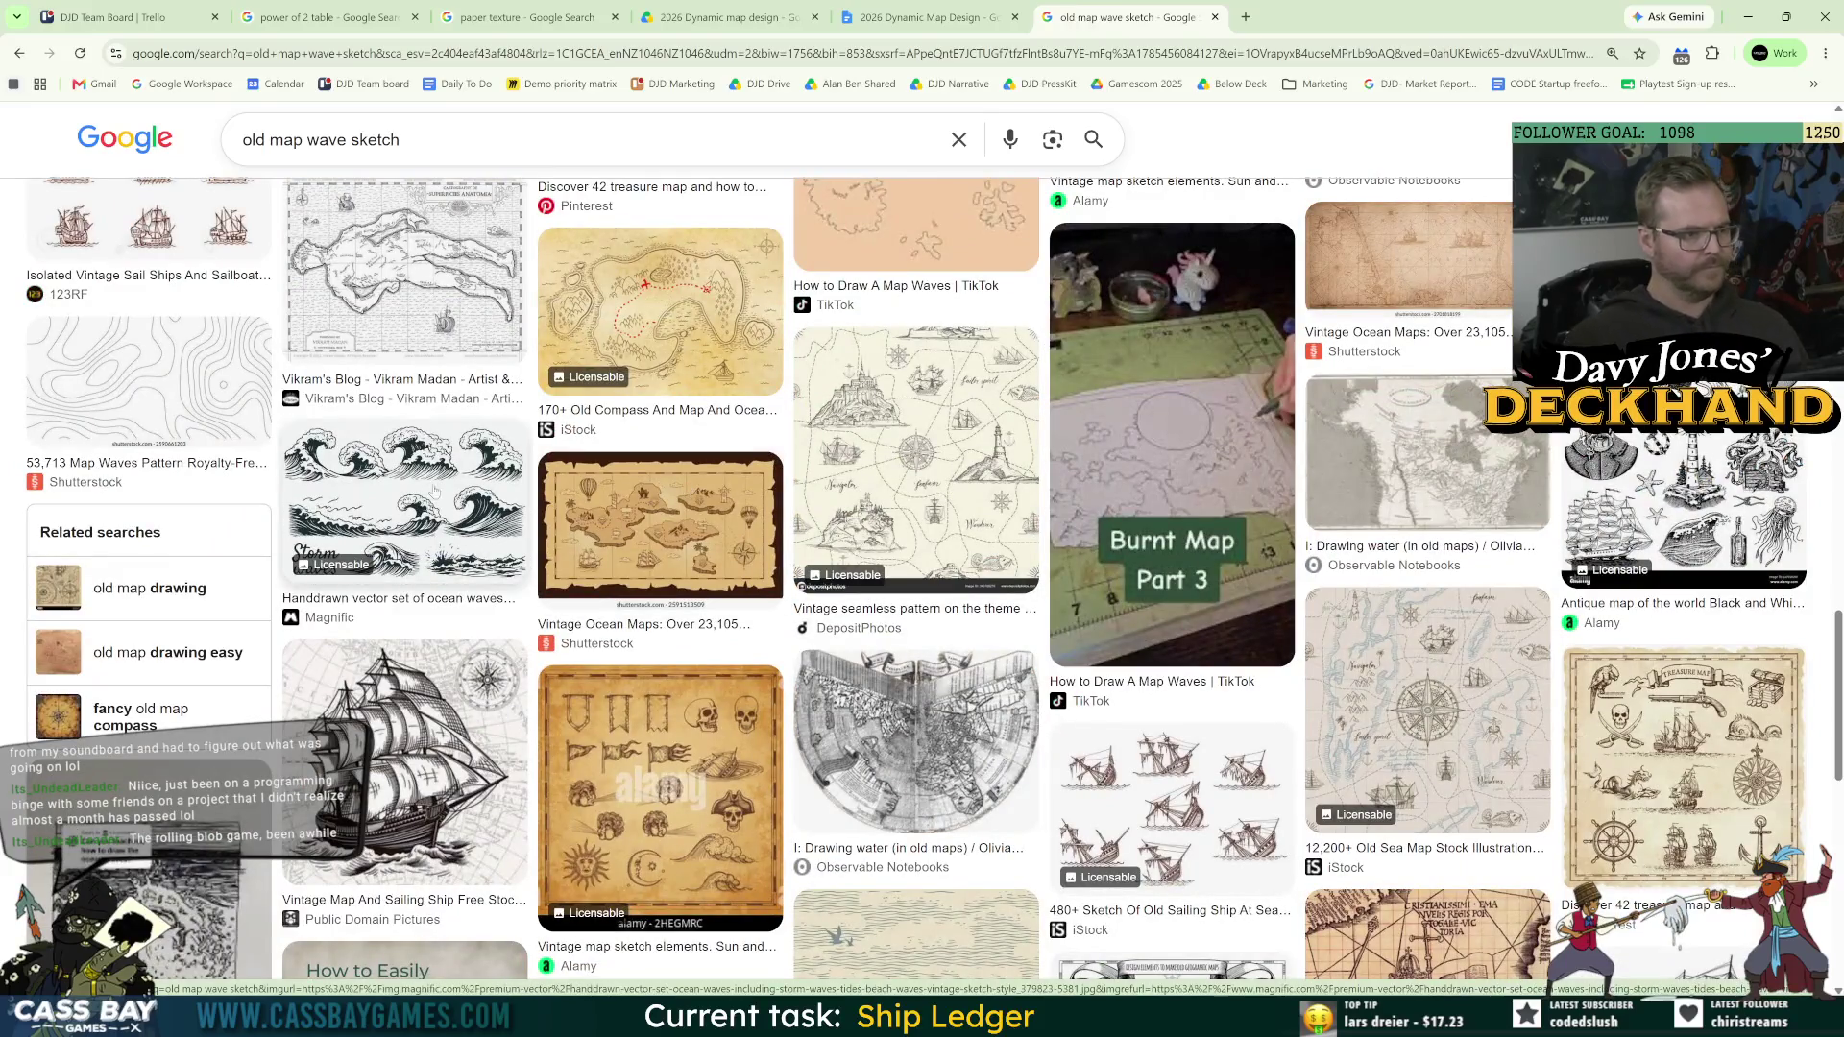
{"action": "scroll", "coordinate": [433, 530], "scroll_direction": "down", "scroll_amount": 5}
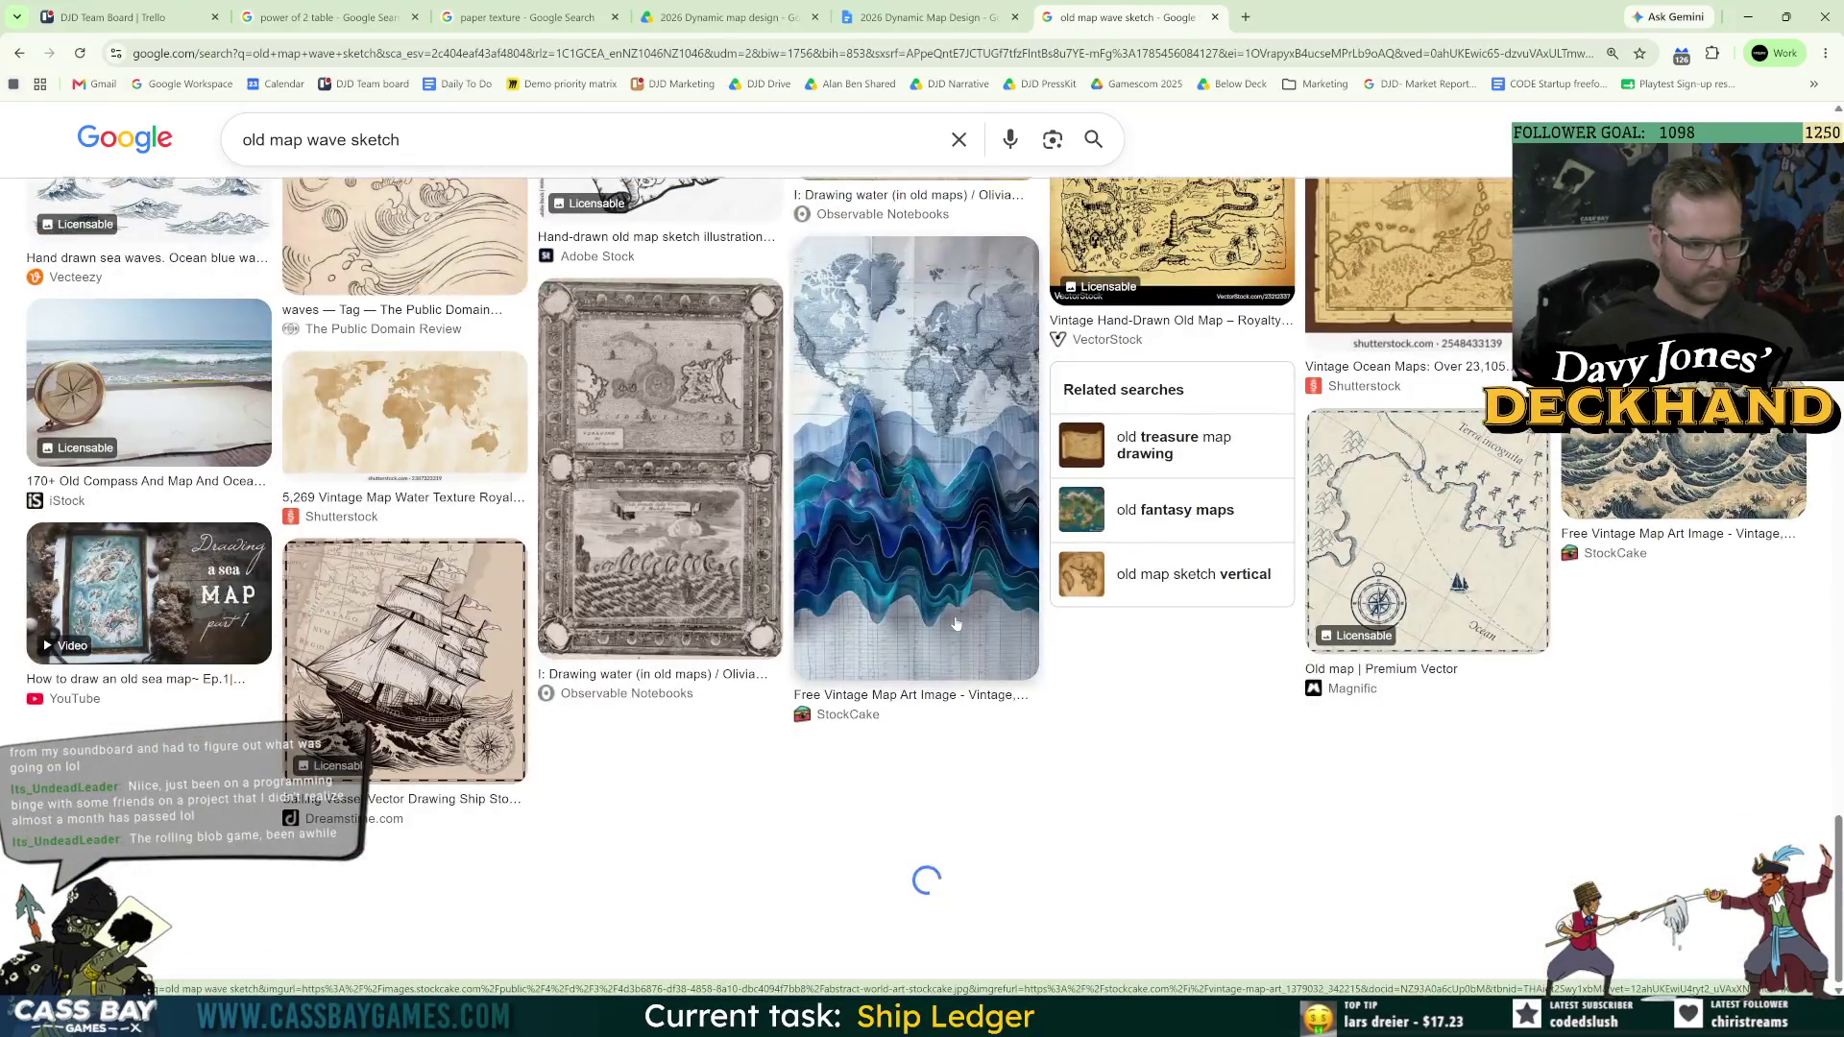
{"action": "scroll", "coordinate": [1146, 666], "scroll_direction": "up", "scroll_amount": 5}
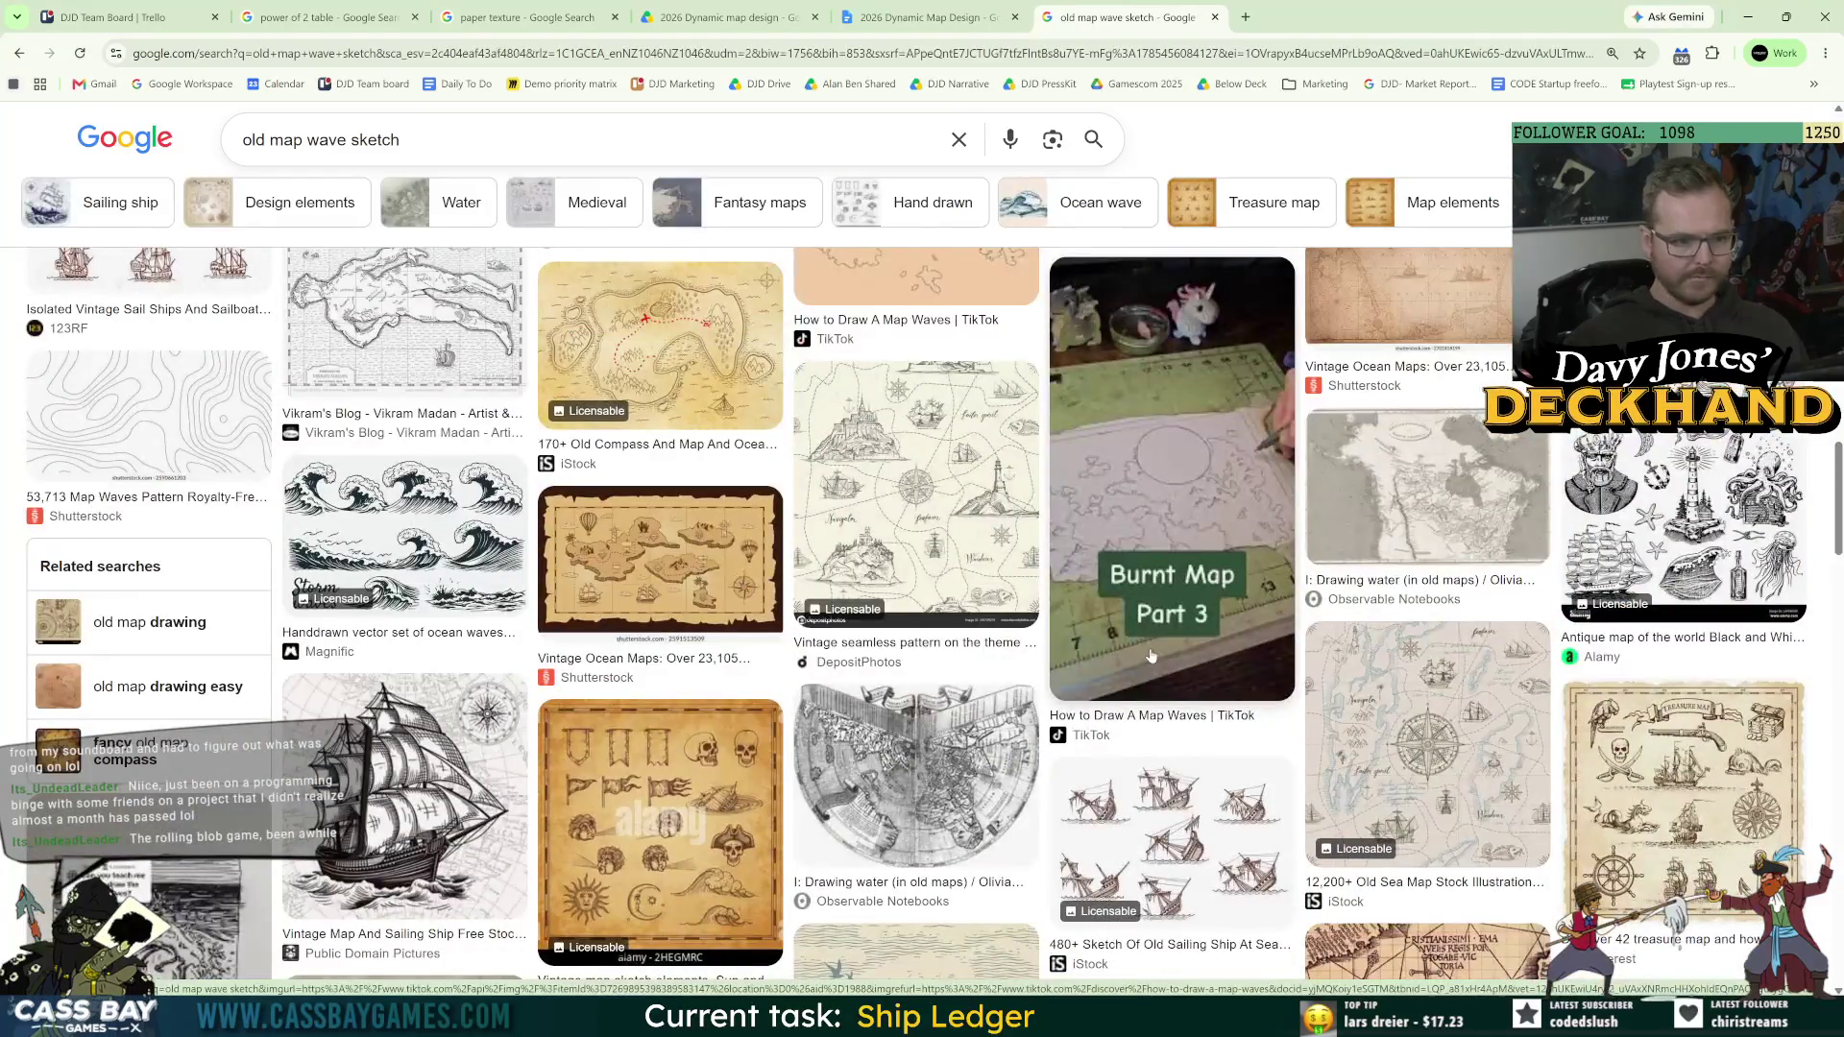
{"action": "scroll", "coordinate": [1157, 669], "scroll_direction": "up", "scroll_amount": 1}
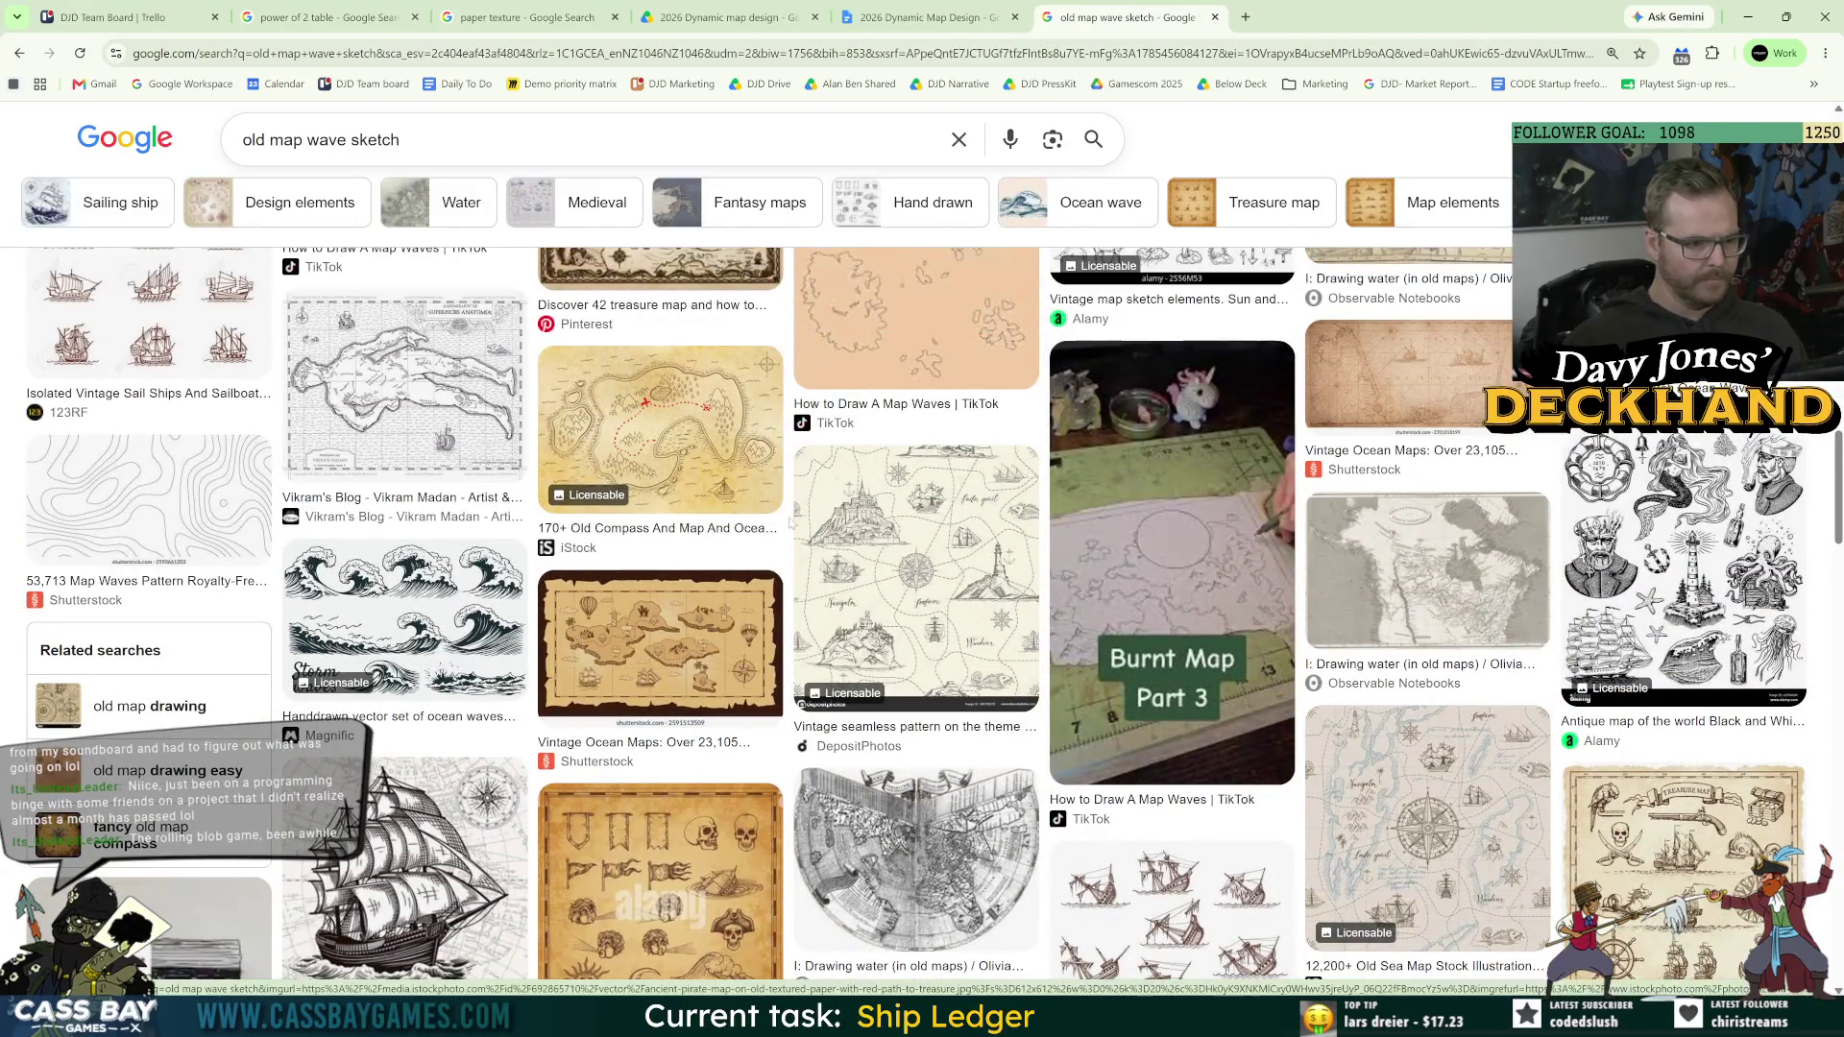
{"action": "scroll", "coordinate": [897, 609], "scroll_direction": "up", "scroll_amount": 5}
{"action": "scroll", "coordinate": [897, 609], "scroll_direction": "up", "scroll_amount": 10}
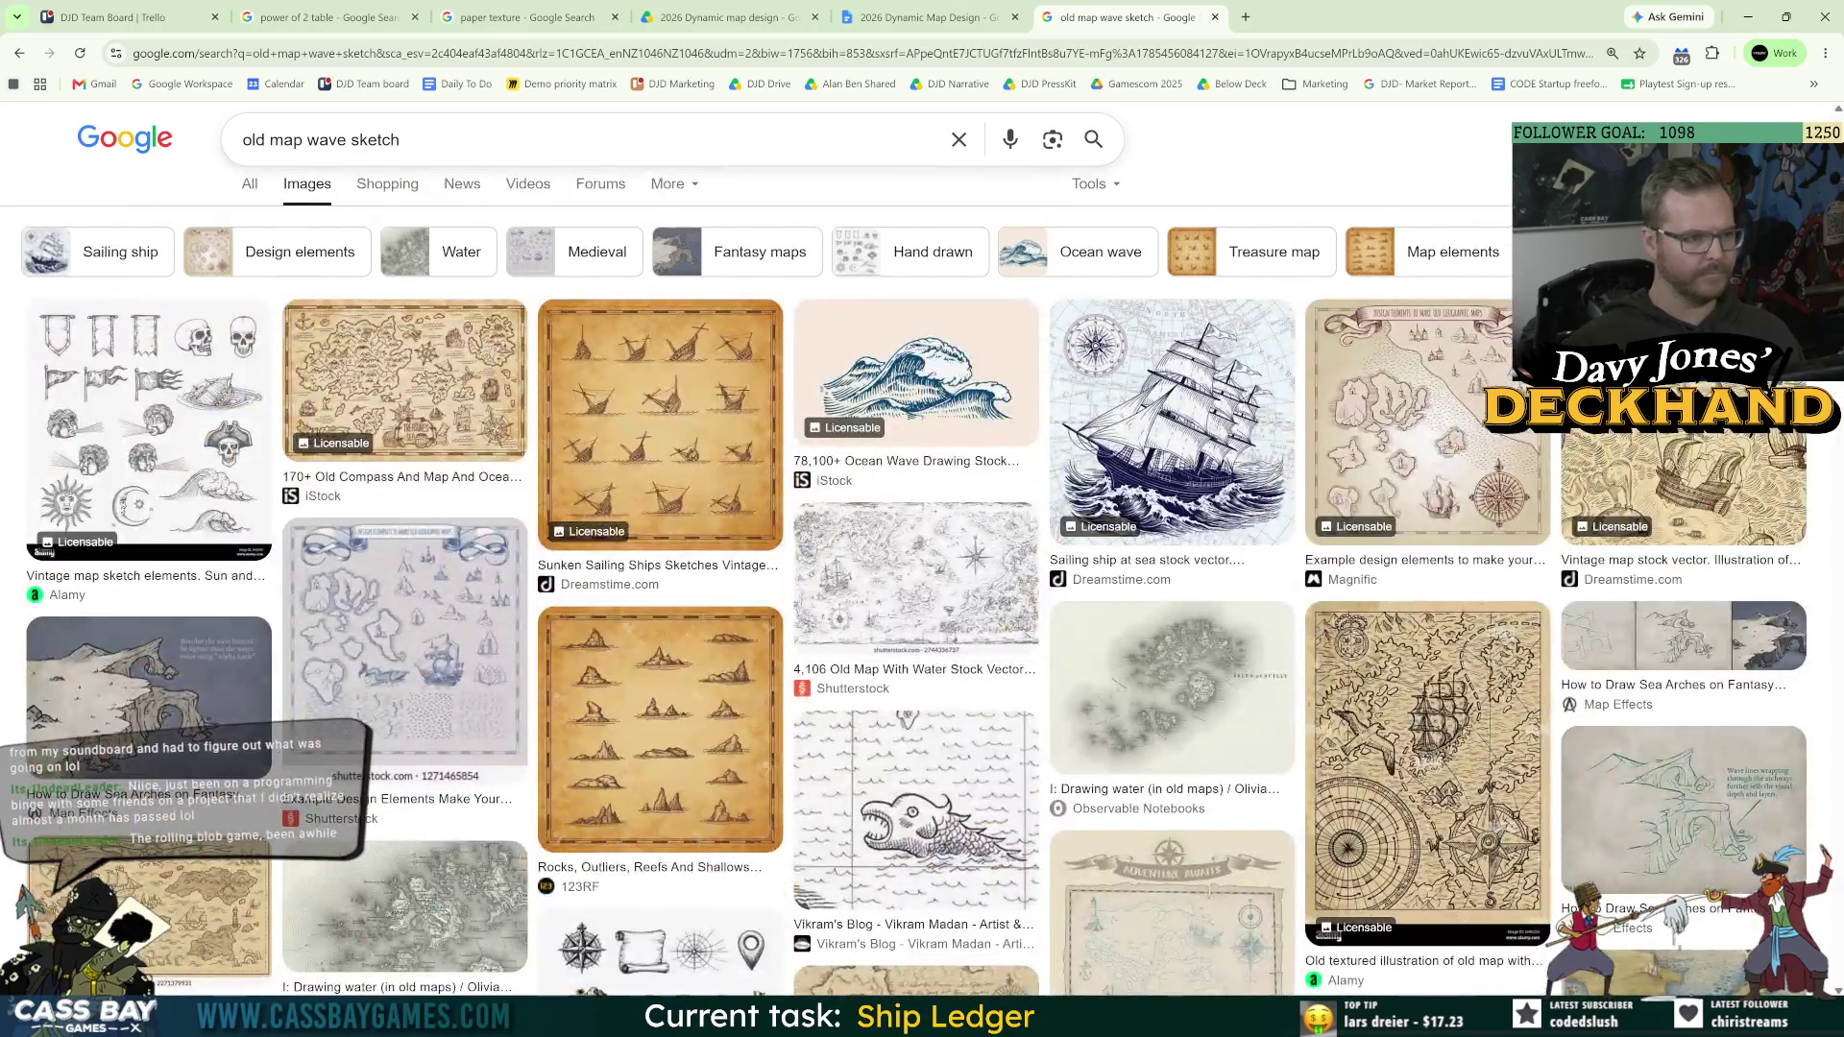
Step: Refine the query to 'old map wave lines sketch', browse results, and return to Unity
{"action": "left_click", "coordinate": [350, 140]}
{"action": "type", "text": "lines"}
{"action": "key", "text": "Return"}
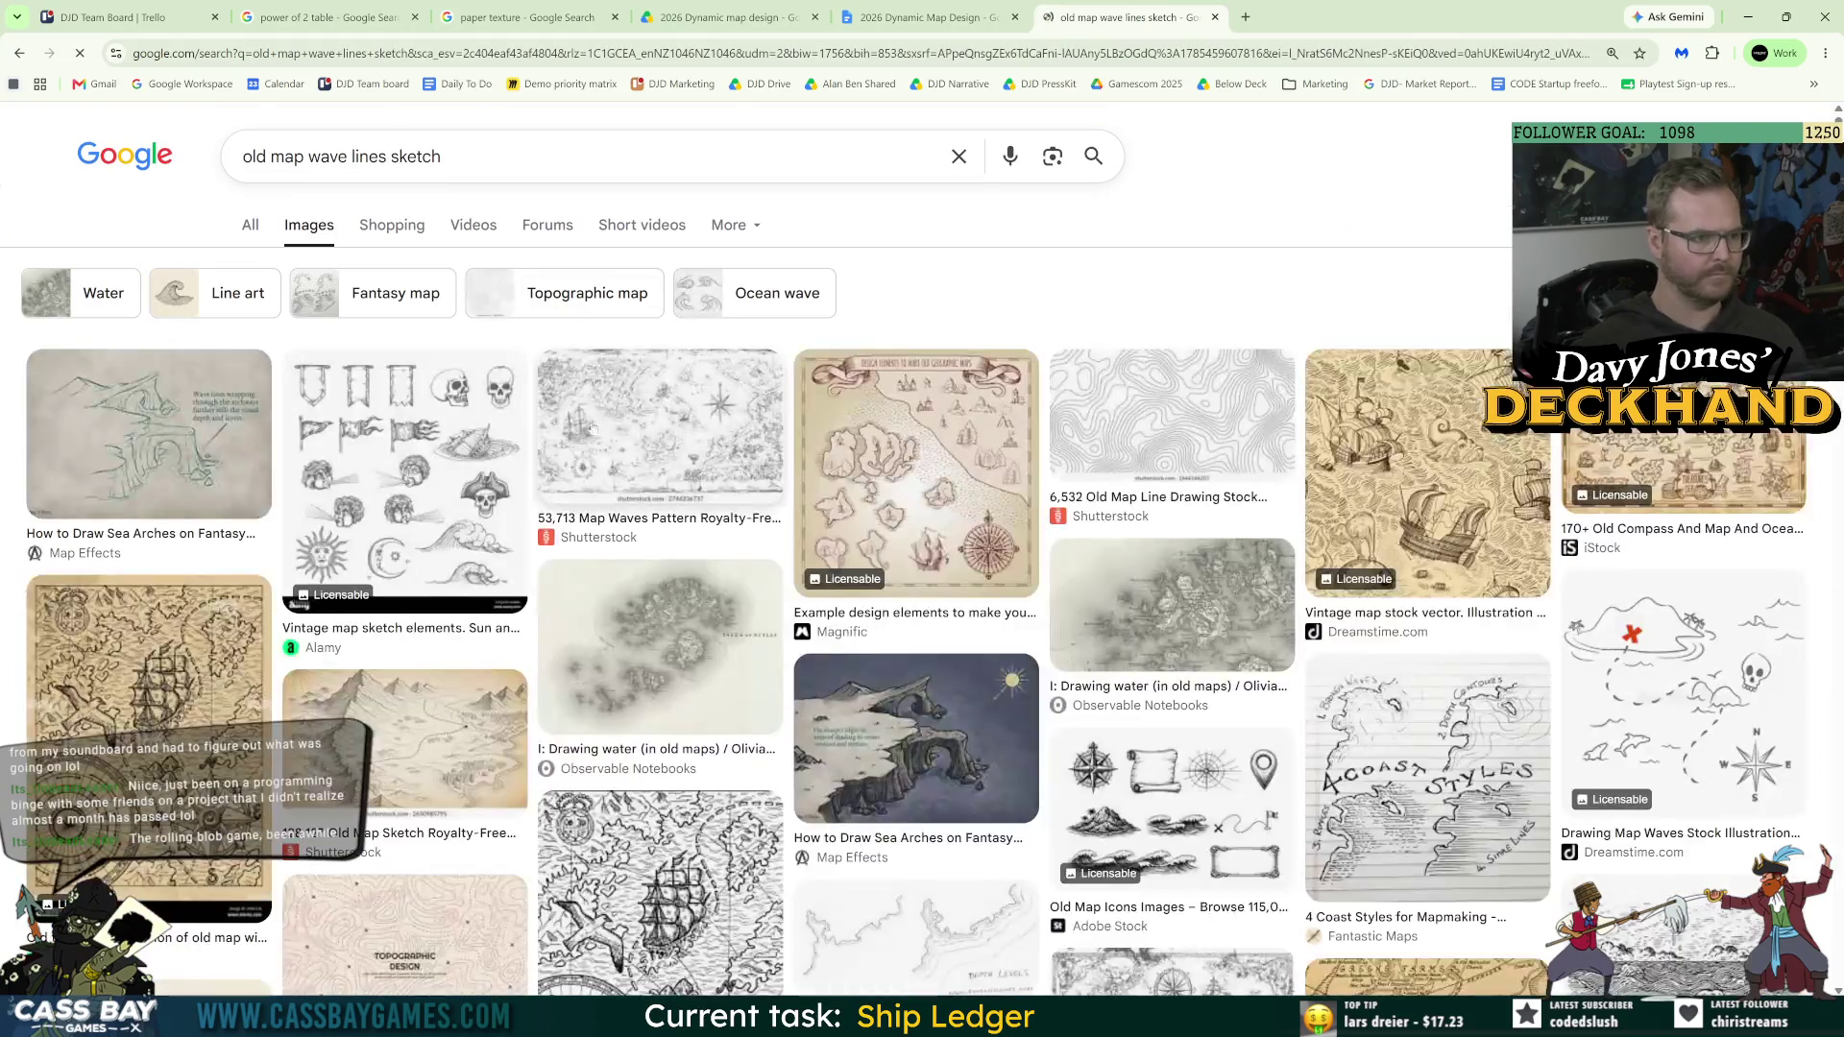
{"action": "scroll", "coordinate": [1020, 579], "scroll_direction": "down", "scroll_amount": 5}
{"action": "scroll", "coordinate": [1020, 579], "scroll_direction": "down", "scroll_amount": 5}
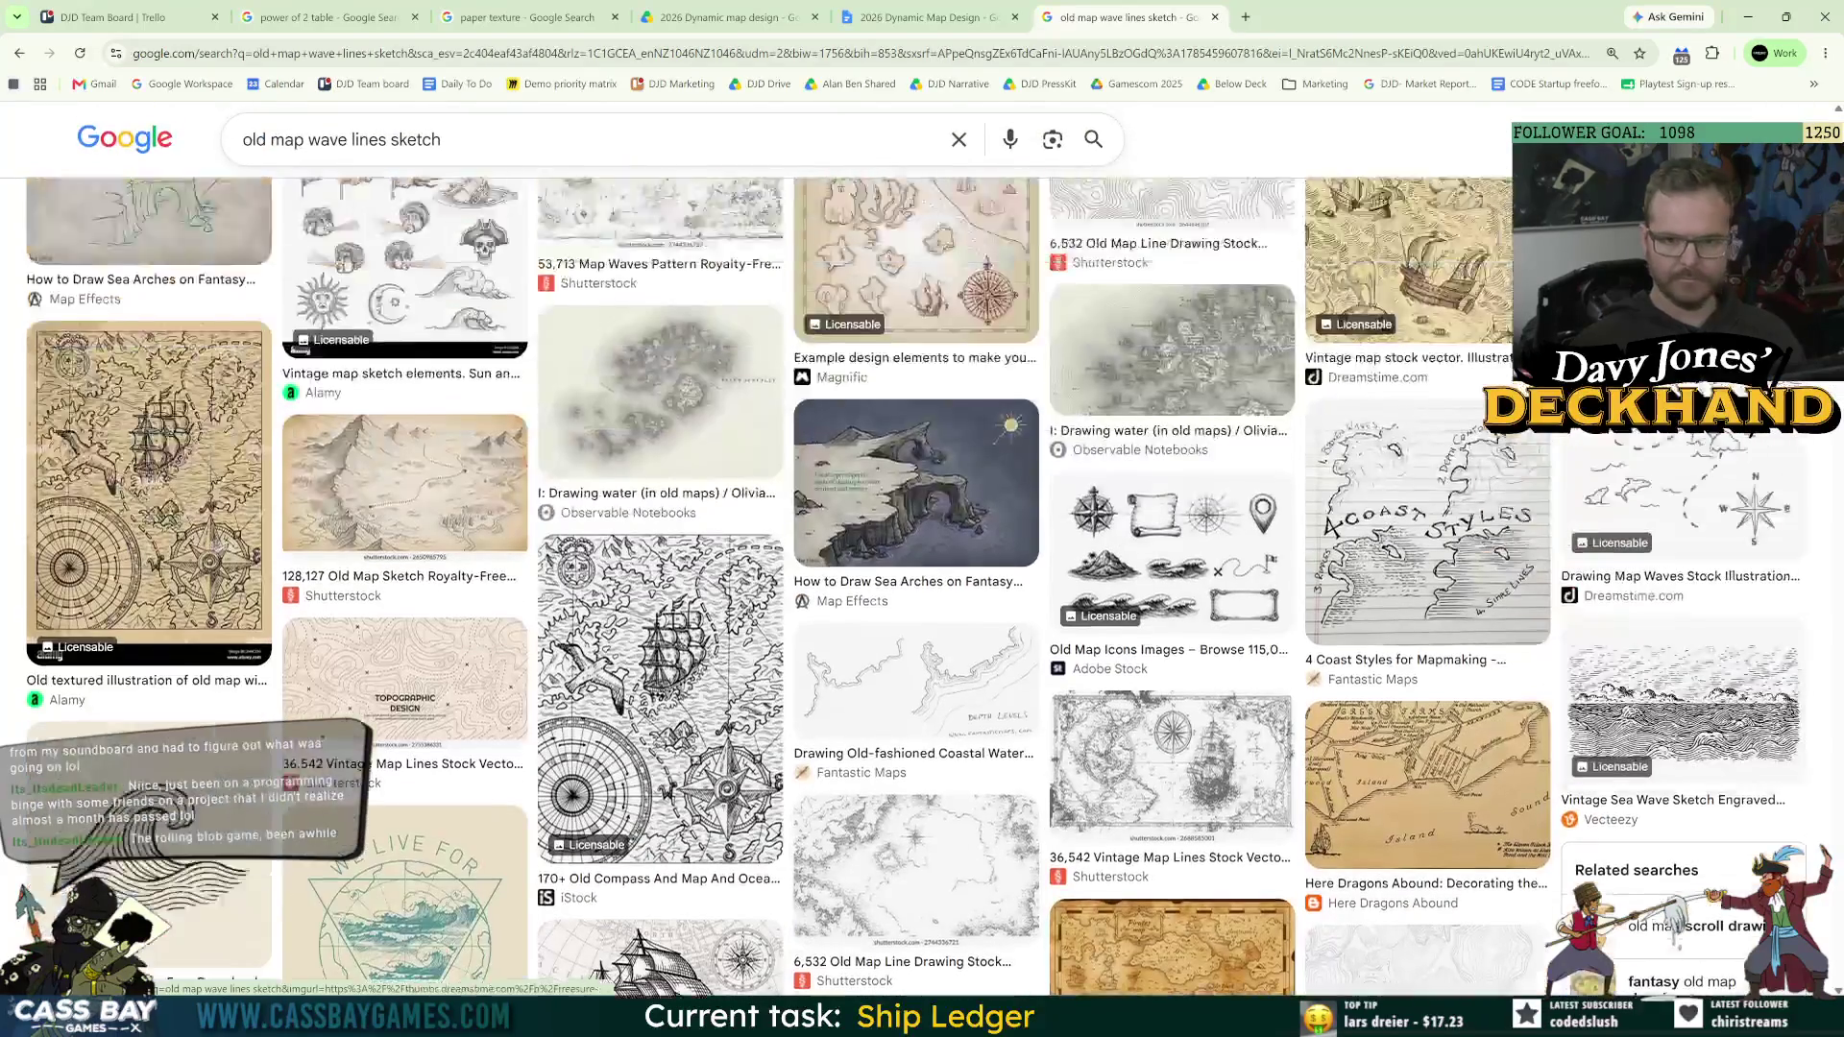
{"action": "scroll", "coordinate": [821, 706], "scroll_direction": "down", "scroll_amount": 5}
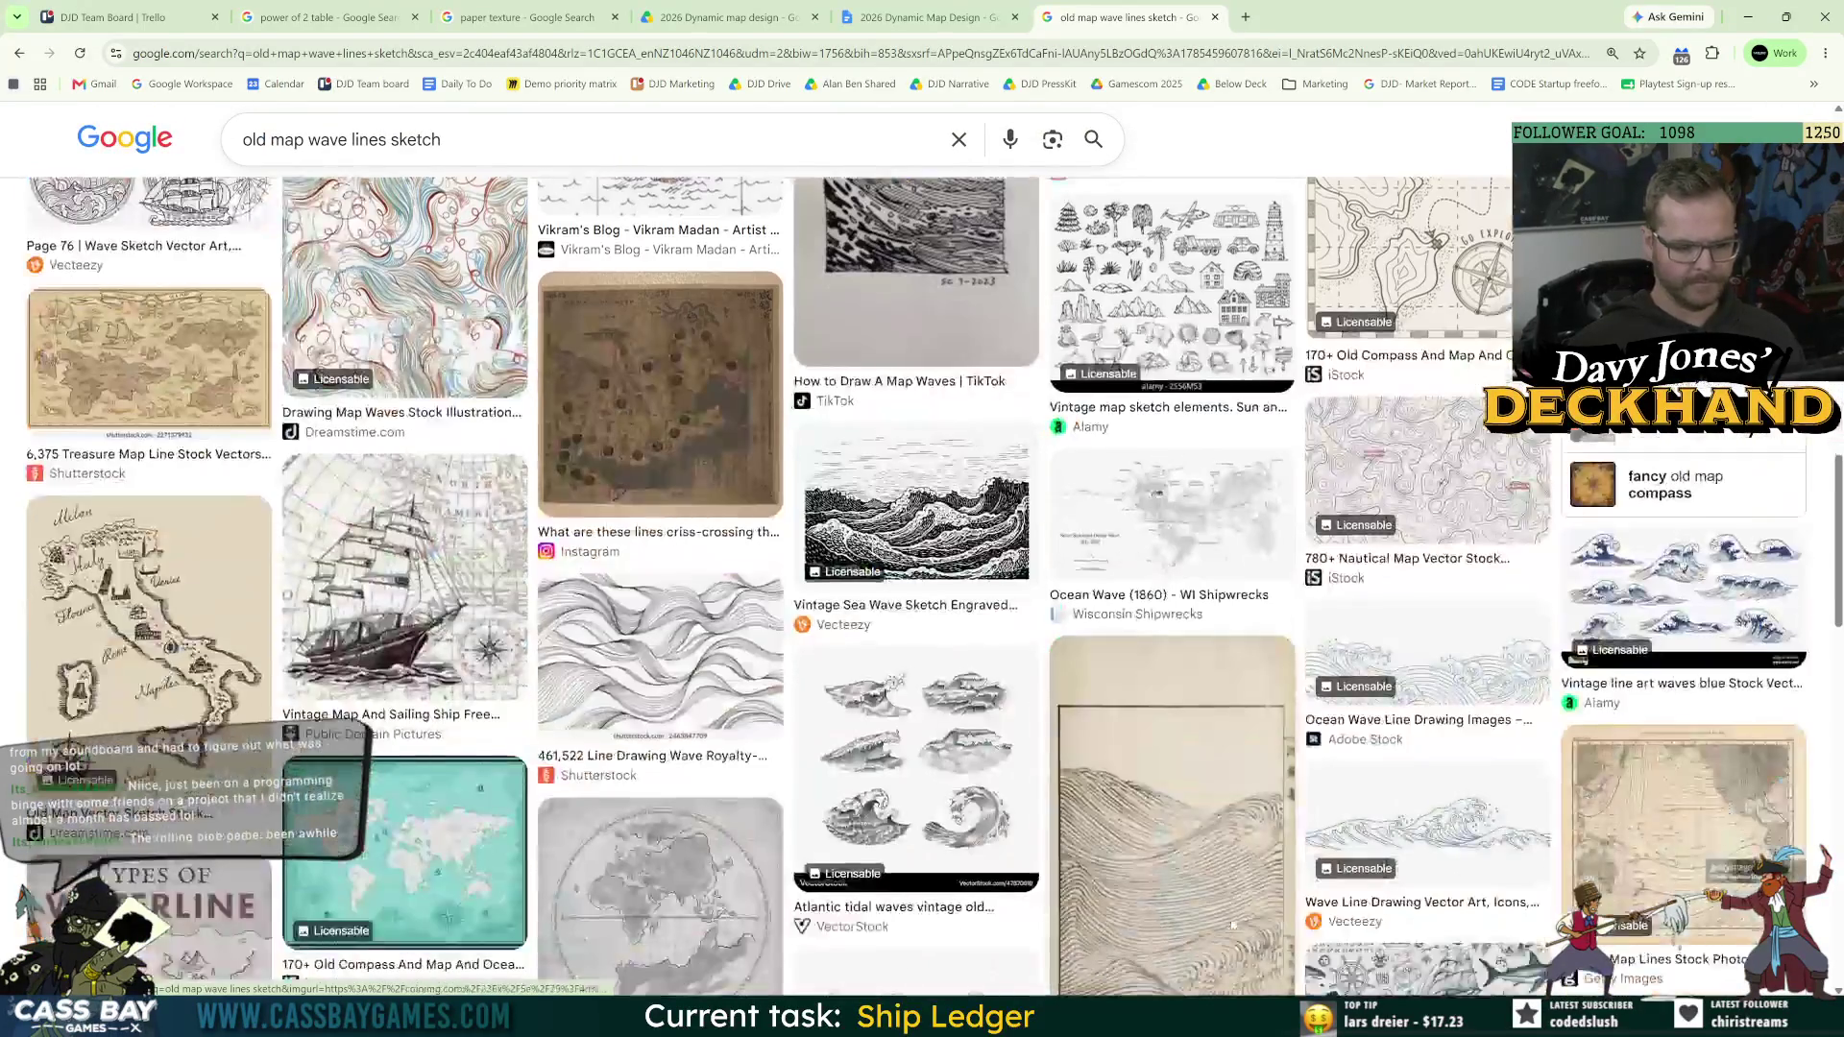
{"action": "key", "text": "alt+Tab"}
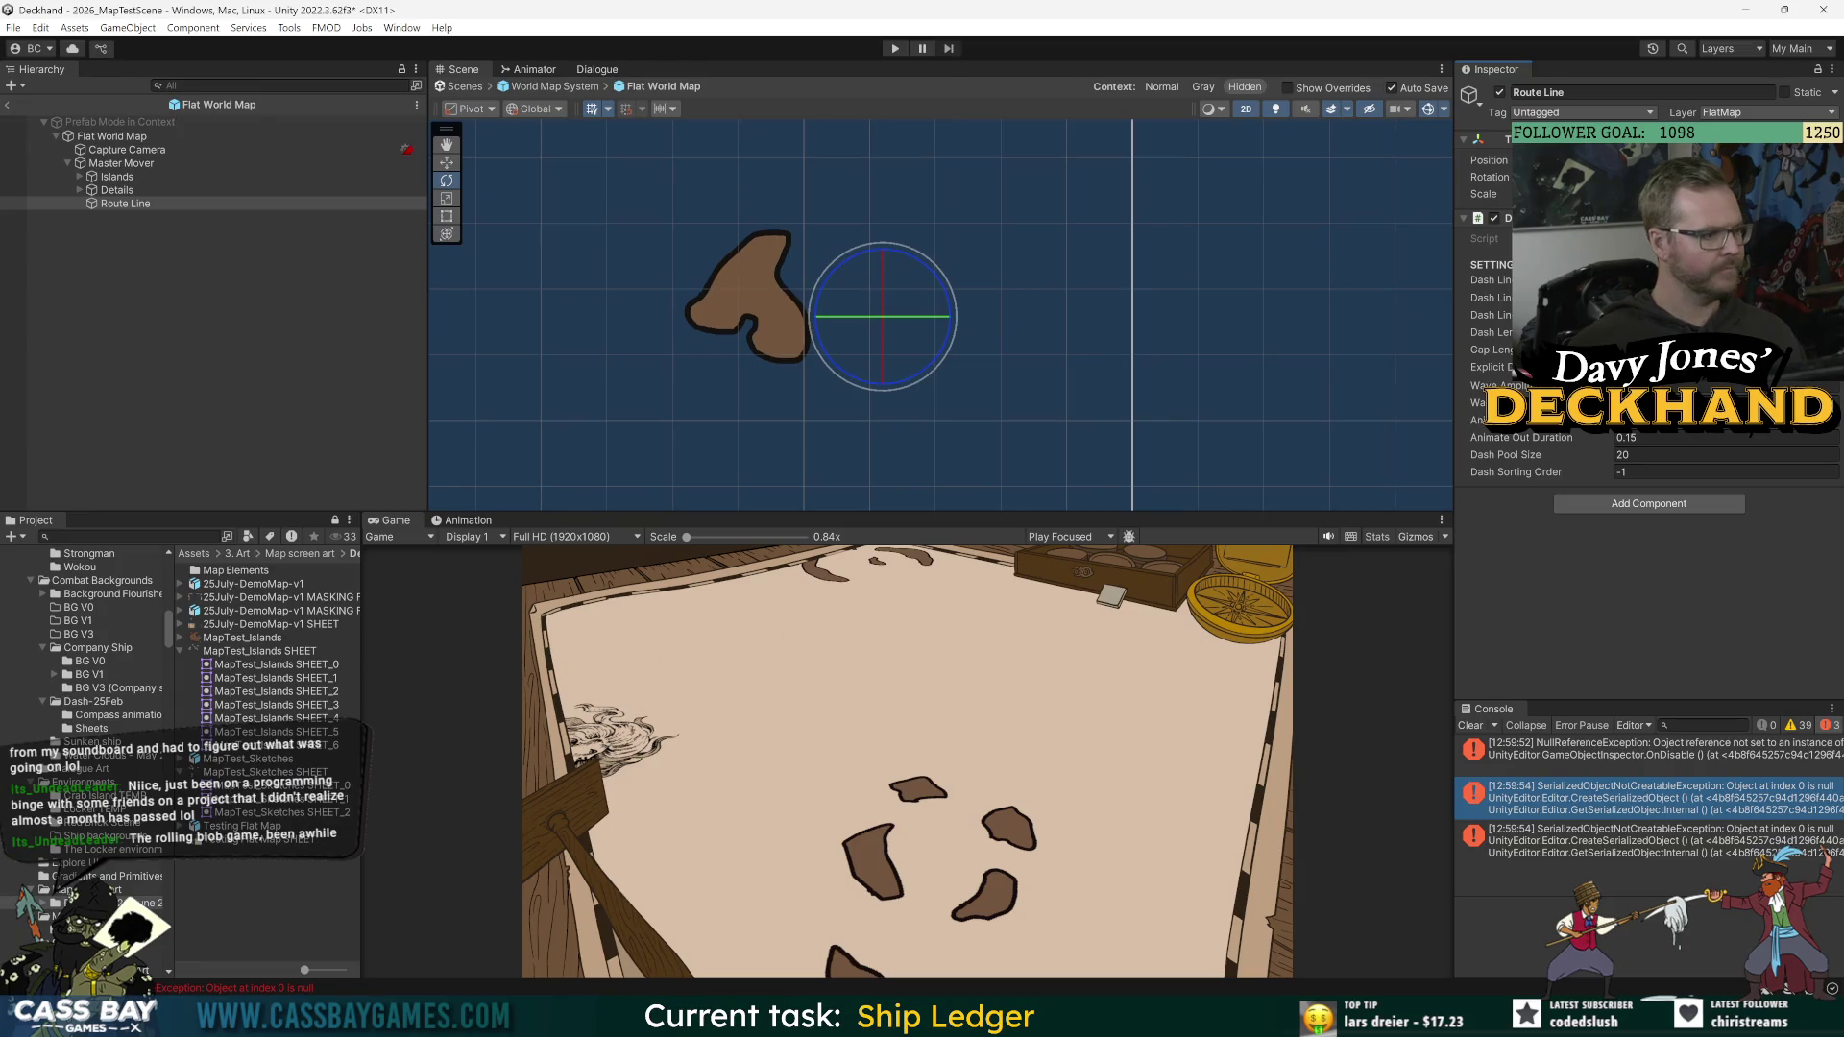
Step: Add a Dashed Route Line Test component to Route Line and link Route Line as its line
{"action": "left_click", "coordinate": [1676, 505]}
{"action": "type", "text": "dash"}
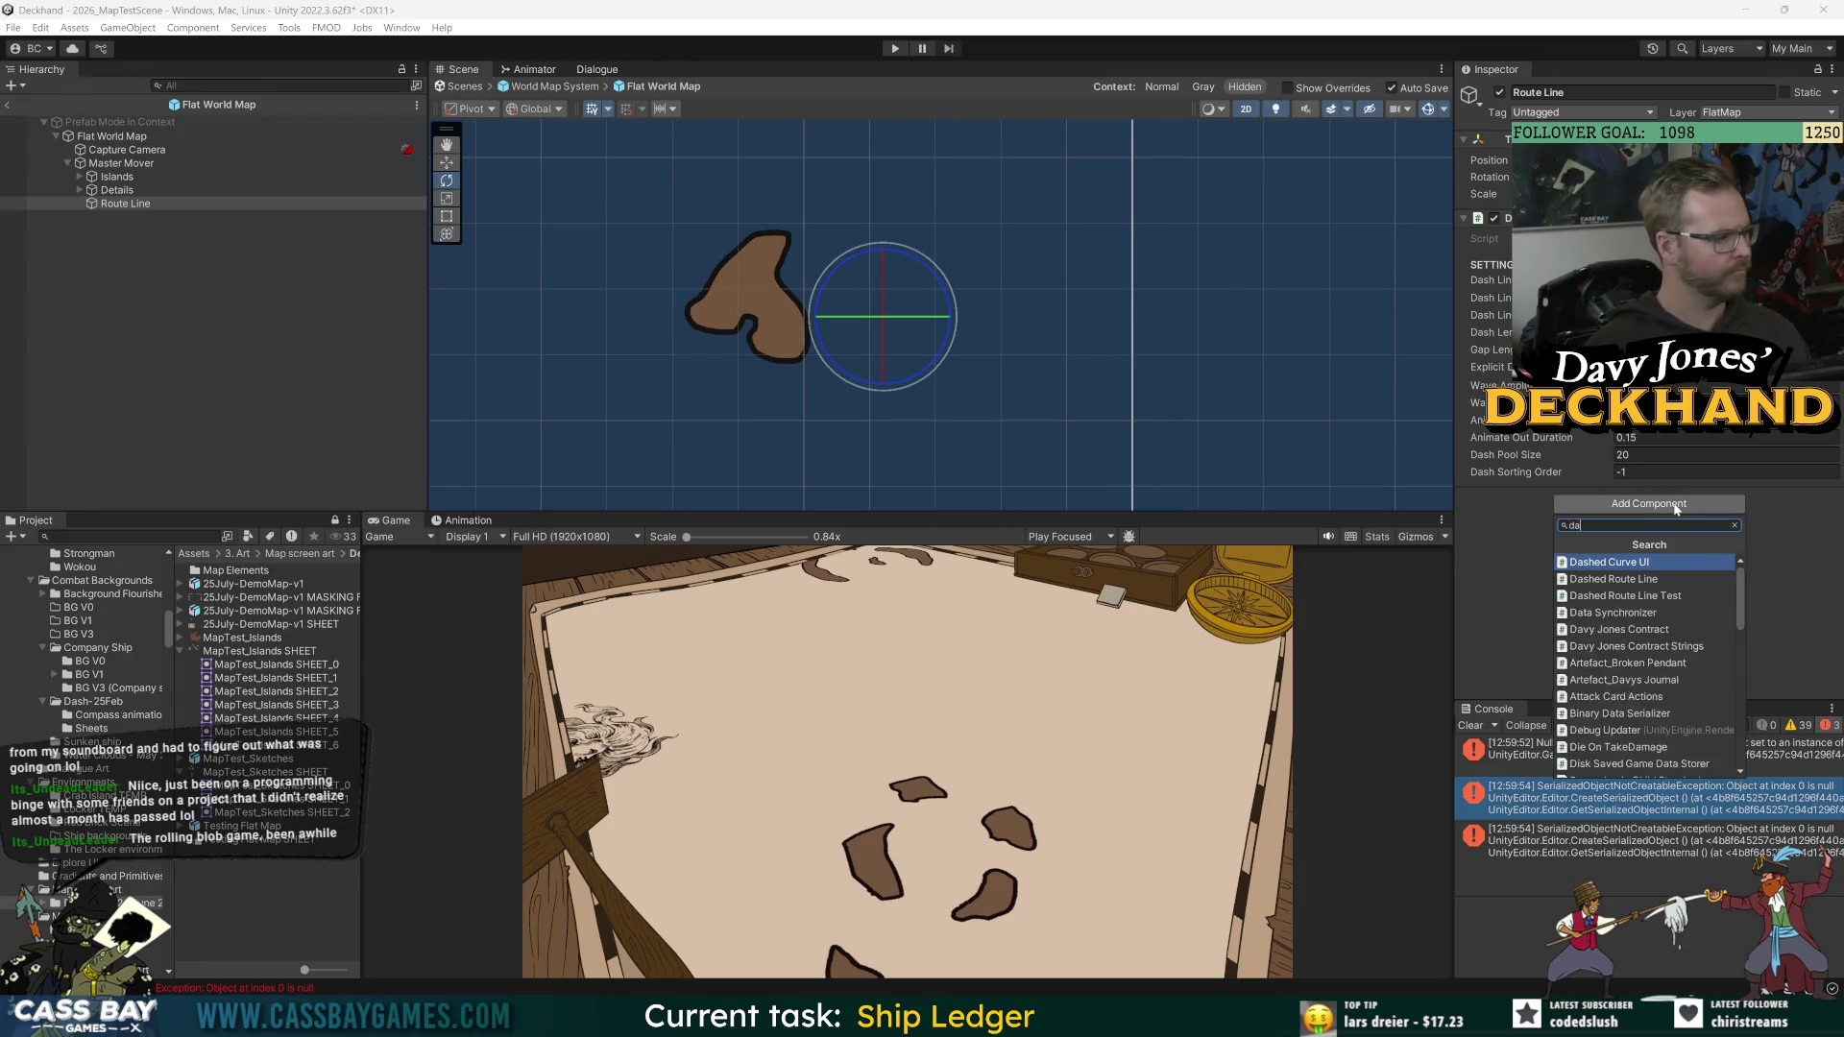
{"action": "left_click", "coordinate": [1643, 596]}
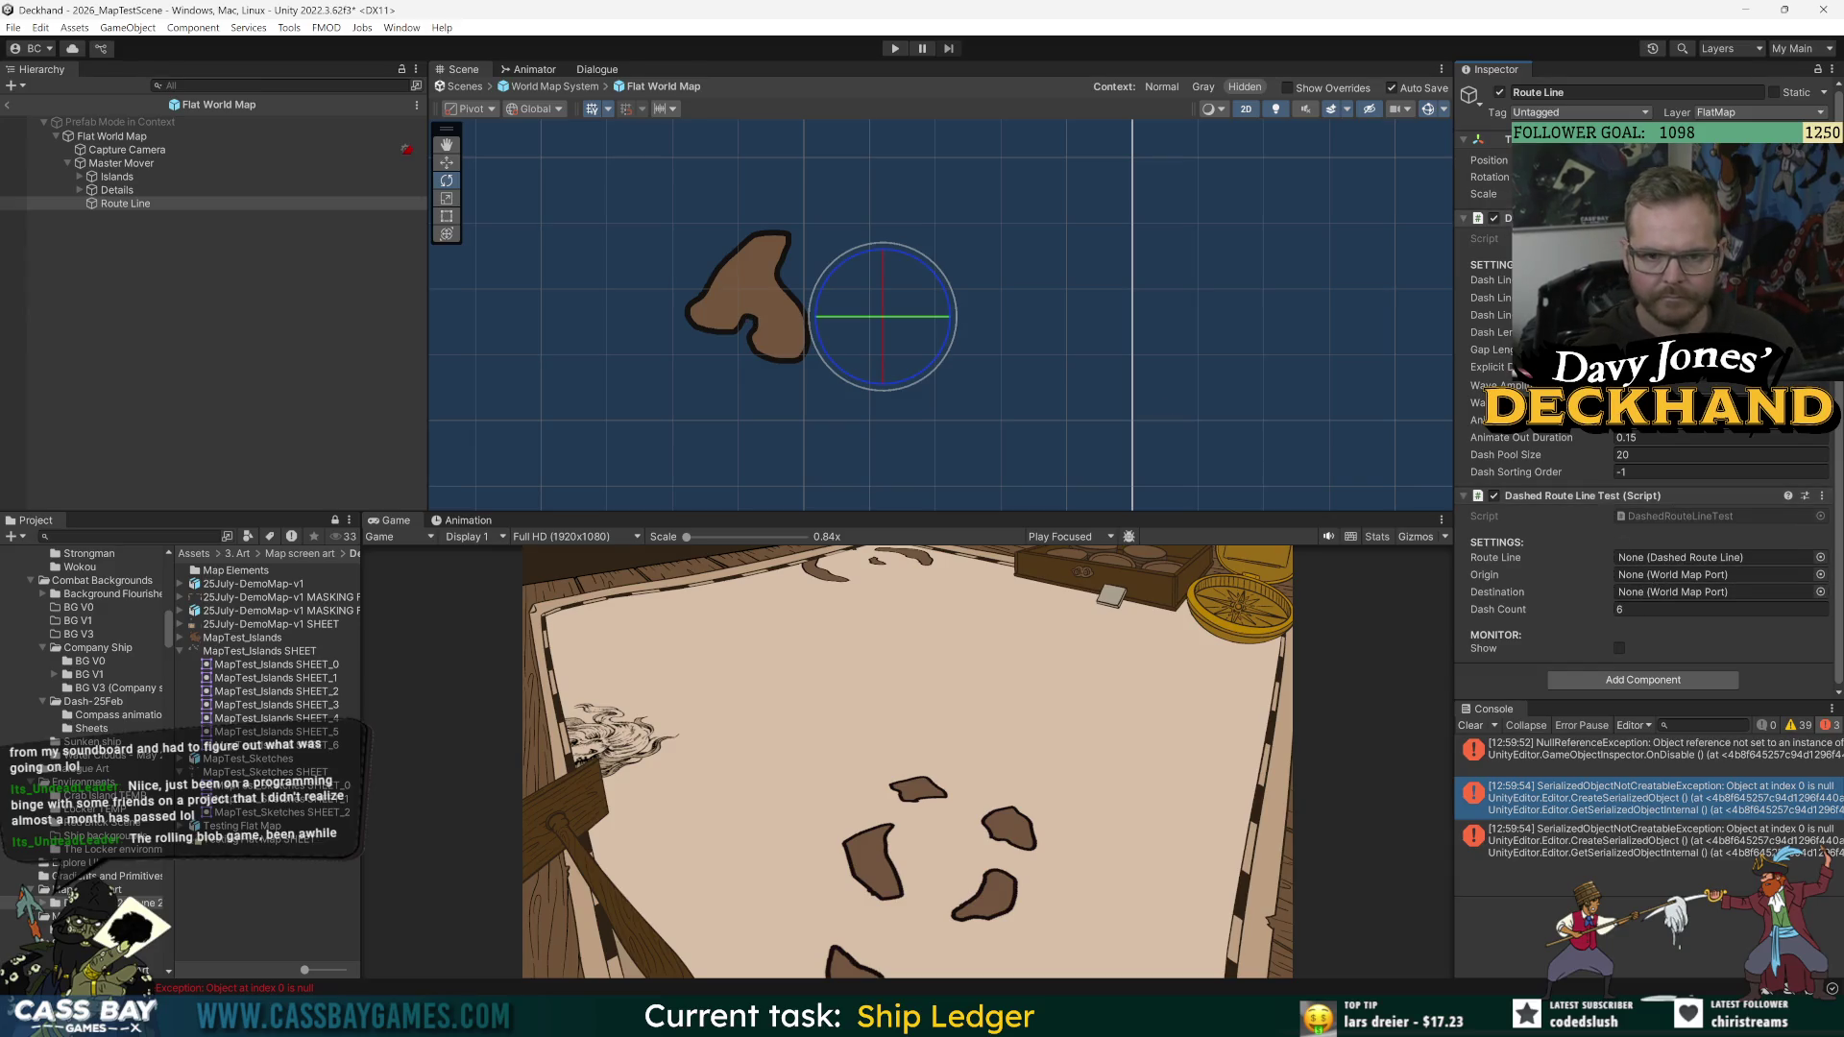
{"action": "left_click_drag", "start_coordinate": [1676, 538], "coordinate": [1676, 558]}
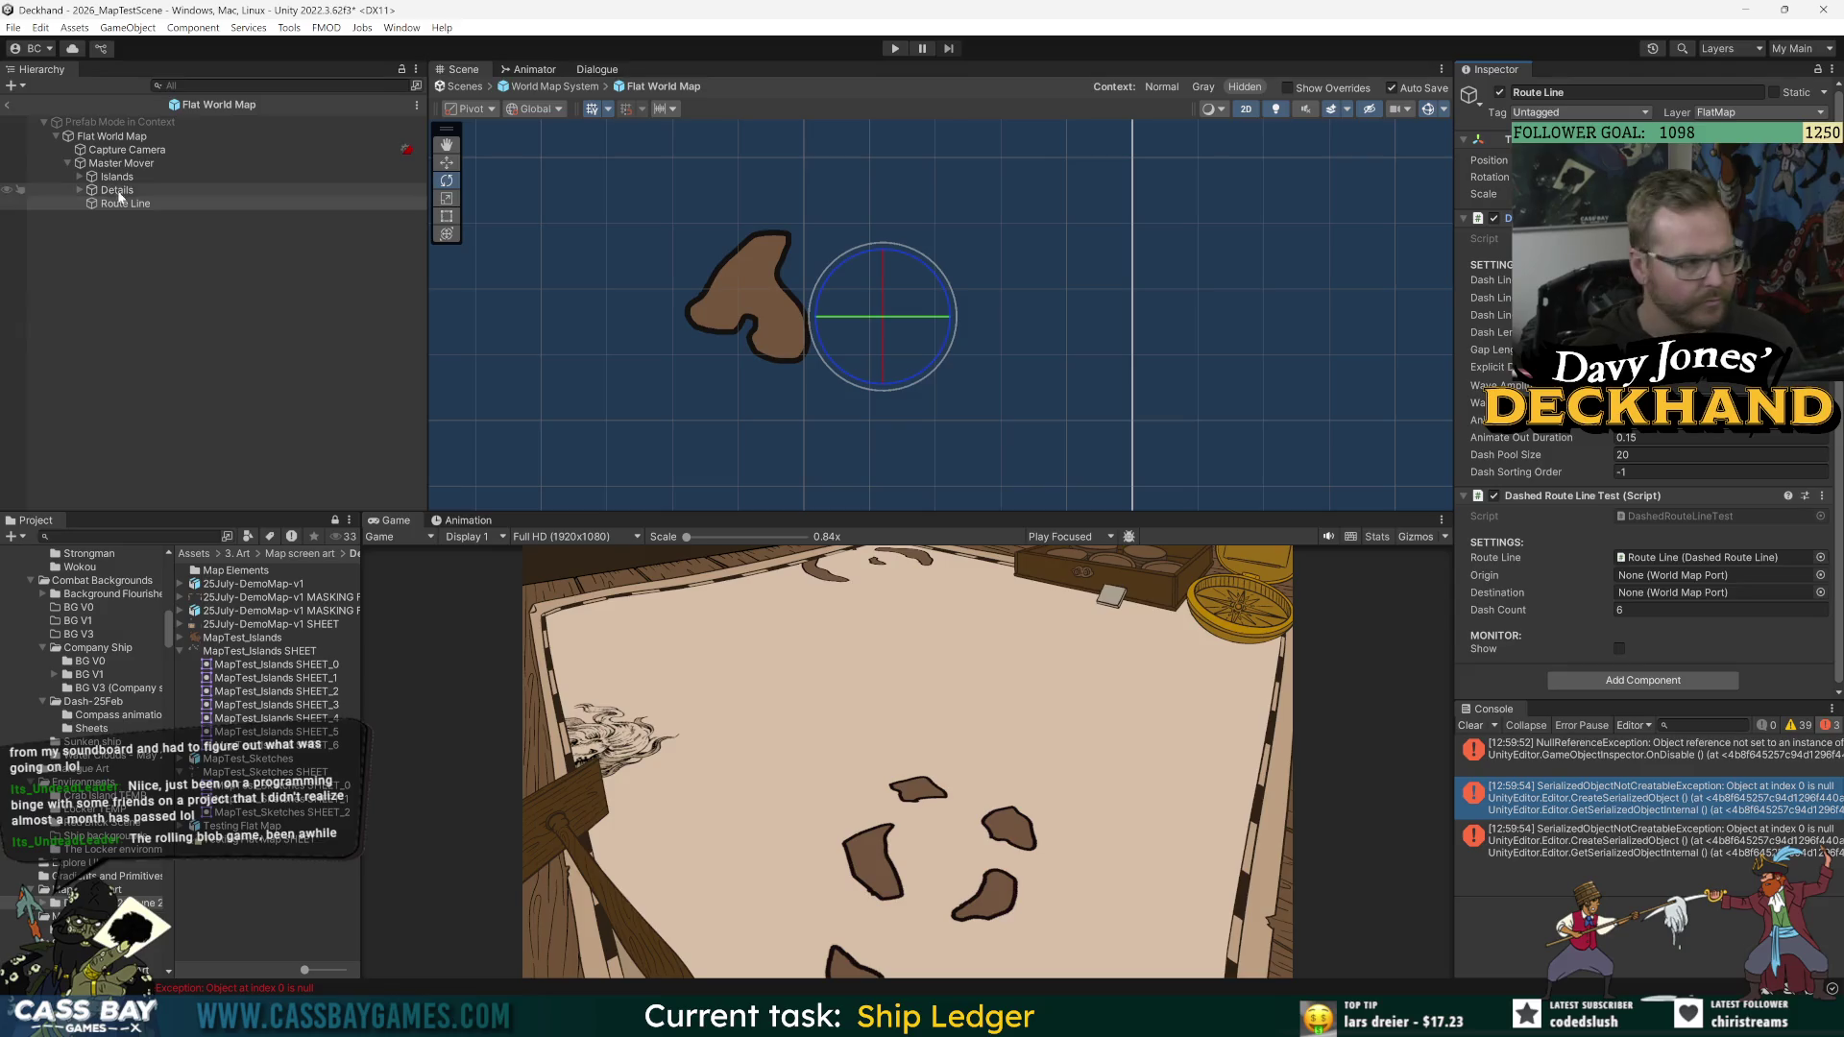
Step: Set the origin to Island (1)'s WorldMapPort (1) and browse the other islands
{"action": "left_click", "coordinate": [80, 177]}
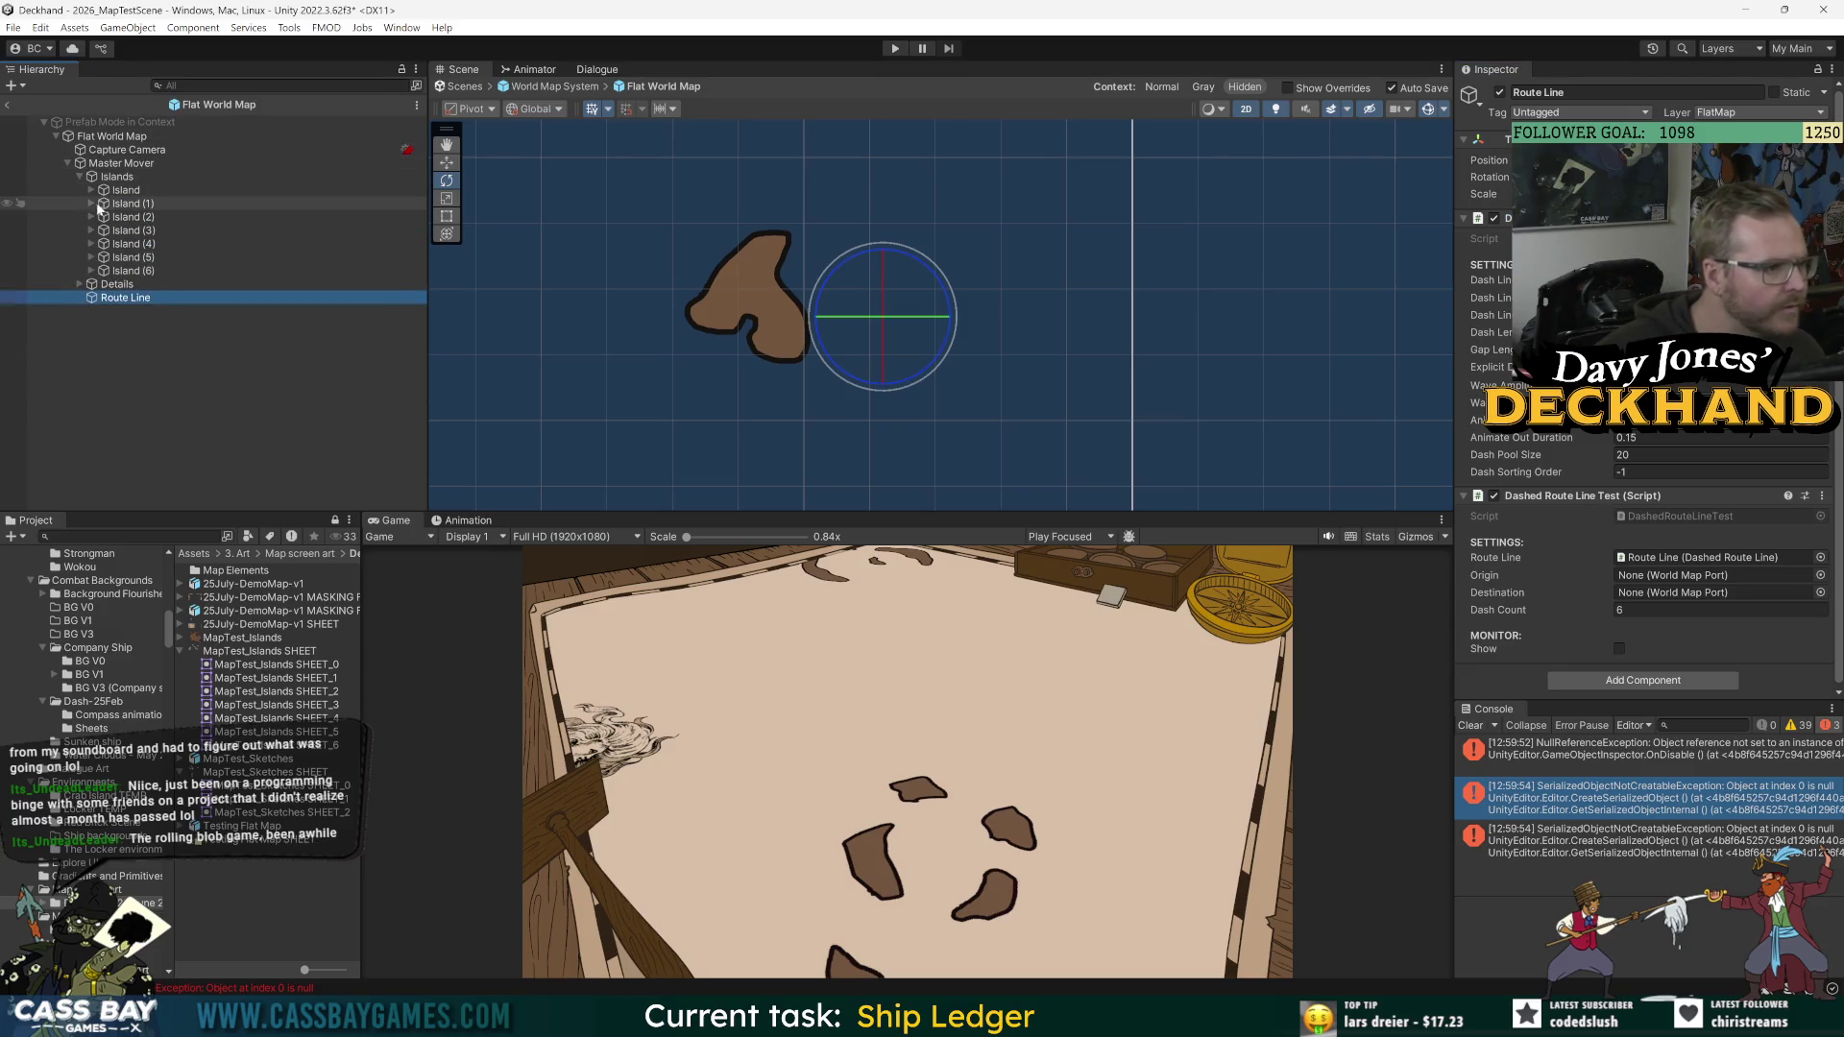
{"action": "left_click", "coordinate": [92, 203]}
{"action": "mouse_move", "coordinate": [158, 217]}
{"action": "left_mouse_down"}
{"action": "mouse_move", "coordinate": [865, 404]}
{"action": "mouse_move", "coordinate": [1662, 580]}
{"action": "left_mouse_up"}
{"action": "double_click", "coordinate": [158, 216]}
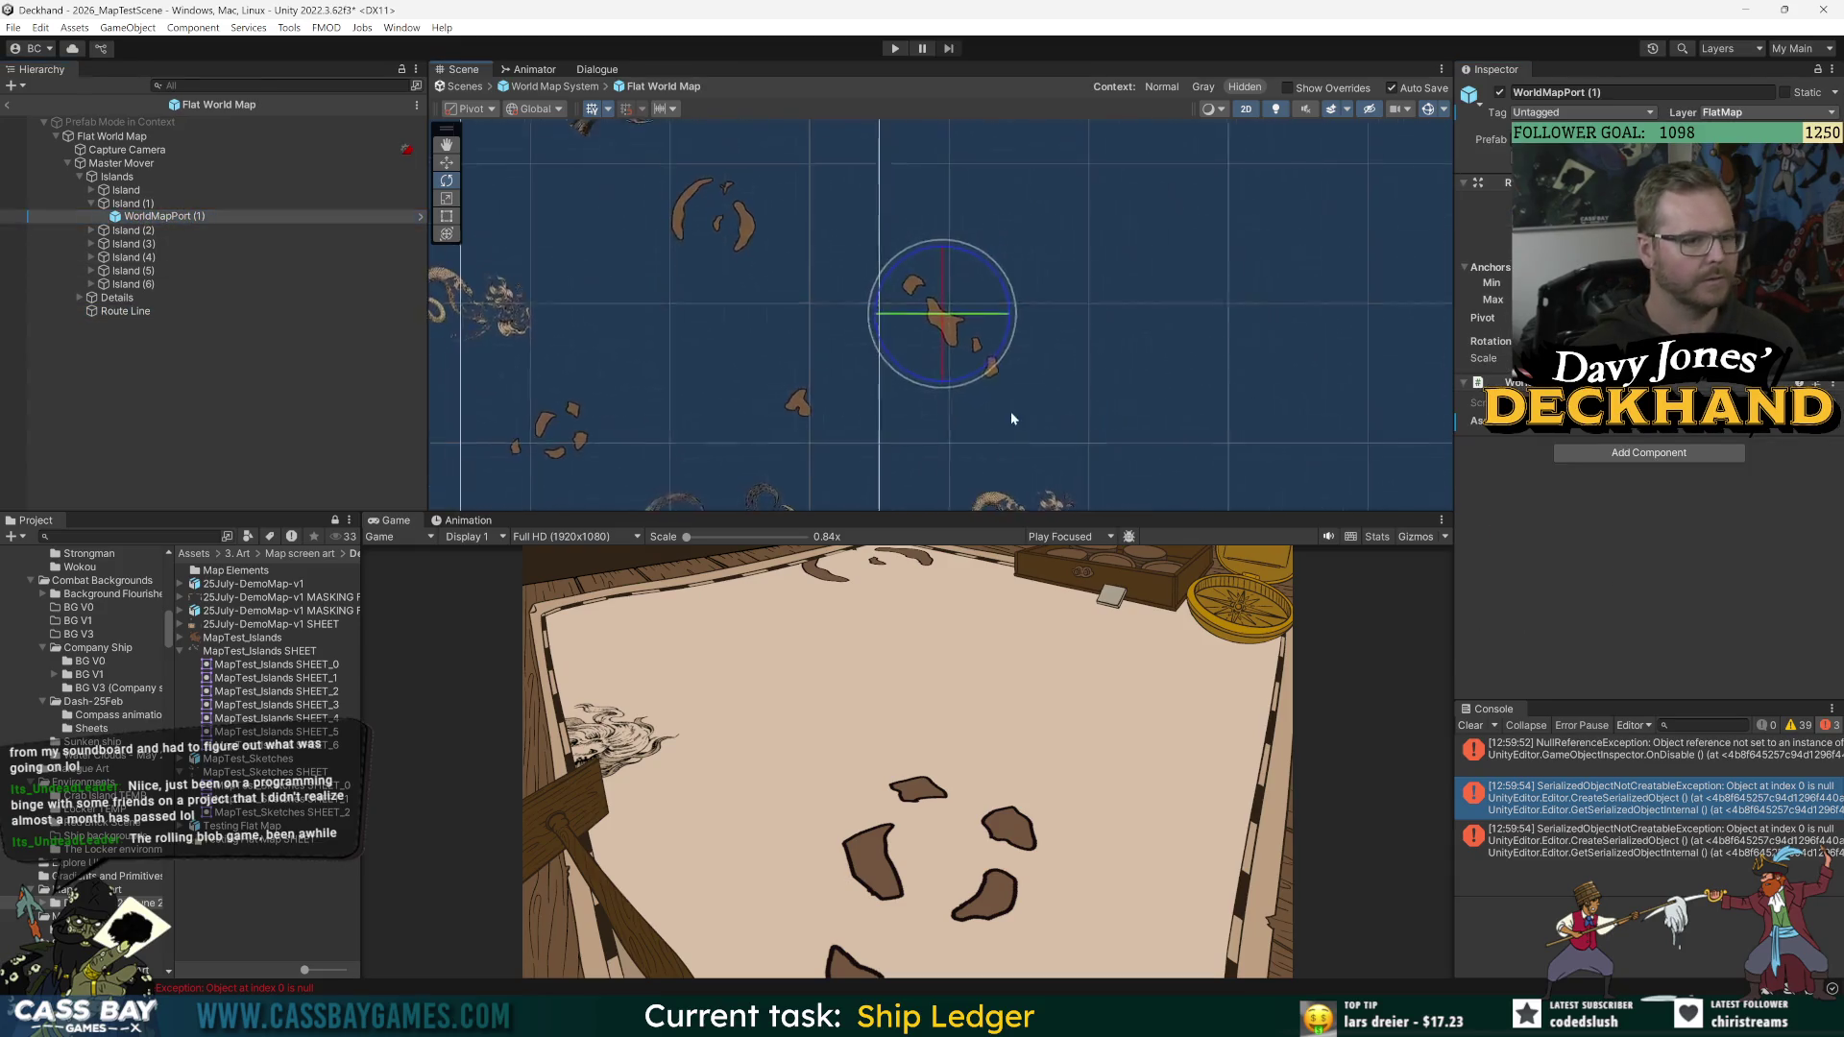
{"action": "double_click", "coordinate": [139, 246]}
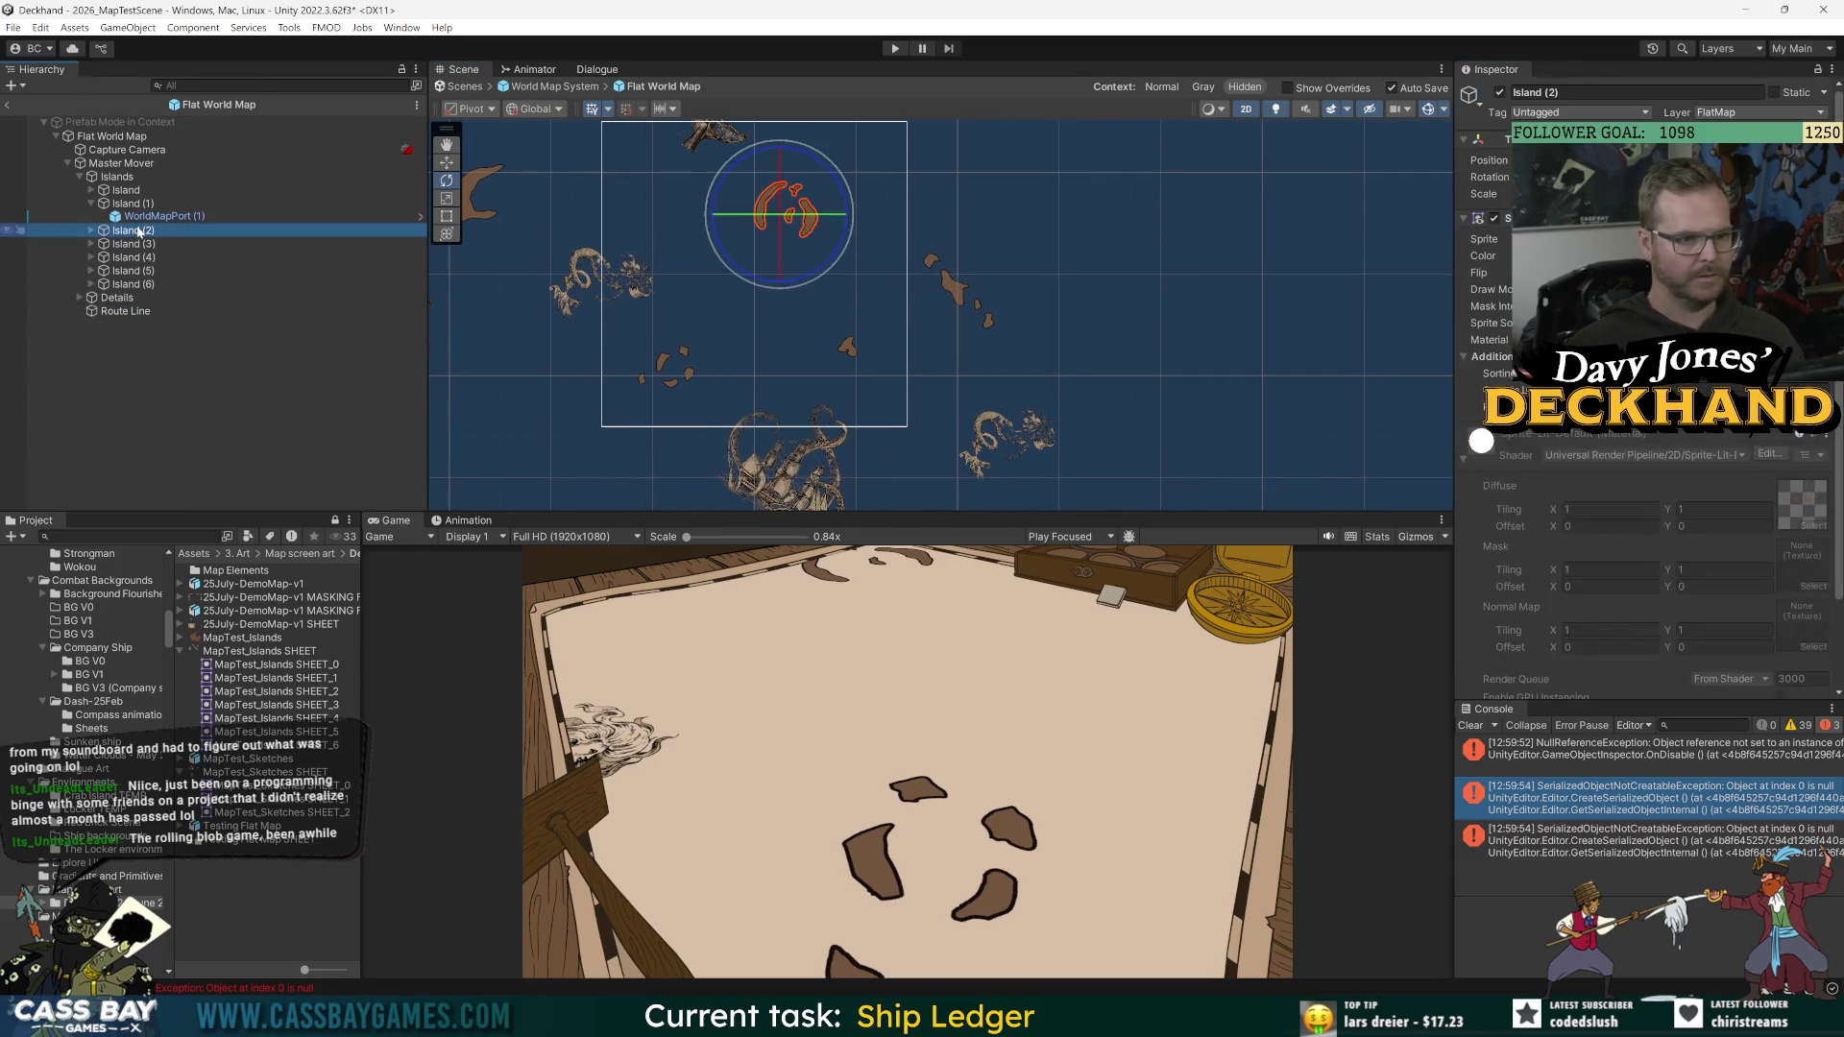
{"action": "left_click", "coordinate": [141, 257]}
{"action": "left_click", "coordinate": [143, 271]}
{"action": "left_click", "coordinate": [146, 284]}
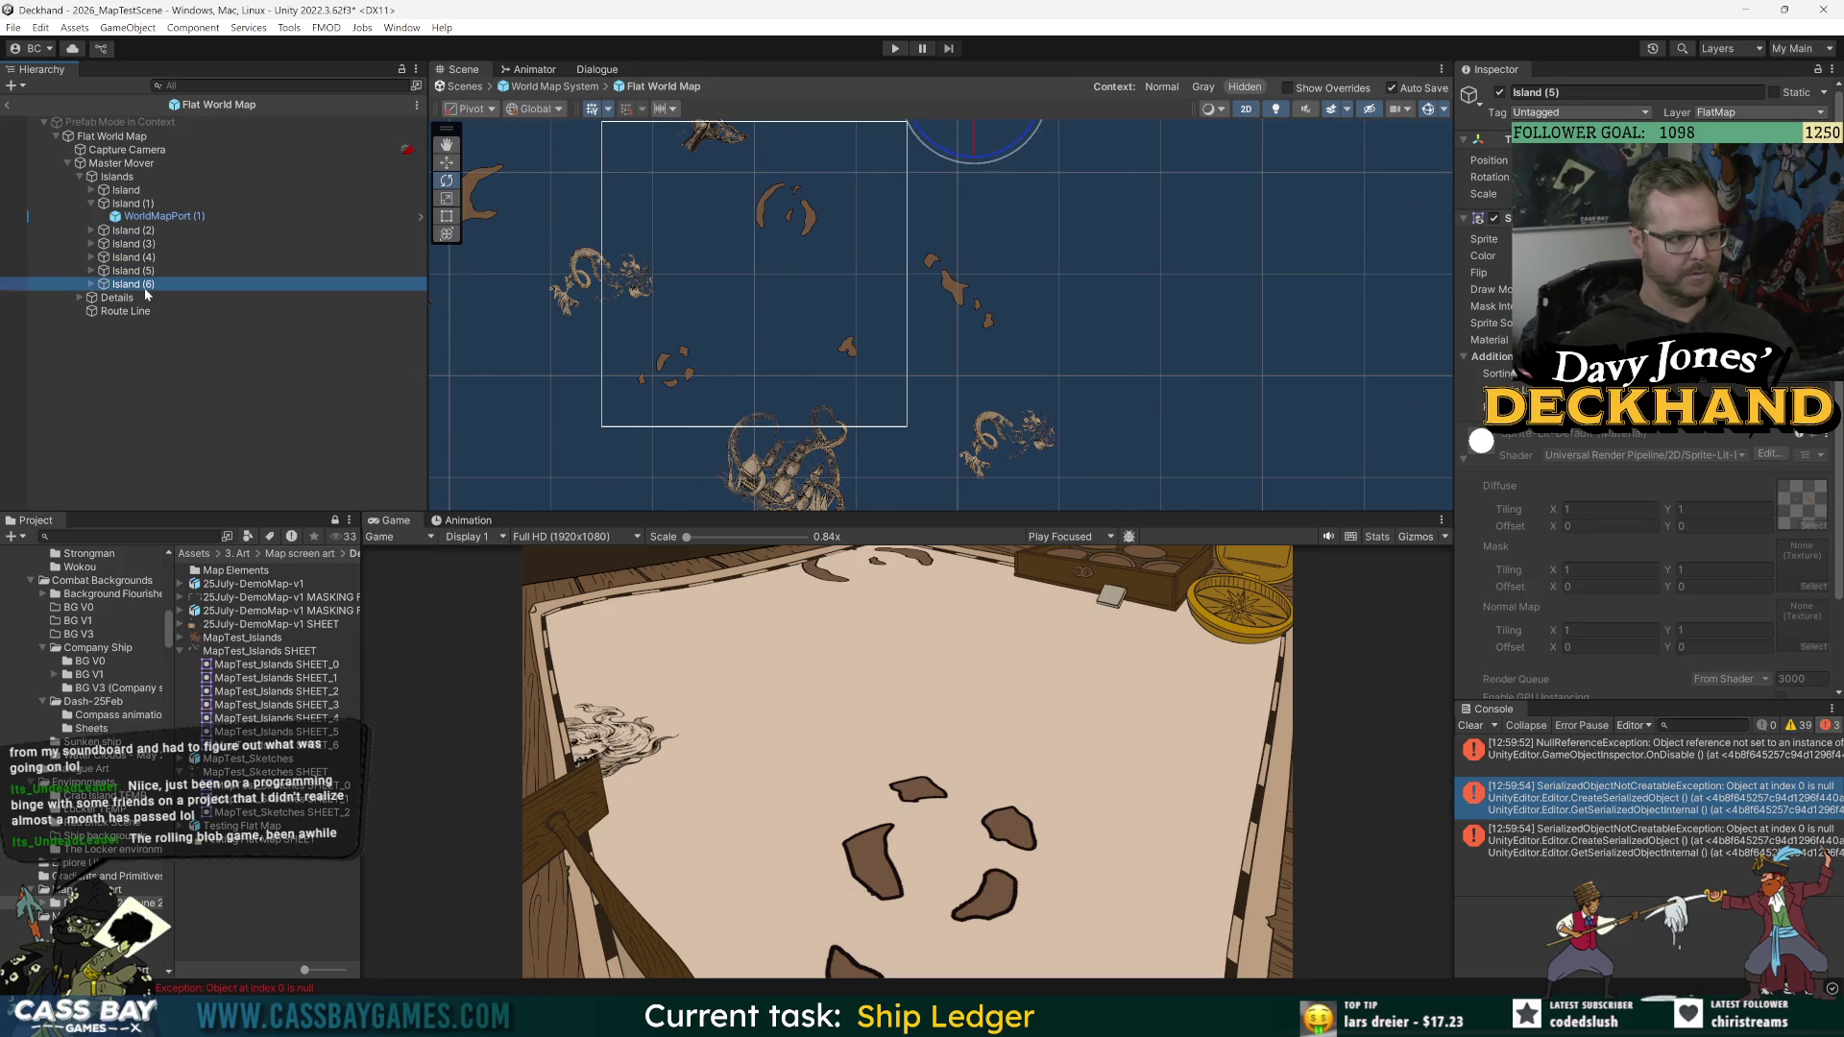
Step: Set the destination to the first Island's WorldMapPort (1) and verify both port links
{"action": "left_click", "coordinate": [126, 191]}
{"action": "left_click", "coordinate": [93, 190]}
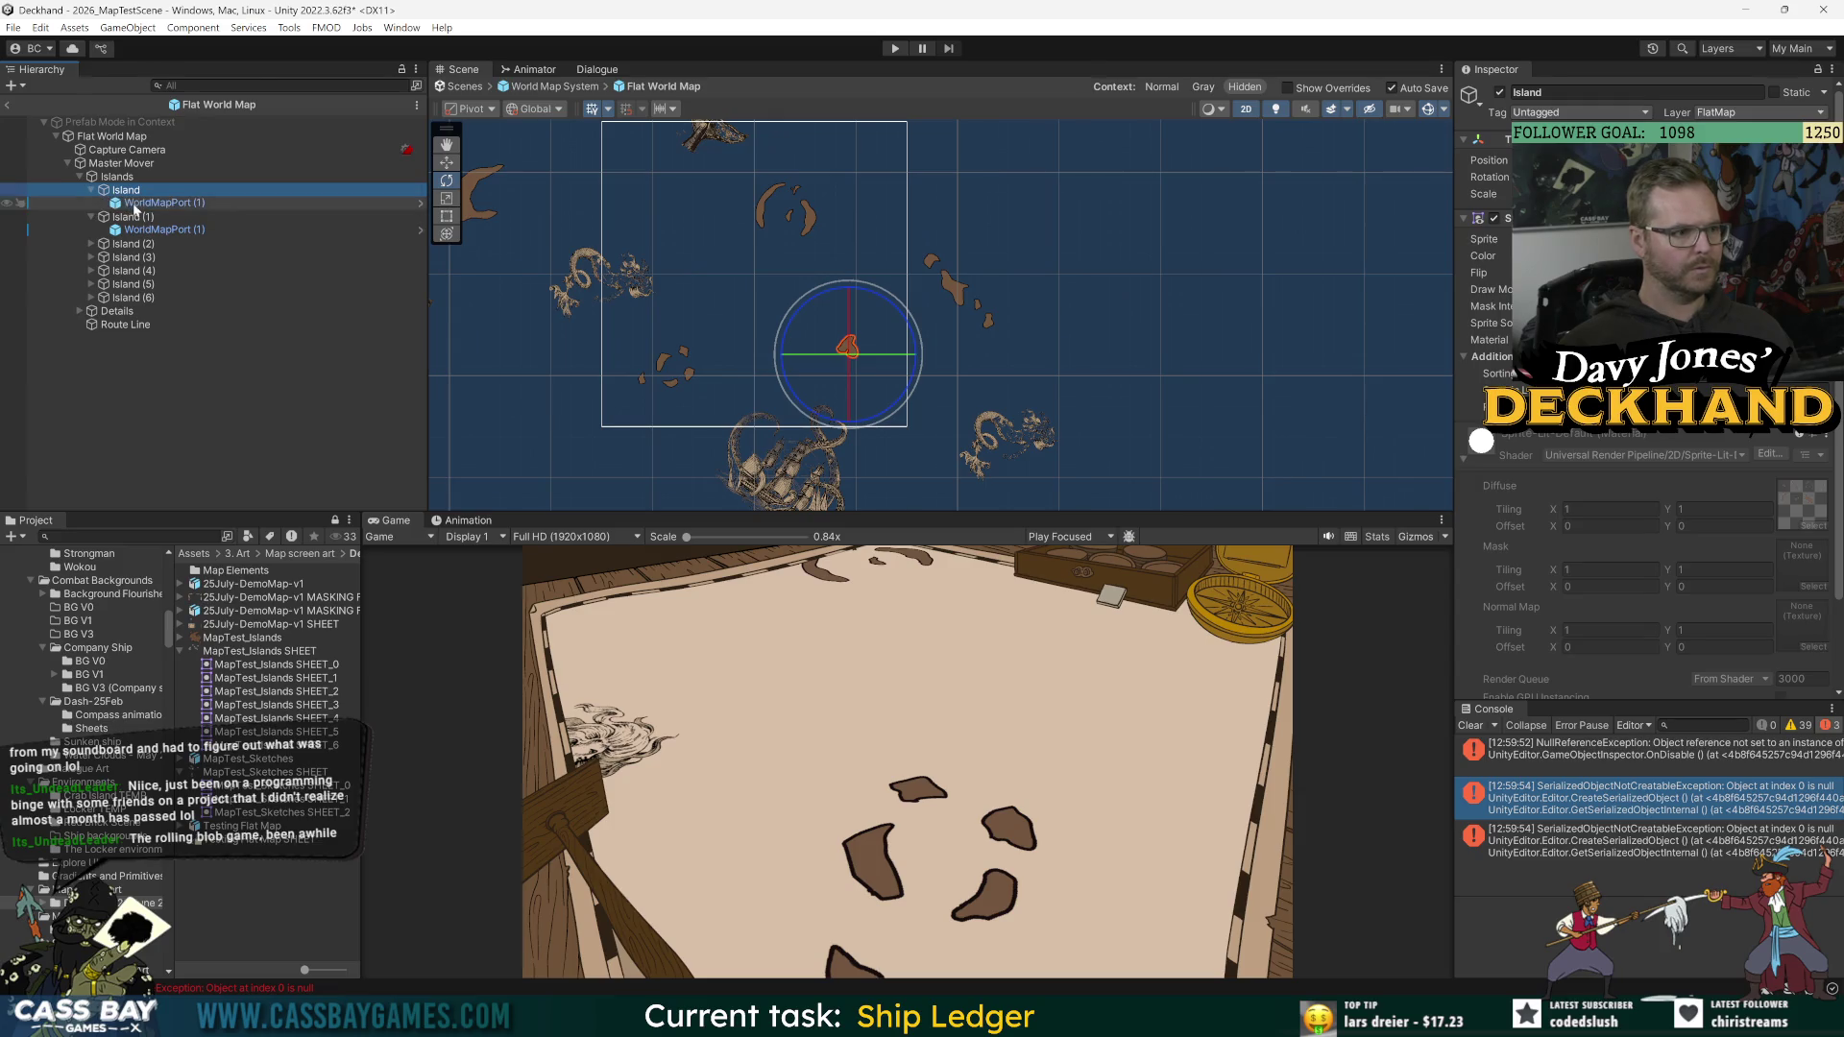
{"action": "scroll", "coordinate": [1633, 595], "scroll_direction": "down", "scroll_amount": 3}
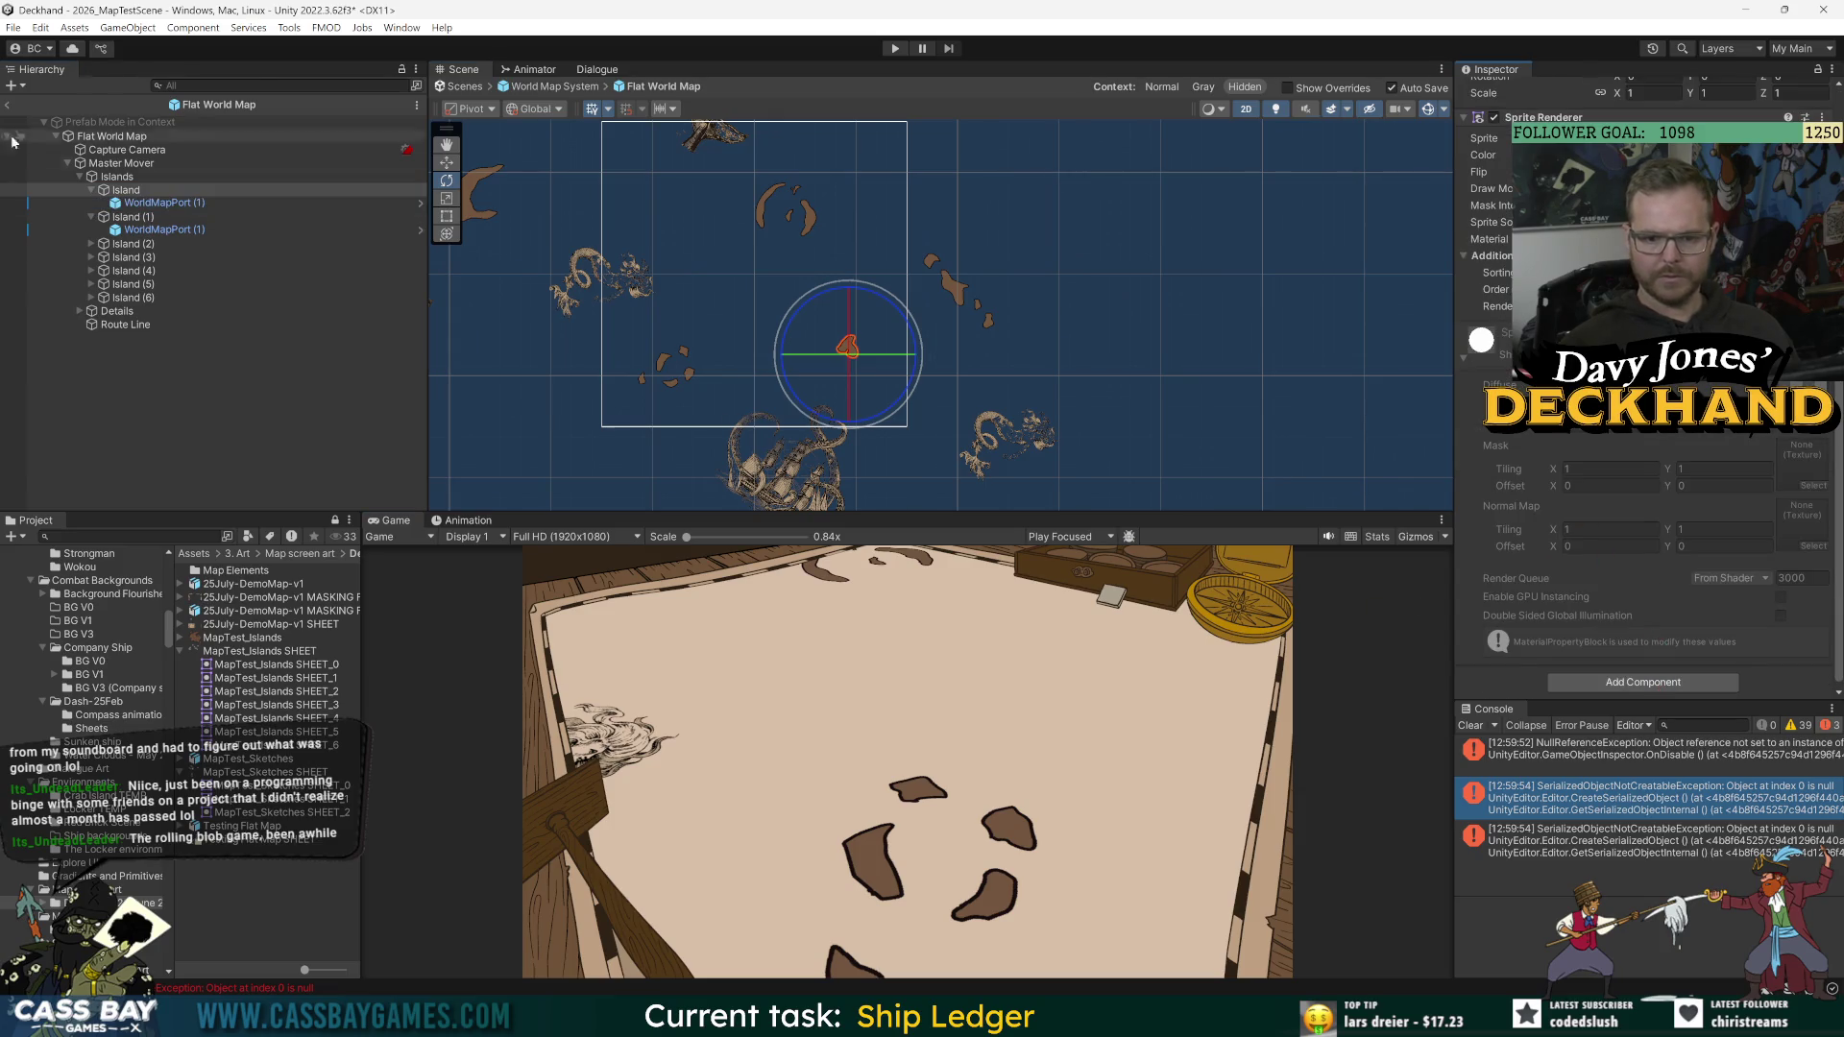
{"action": "left_click", "coordinate": [120, 324]}
{"action": "left_click_drag", "start_coordinate": [157, 203], "coordinate": [1761, 595]}
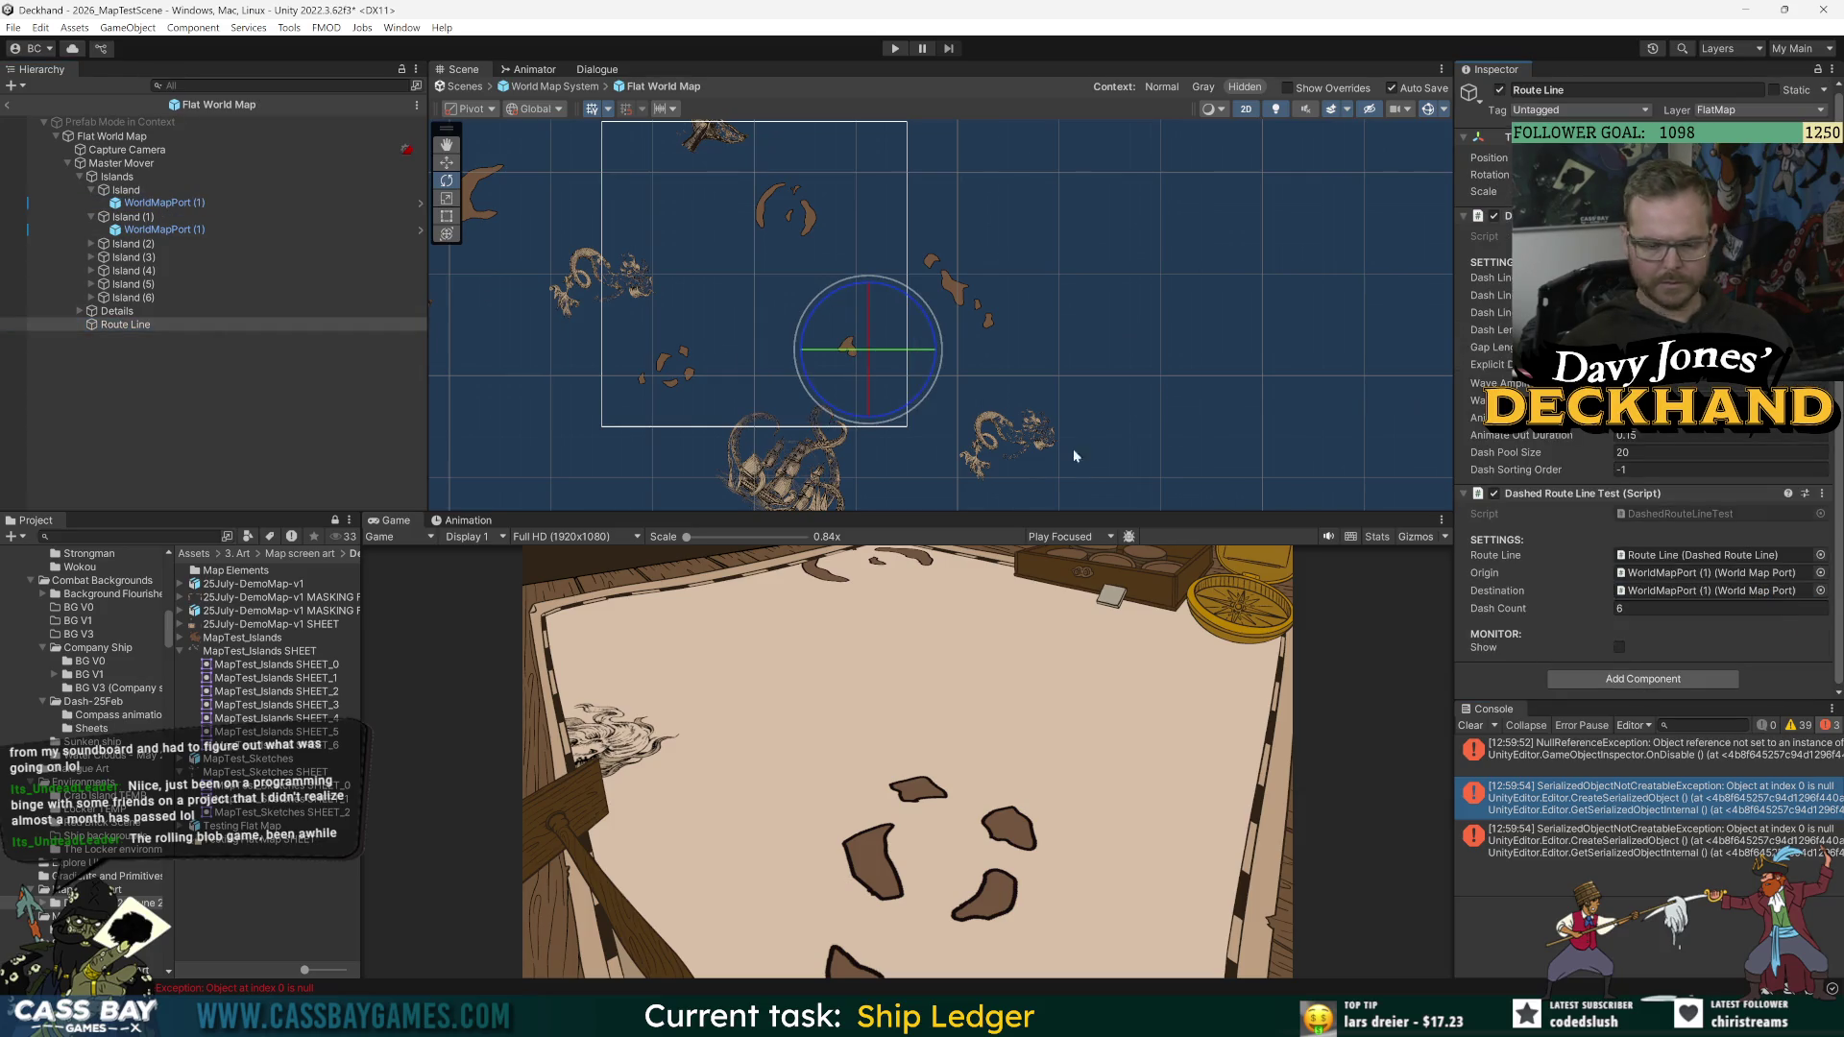
{"action": "left_click", "coordinate": [1693, 590]}
{"action": "left_click", "coordinate": [1695, 573]}
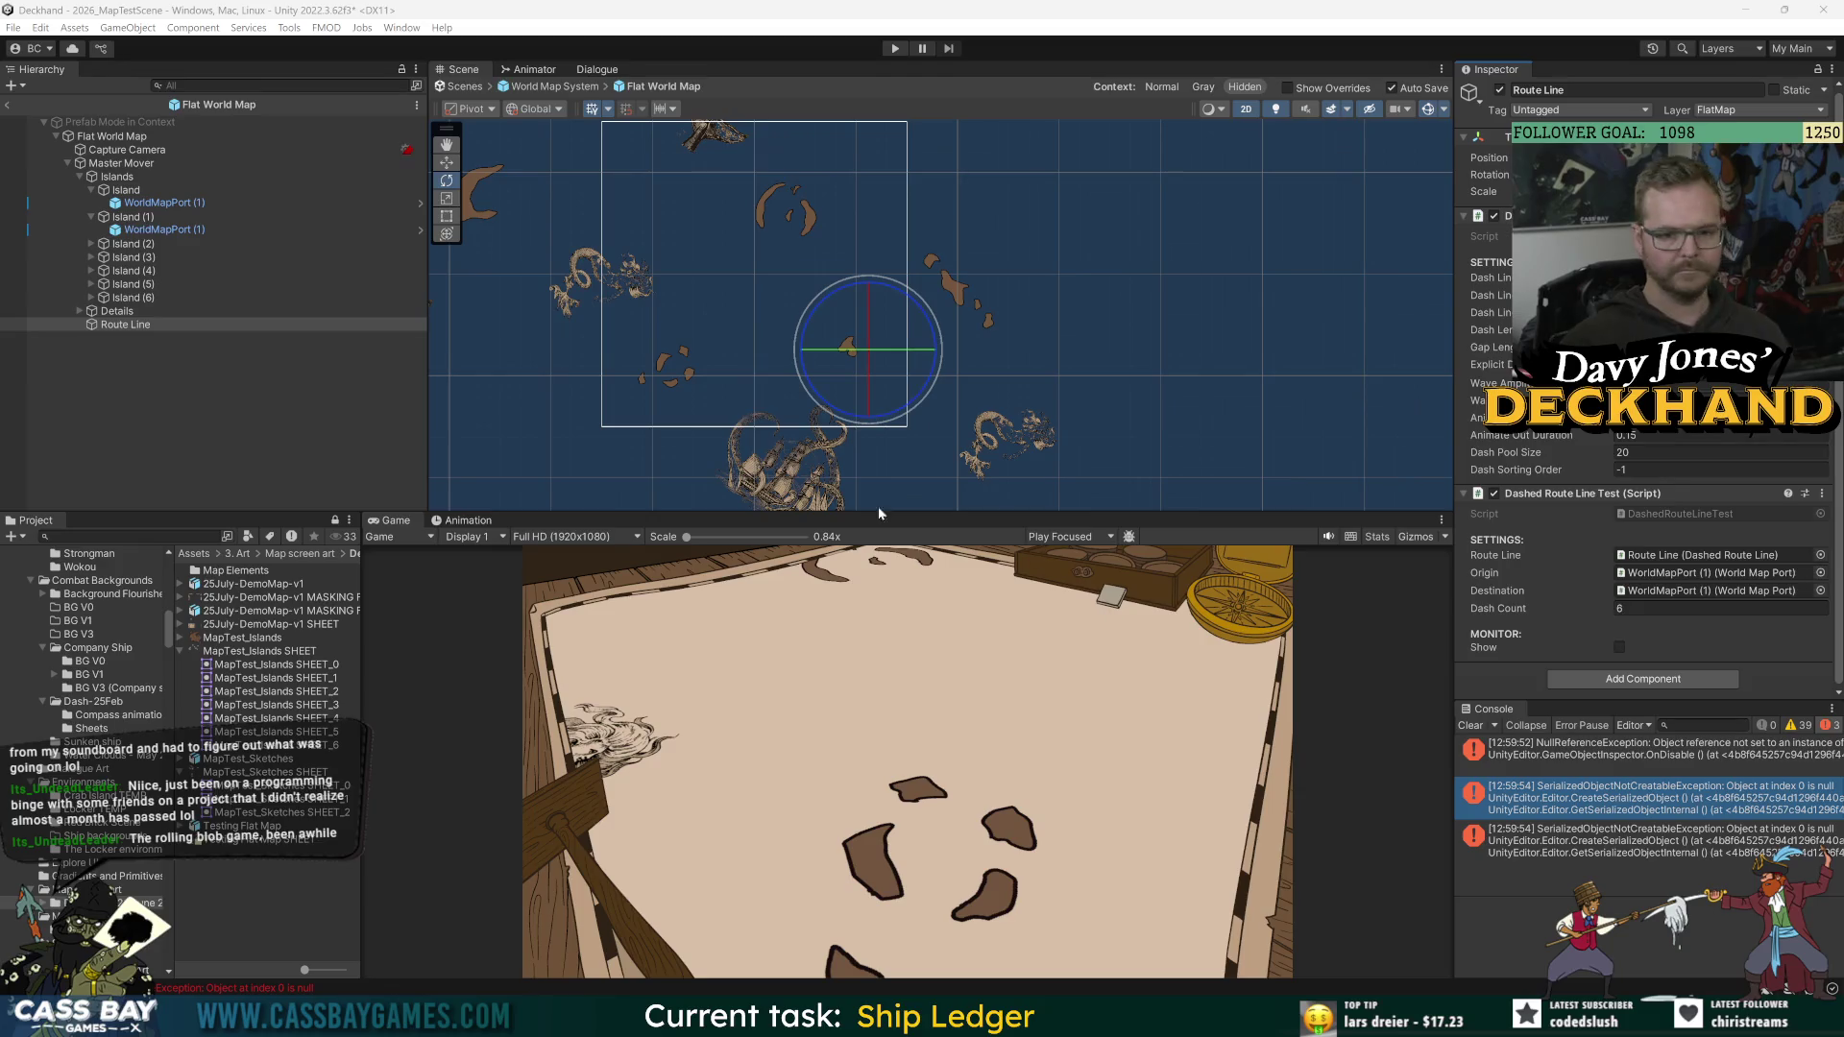
{"action": "left_click", "coordinate": [1470, 725]}
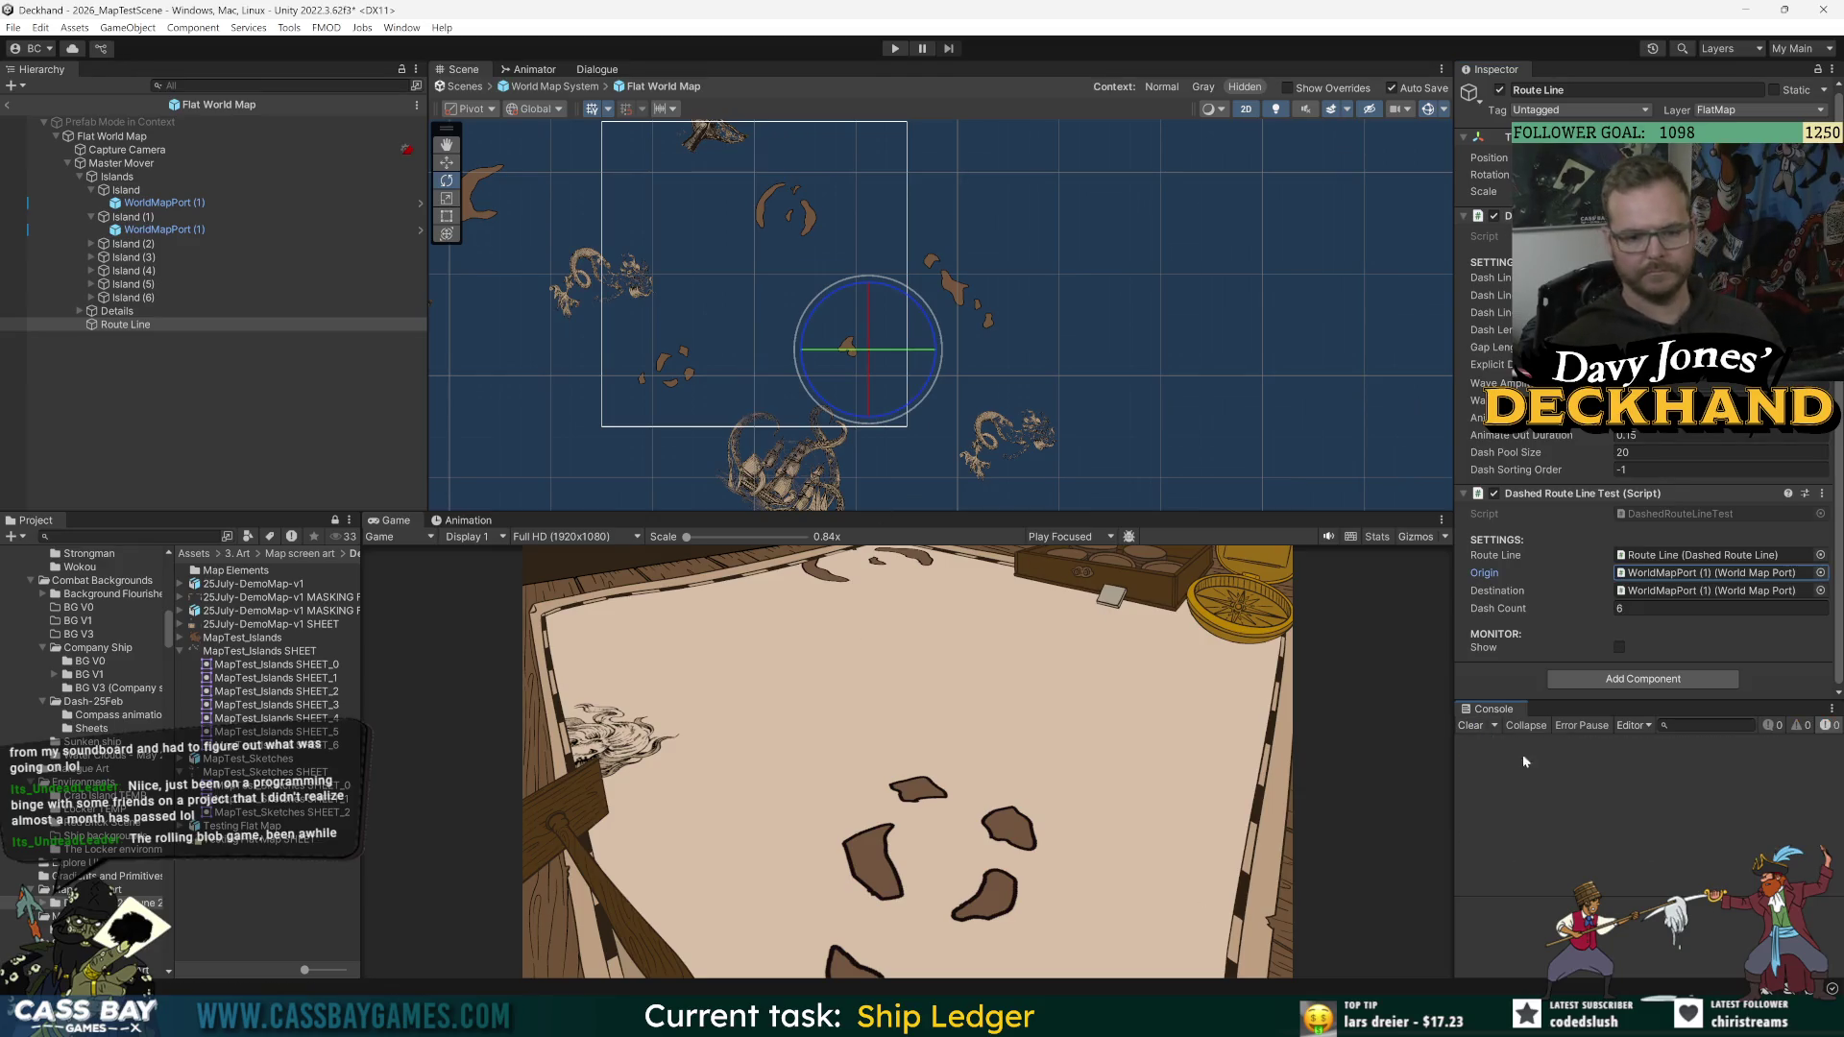
Step: Start Play mode, check the NullReferenceException, then select Route Line inside the World Map System prefab
{"action": "left_click", "coordinate": [894, 50]}
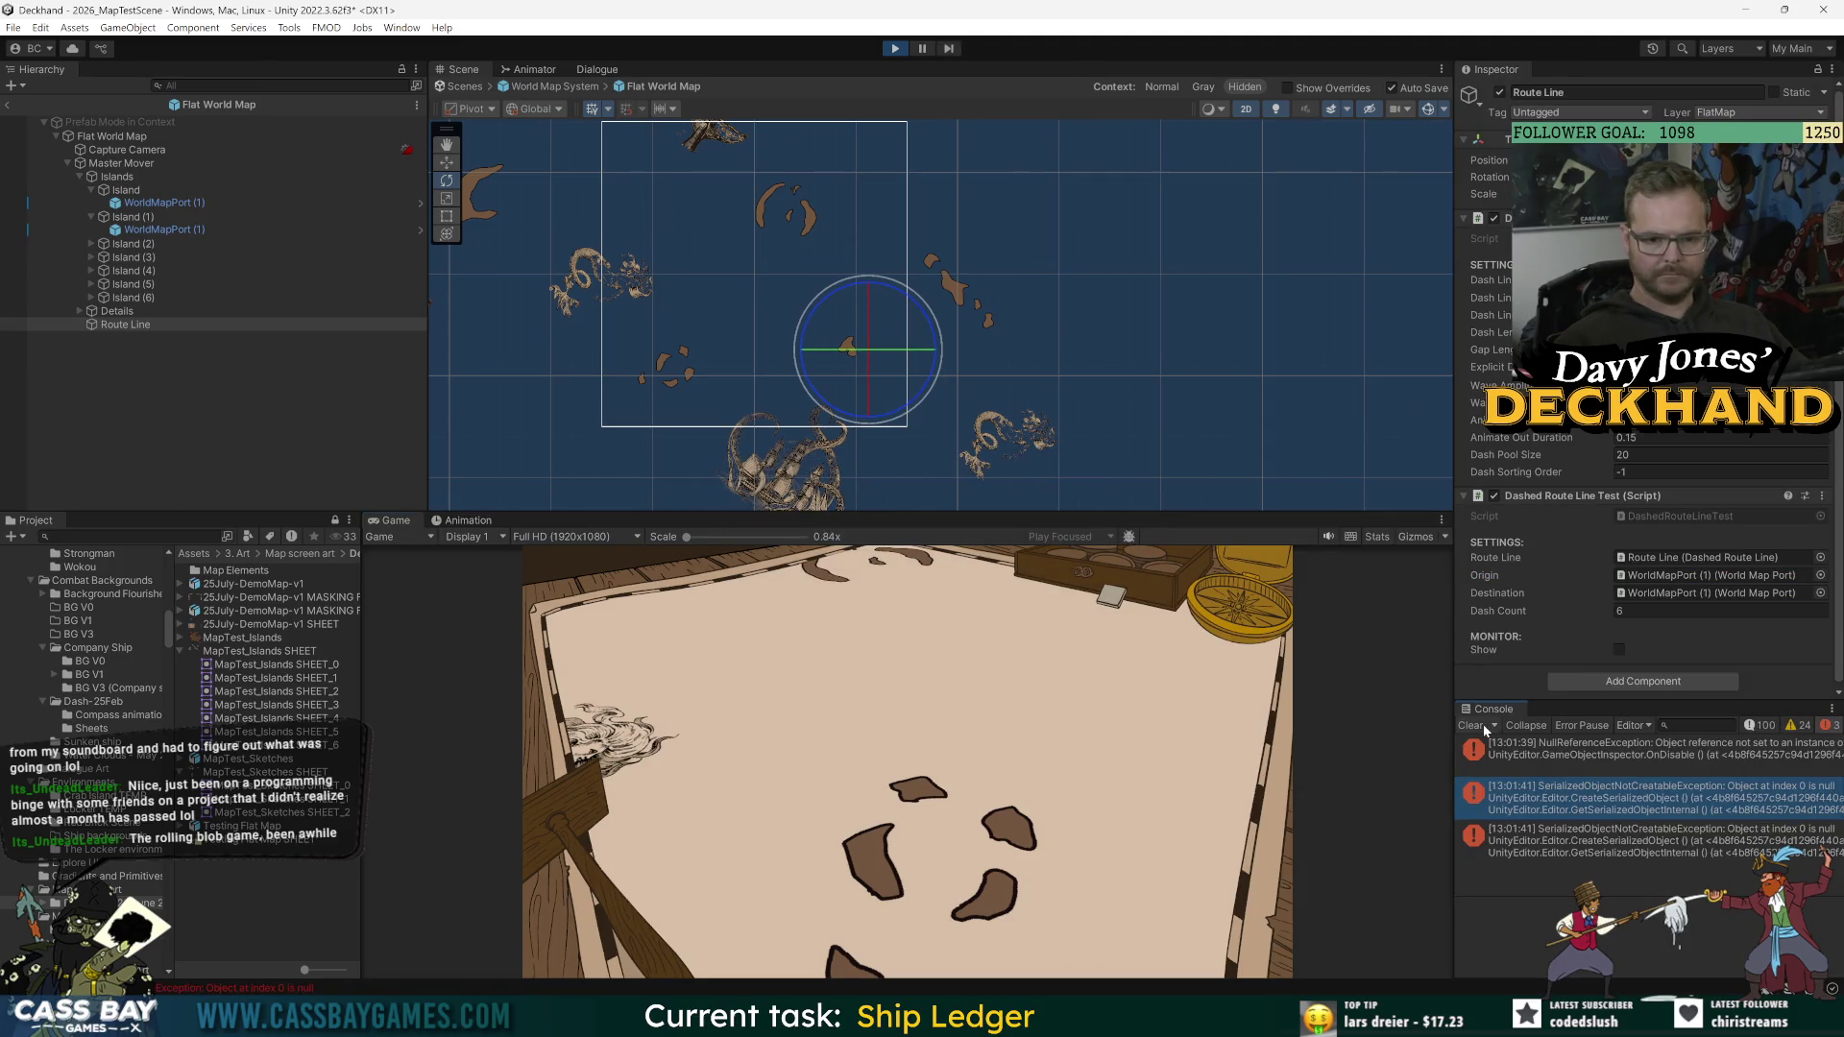
{"action": "left_click", "coordinate": [1690, 754]}
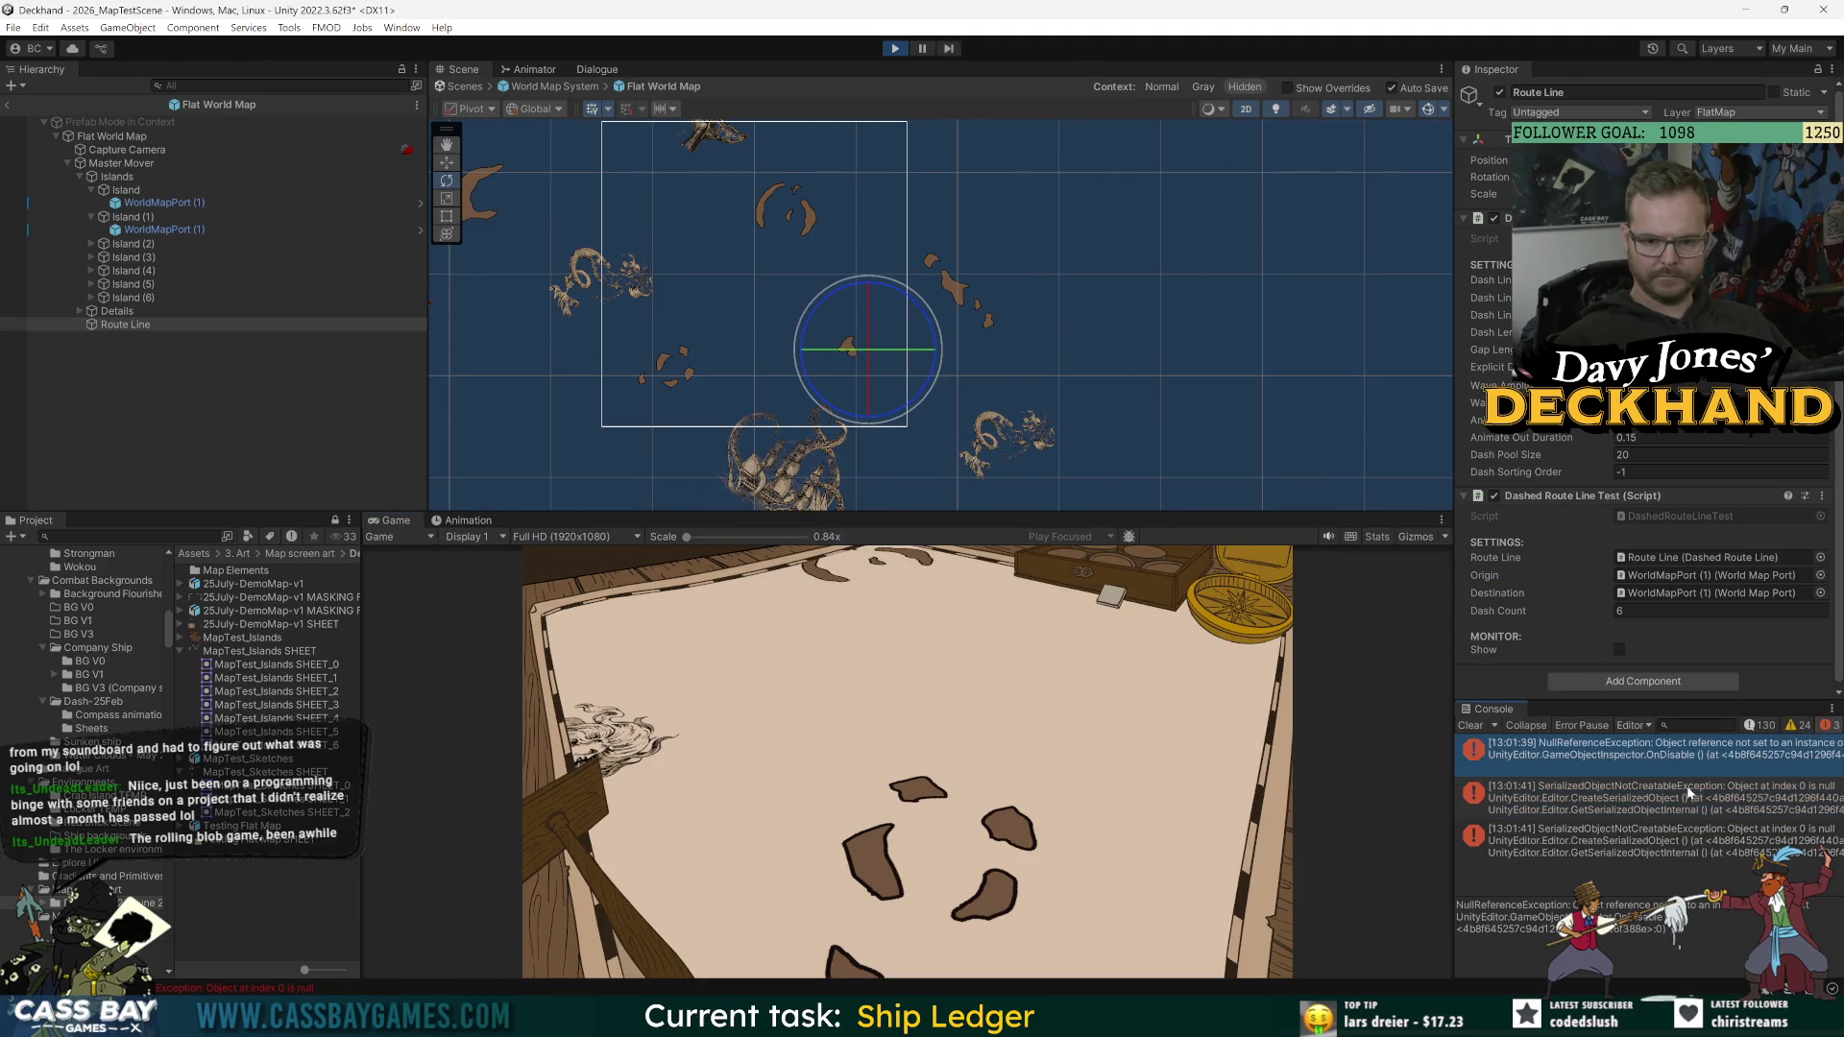
{"action": "left_click", "coordinate": [8, 104]}
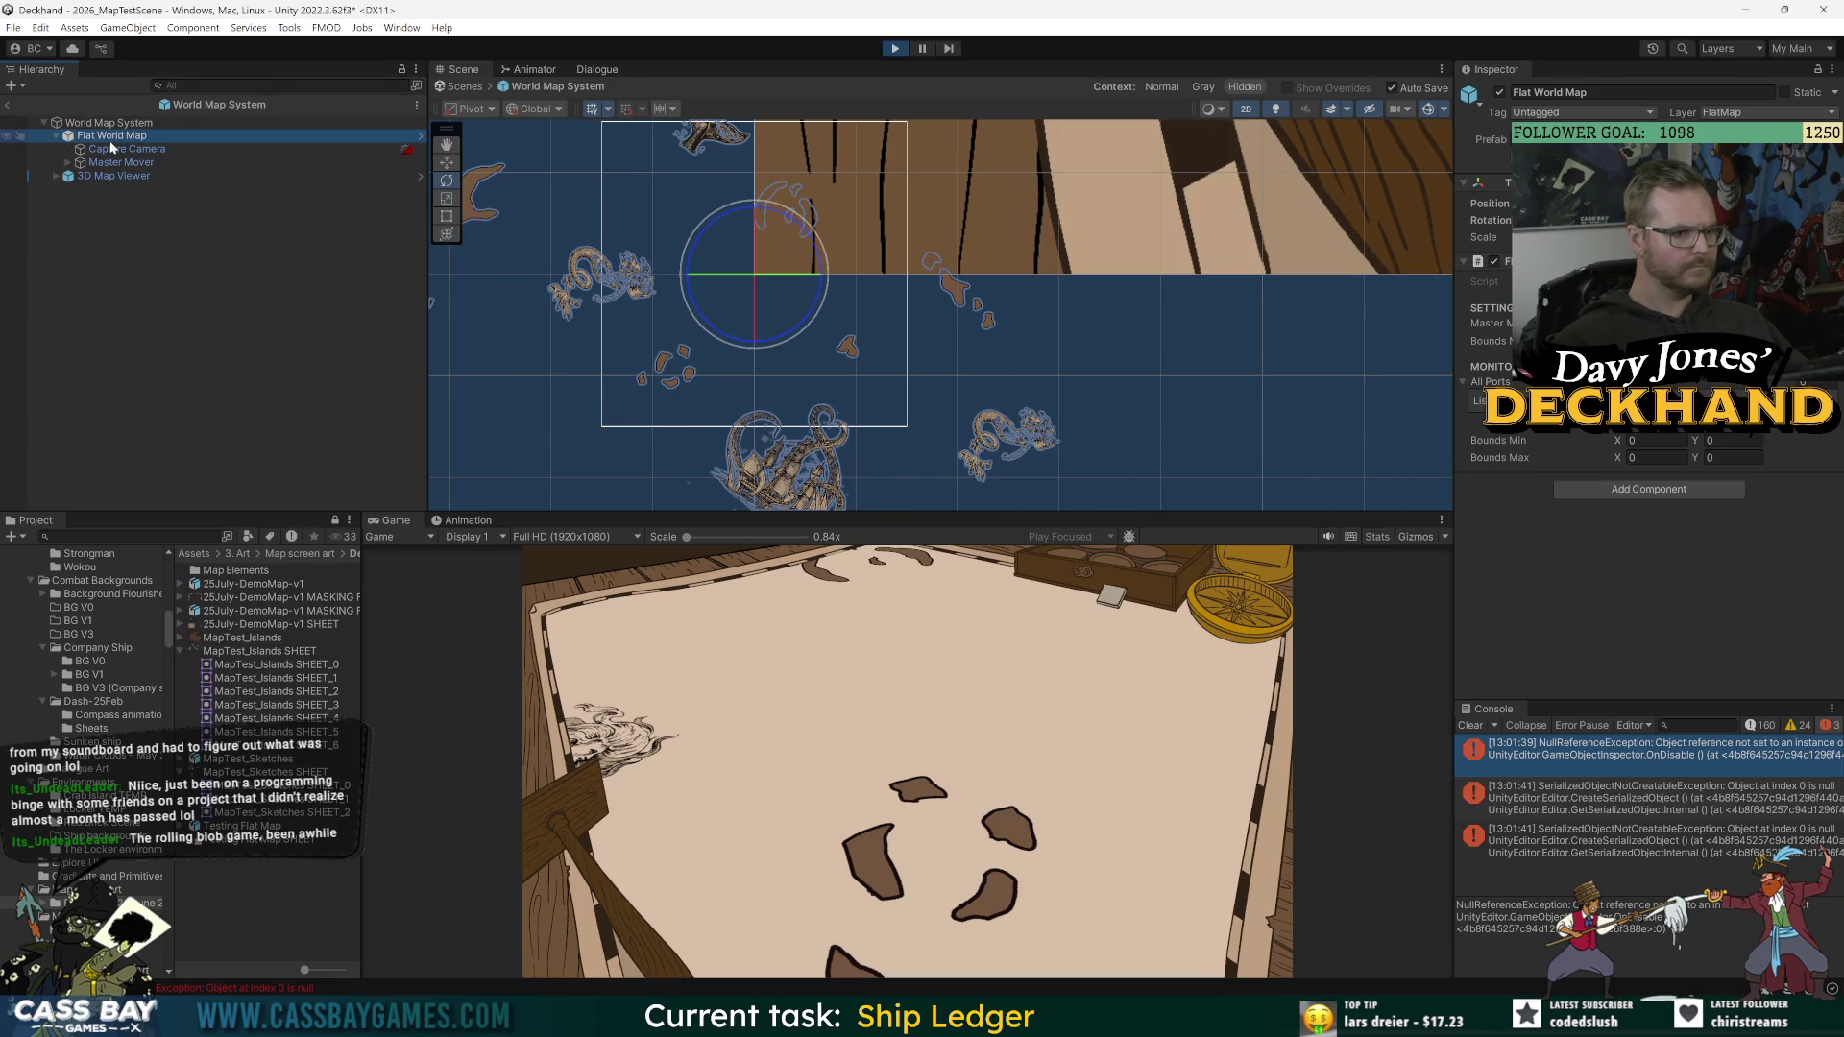
{"action": "left_click", "coordinate": [67, 162]}
{"action": "left_click", "coordinate": [125, 202]}
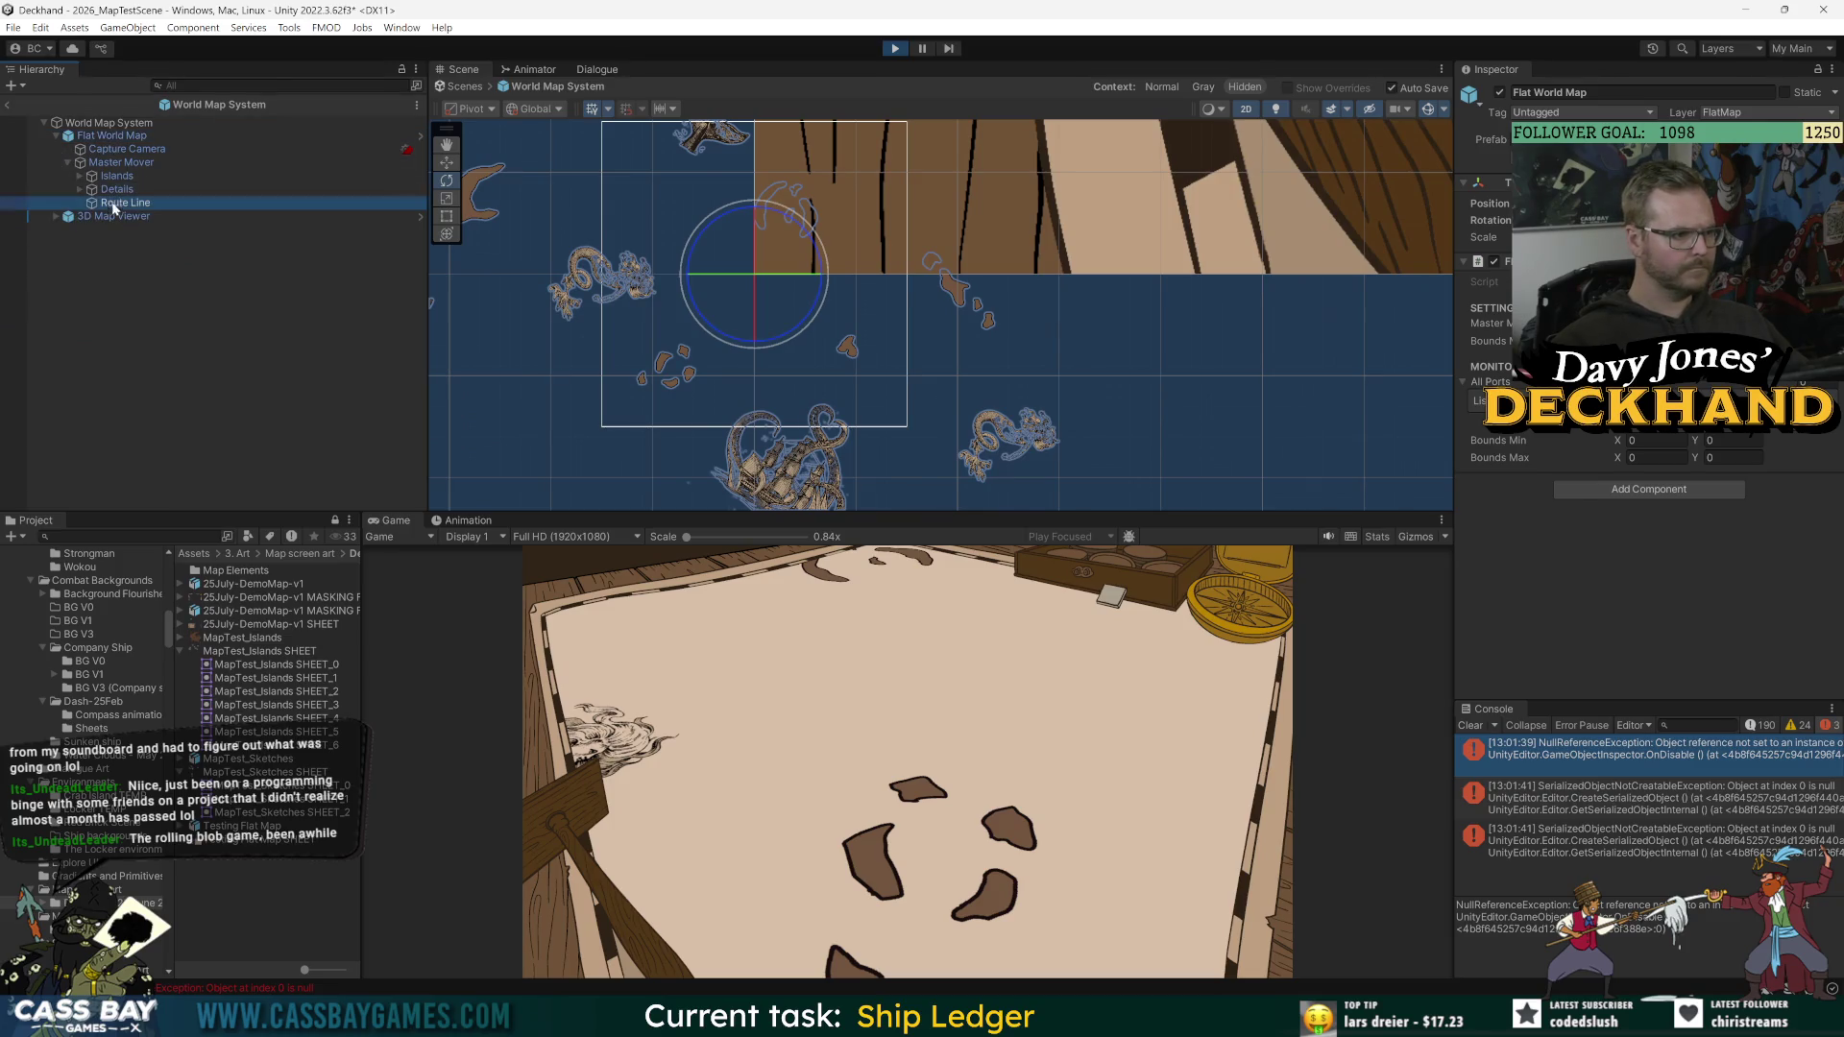
{"action": "left_click", "coordinate": [1620, 648]}
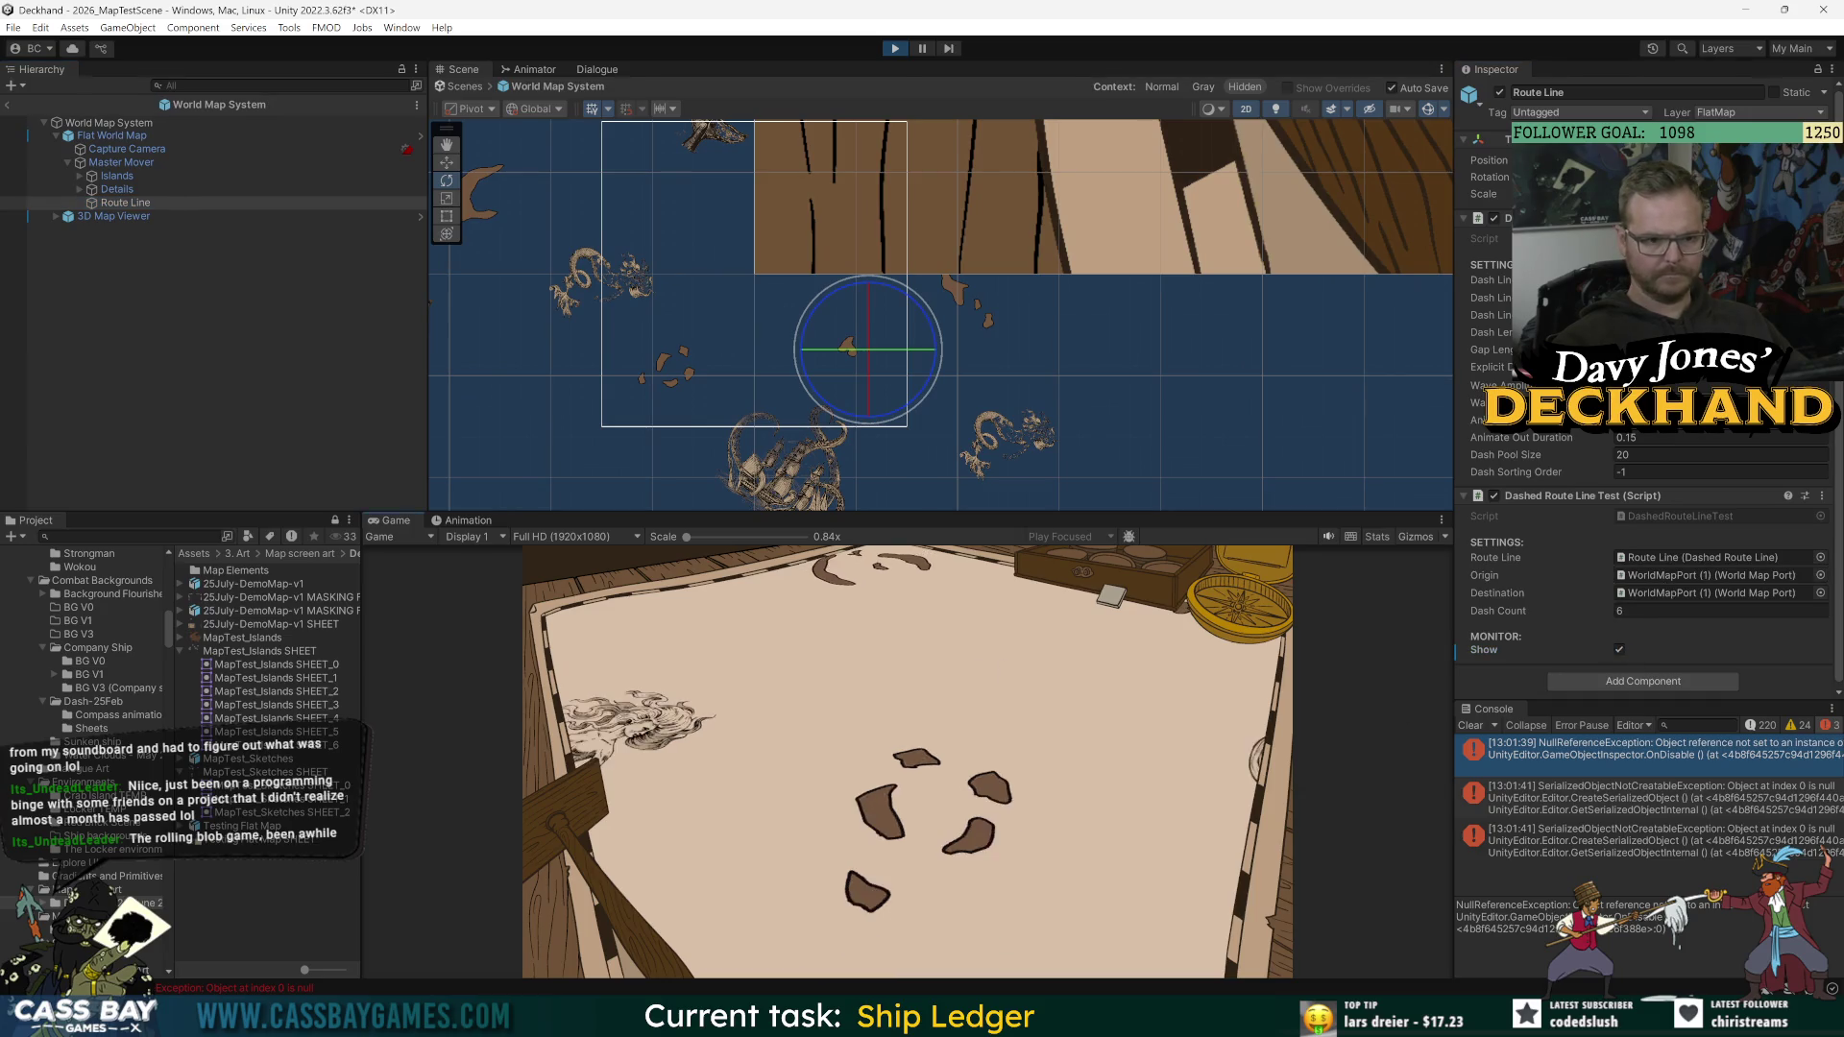
Step: Check the destination port without changing it, review both console errors, and clear the console
{"action": "left_click", "coordinate": [1820, 592]}
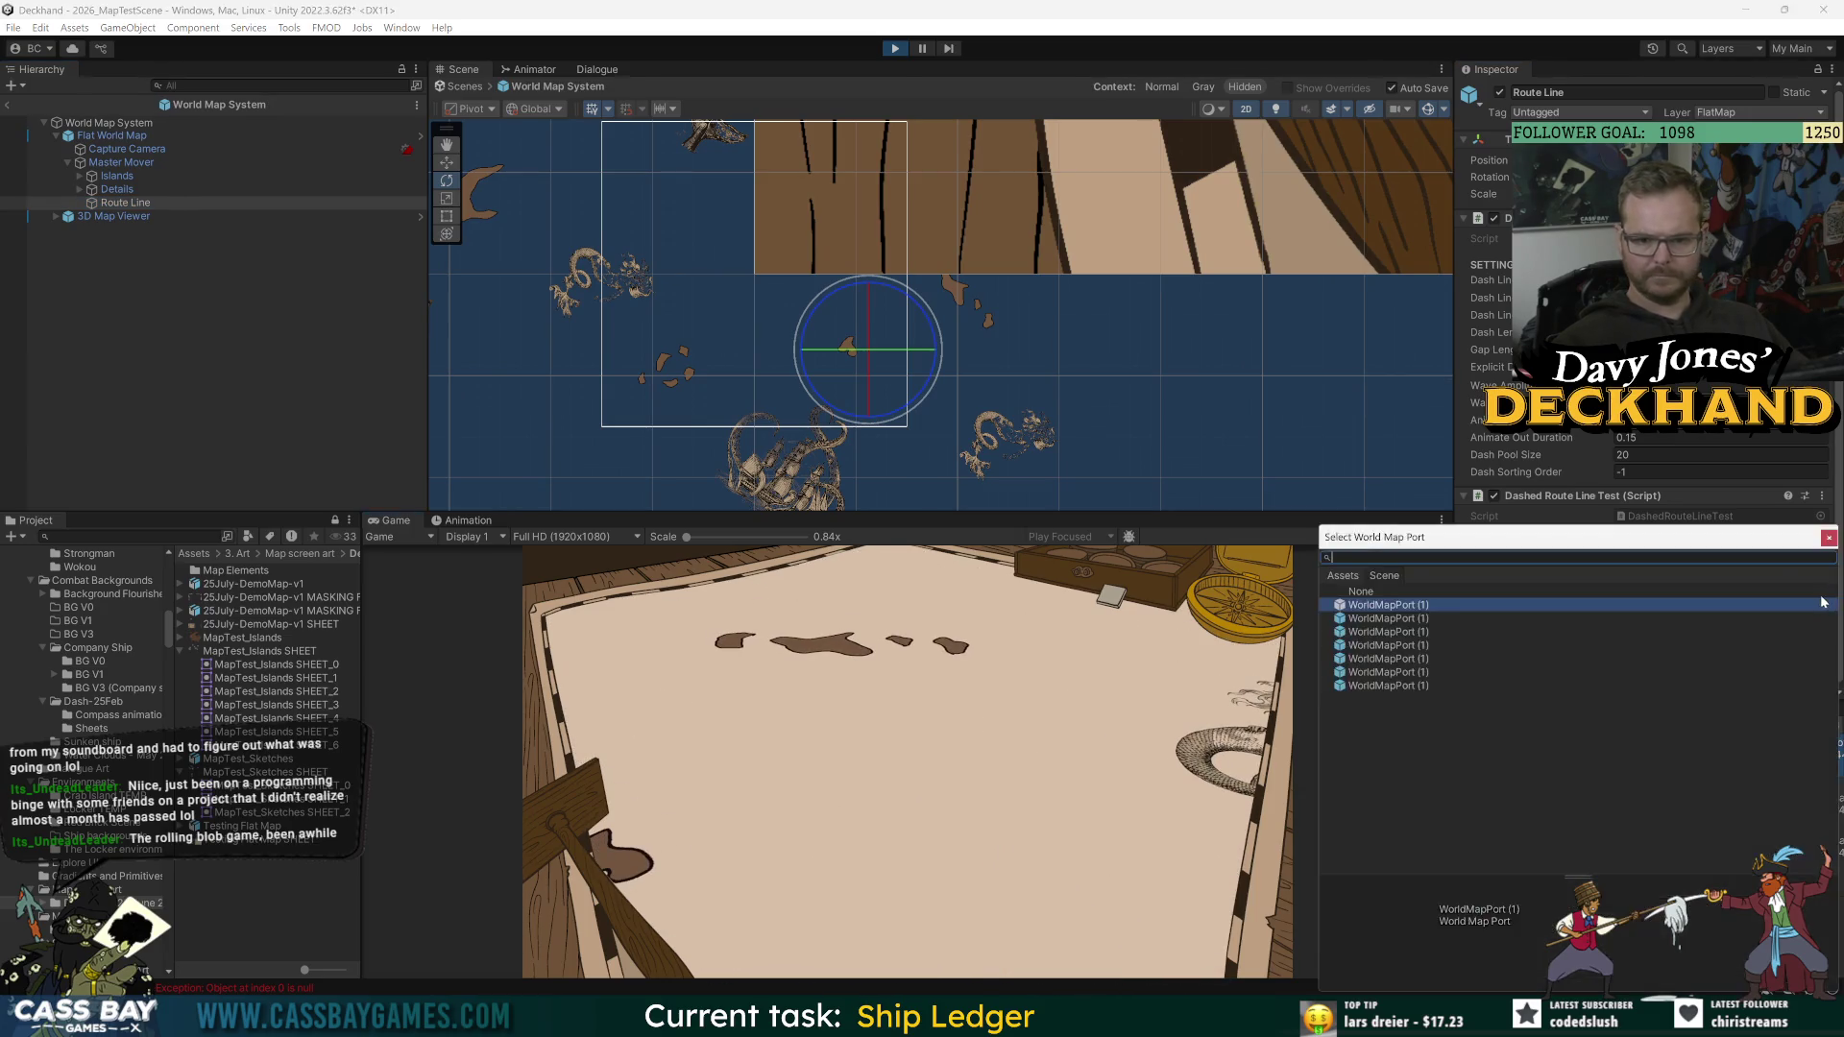
{"action": "left_click", "coordinate": [1832, 538]}
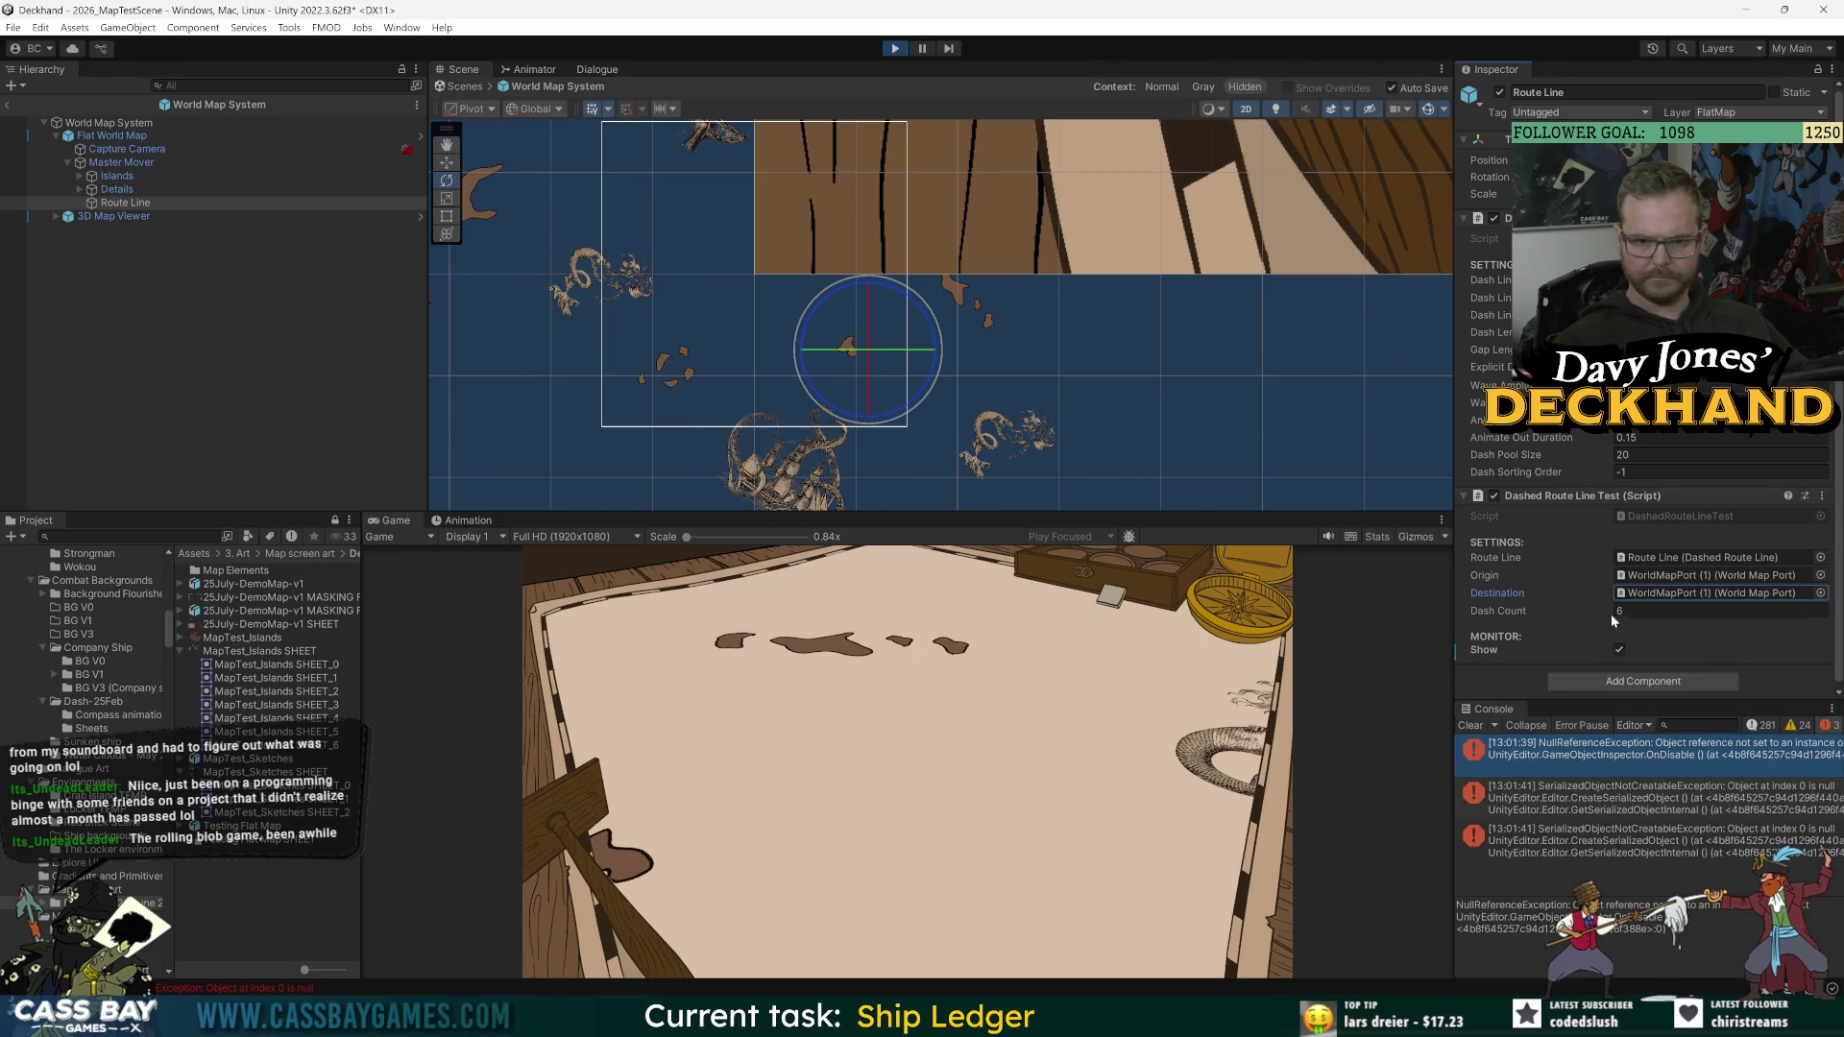
{"action": "left_click", "coordinate": [1580, 811]}
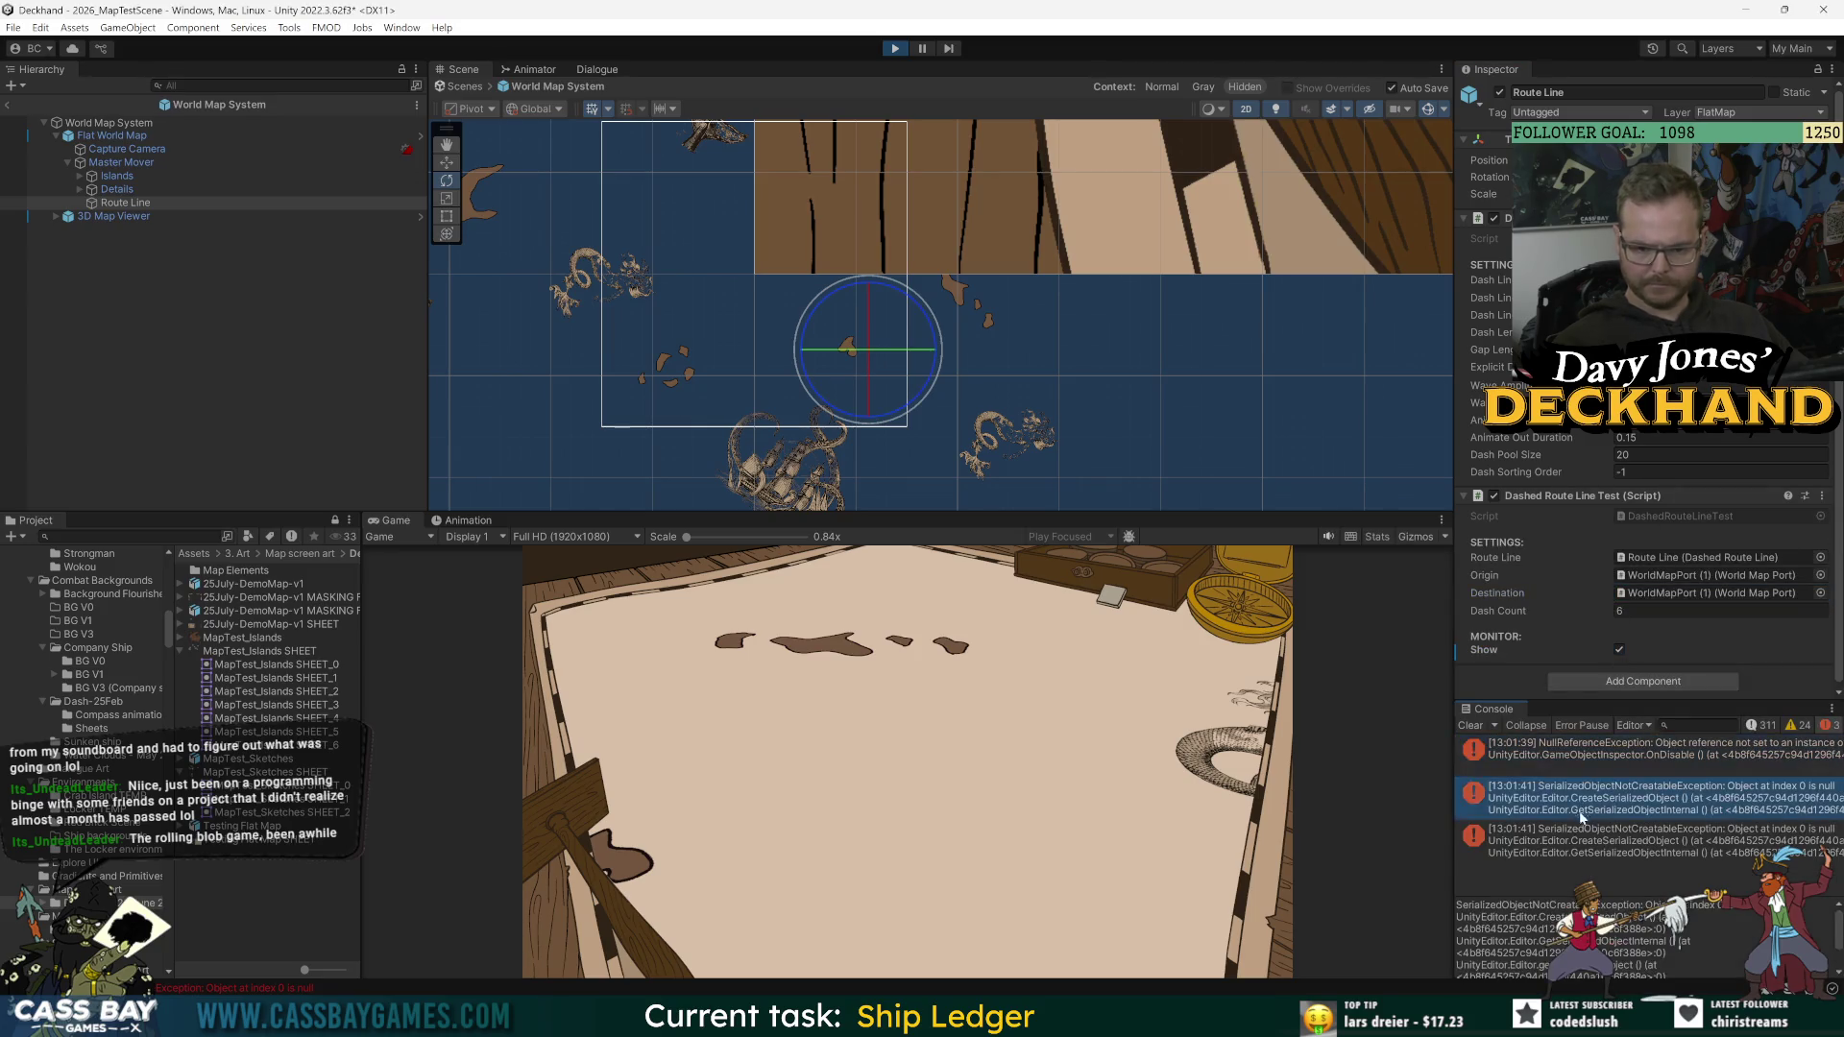
{"action": "left_click", "coordinate": [1593, 750]}
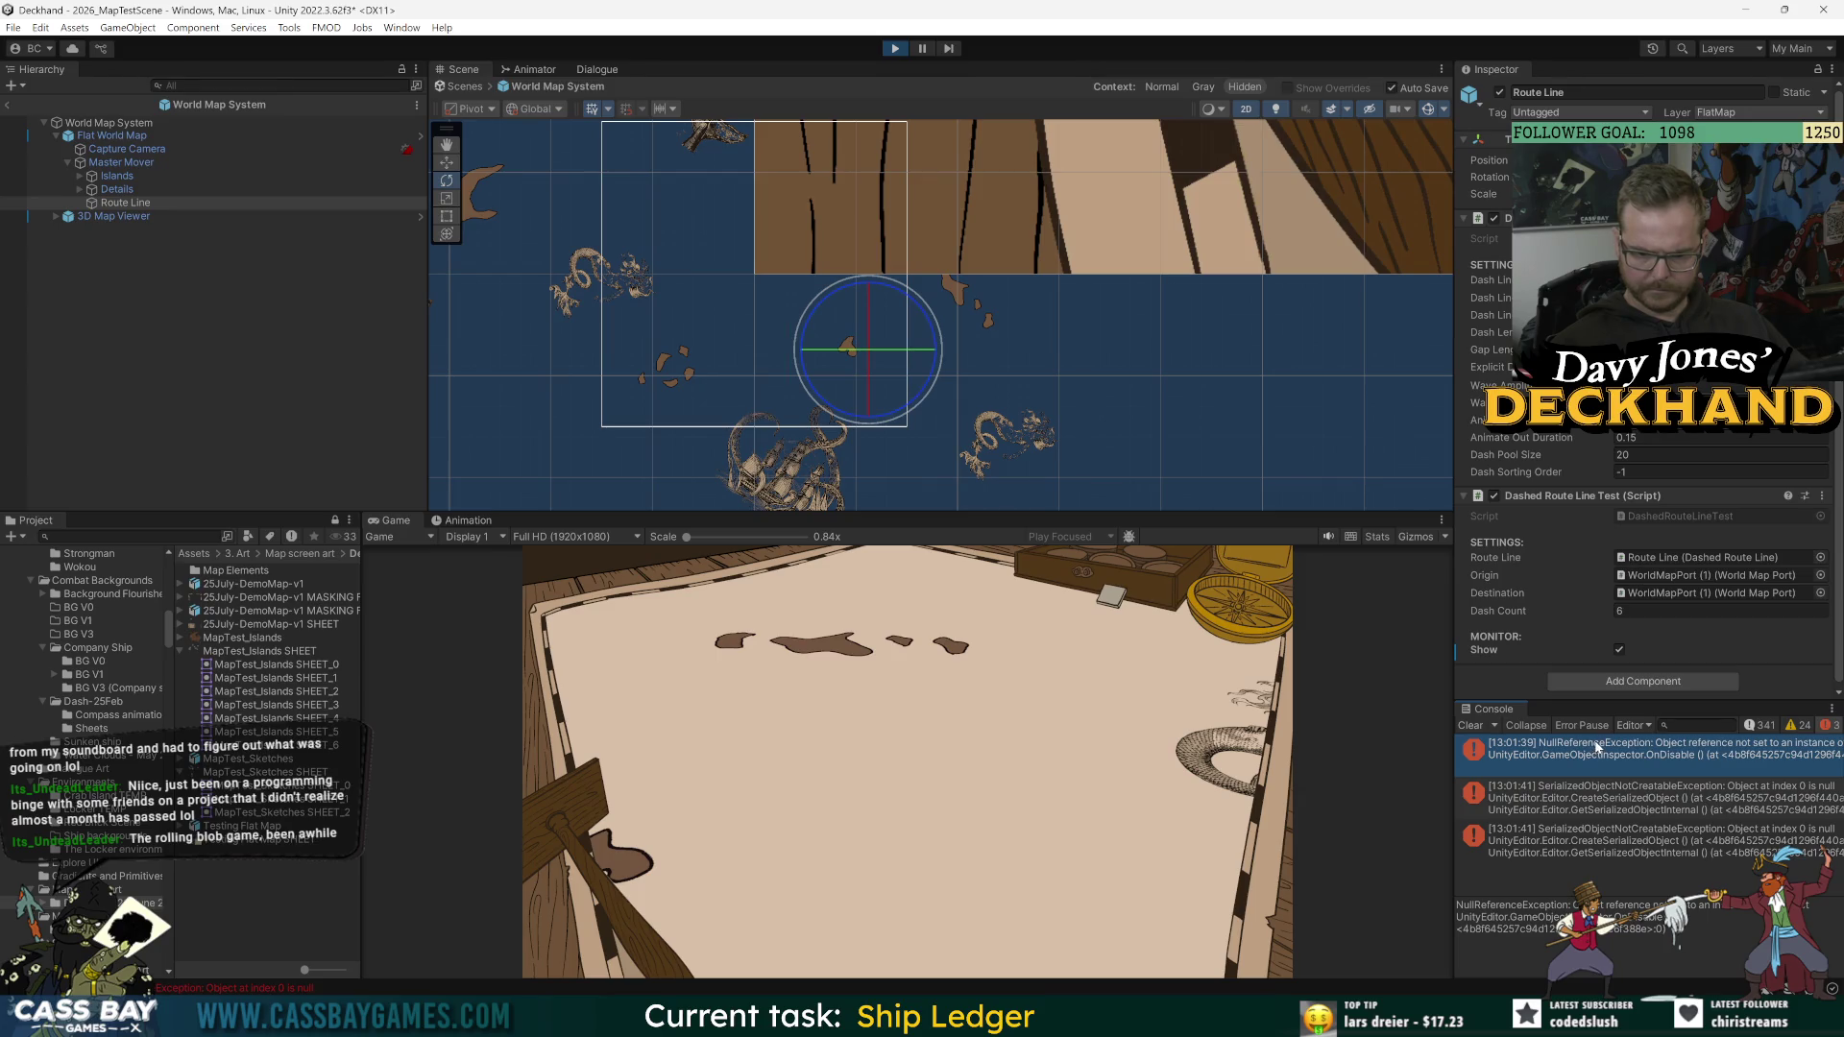
{"action": "left_click", "coordinate": [1470, 725]}
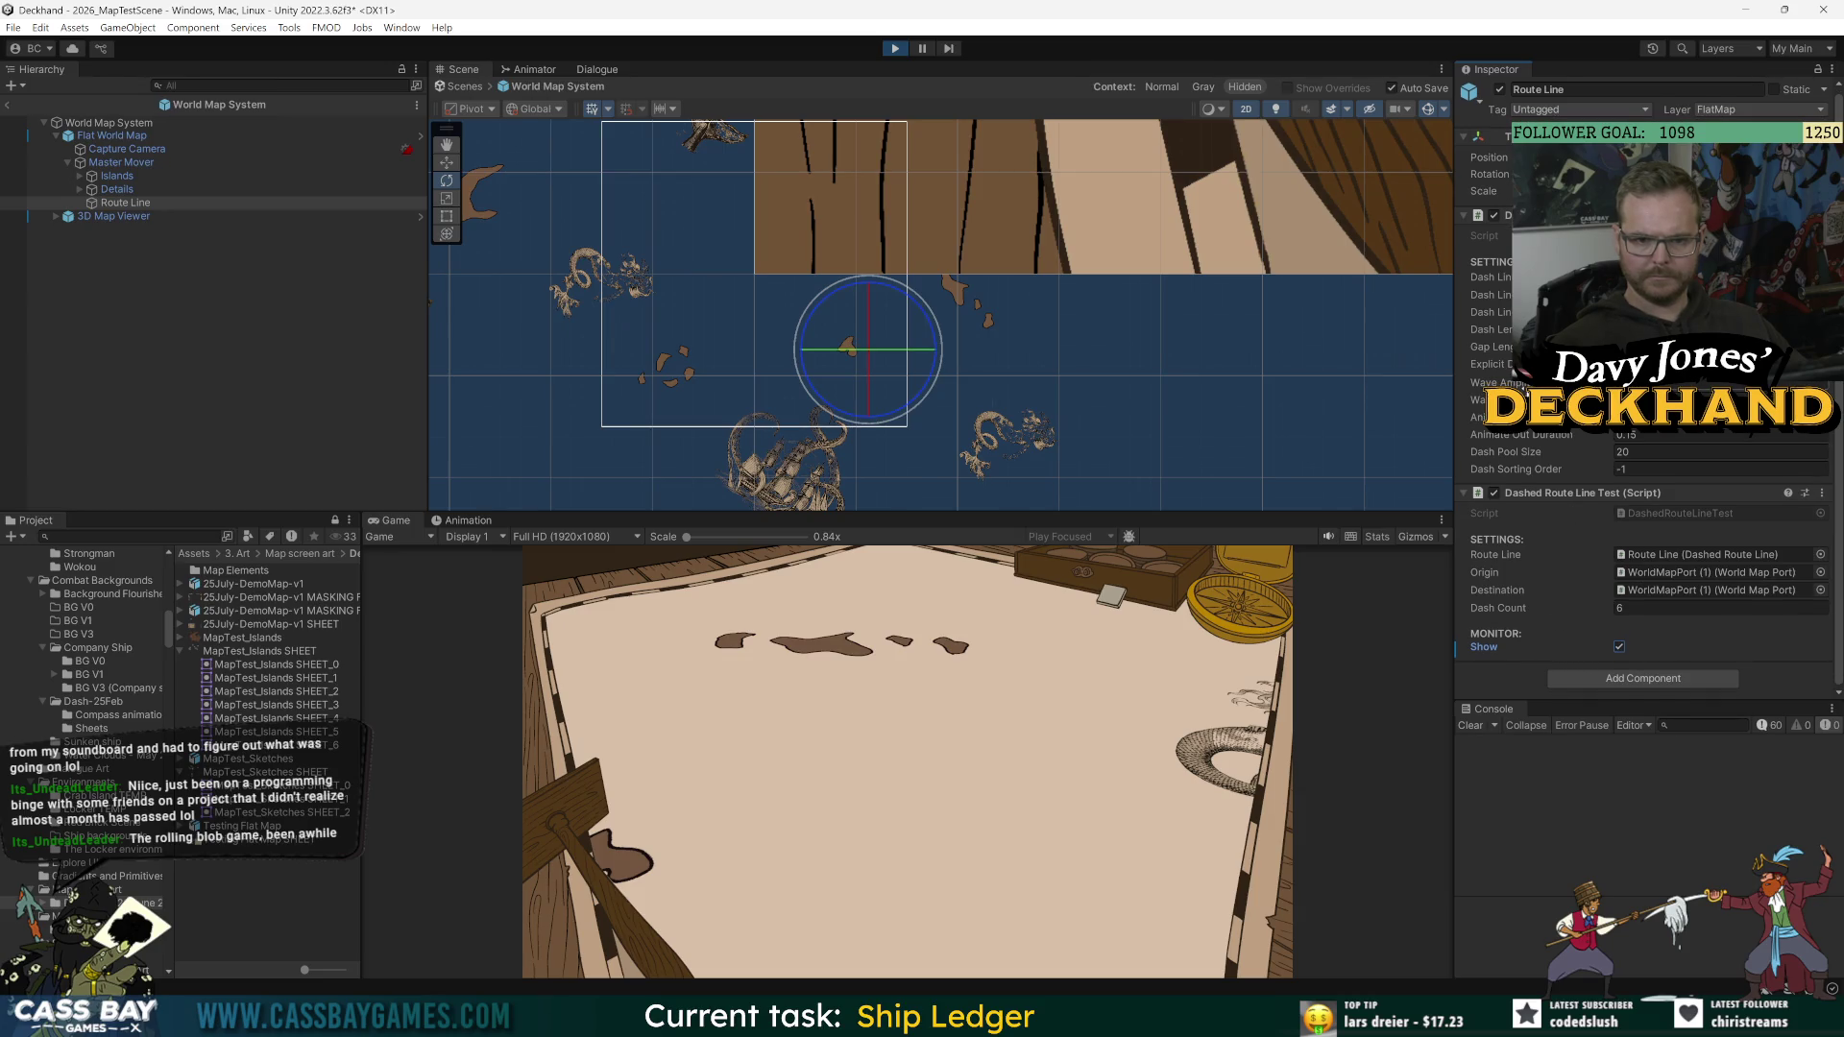
Step: Assign the Sprites-Default material to the route line and dismiss the console's player connection options
{"action": "left_click", "coordinate": [1820, 294]}
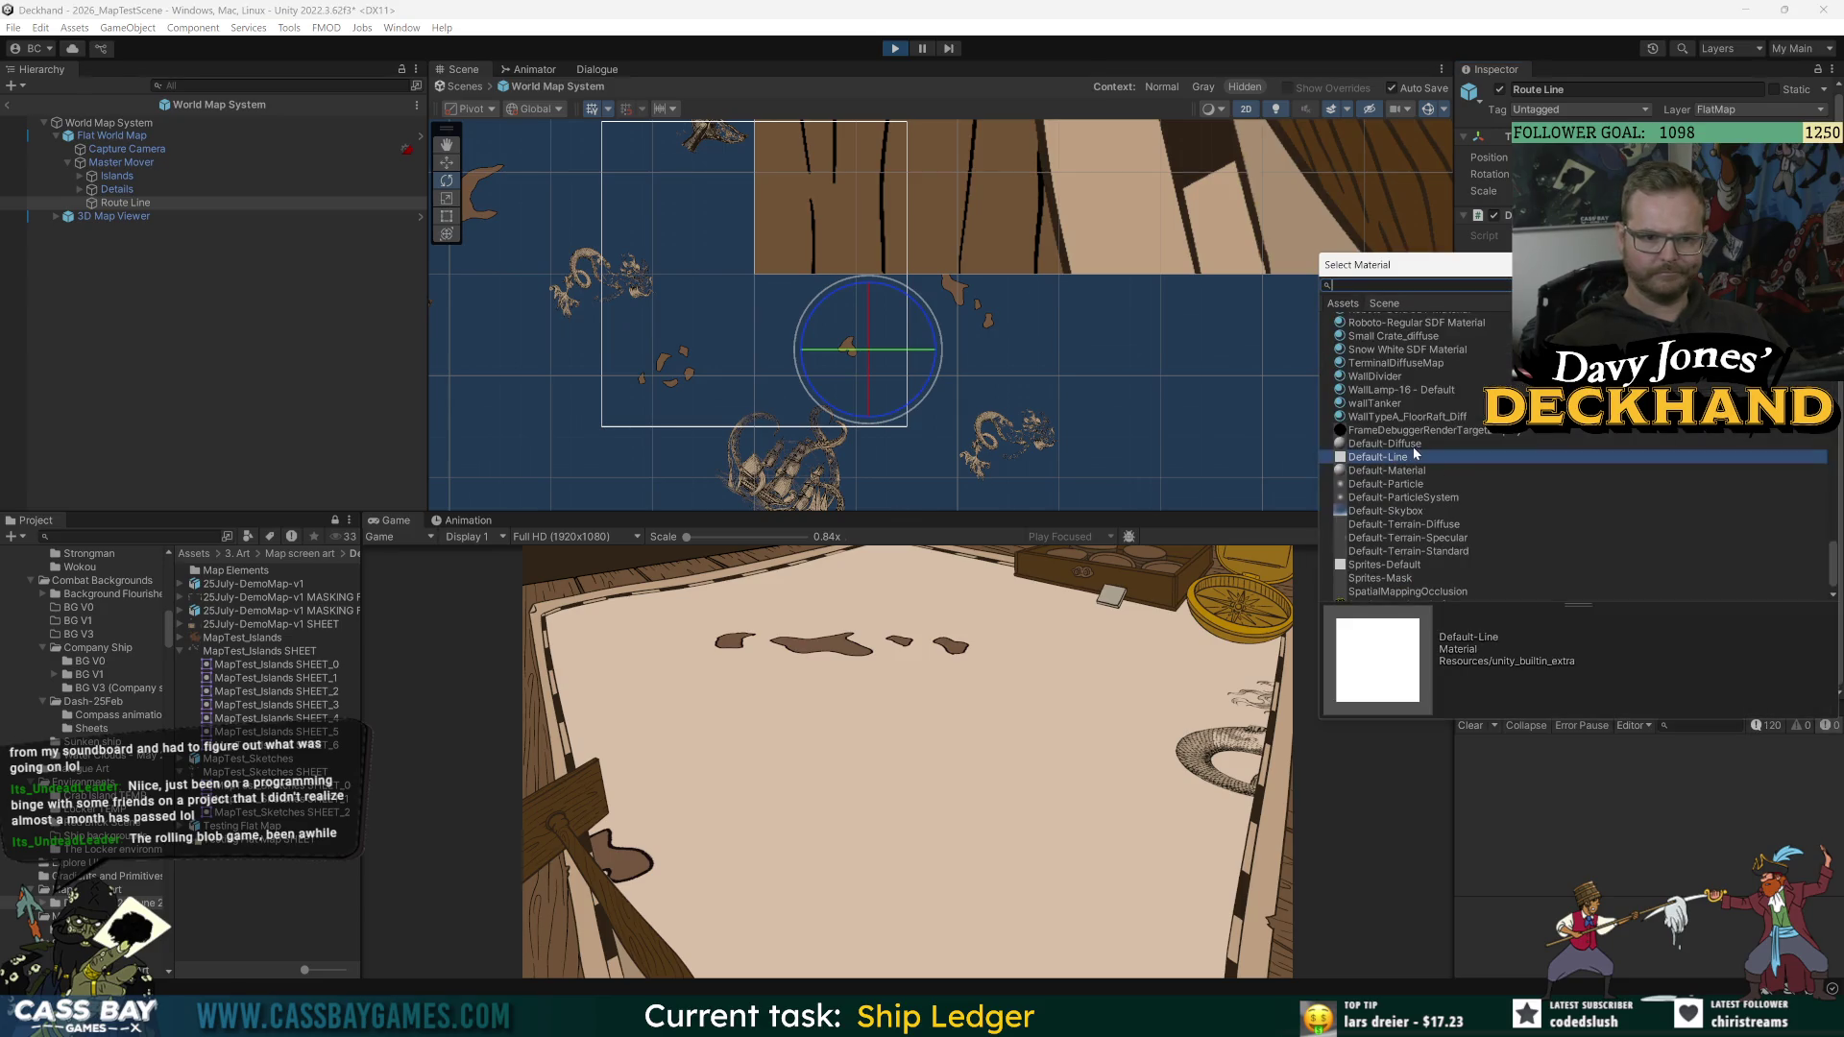
{"action": "double_click", "coordinate": [1397, 567]}
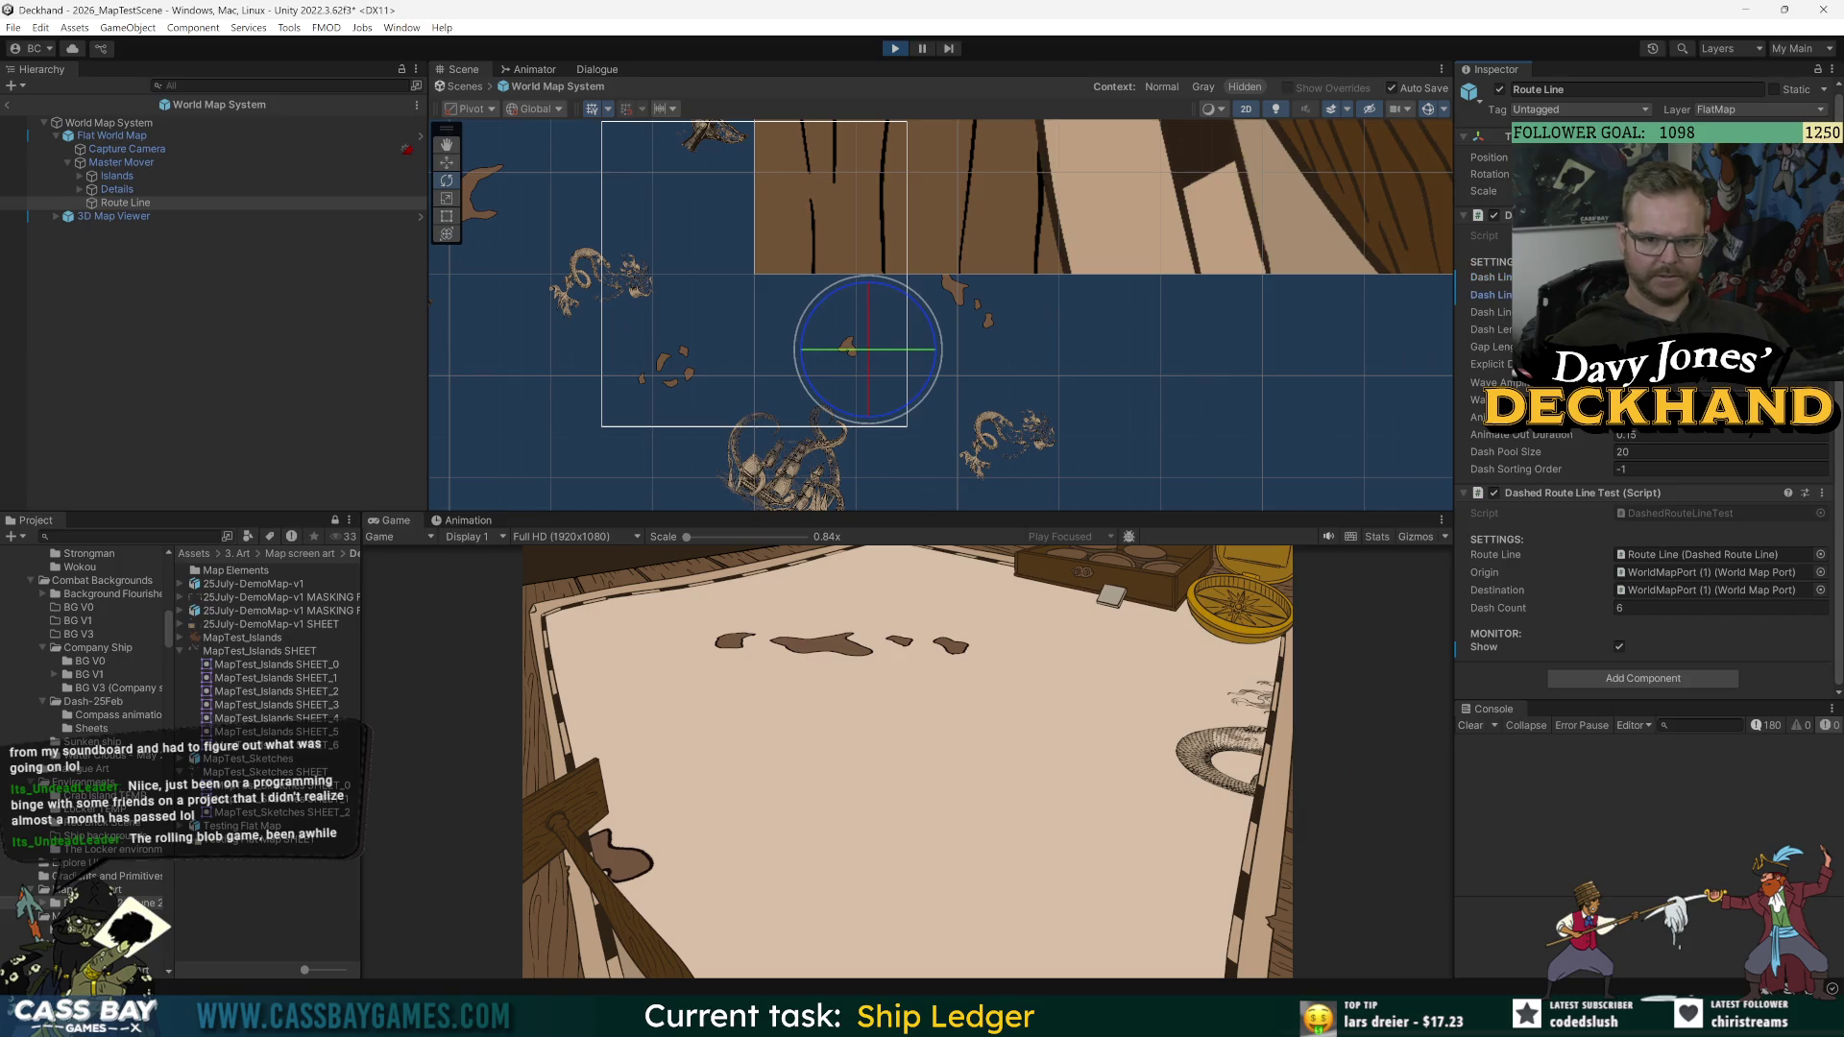
{"action": "left_click", "coordinate": [1635, 726]}
{"action": "left_click", "coordinate": [114, 203]}
Step: Toggle the route line's Show monitor on and off several times, then stop the game
{"action": "left_click", "coordinate": [1621, 651]}
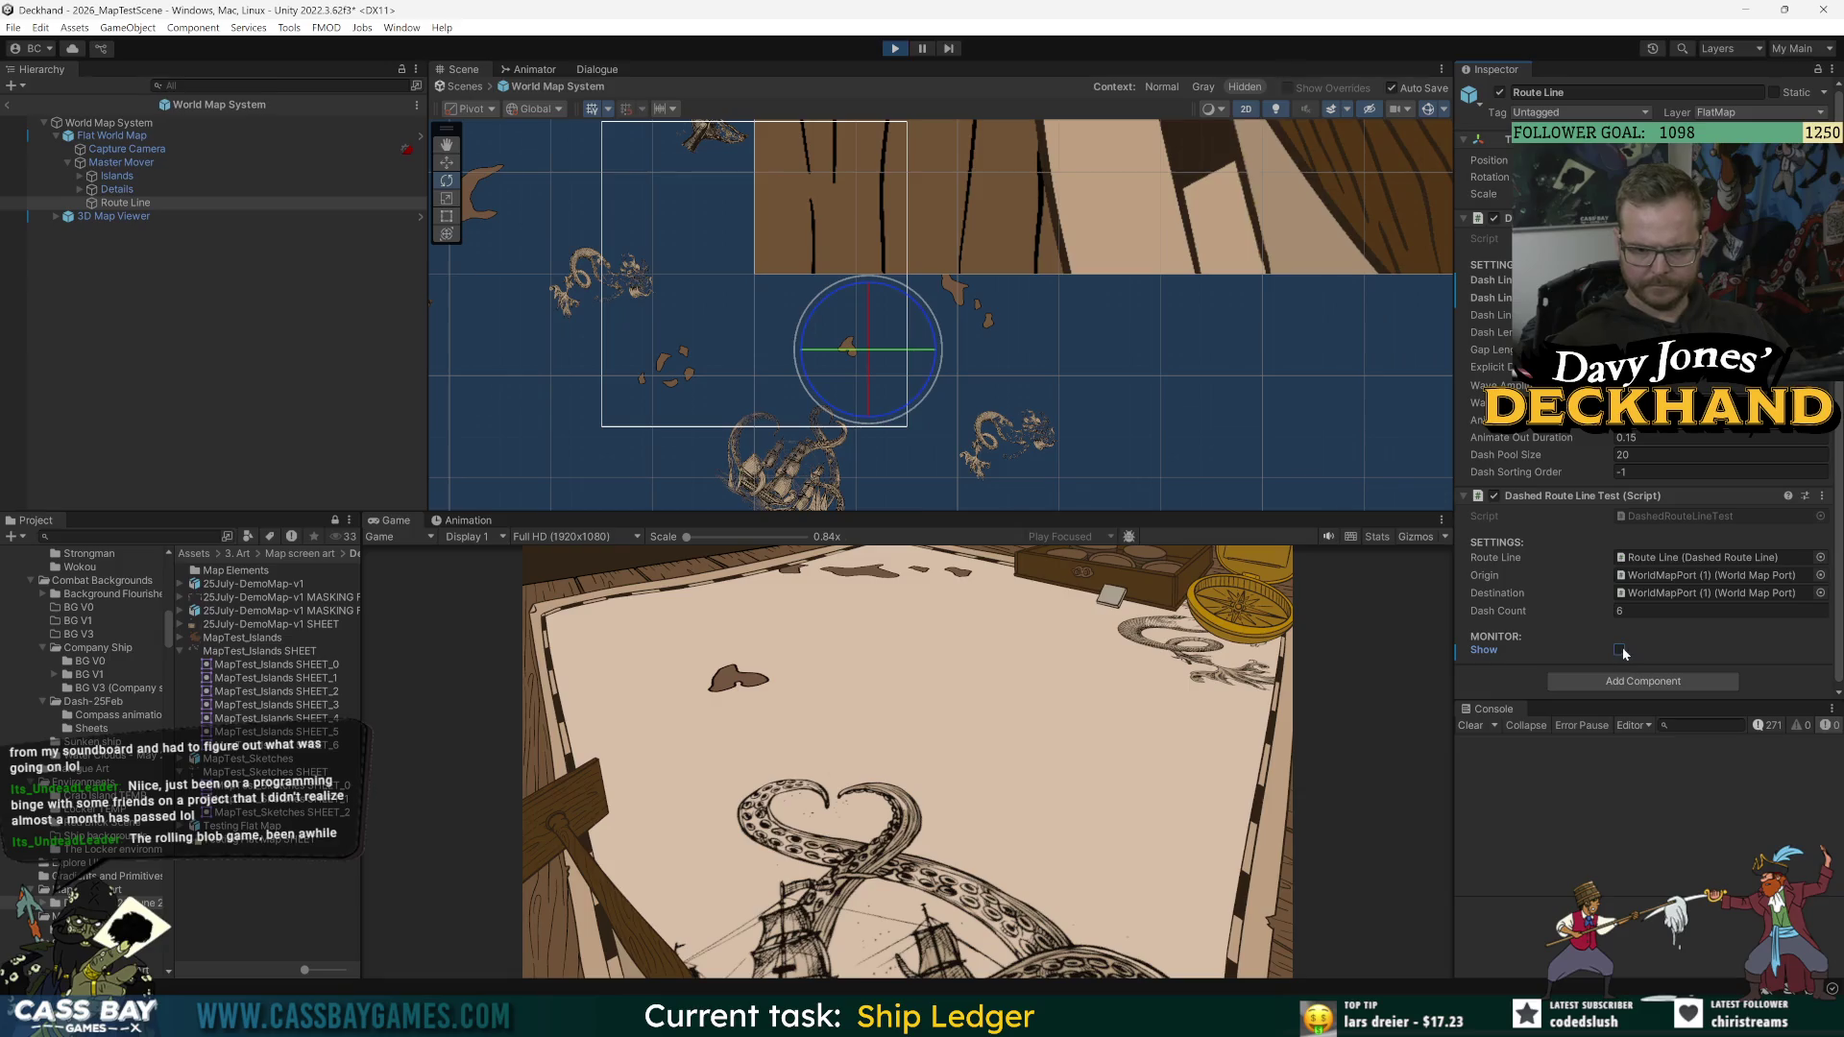
{"action": "left_click", "coordinate": [1620, 650]}
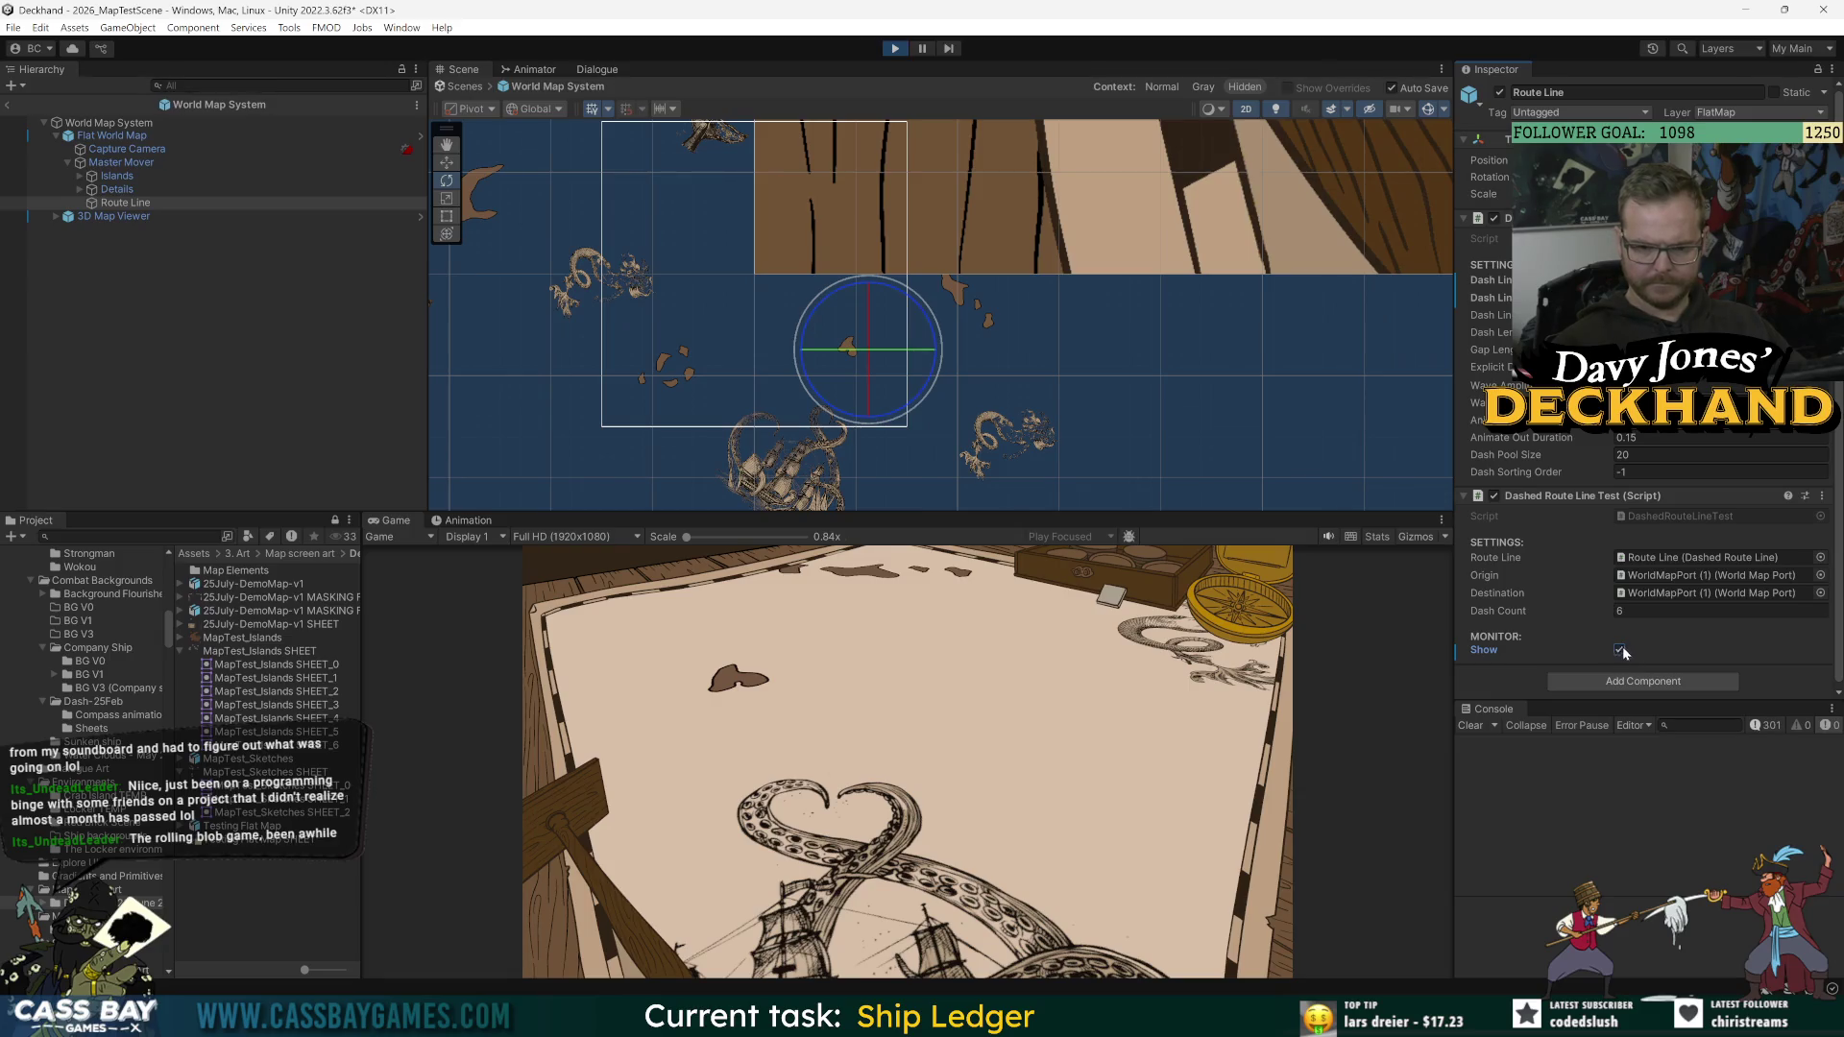
{"action": "left_click", "coordinate": [1620, 650]}
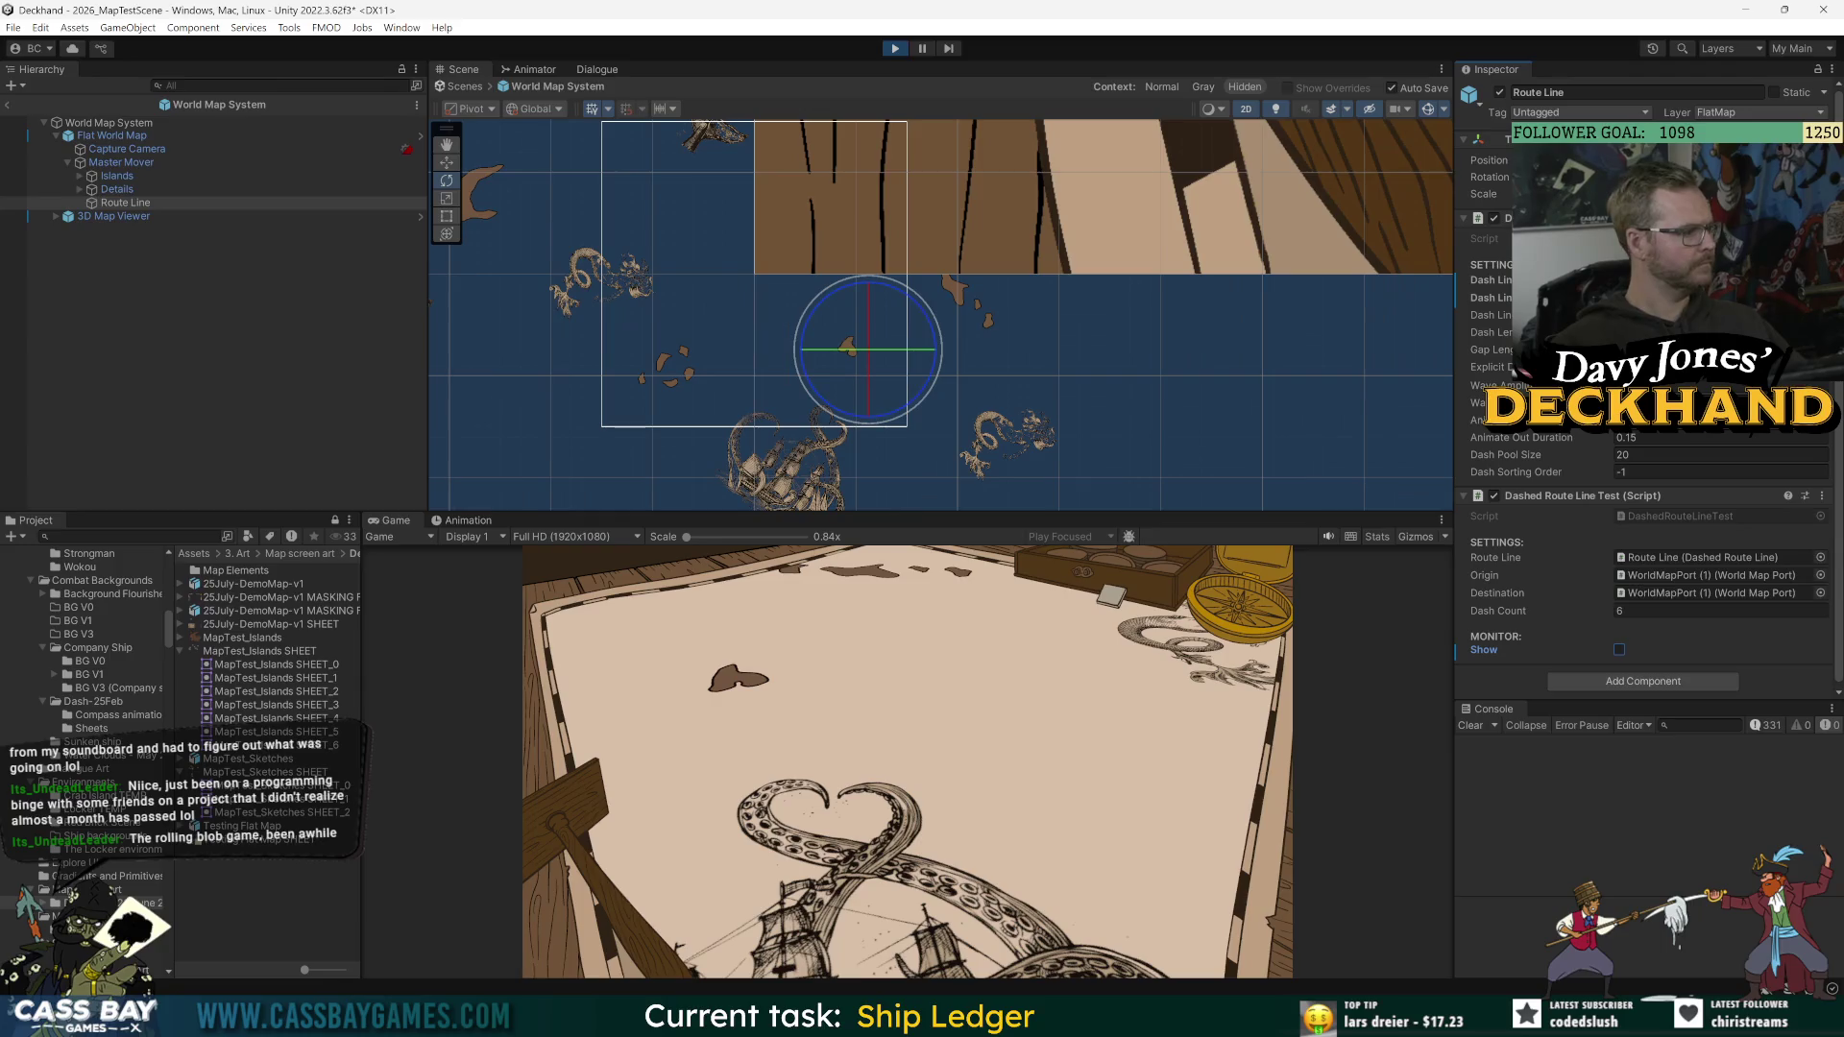
{"action": "left_click", "coordinate": [1621, 650]}
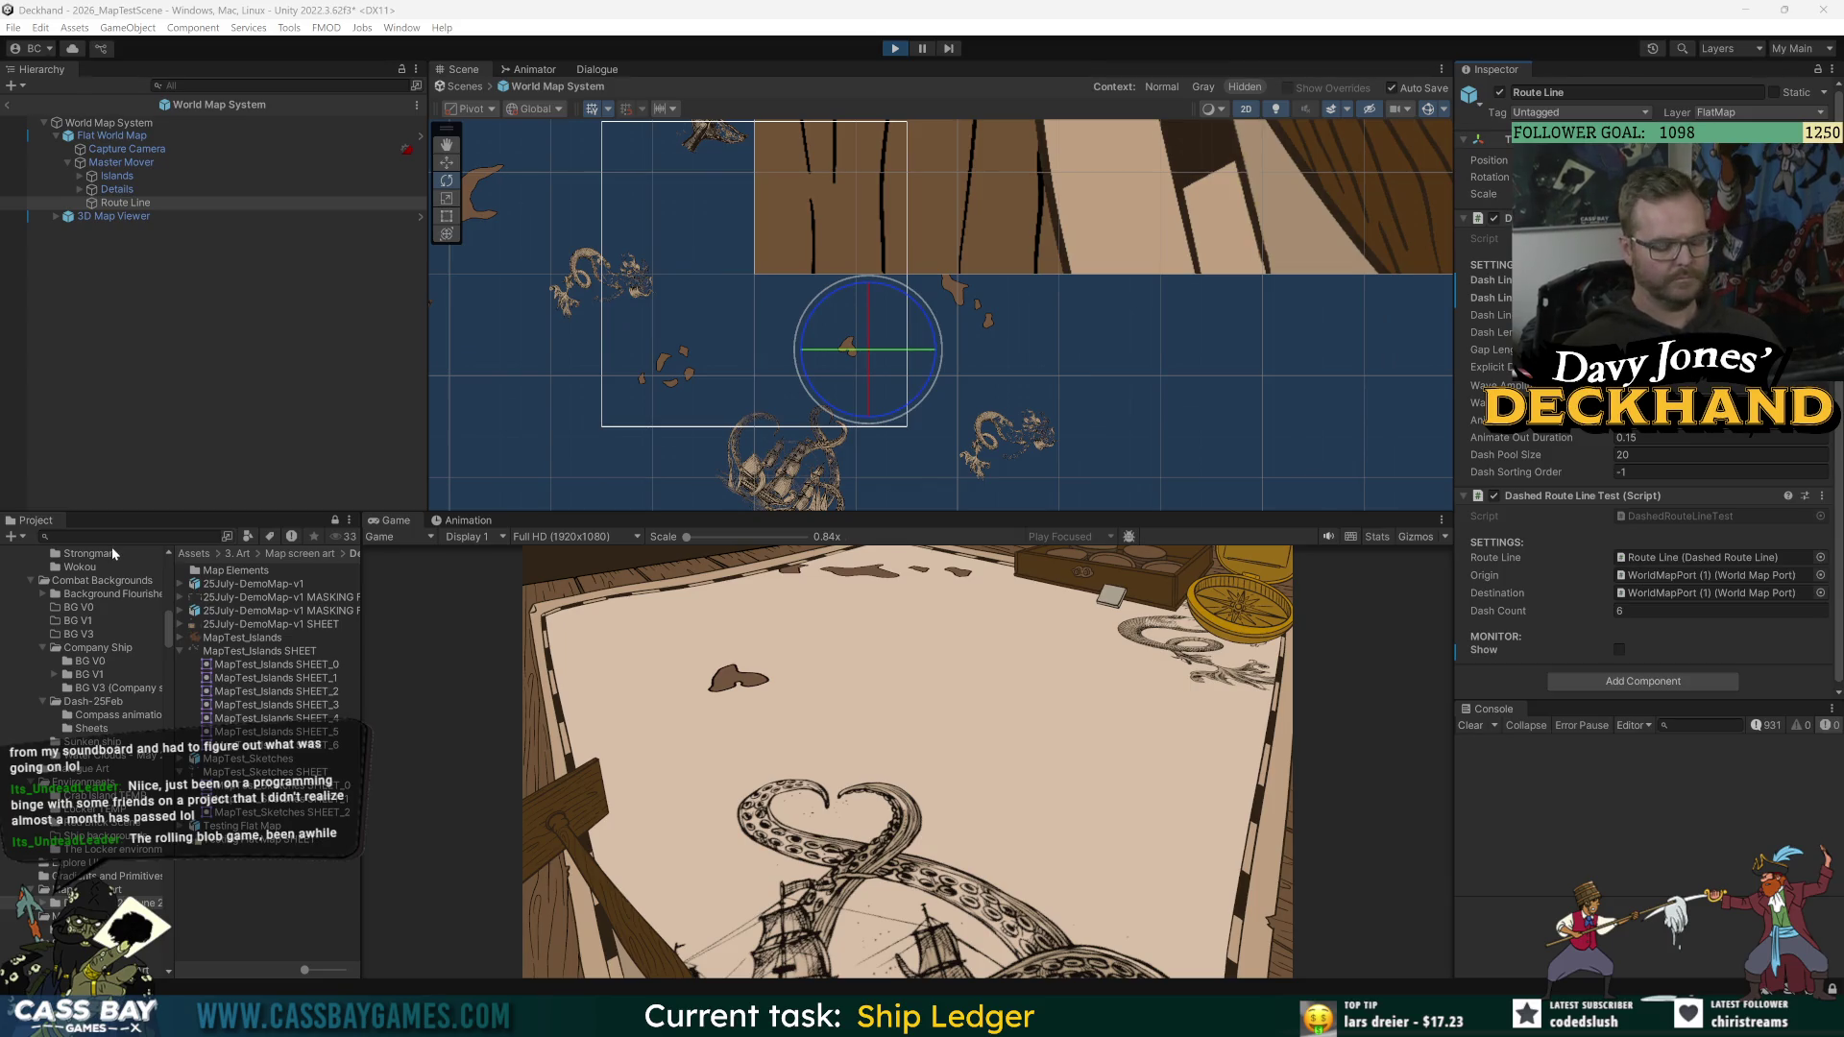
{"action": "key", "text": "ctrl+p"}
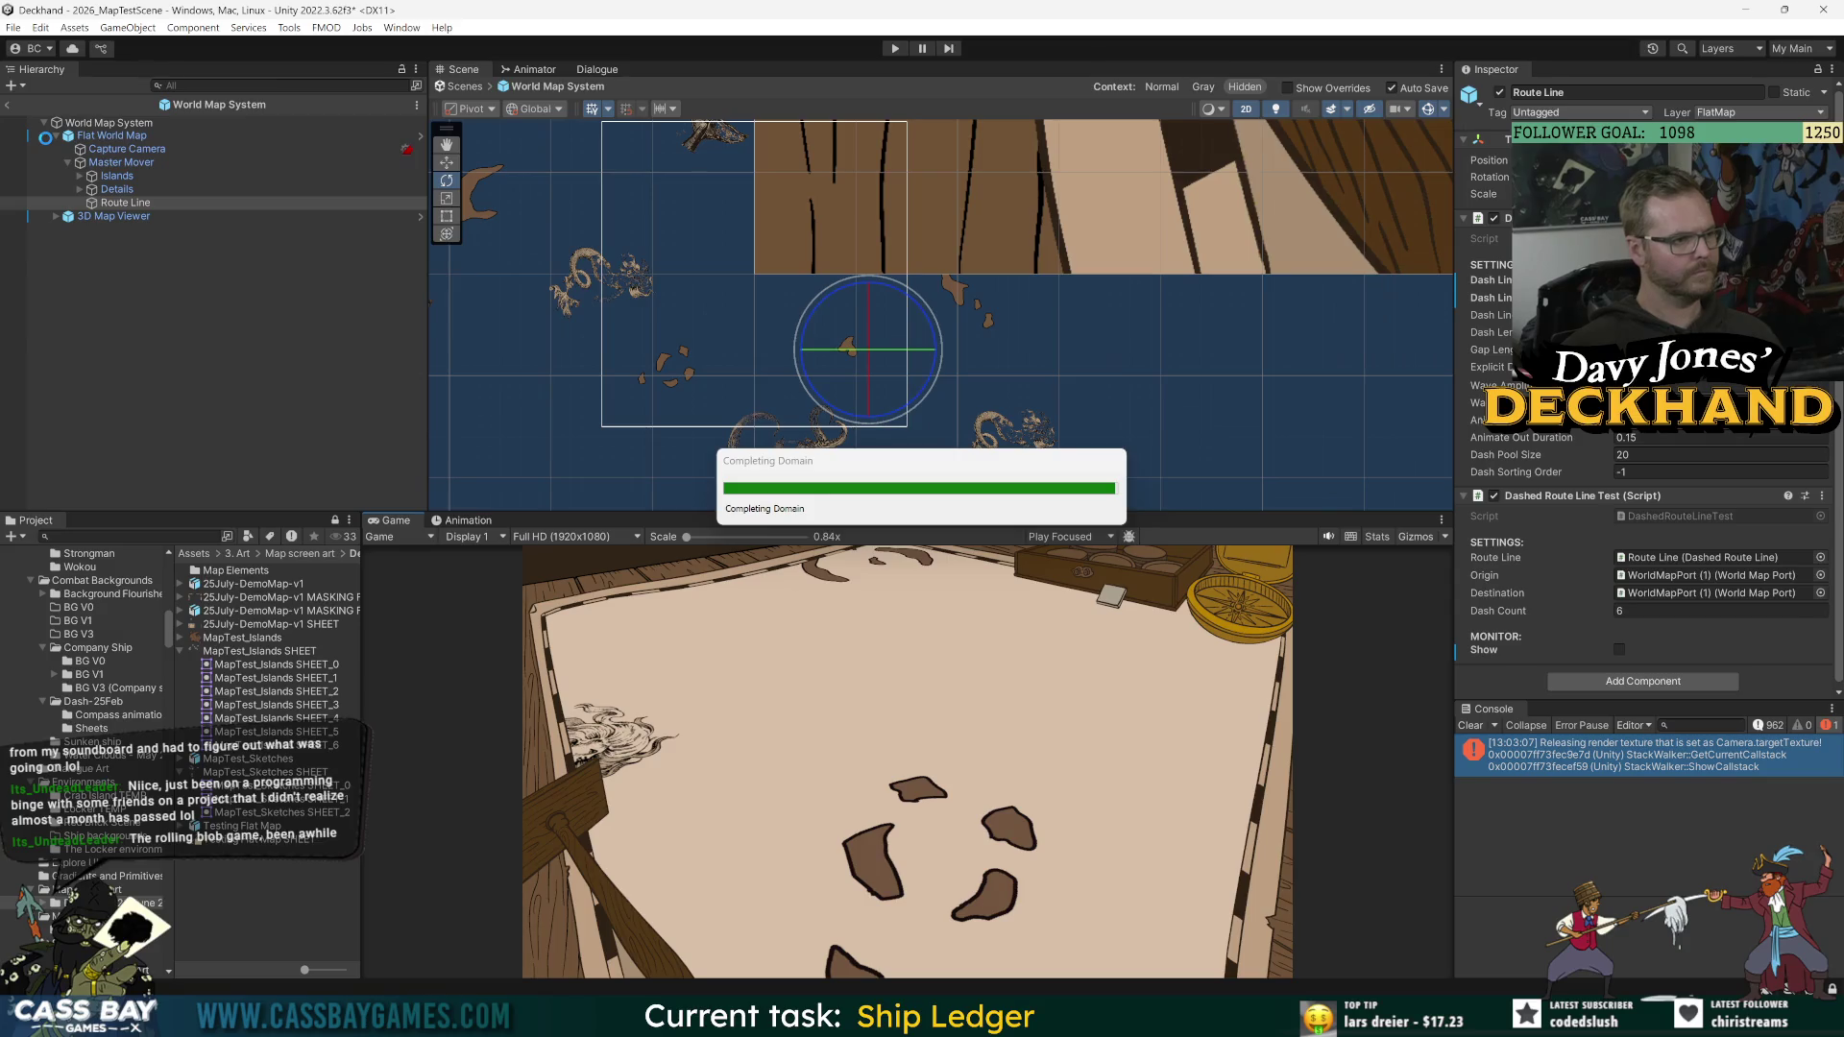
Step: Exit the World Map System prefab to the full 2026_MapTestScene and select Route Line
{"action": "left_click", "coordinate": [45, 137]}
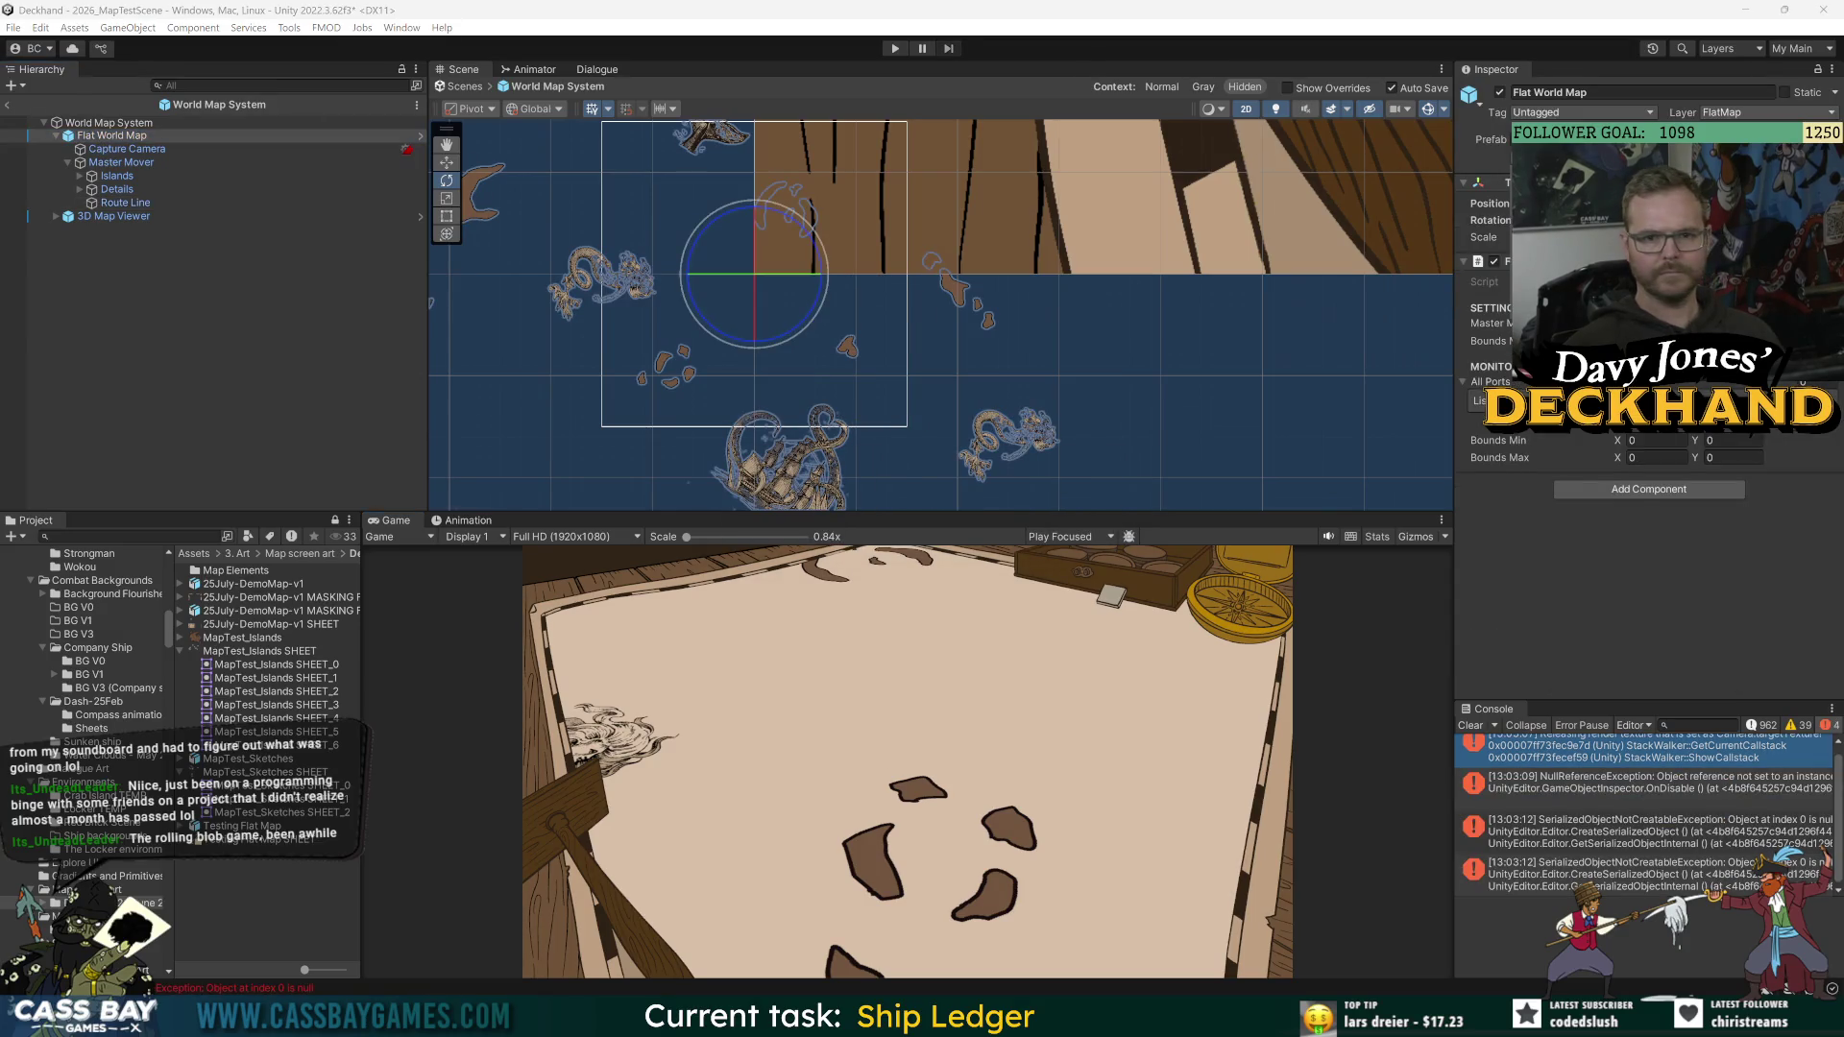
{"action": "left_click", "coordinate": [7, 105]}
{"action": "left_click", "coordinate": [117, 209]}
{"action": "left_click", "coordinate": [124, 289]}
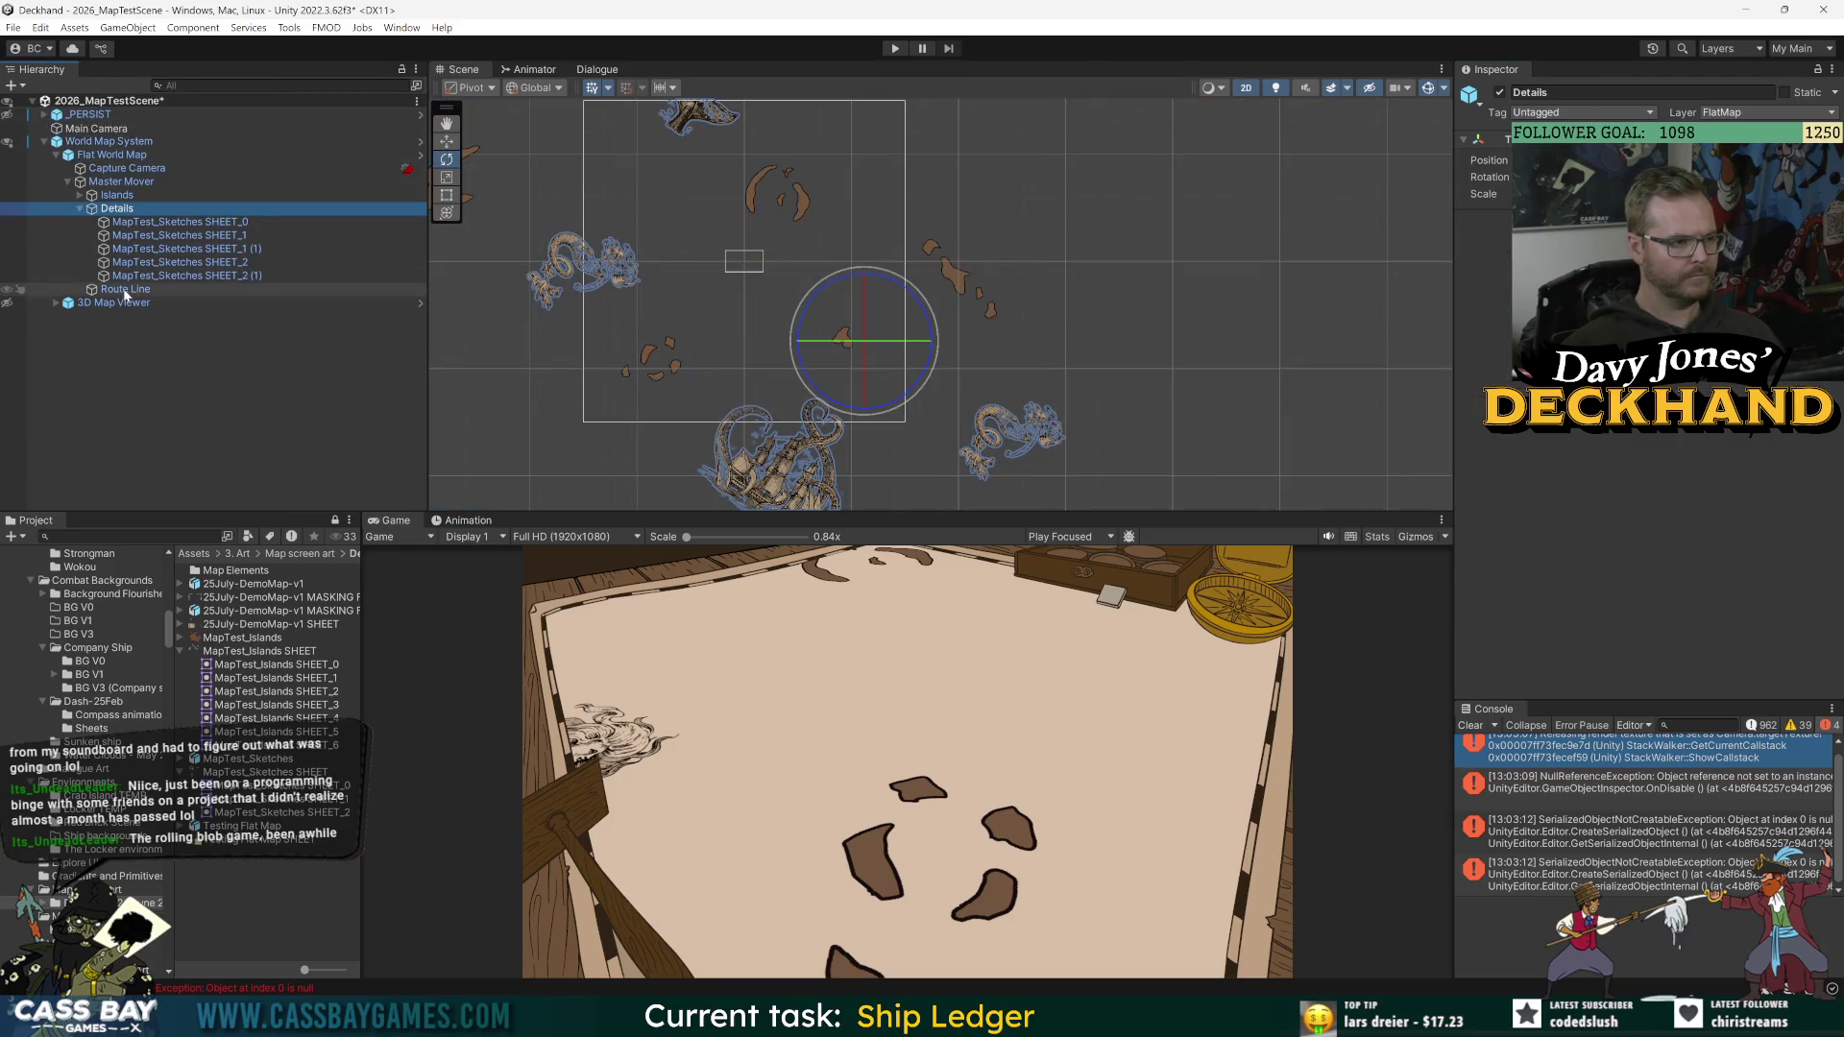
Step: Play the 2026_MapTestScene with Route Line selected
{"action": "scroll", "coordinate": [1589, 595], "scroll_direction": "down", "scroll_amount": 2}
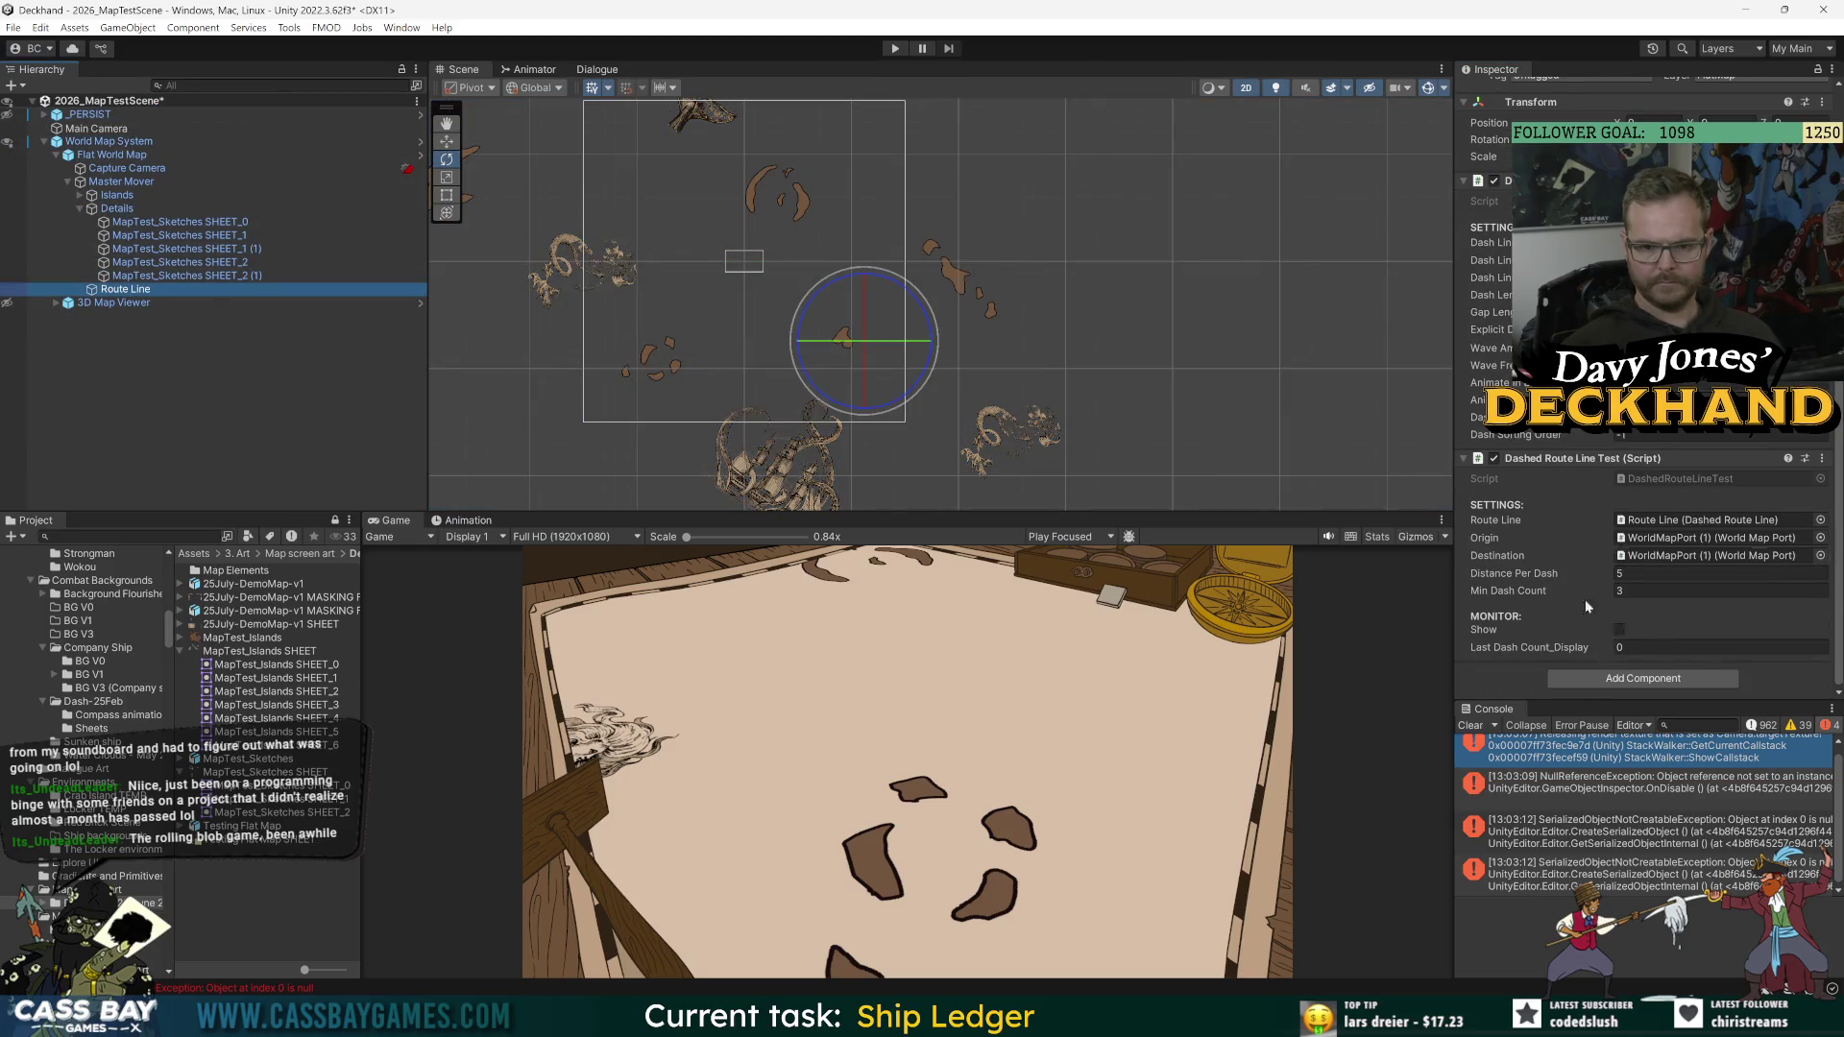
{"action": "left_click", "coordinate": [894, 48]}
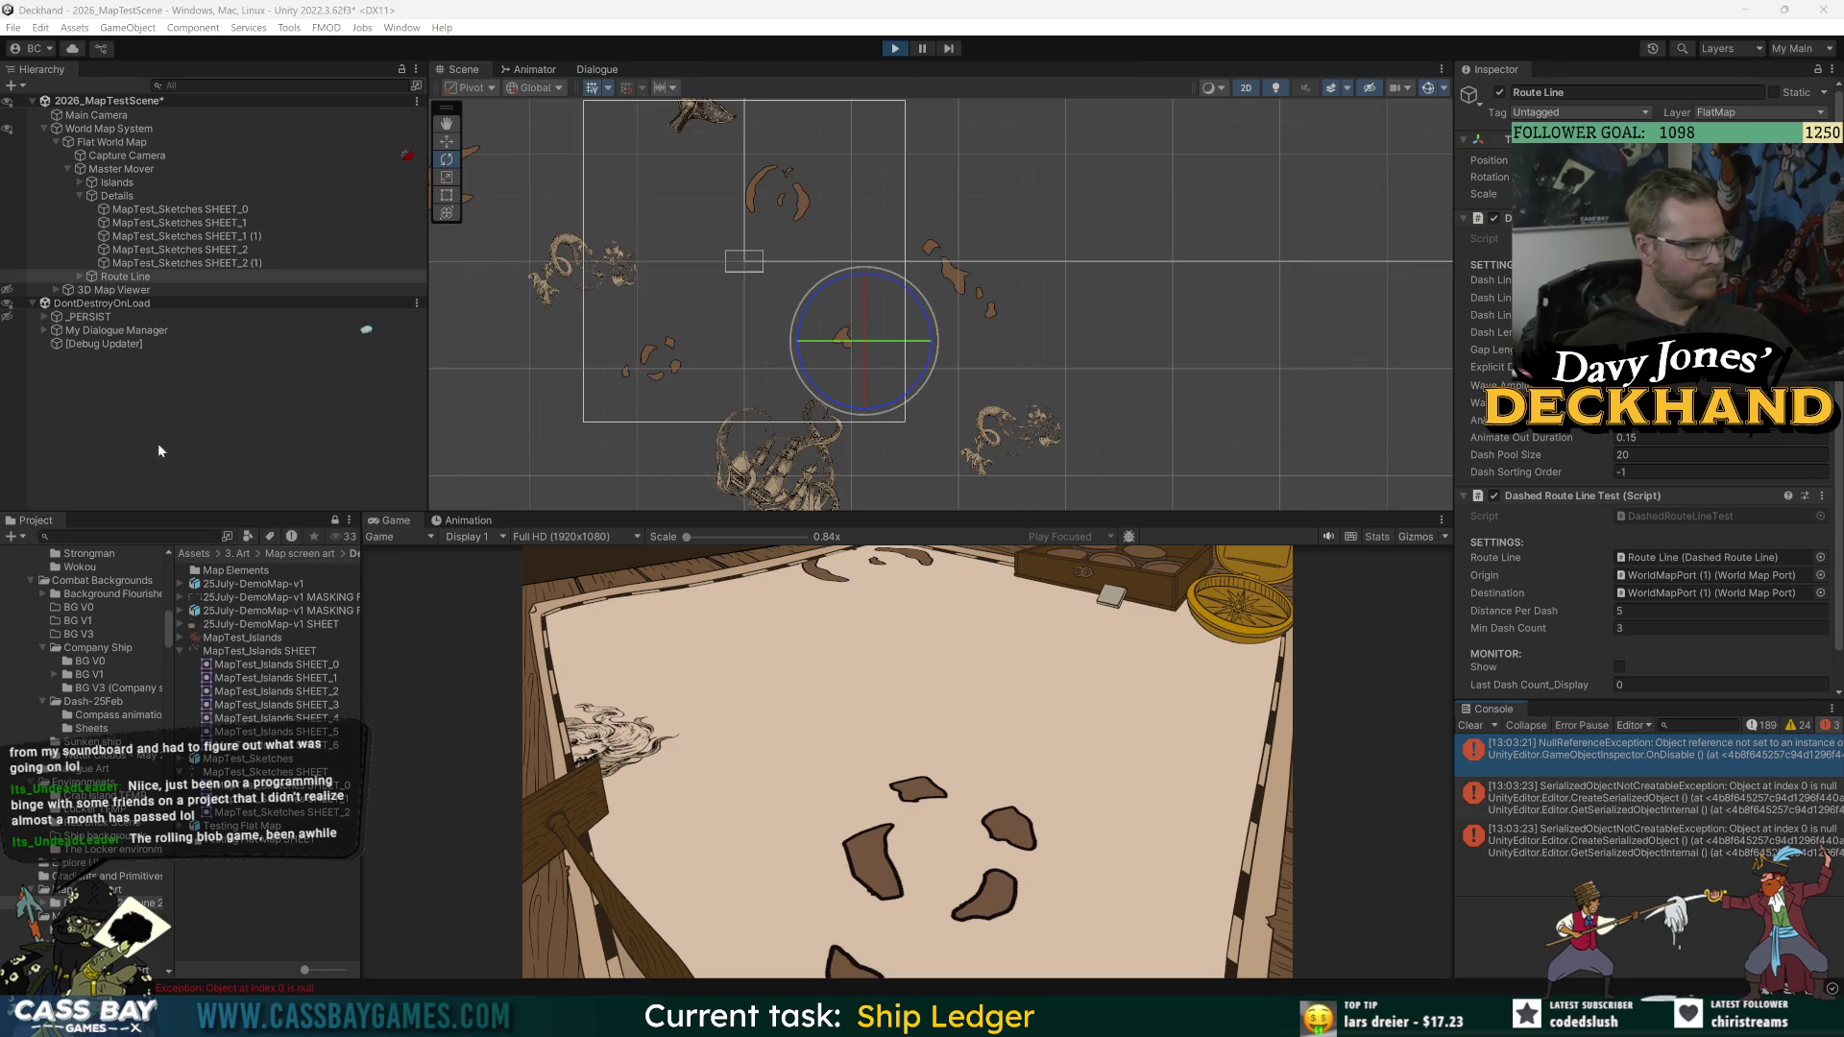
Step: Turn on the route line's Show monitor so the dashes draw, and read the second error's trace
{"action": "left_click", "coordinate": [79, 276]}
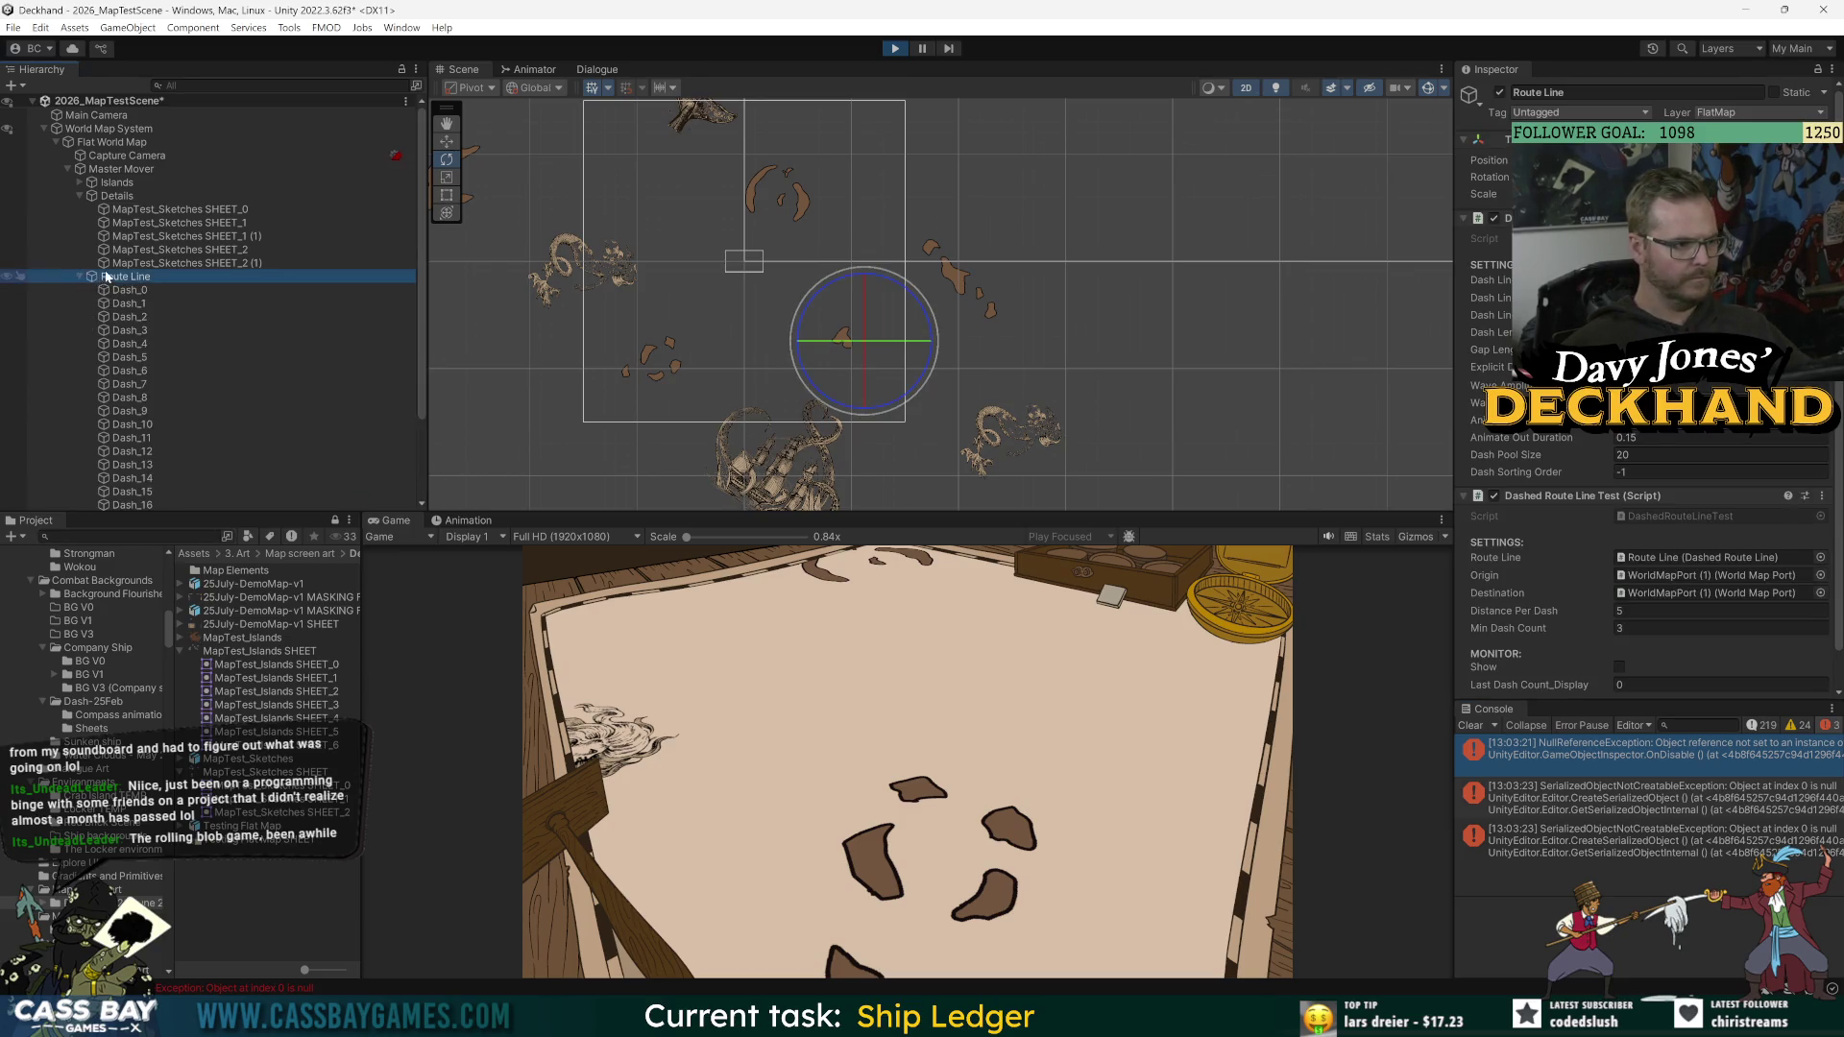
{"action": "left_click", "coordinate": [78, 276]}
{"action": "left_click", "coordinate": [1619, 629]}
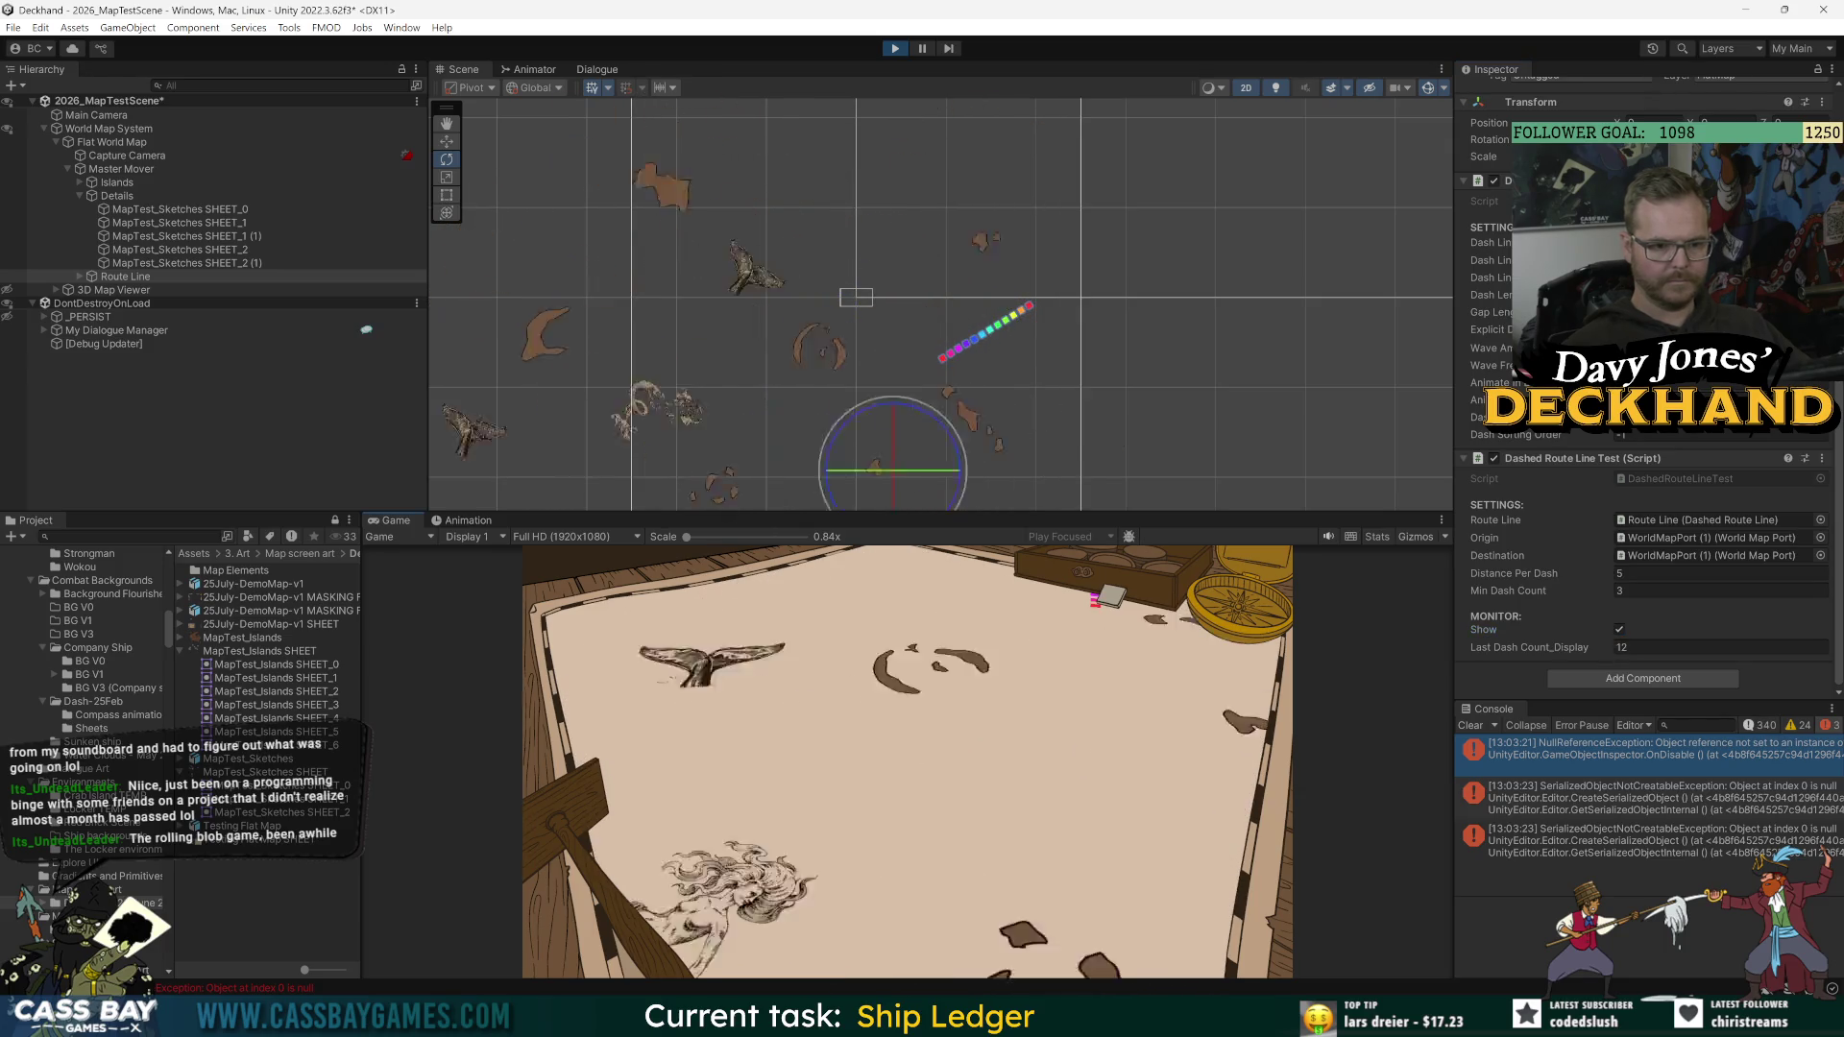
{"action": "left_click", "coordinate": [1633, 797]}
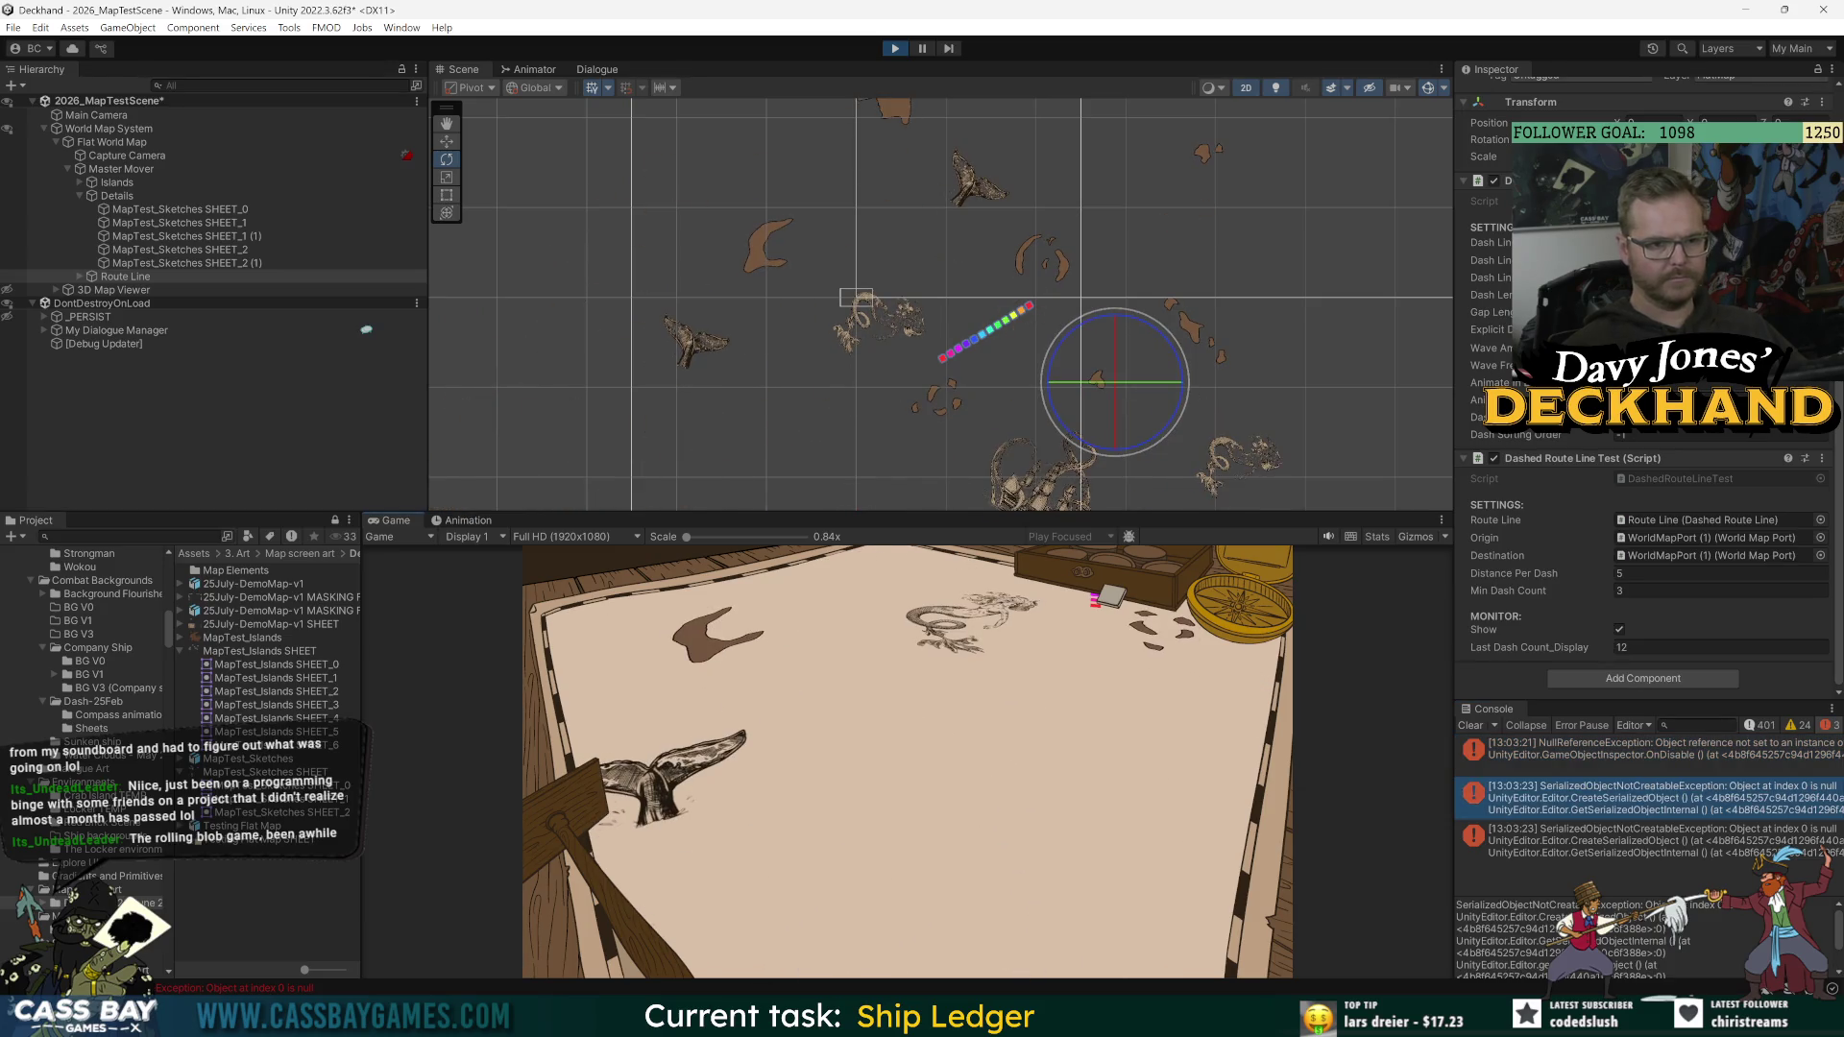
Step: Inspect Details and the Dash_0 and Dash_1 objects, clear the console, and stop the game
{"action": "left_click", "coordinate": [138, 197]}
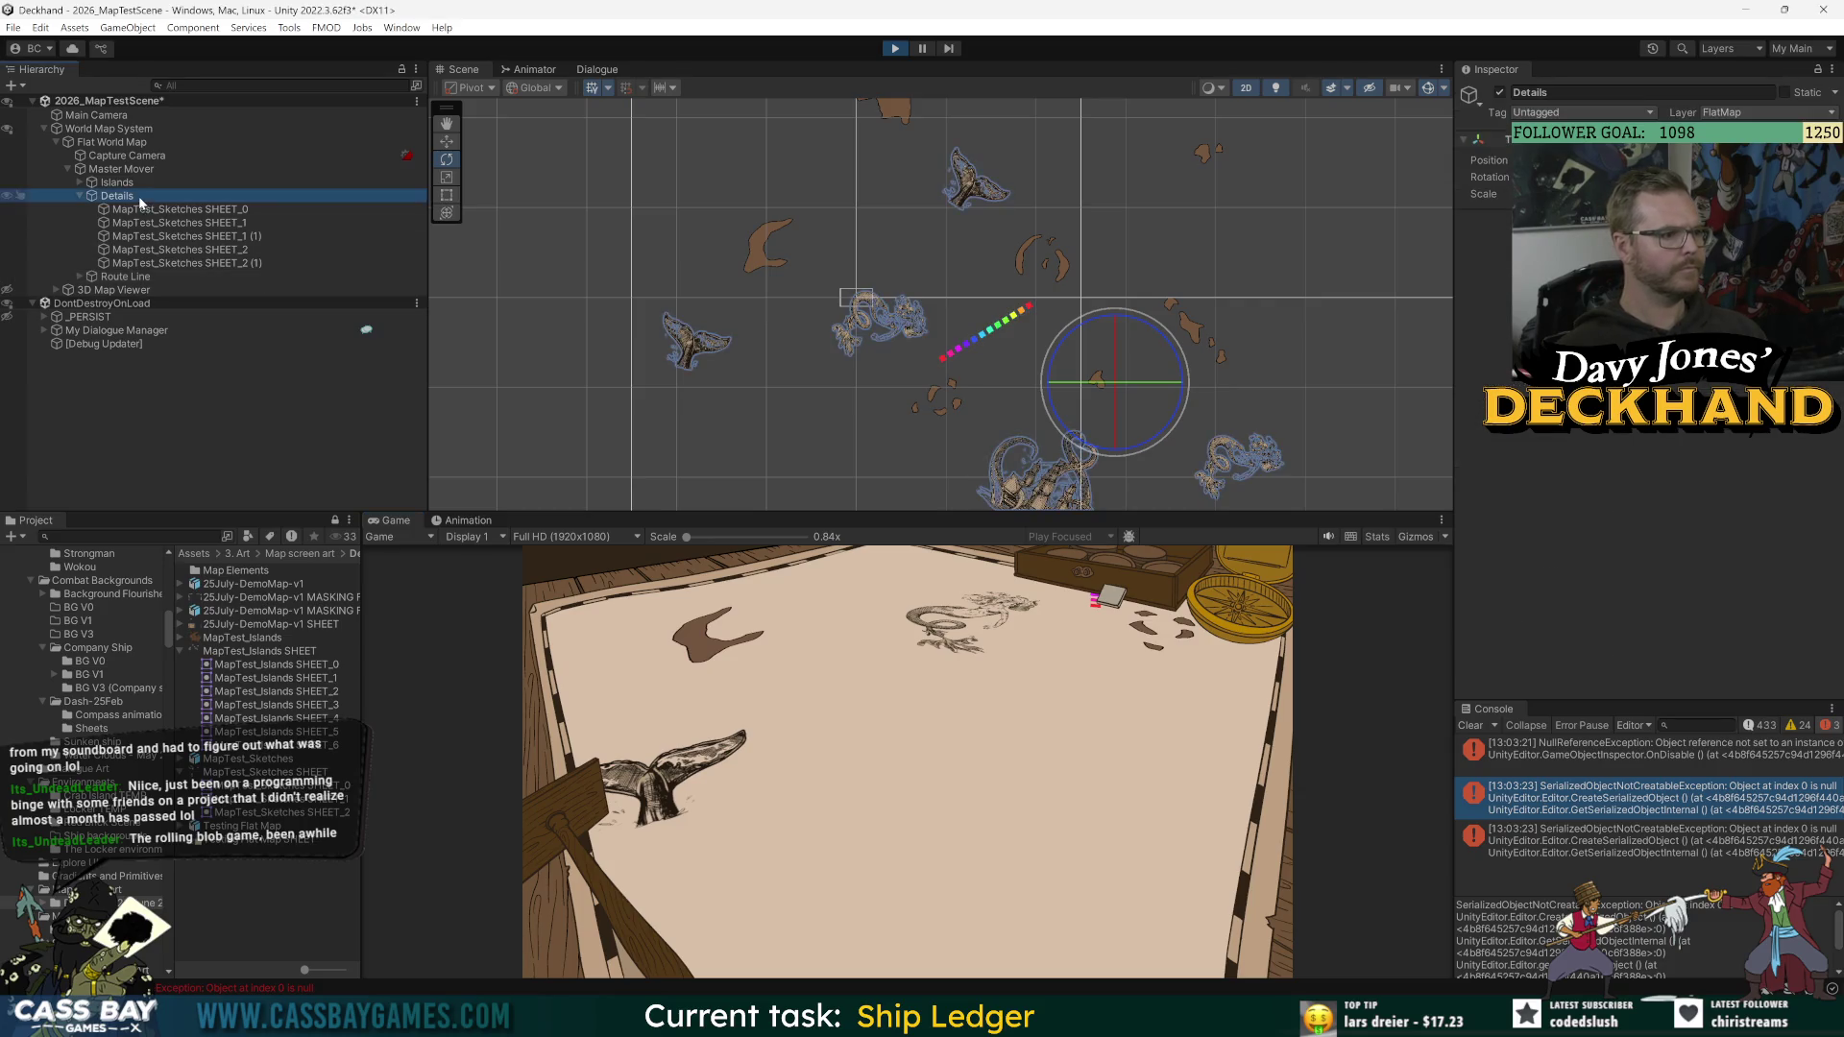
{"action": "key", "text": "Down"}
{"action": "key", "text": "Down"}
{"action": "key", "text": "Down"}
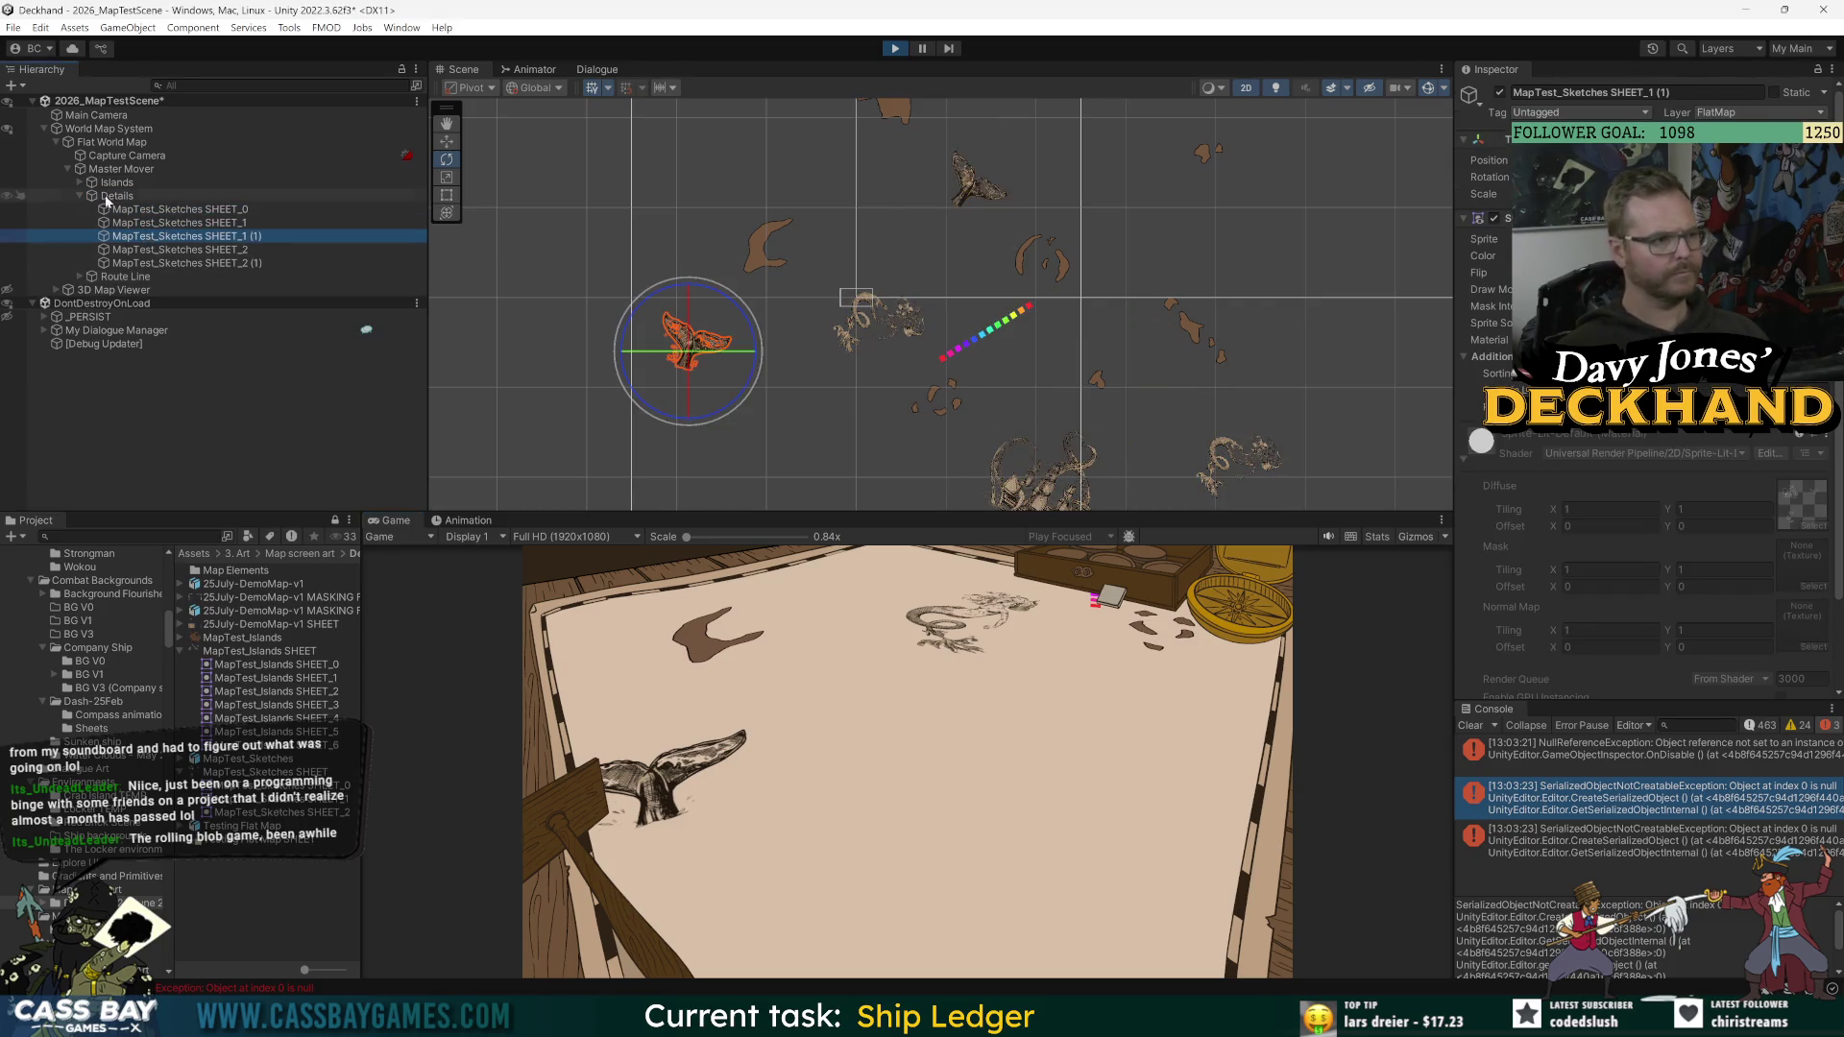
{"action": "left_click", "coordinate": [111, 198]}
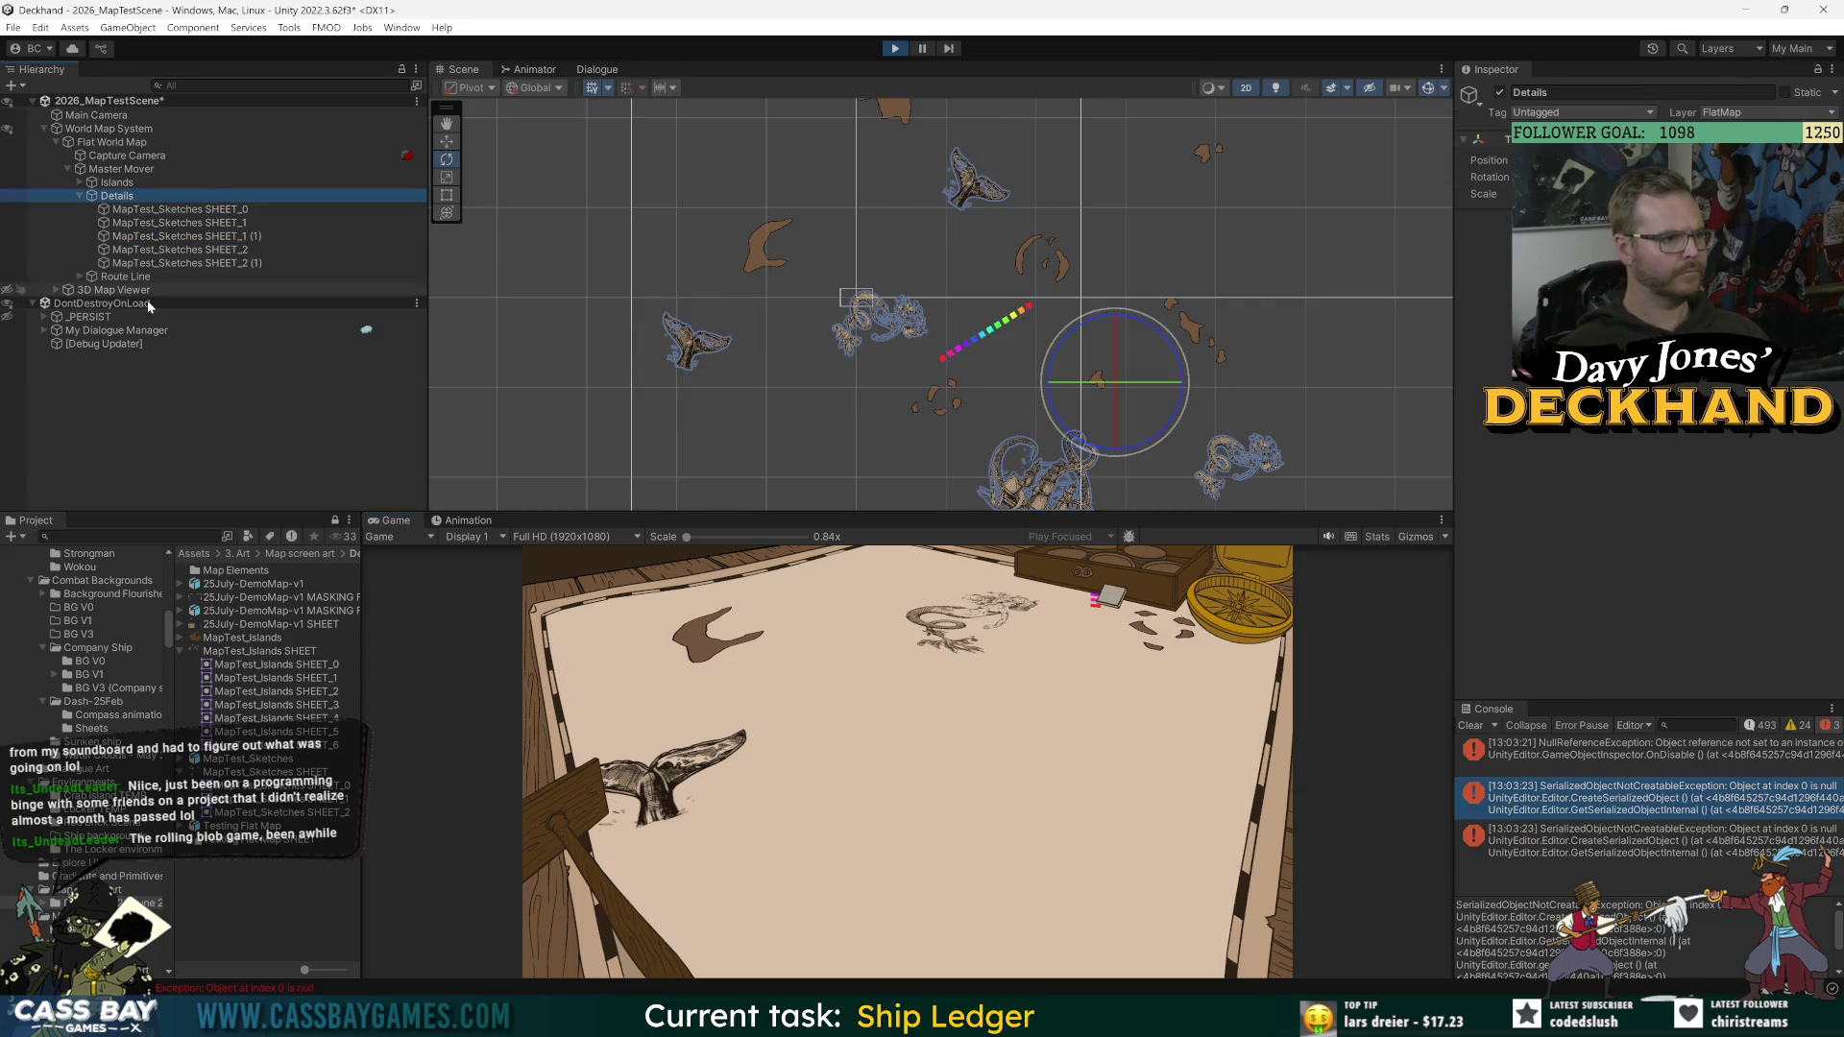
{"action": "left_click", "coordinate": [80, 277]}
{"action": "left_click", "coordinate": [79, 196]}
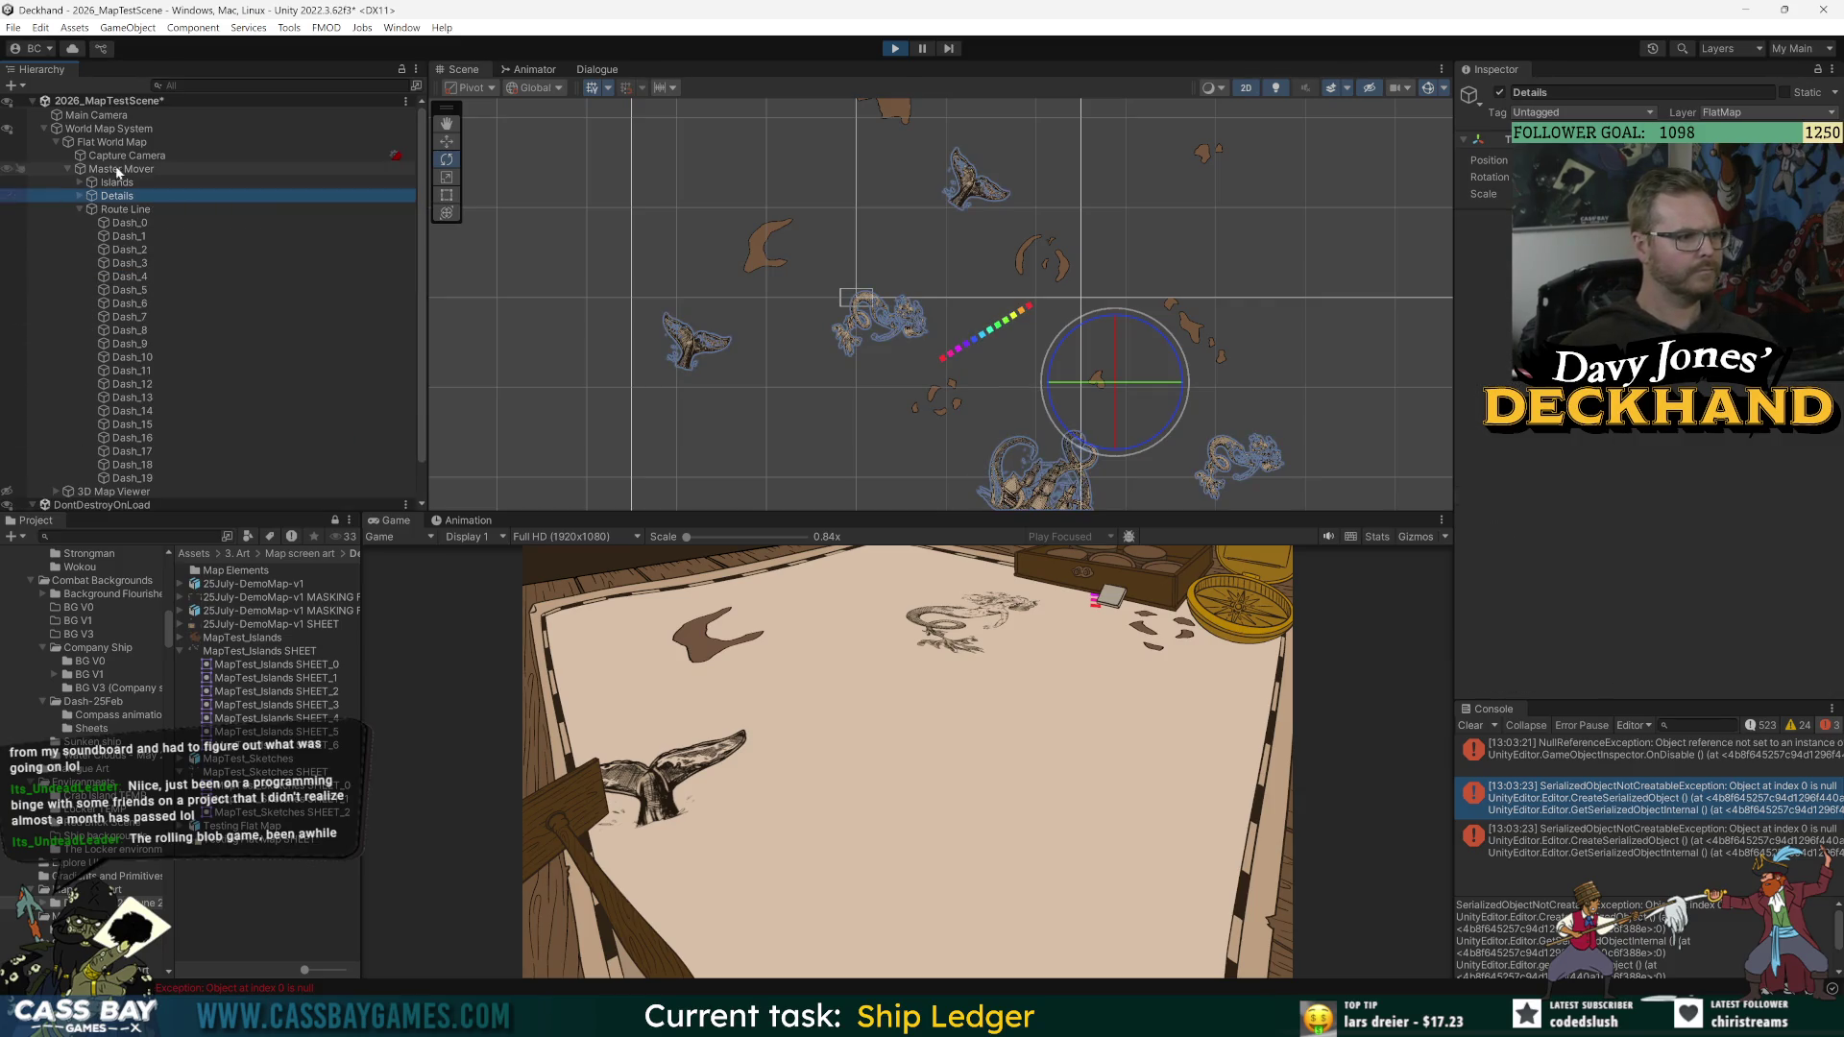
{"action": "left_click", "coordinate": [128, 237]}
{"action": "left_click", "coordinate": [141, 223]}
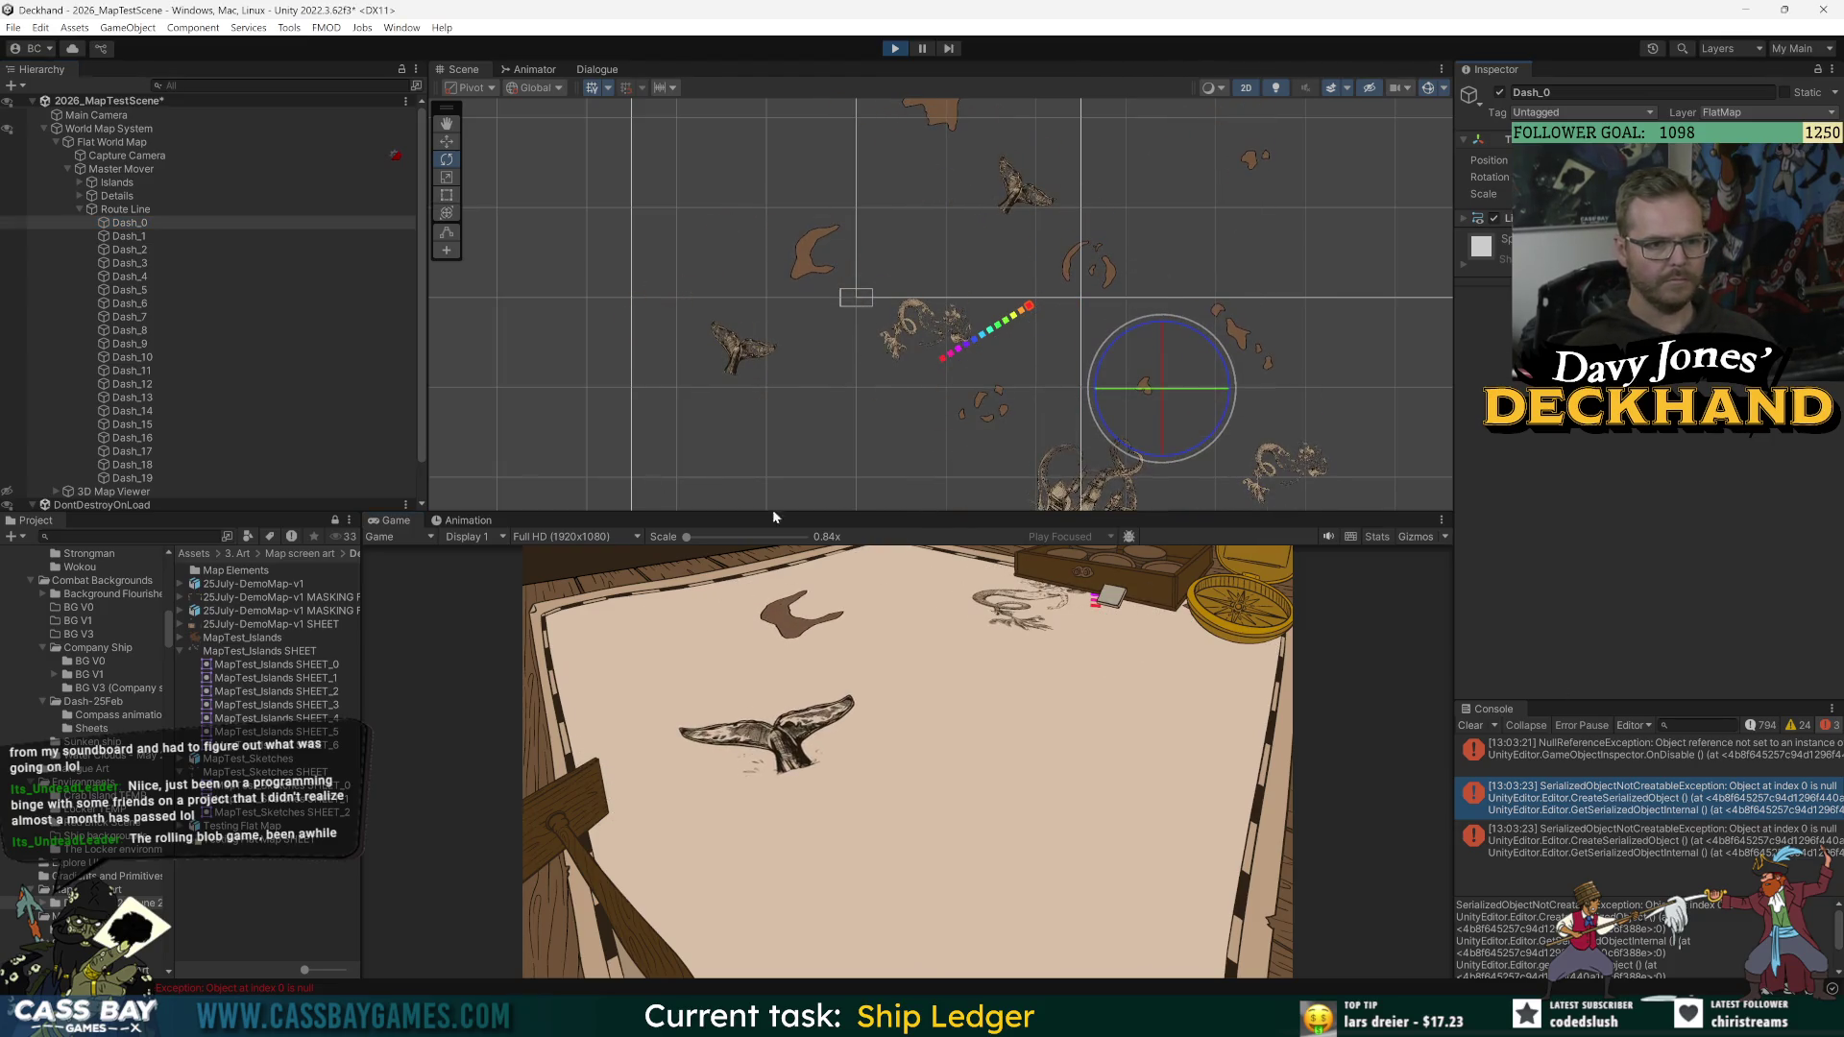
{"action": "left_click", "coordinate": [125, 208]}
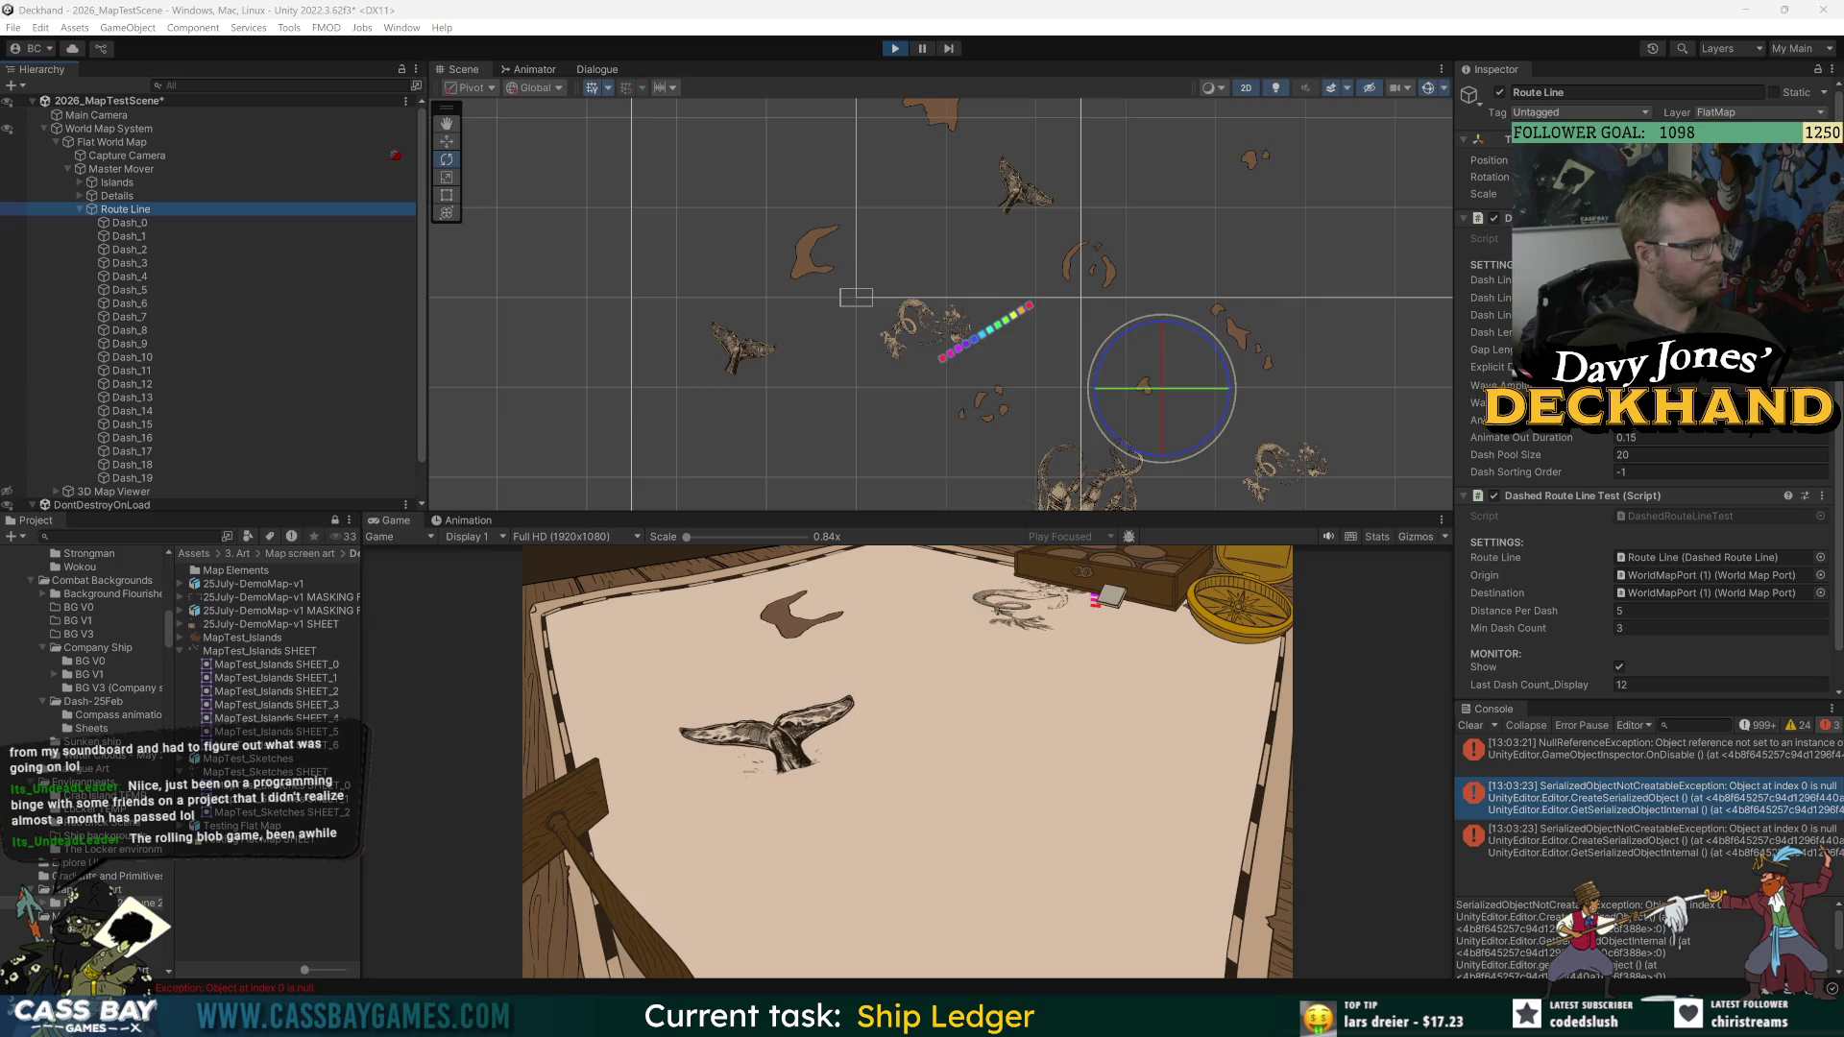
{"action": "left_click", "coordinate": [1469, 726]}
{"action": "key", "text": "ctrl+p"}
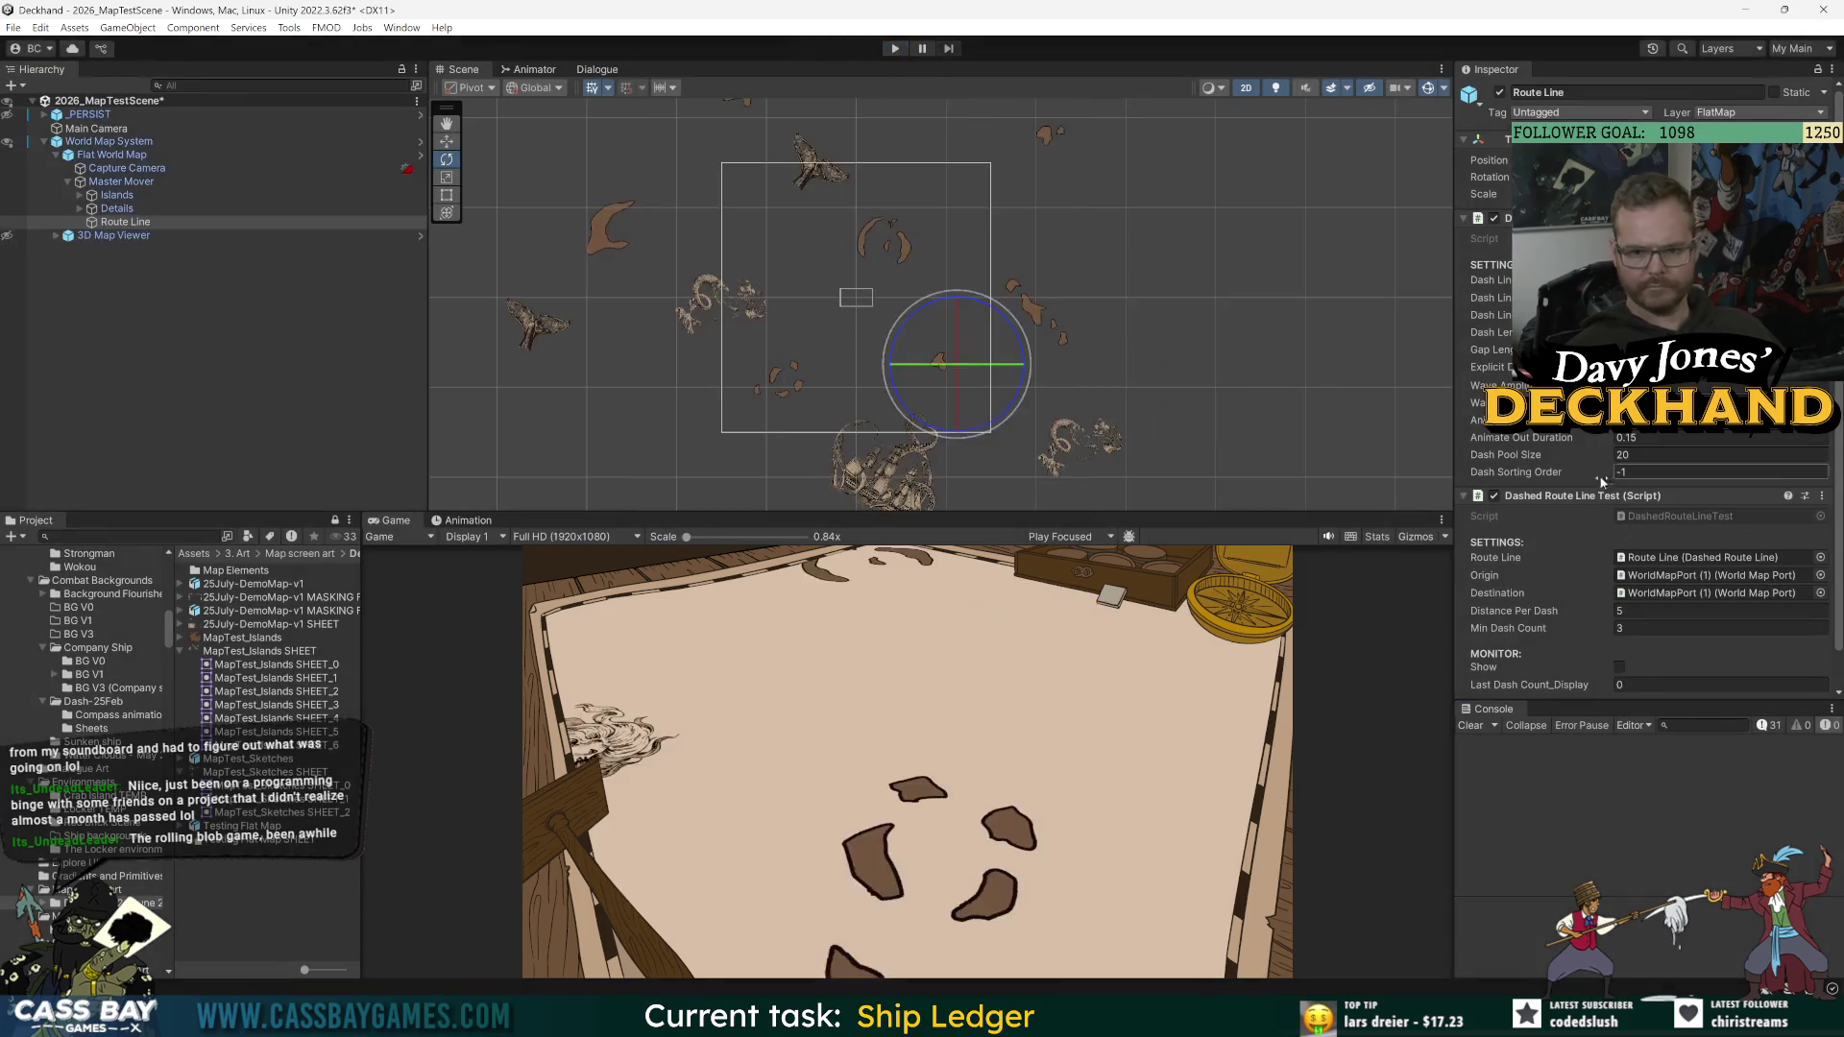
Step: Commit the Min Dash Count, reselect Route Line, restart Play mode, and clear the console
{"action": "key", "text": "Return"}
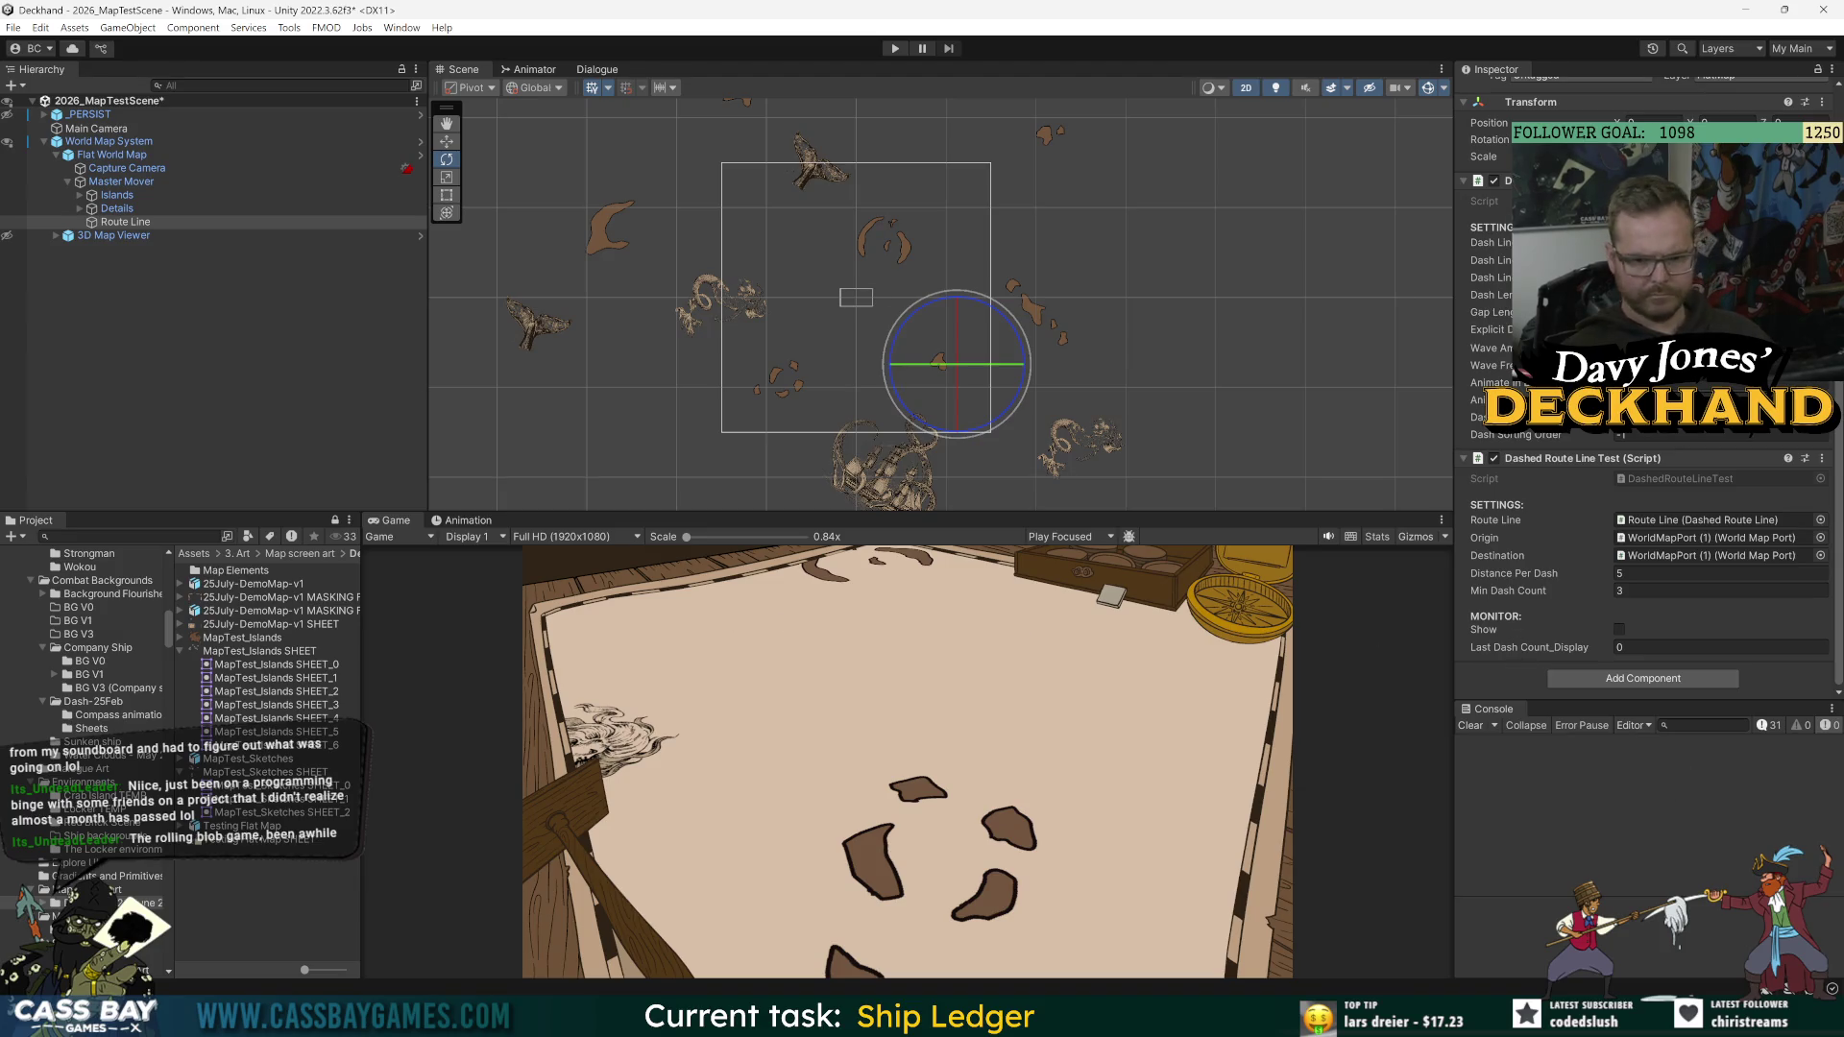
{"action": "left_click", "coordinate": [117, 182]}
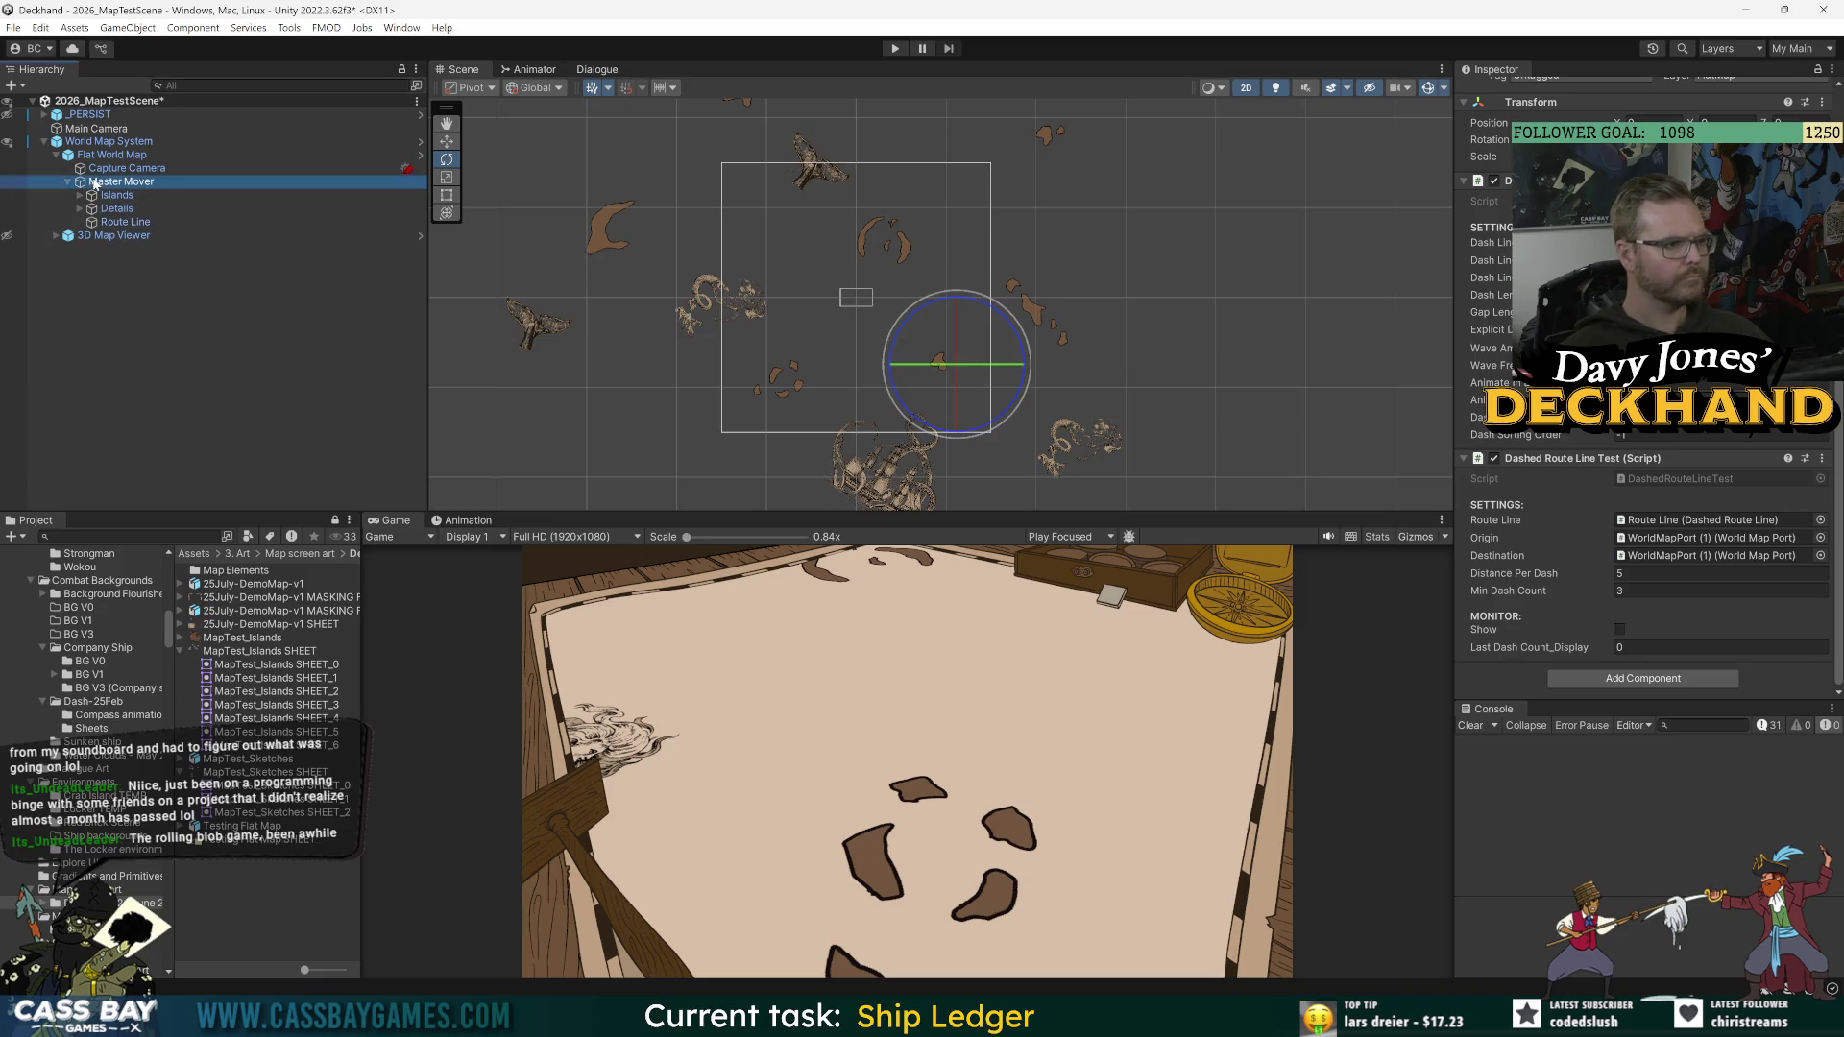
{"action": "left_click", "coordinate": [111, 226]}
{"action": "scroll", "coordinate": [1527, 629], "scroll_direction": "down", "scroll_amount": 1}
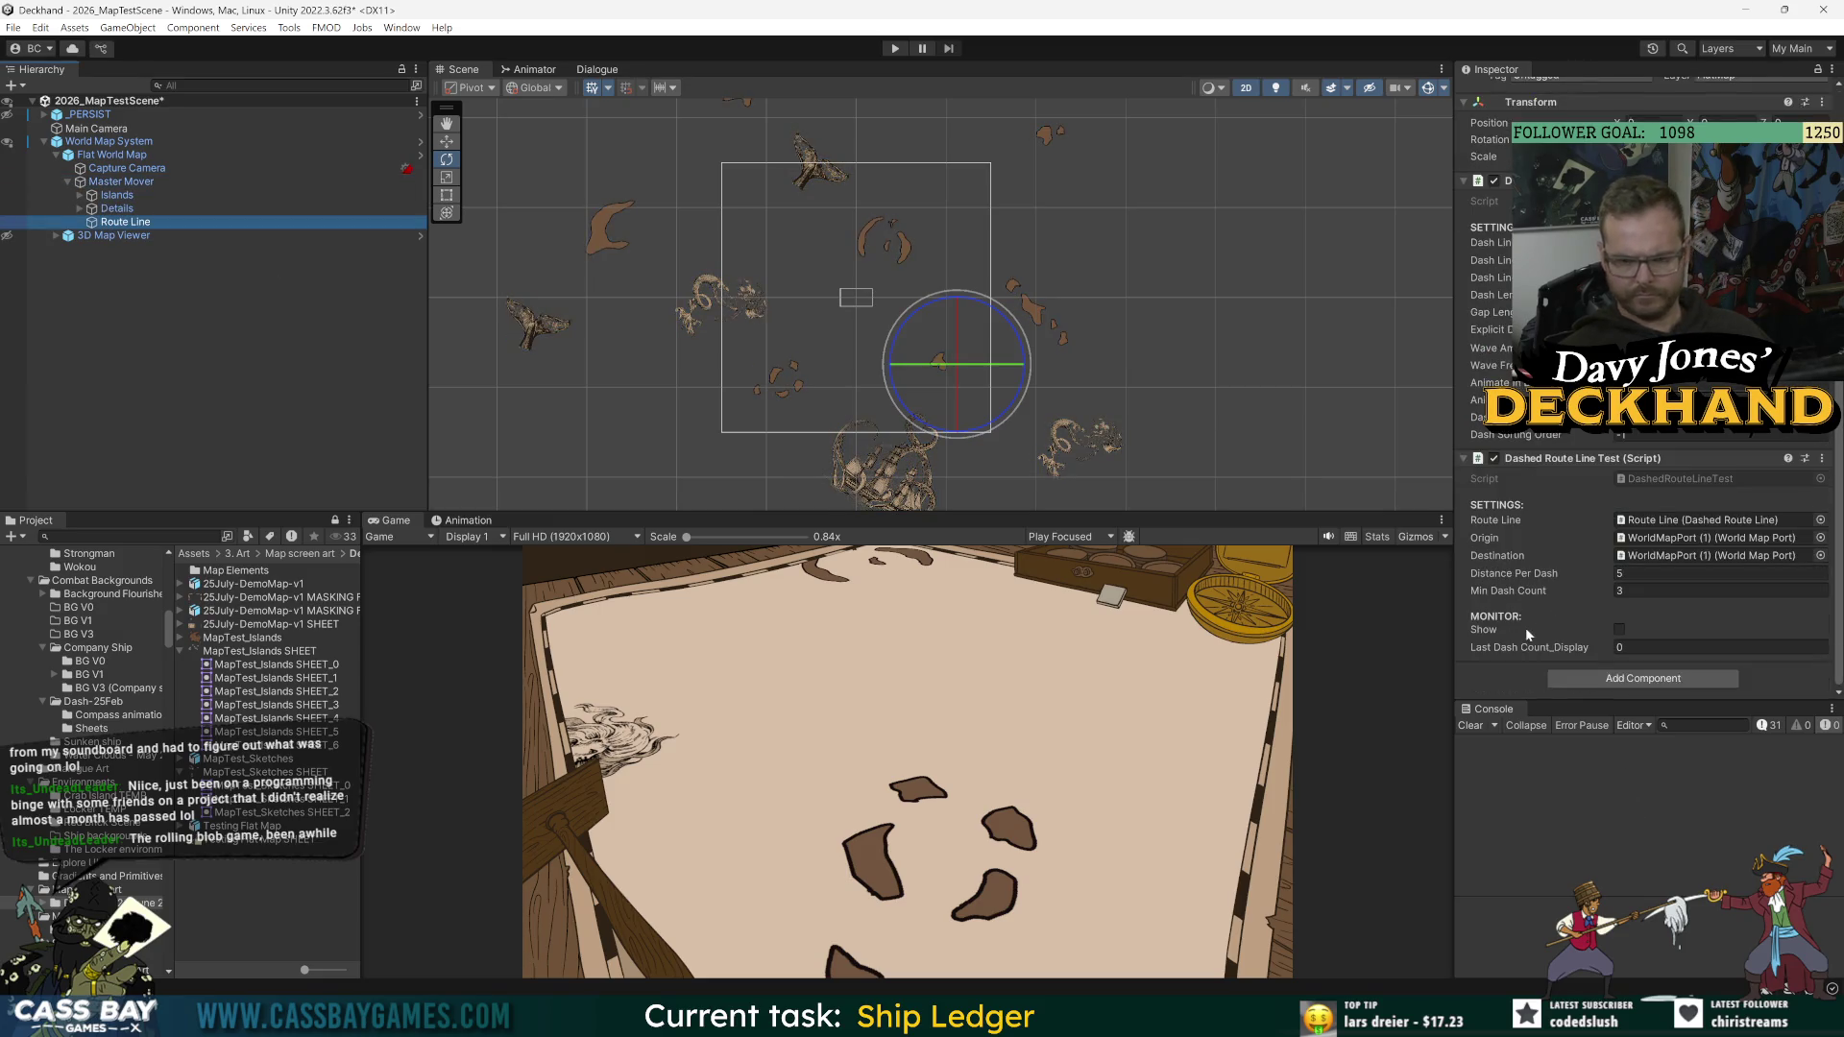
{"action": "left_click", "coordinate": [1750, 801]}
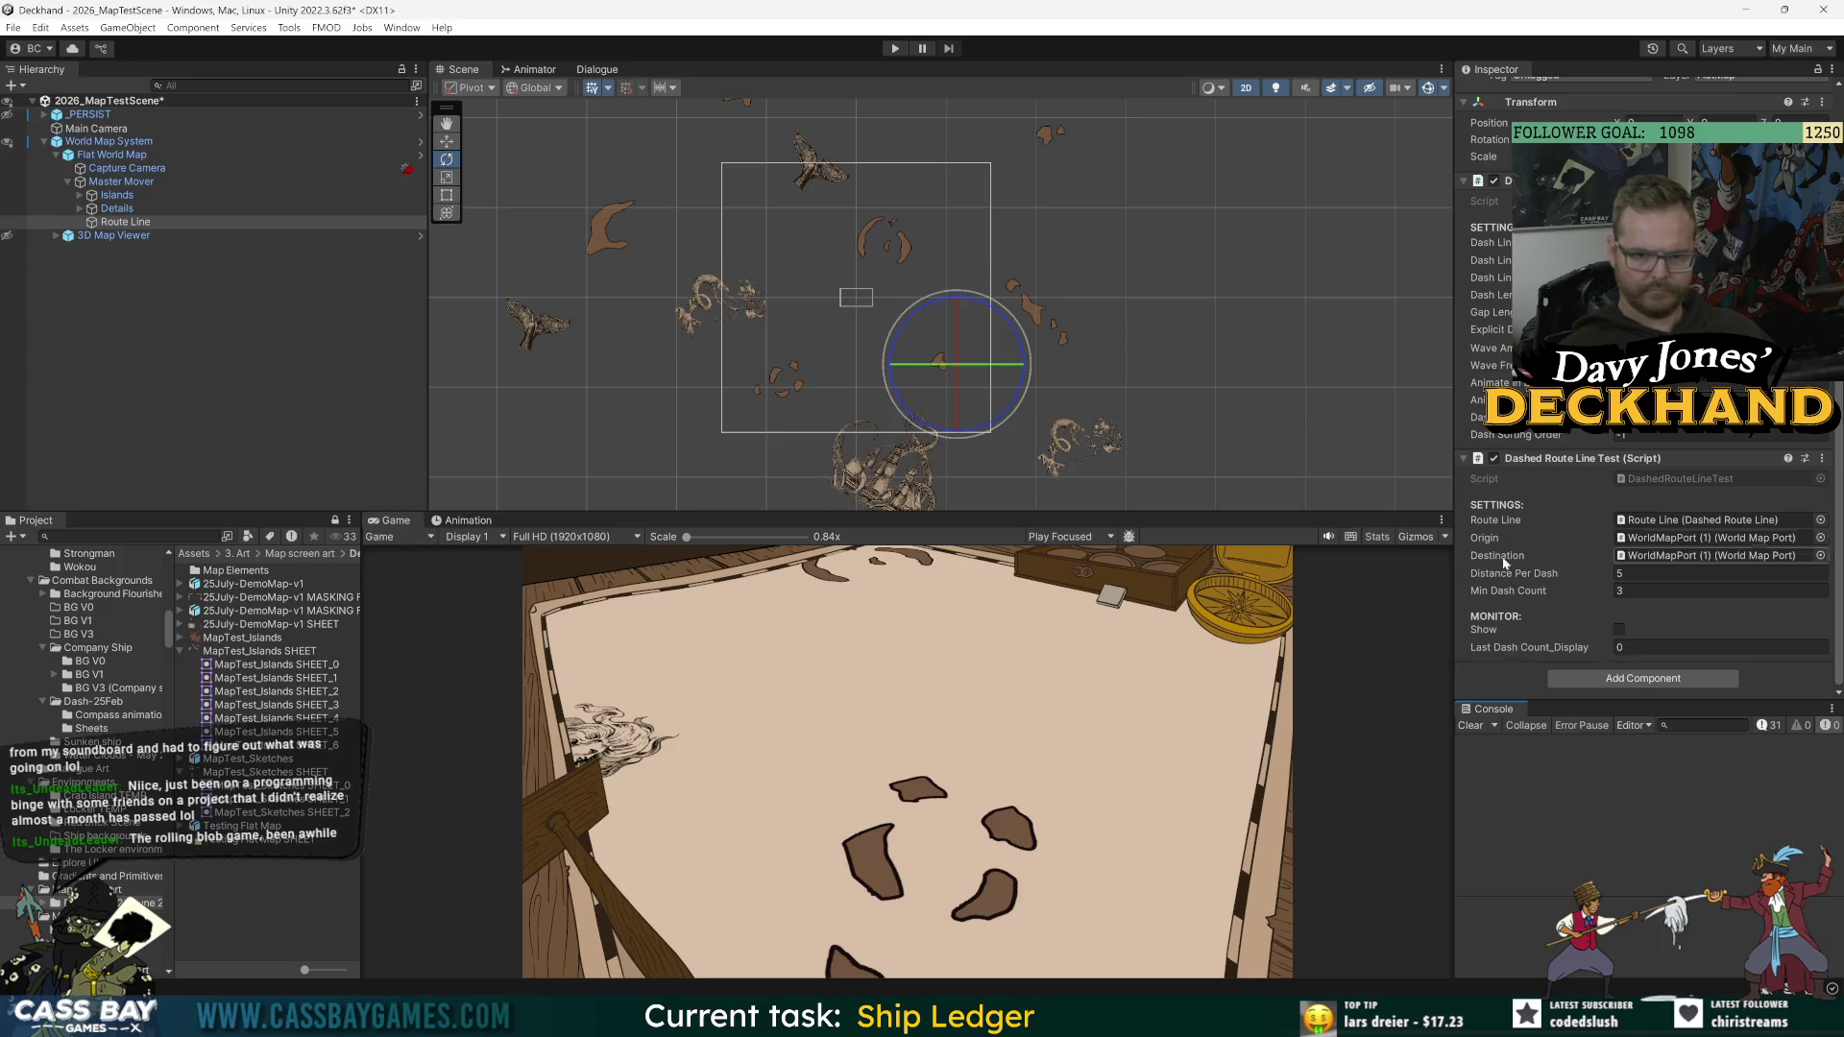
{"action": "left_click", "coordinate": [894, 48]}
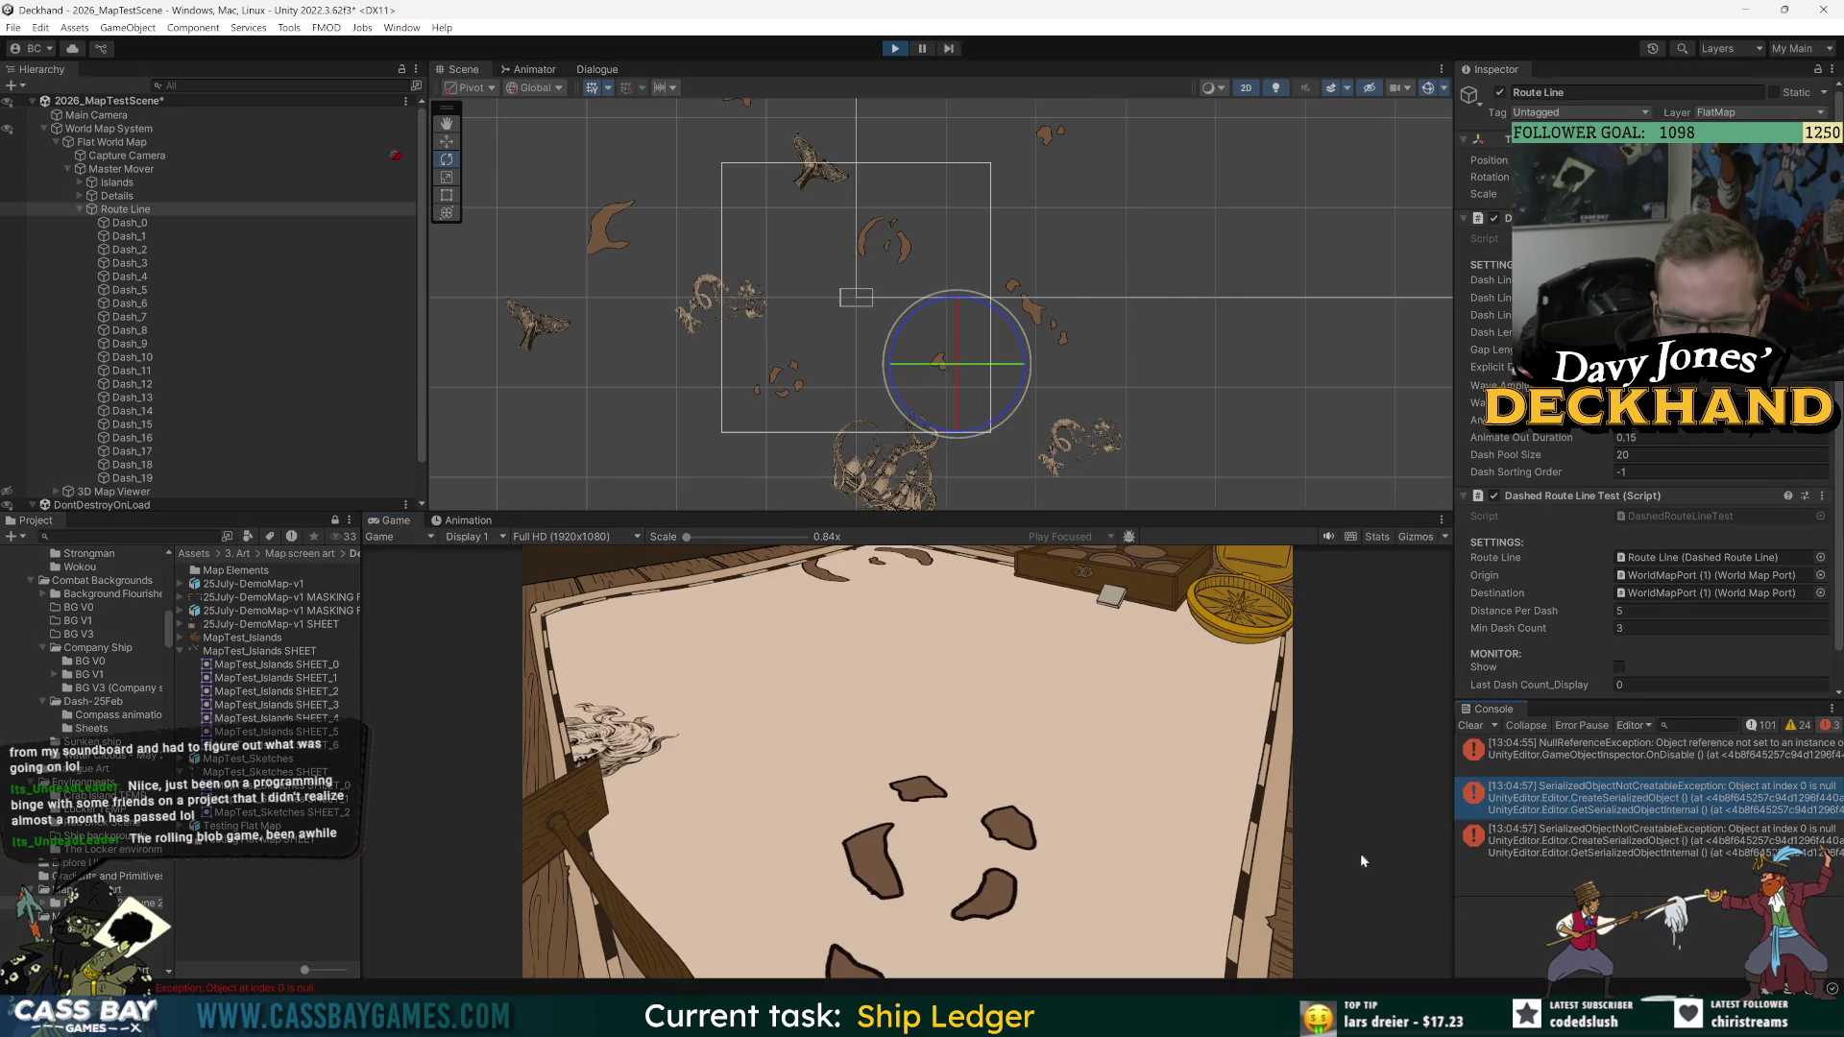
{"action": "left_click", "coordinate": [1468, 728]}
Step: Turn on Show to draw the rainbow dashed route between the two ports
{"action": "left_click", "coordinate": [1619, 667]}
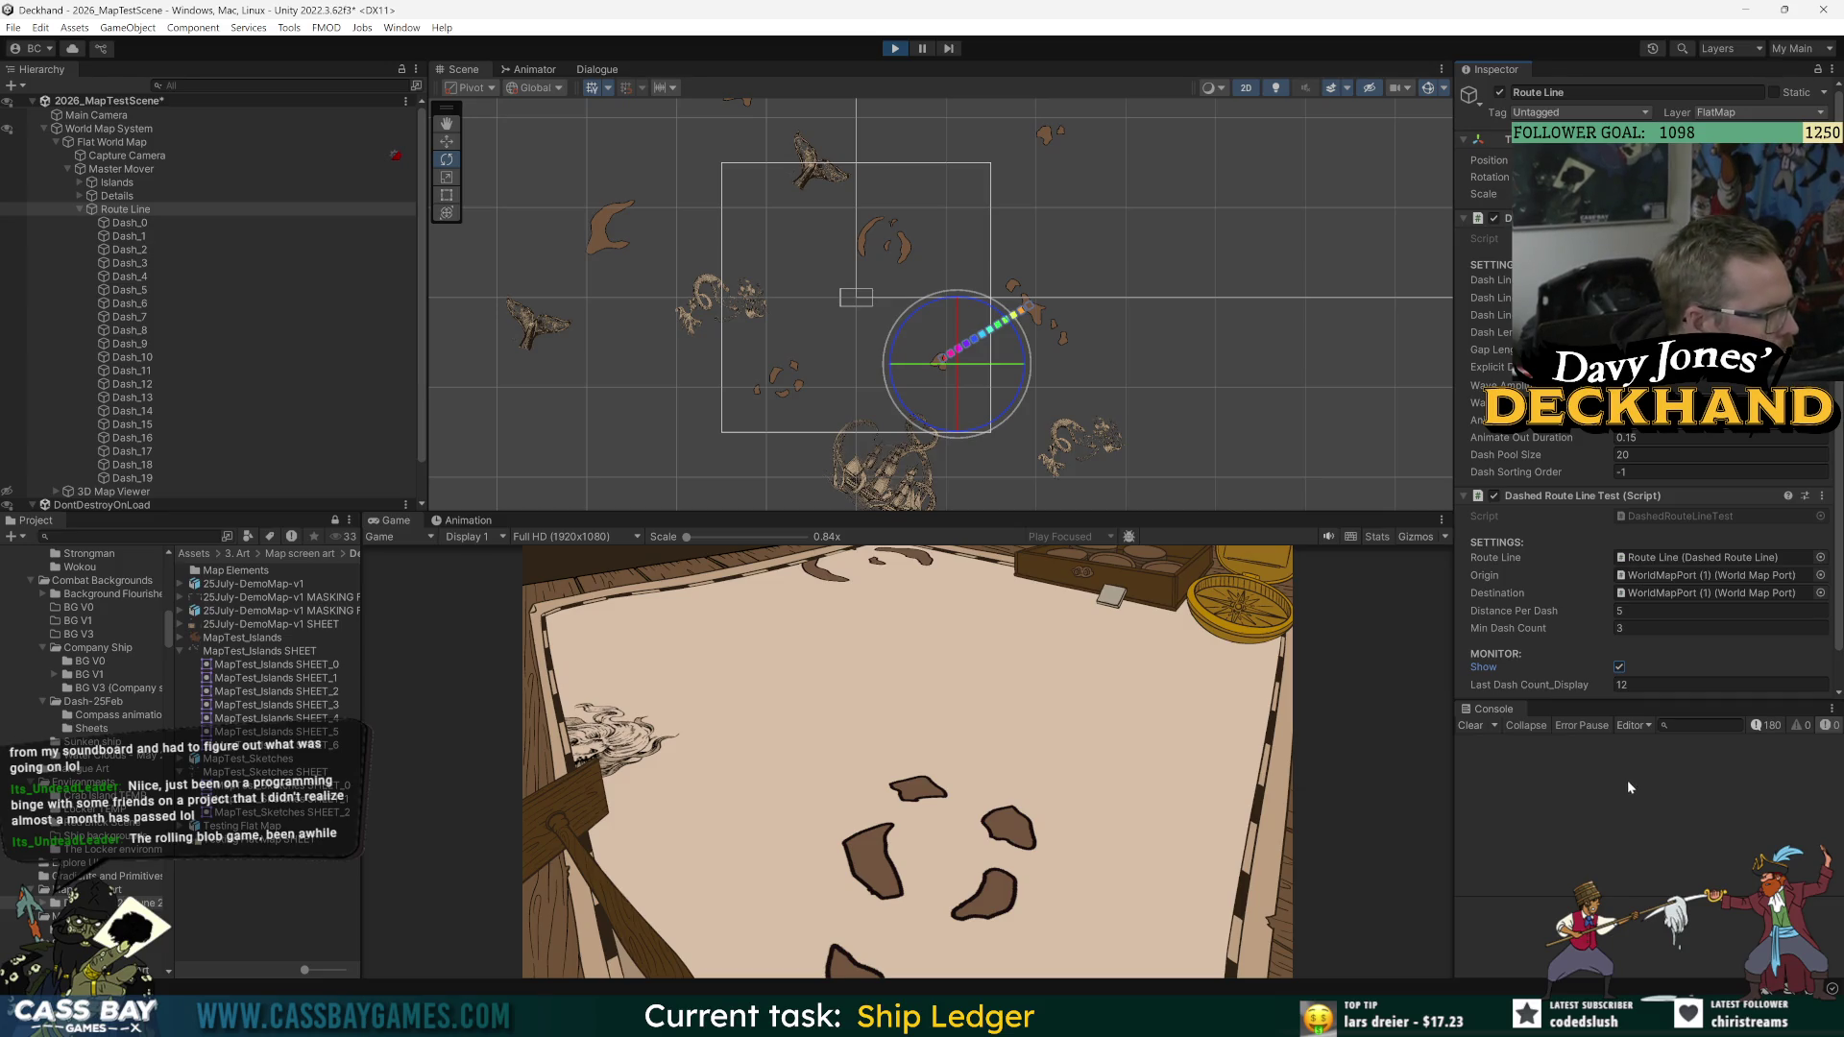
{"action": "scroll", "coordinate": [1525, 609], "scroll_direction": "down", "scroll_amount": 2}
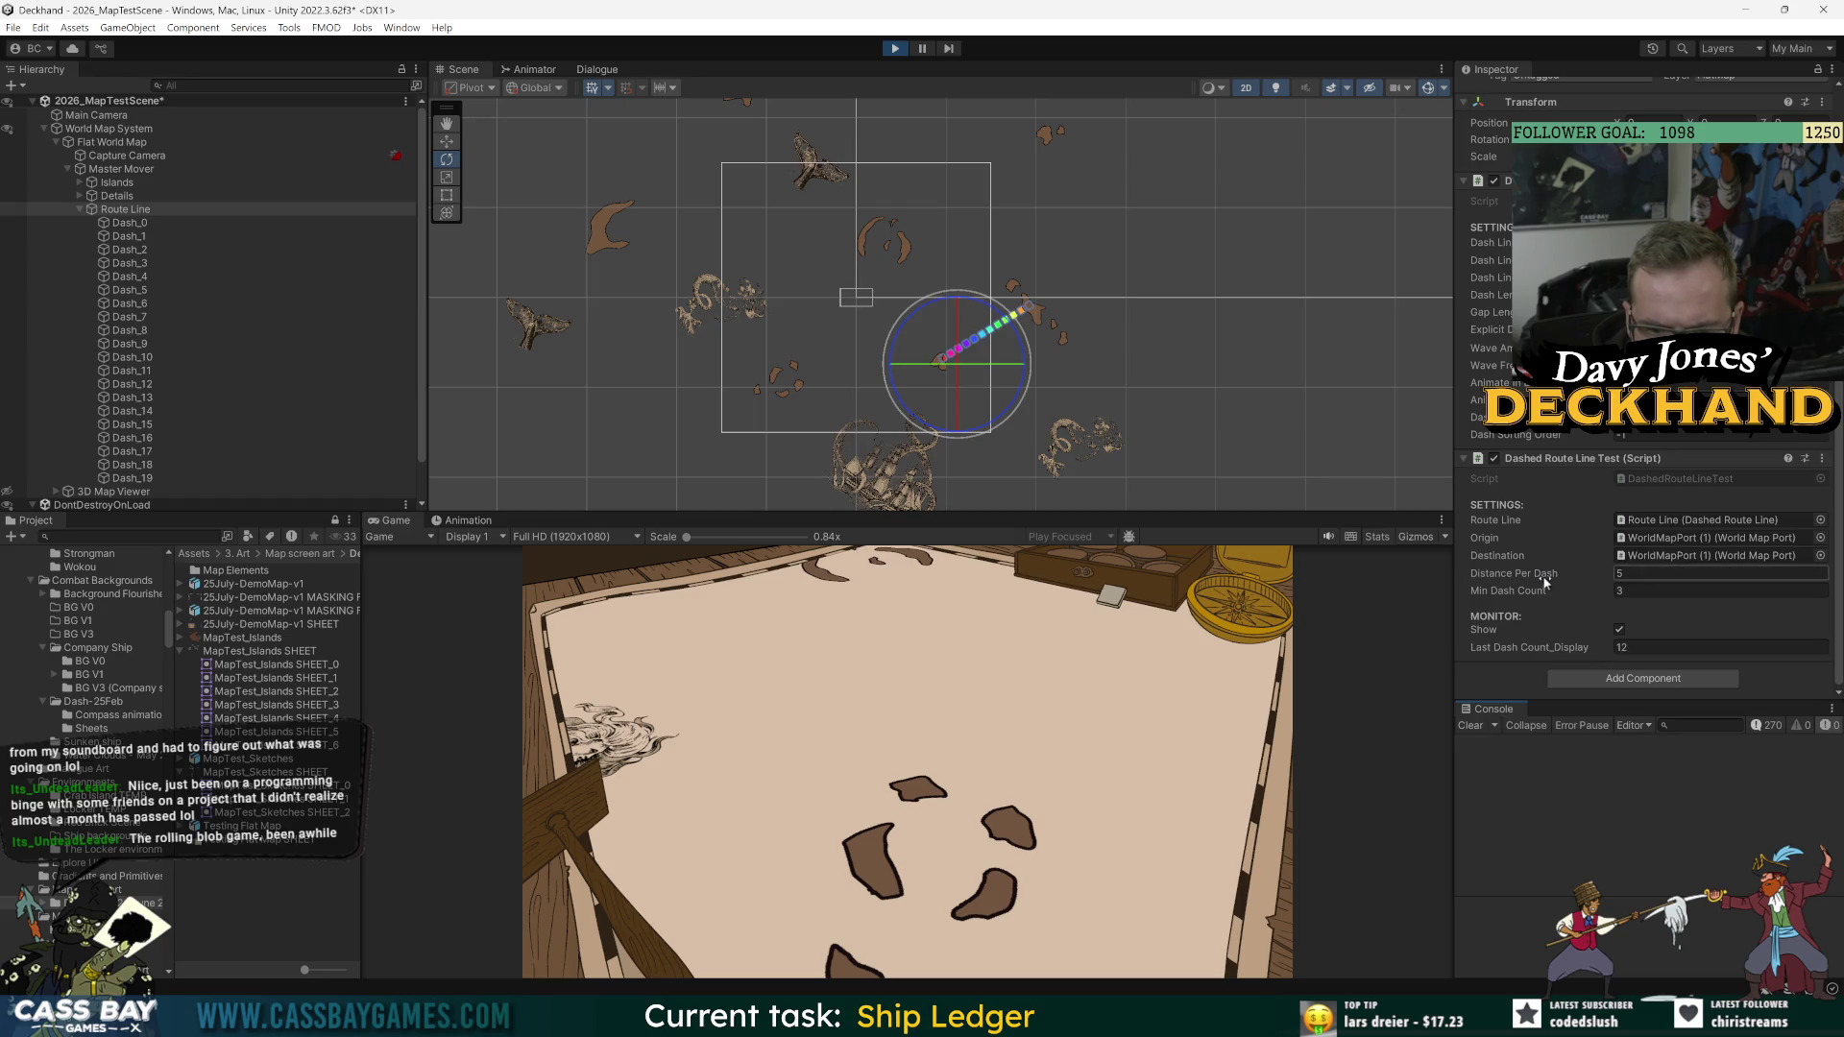
{"action": "scroll", "coordinate": [974, 336], "scroll_direction": "up", "scroll_amount": 5}
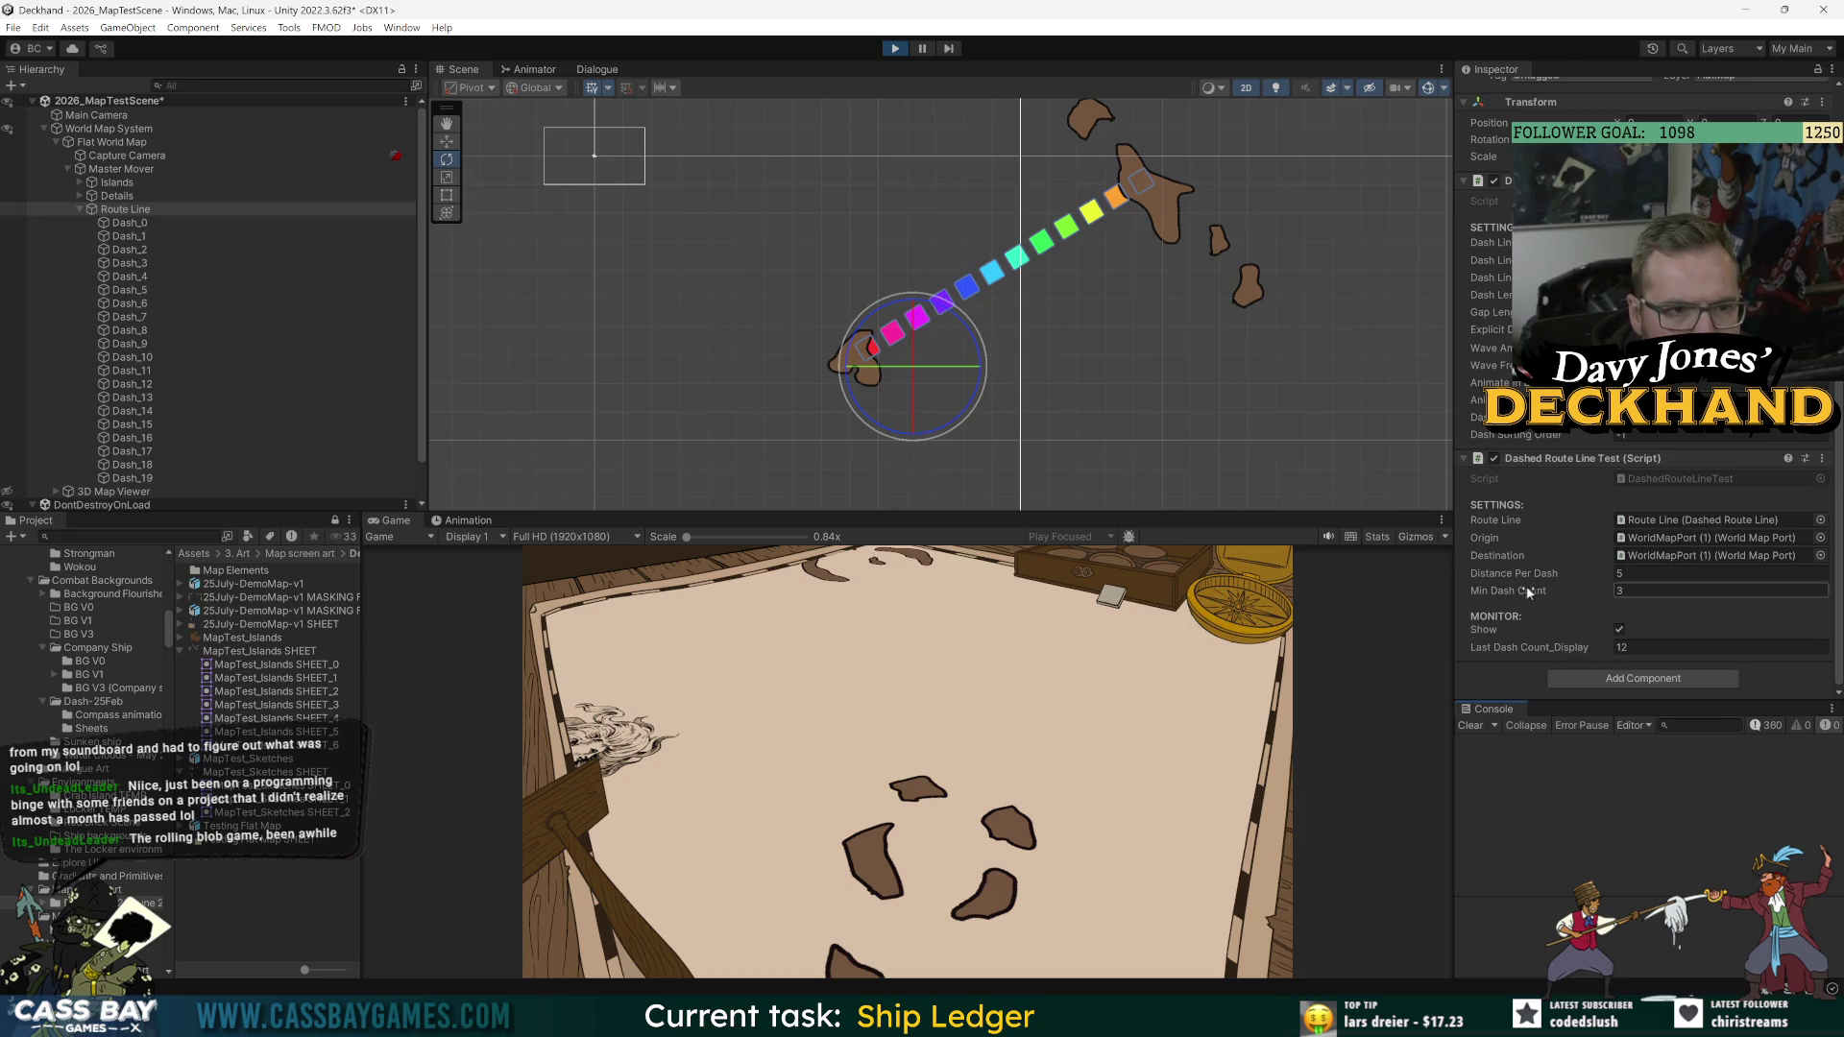
Step: Set Distance Per Dash to 7 and stop the game
{"action": "left_click", "coordinate": [1636, 570]}
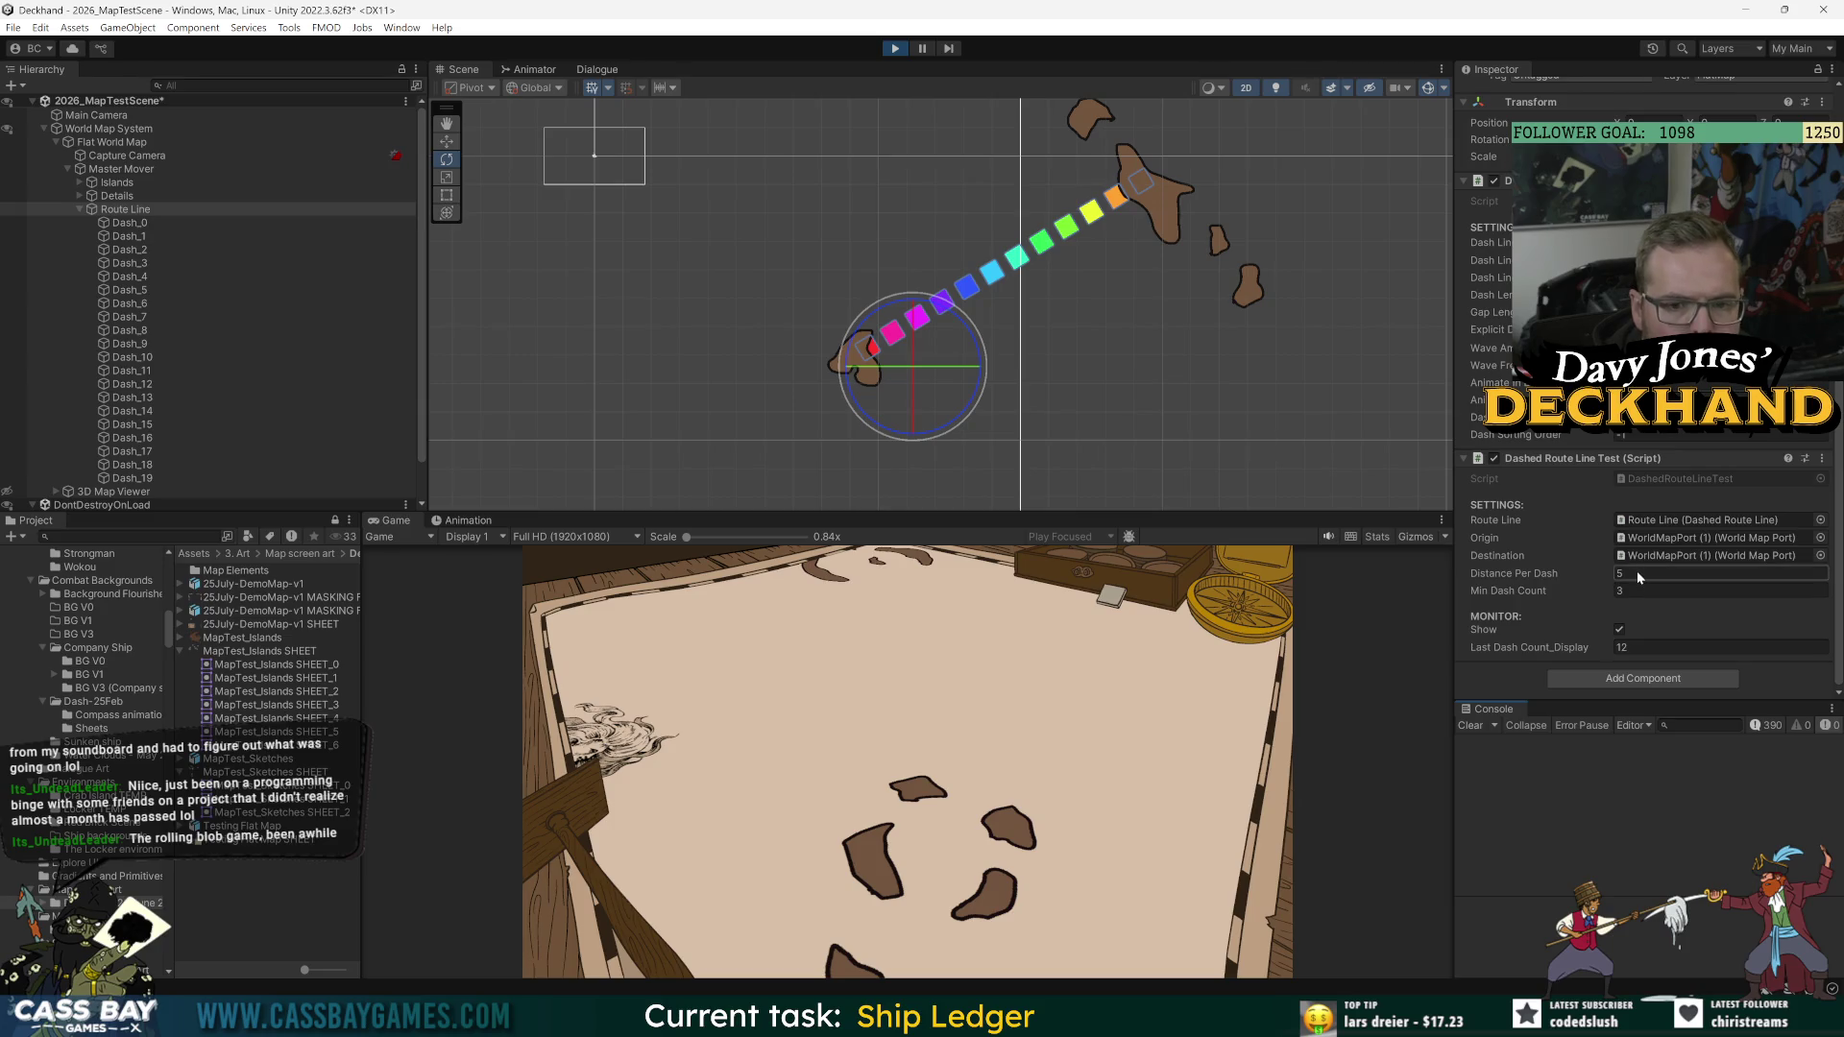
{"action": "type", "text": "7"}
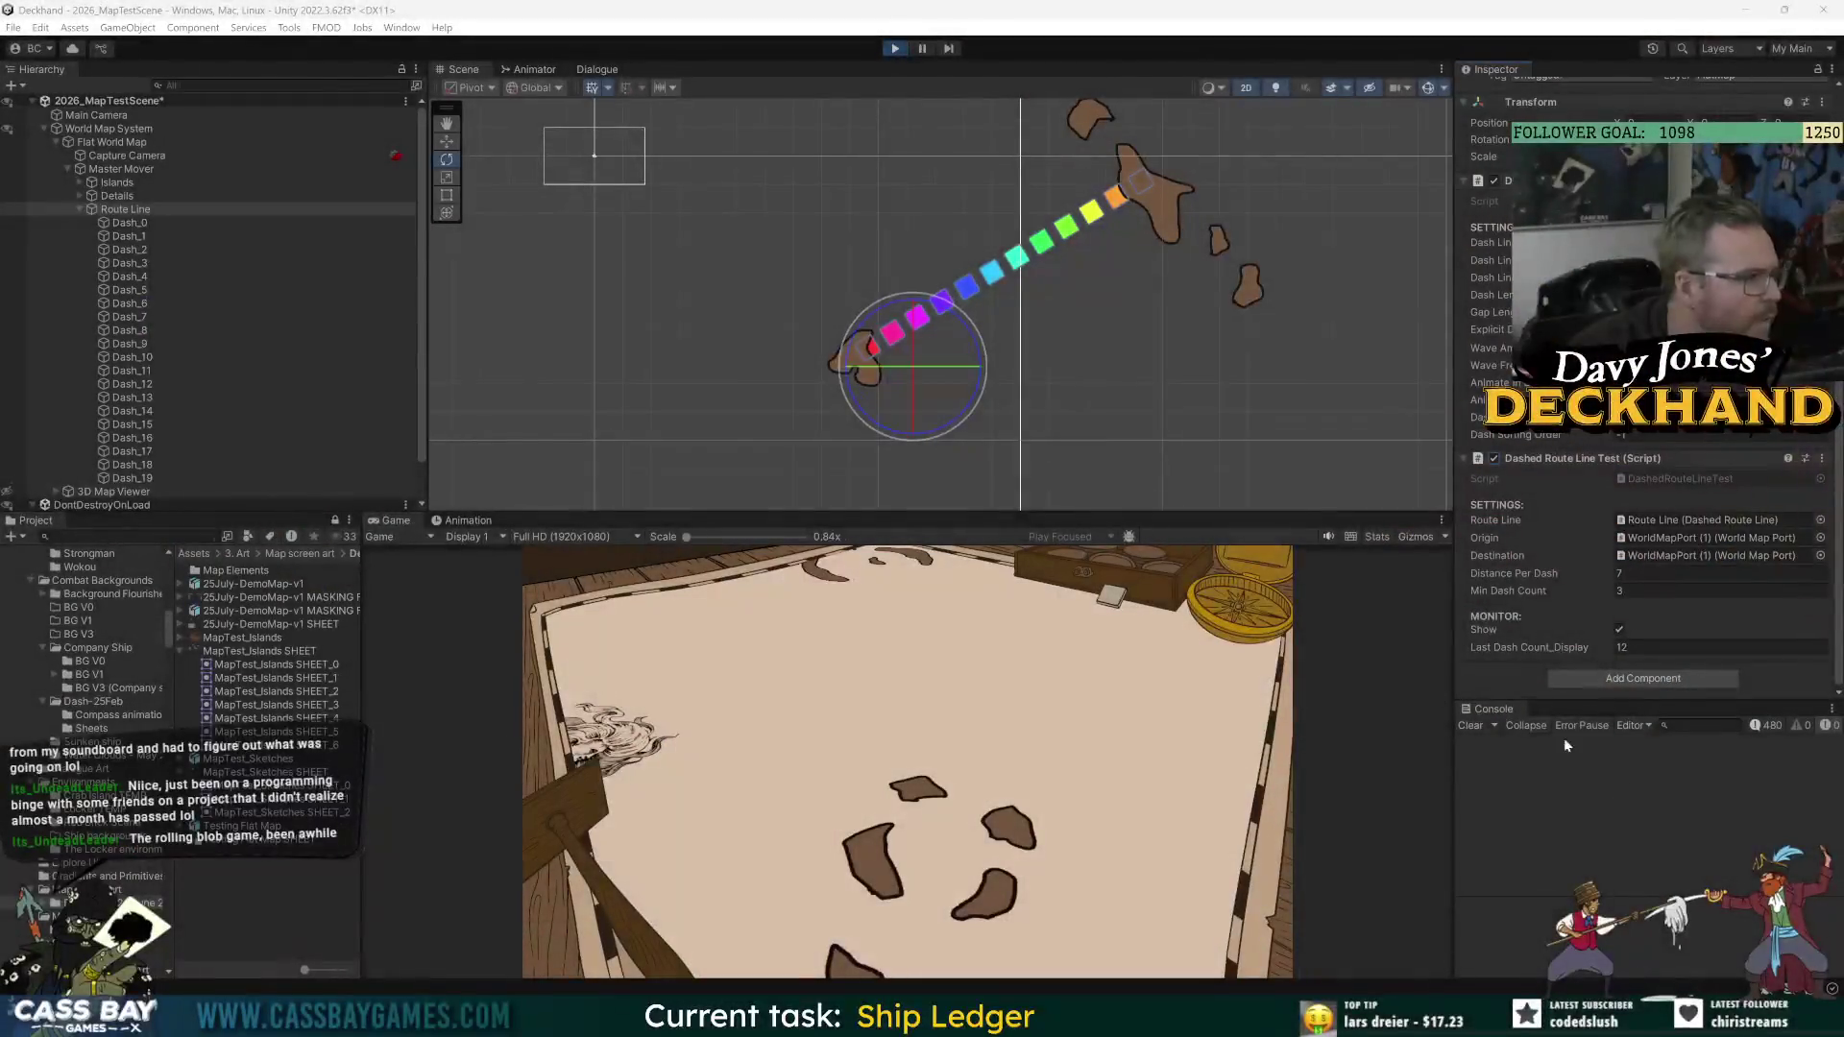
{"action": "left_click", "coordinate": [892, 48]}
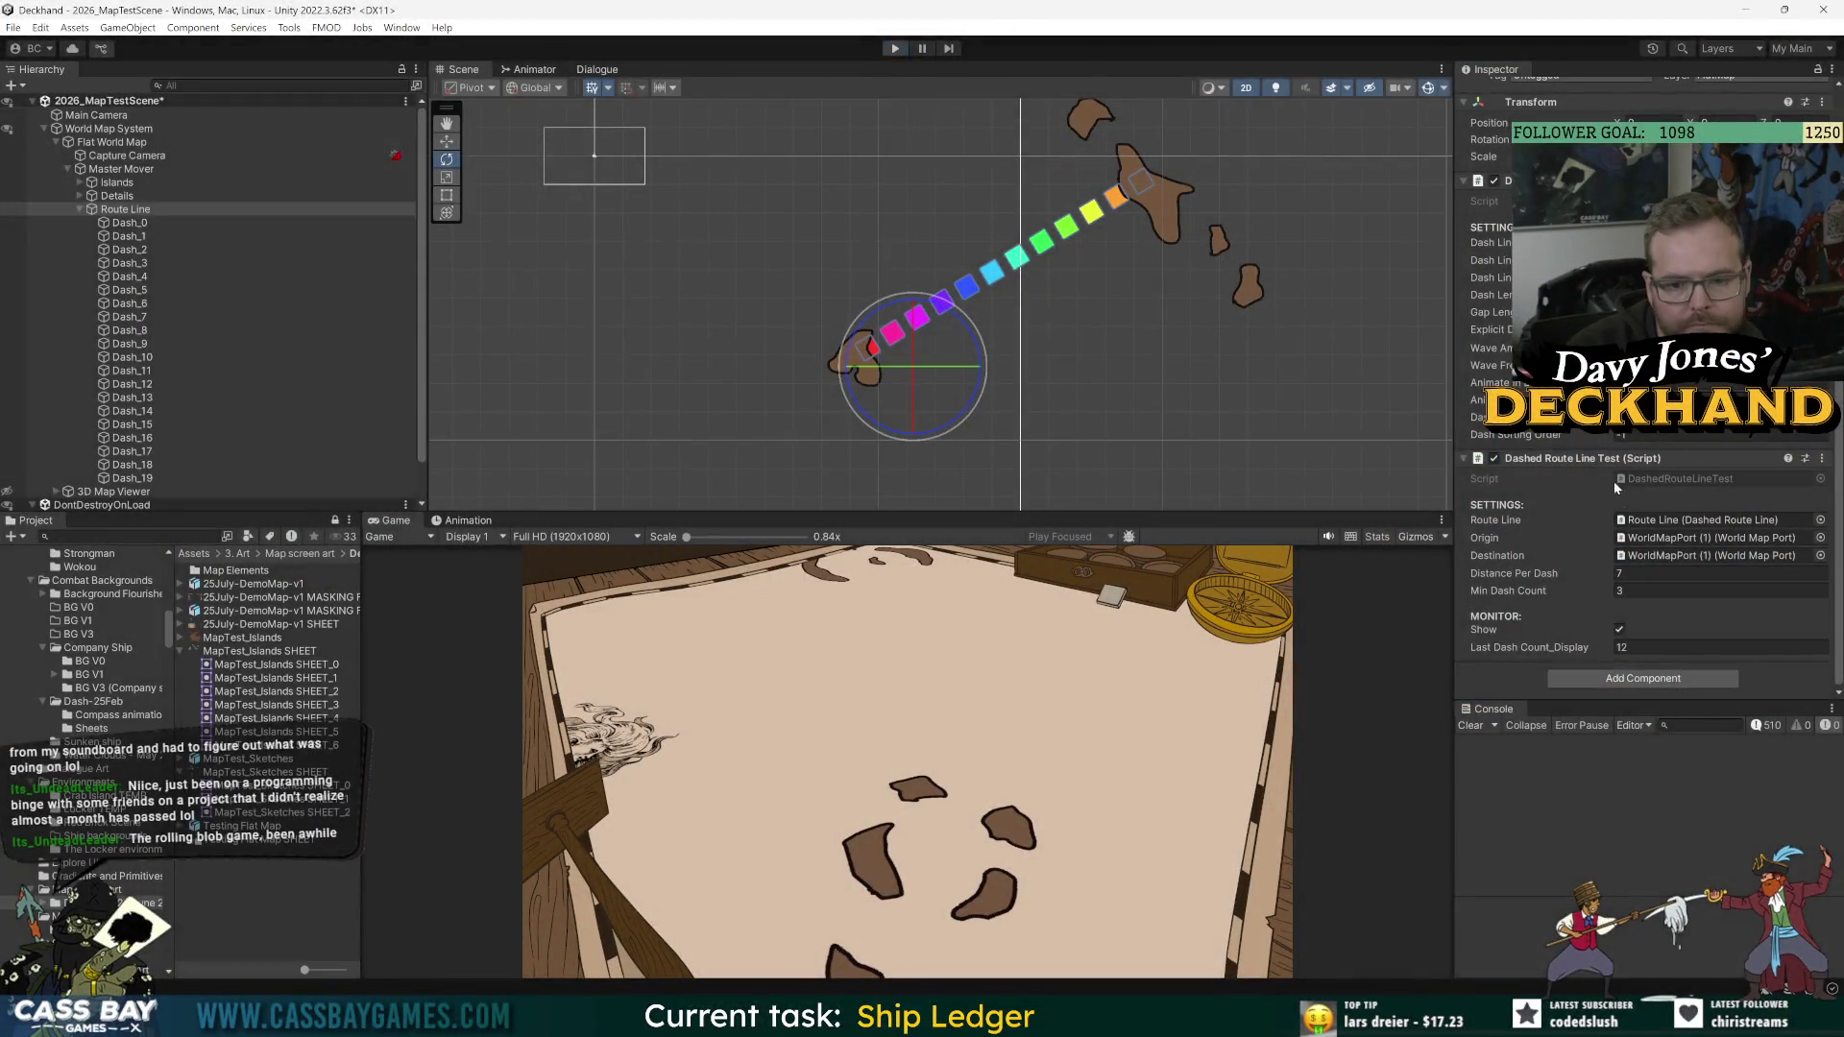
{"action": "left_click", "coordinate": [1625, 574]}
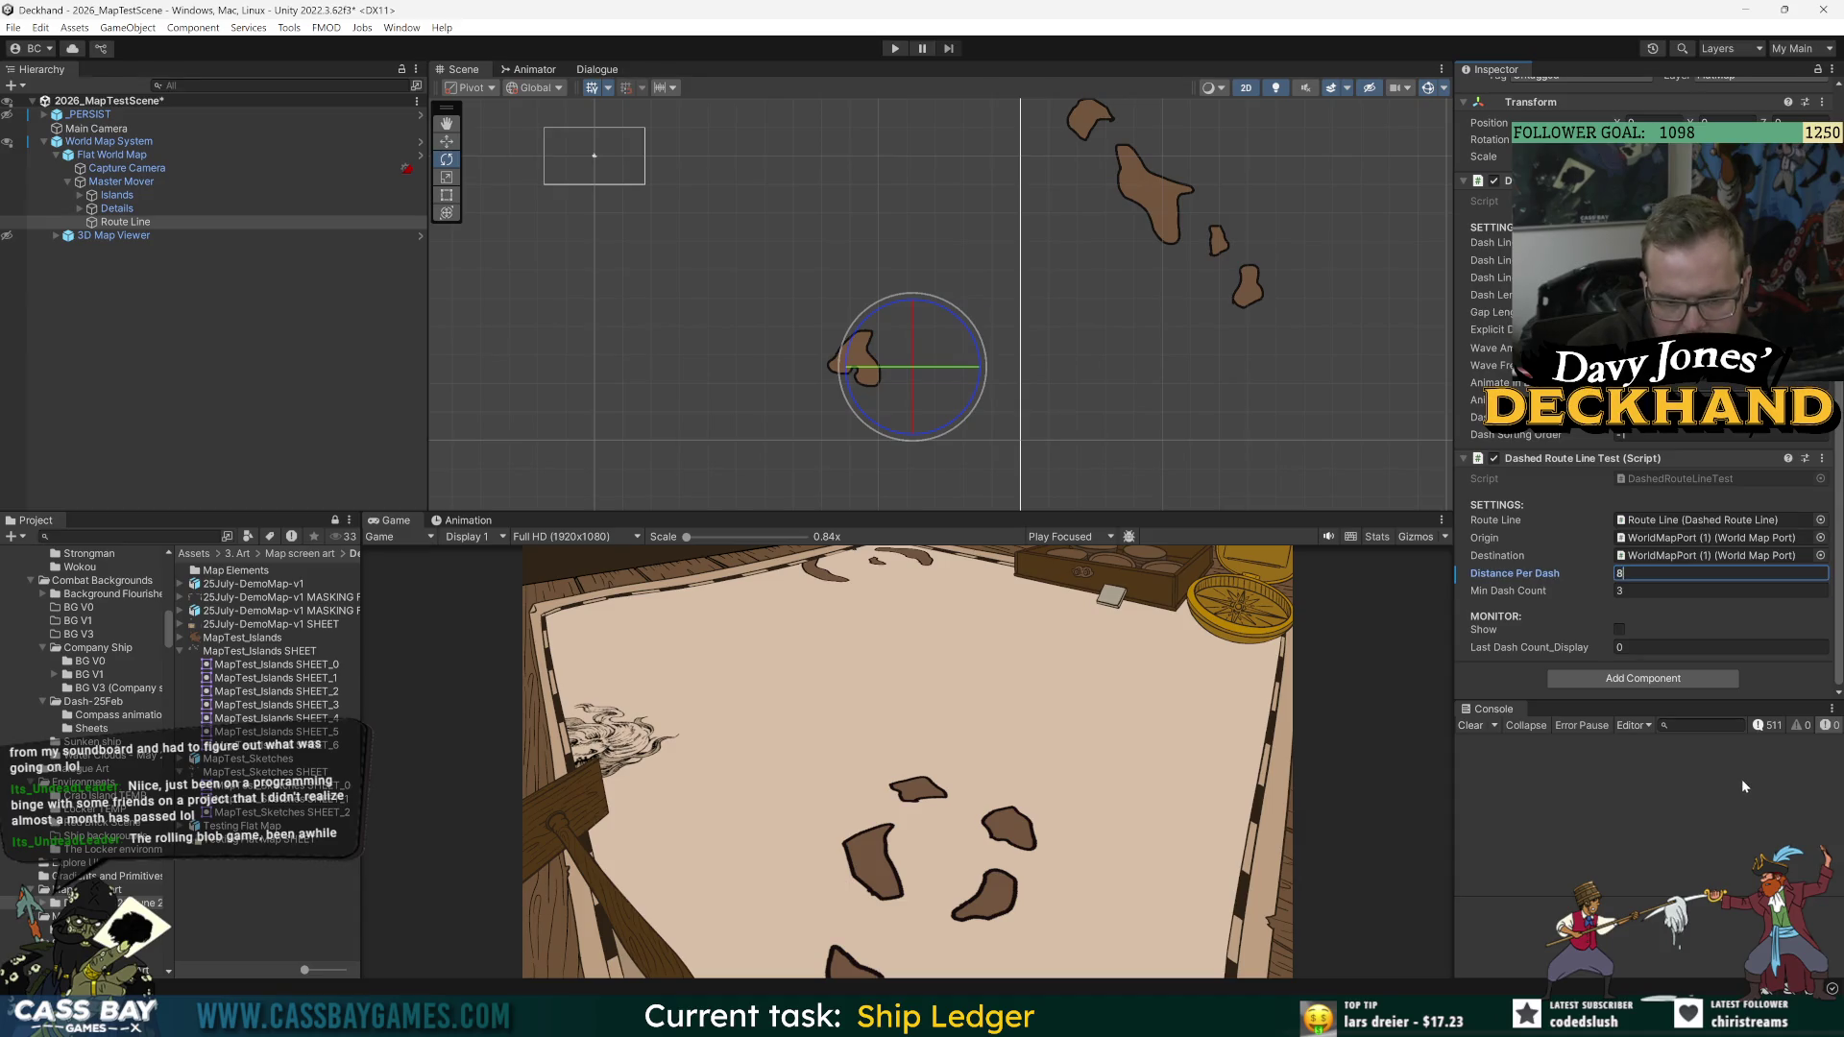
Step: Change Distance Per Dash to 8, then 10, and adjust the Dash Length value
{"action": "type", "text": "8"}
{"action": "key", "text": "Return"}
{"action": "left_click", "coordinate": [1630, 574]}
{"action": "type", "text": "10"}
{"action": "key", "text": "Return"}
{"action": "left_click_drag", "start_coordinate": [1496, 298], "coordinate": [1527, 298]}
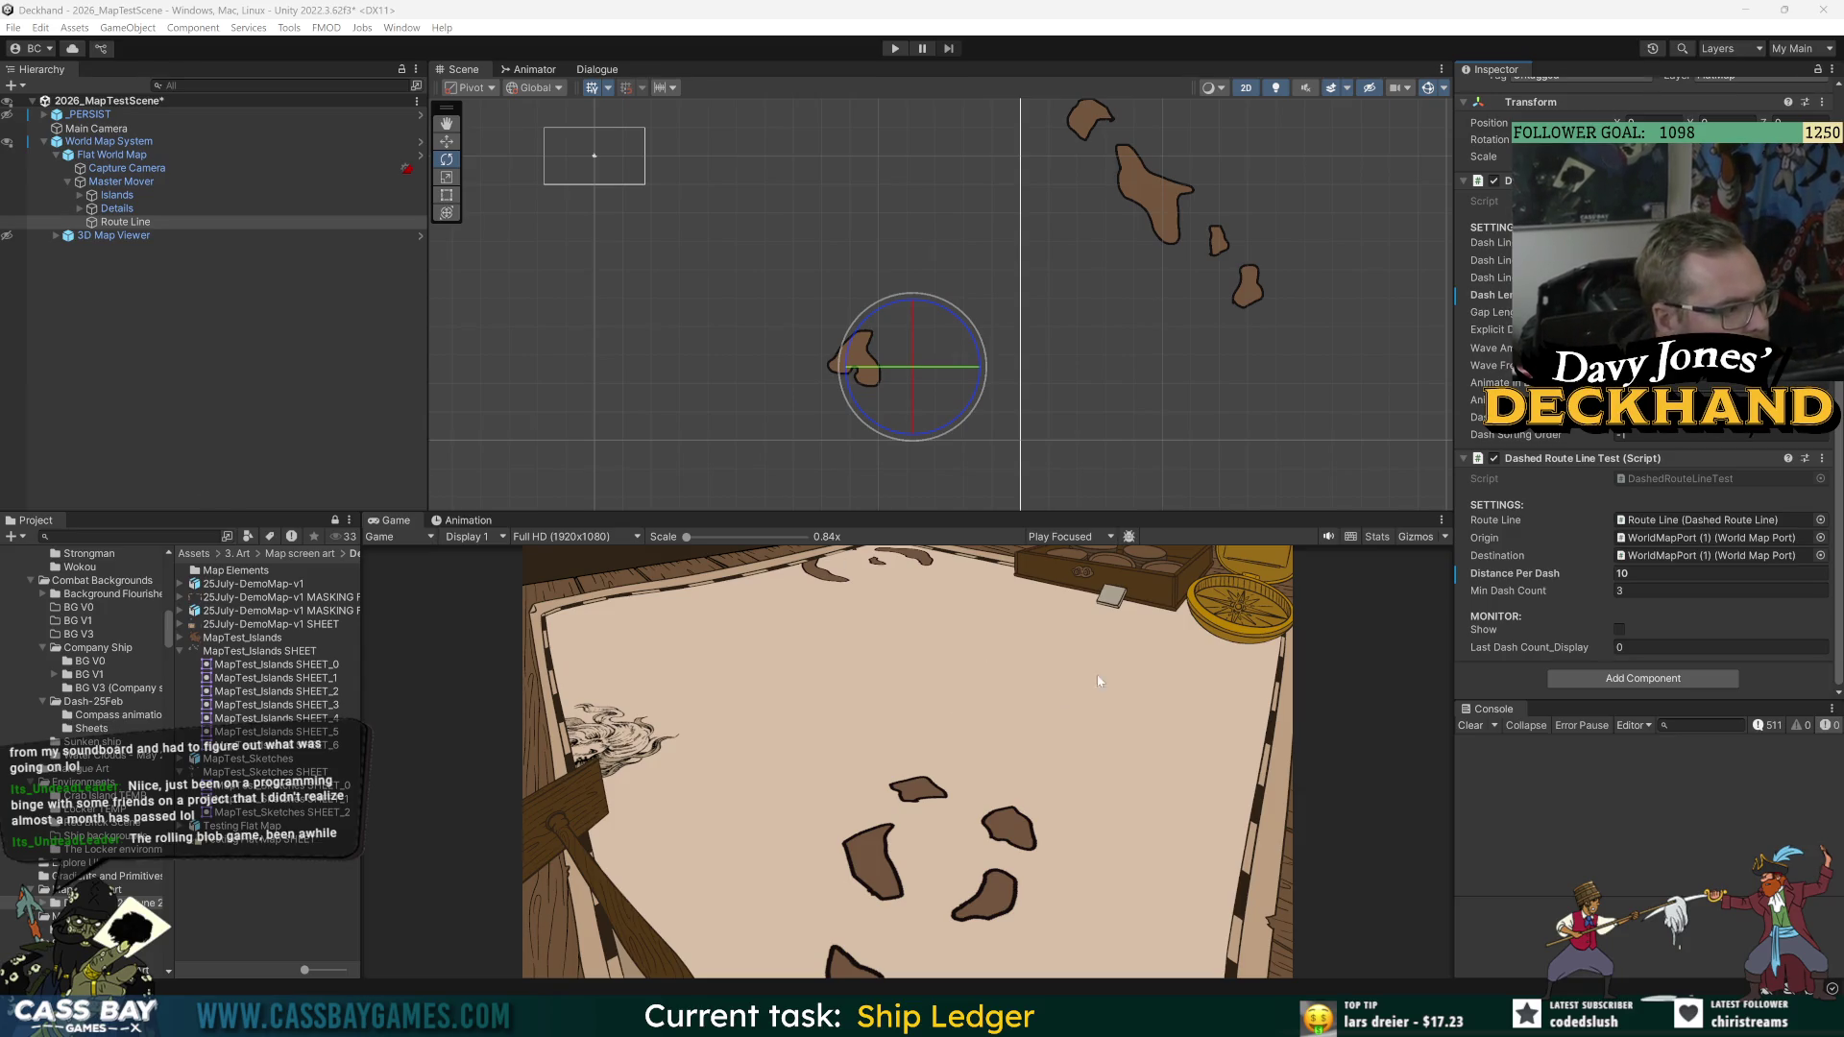
Step: Play-test with Show on to see six rainbow dashes, then stop the game
{"action": "left_click", "coordinate": [894, 48]}
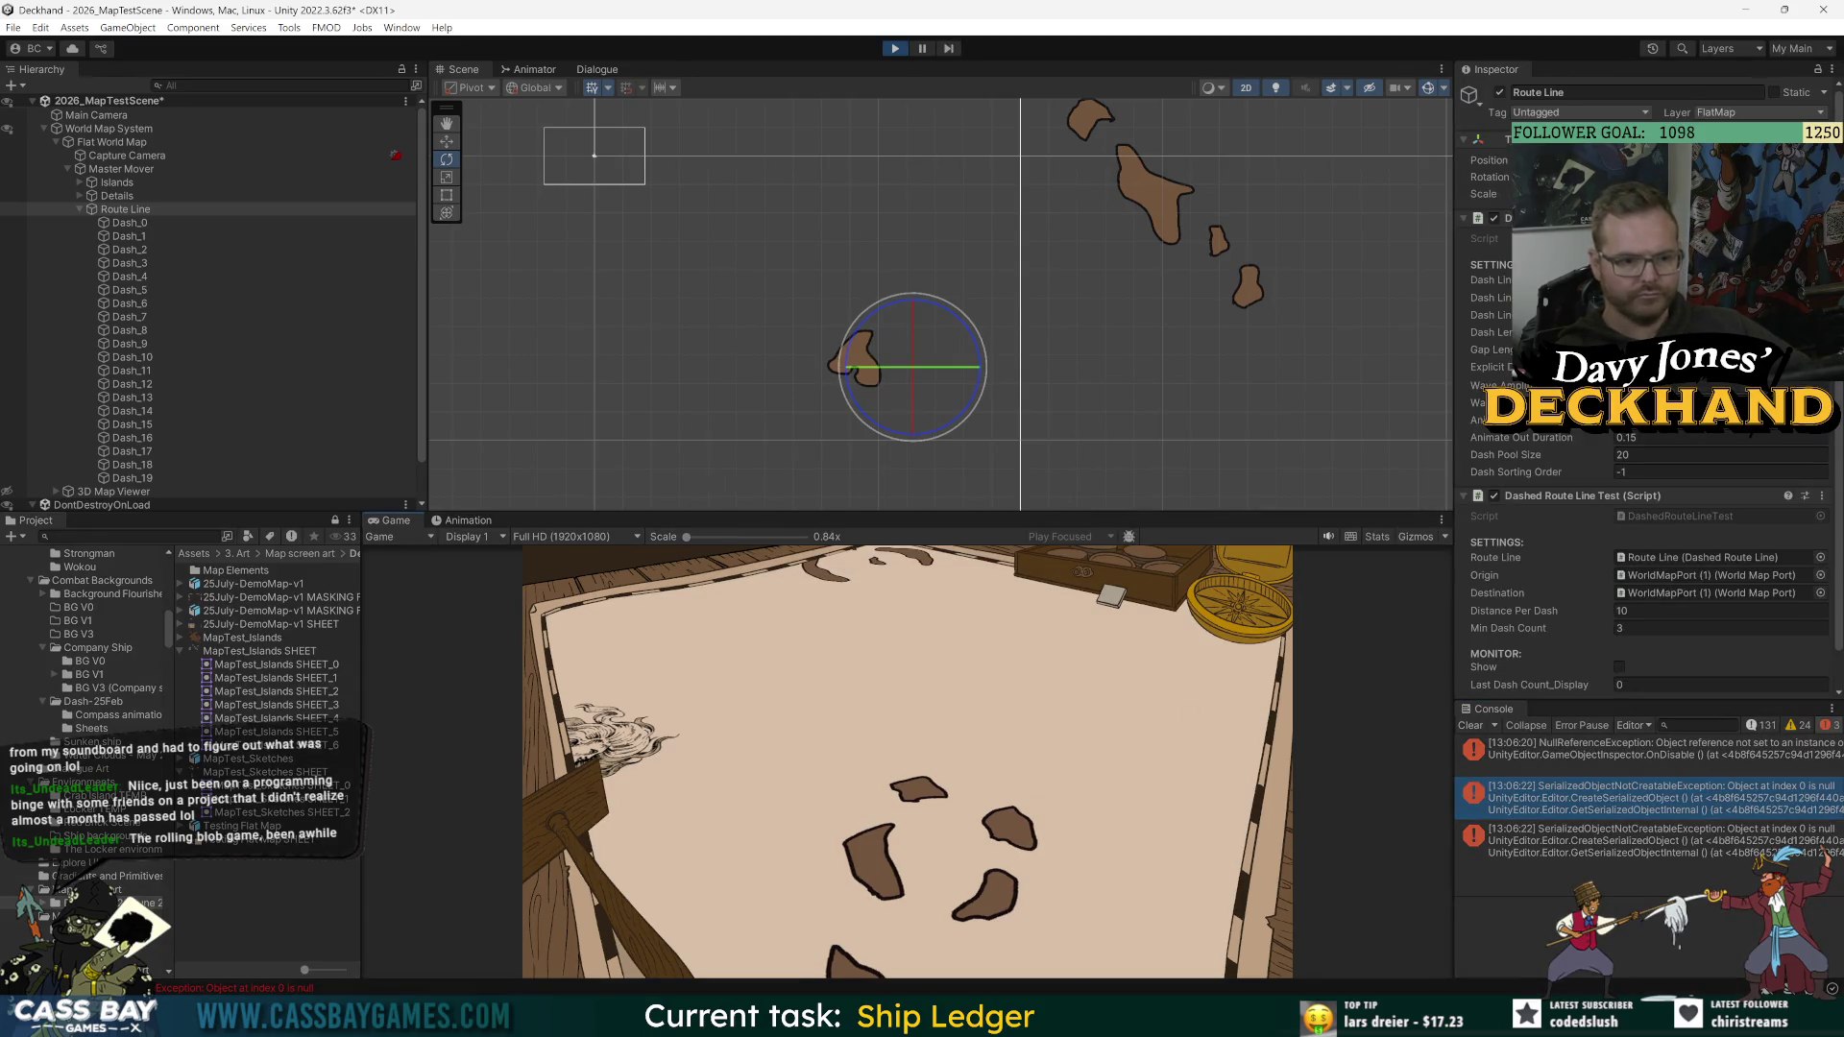
{"action": "left_click", "coordinate": [1632, 840]}
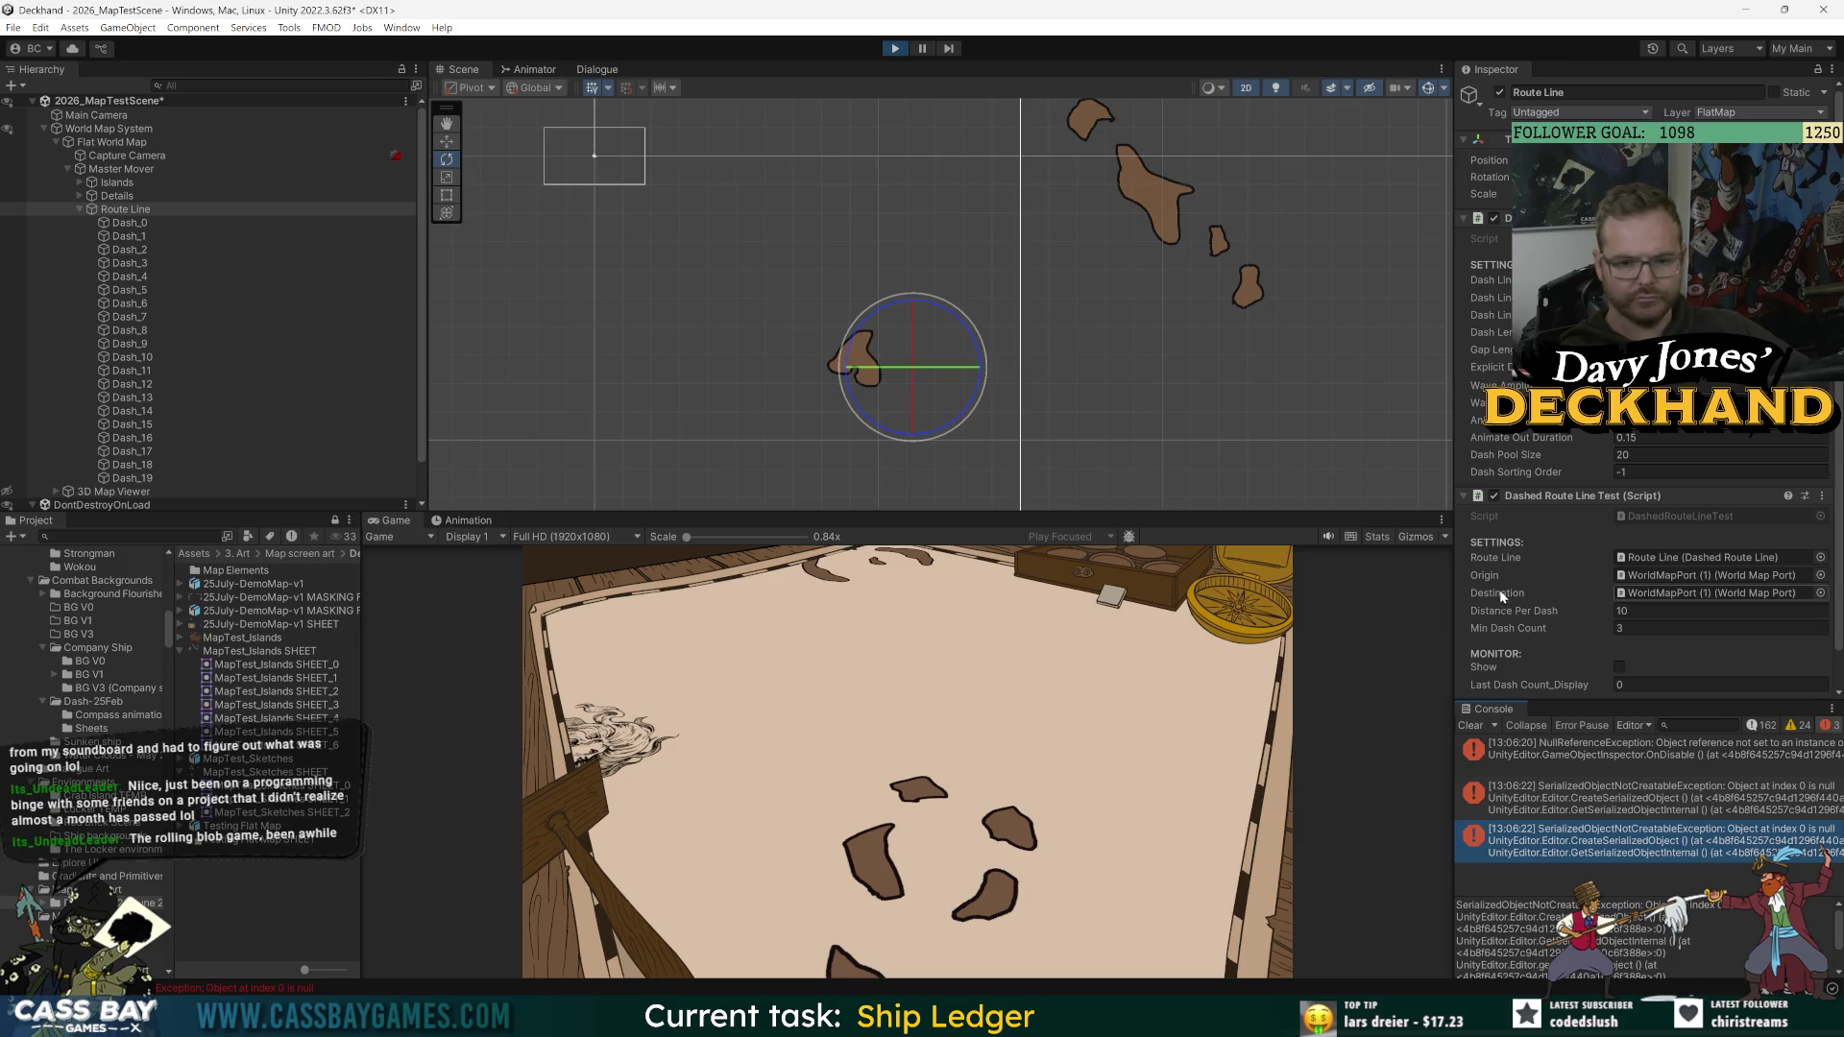
{"action": "left_click", "coordinate": [1620, 667]}
{"action": "scroll", "coordinate": [1048, 280], "scroll_direction": "down", "scroll_amount": 5}
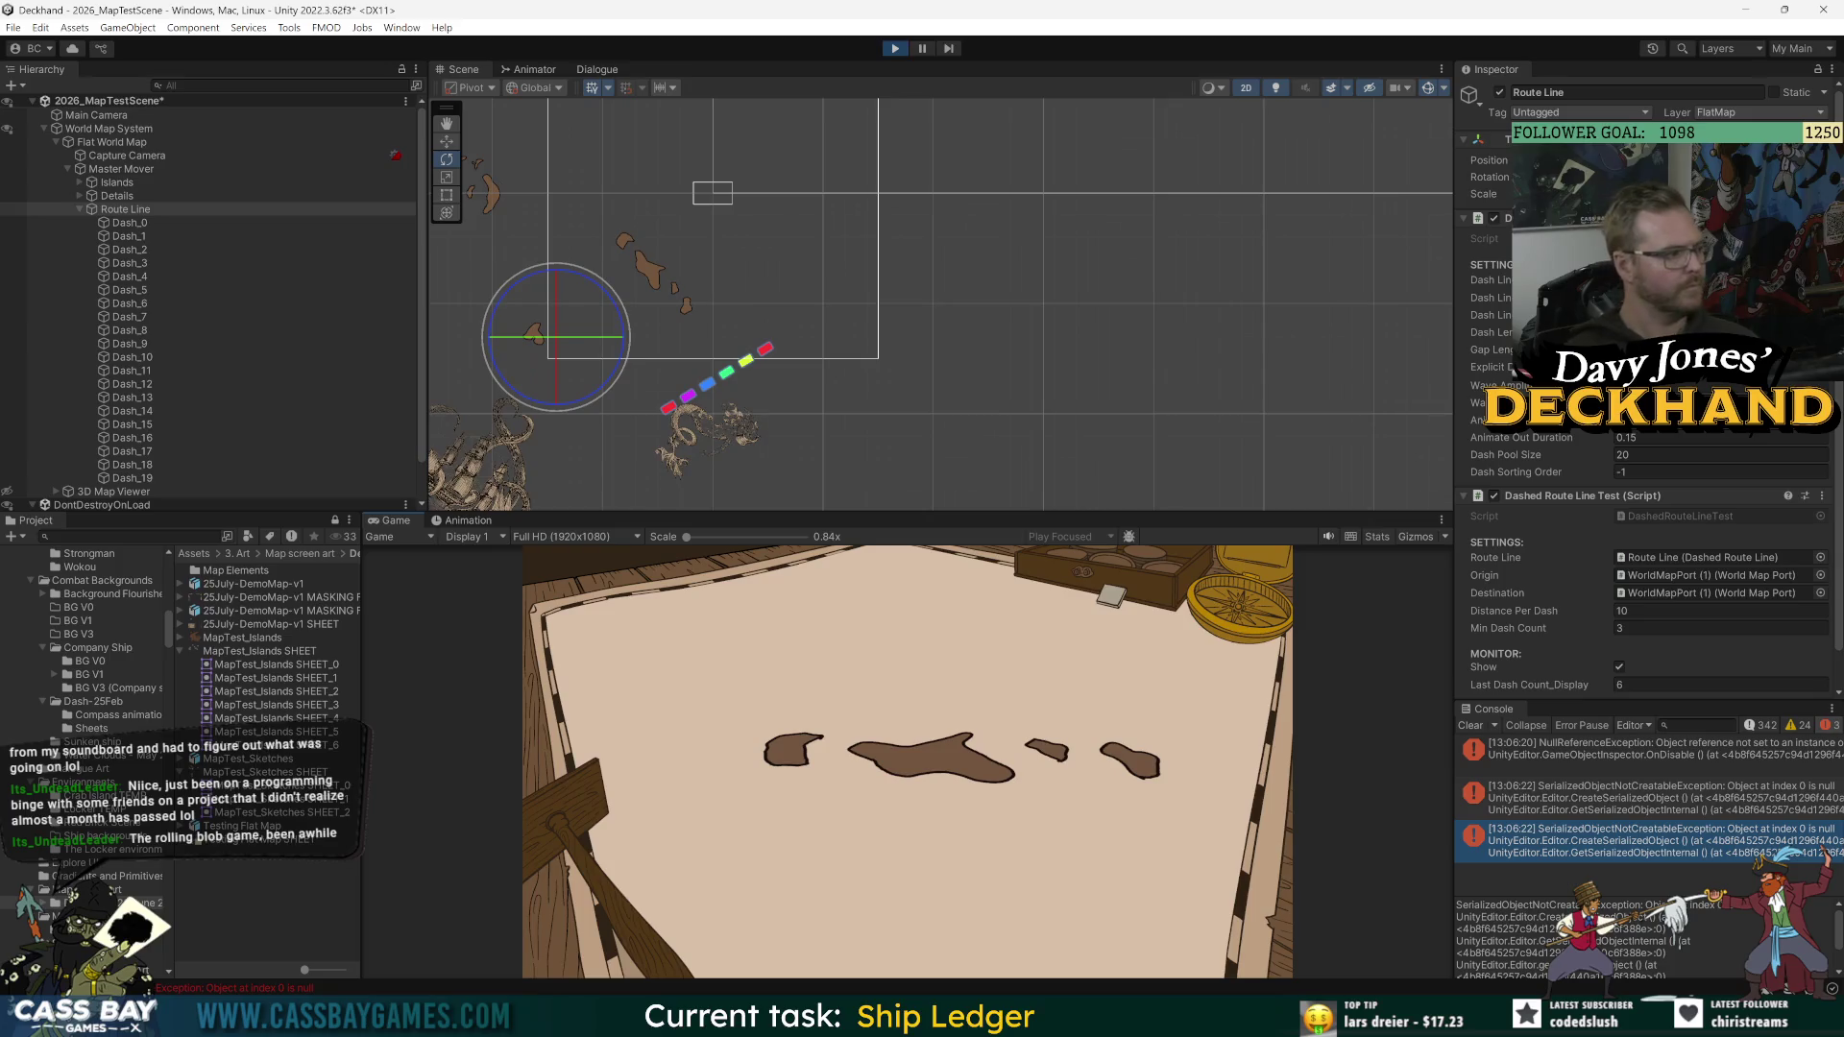
{"action": "key", "text": "ctrl+p"}
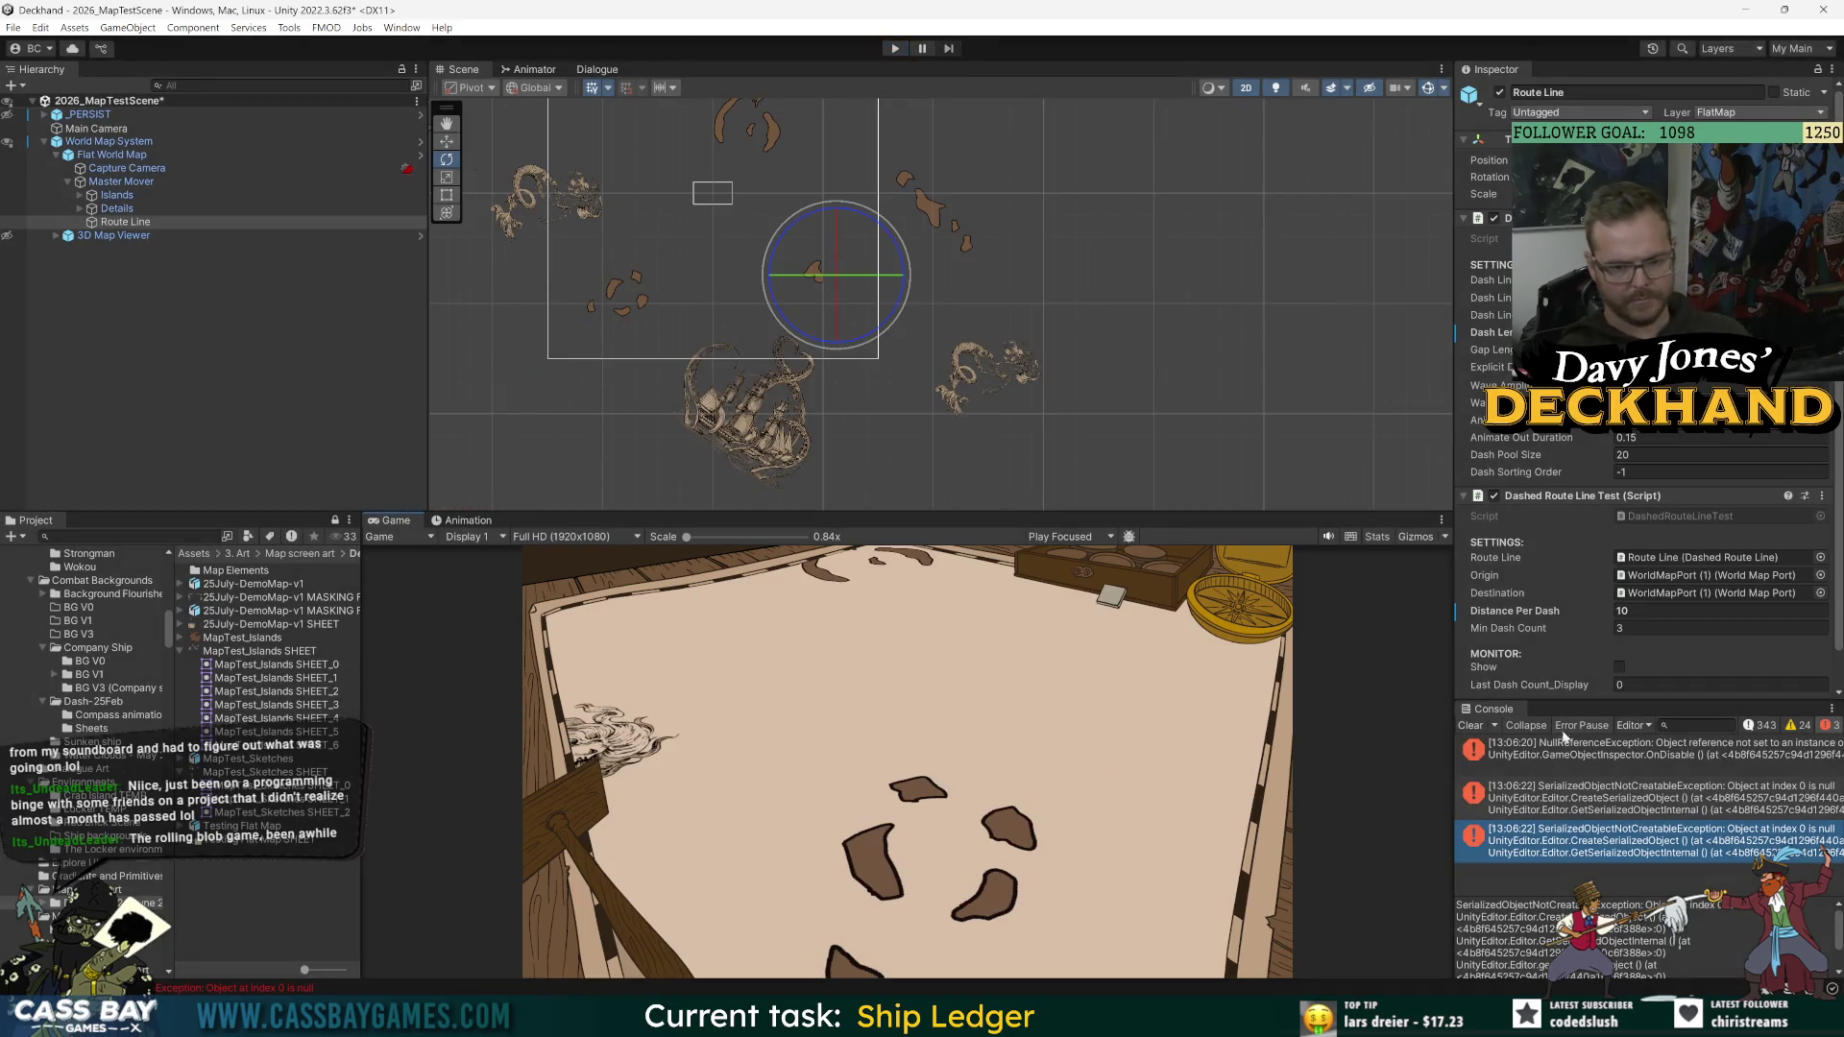
Step: Clear the console and set Distance Per Dash to 15
{"action": "left_click", "coordinate": [1471, 726]}
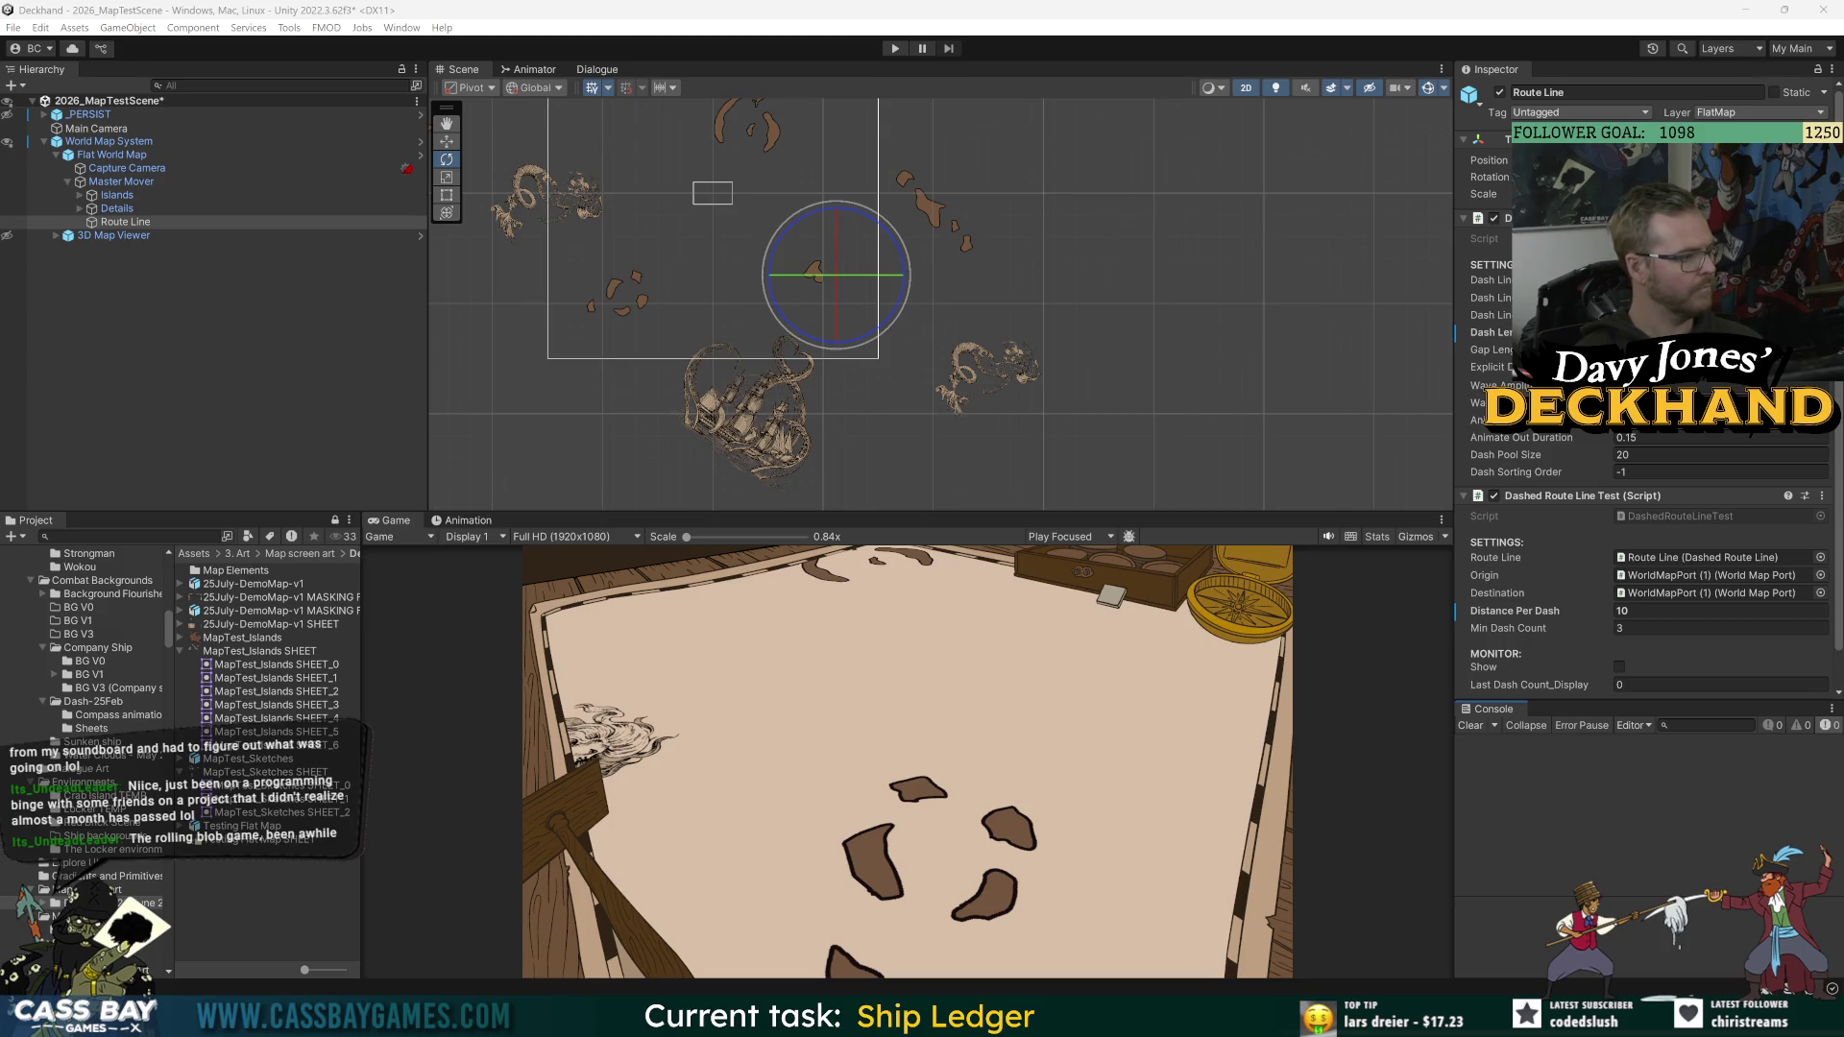
{"action": "left_click", "coordinate": [1628, 611]}
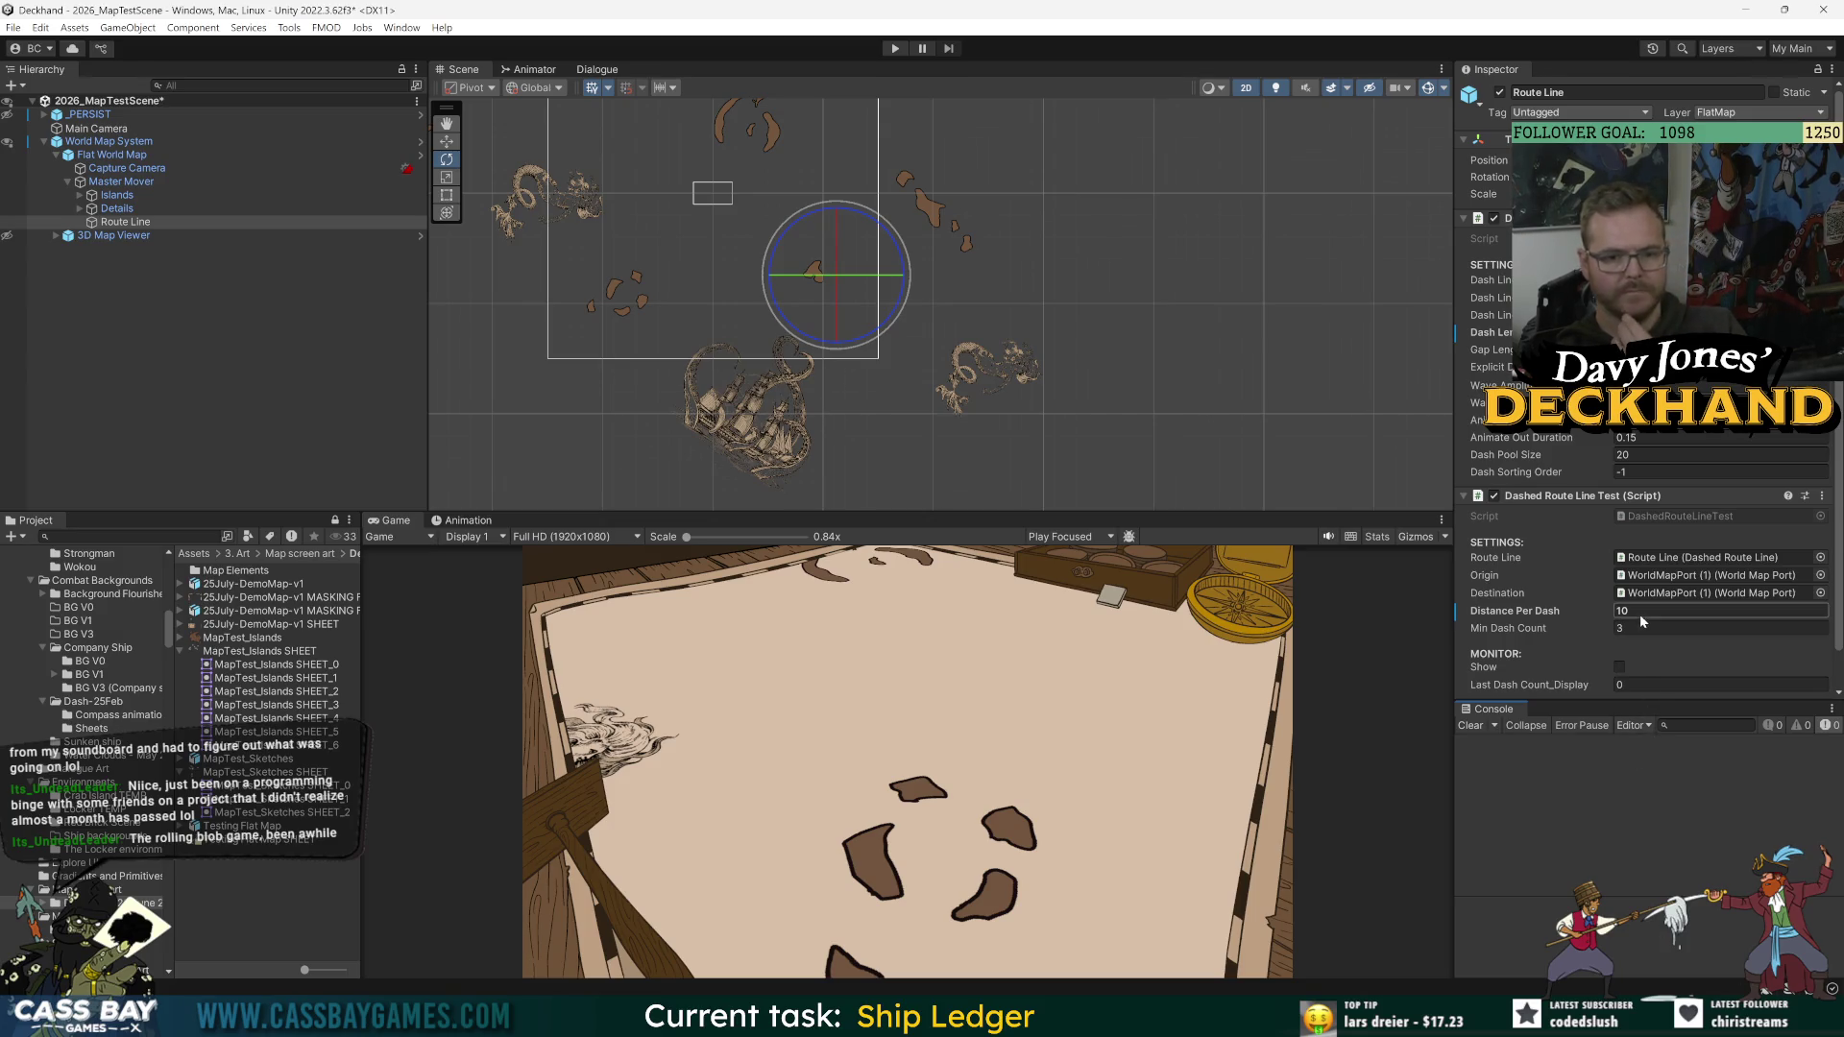
{"action": "type", "text": "15"}
{"action": "key", "text": "Return"}
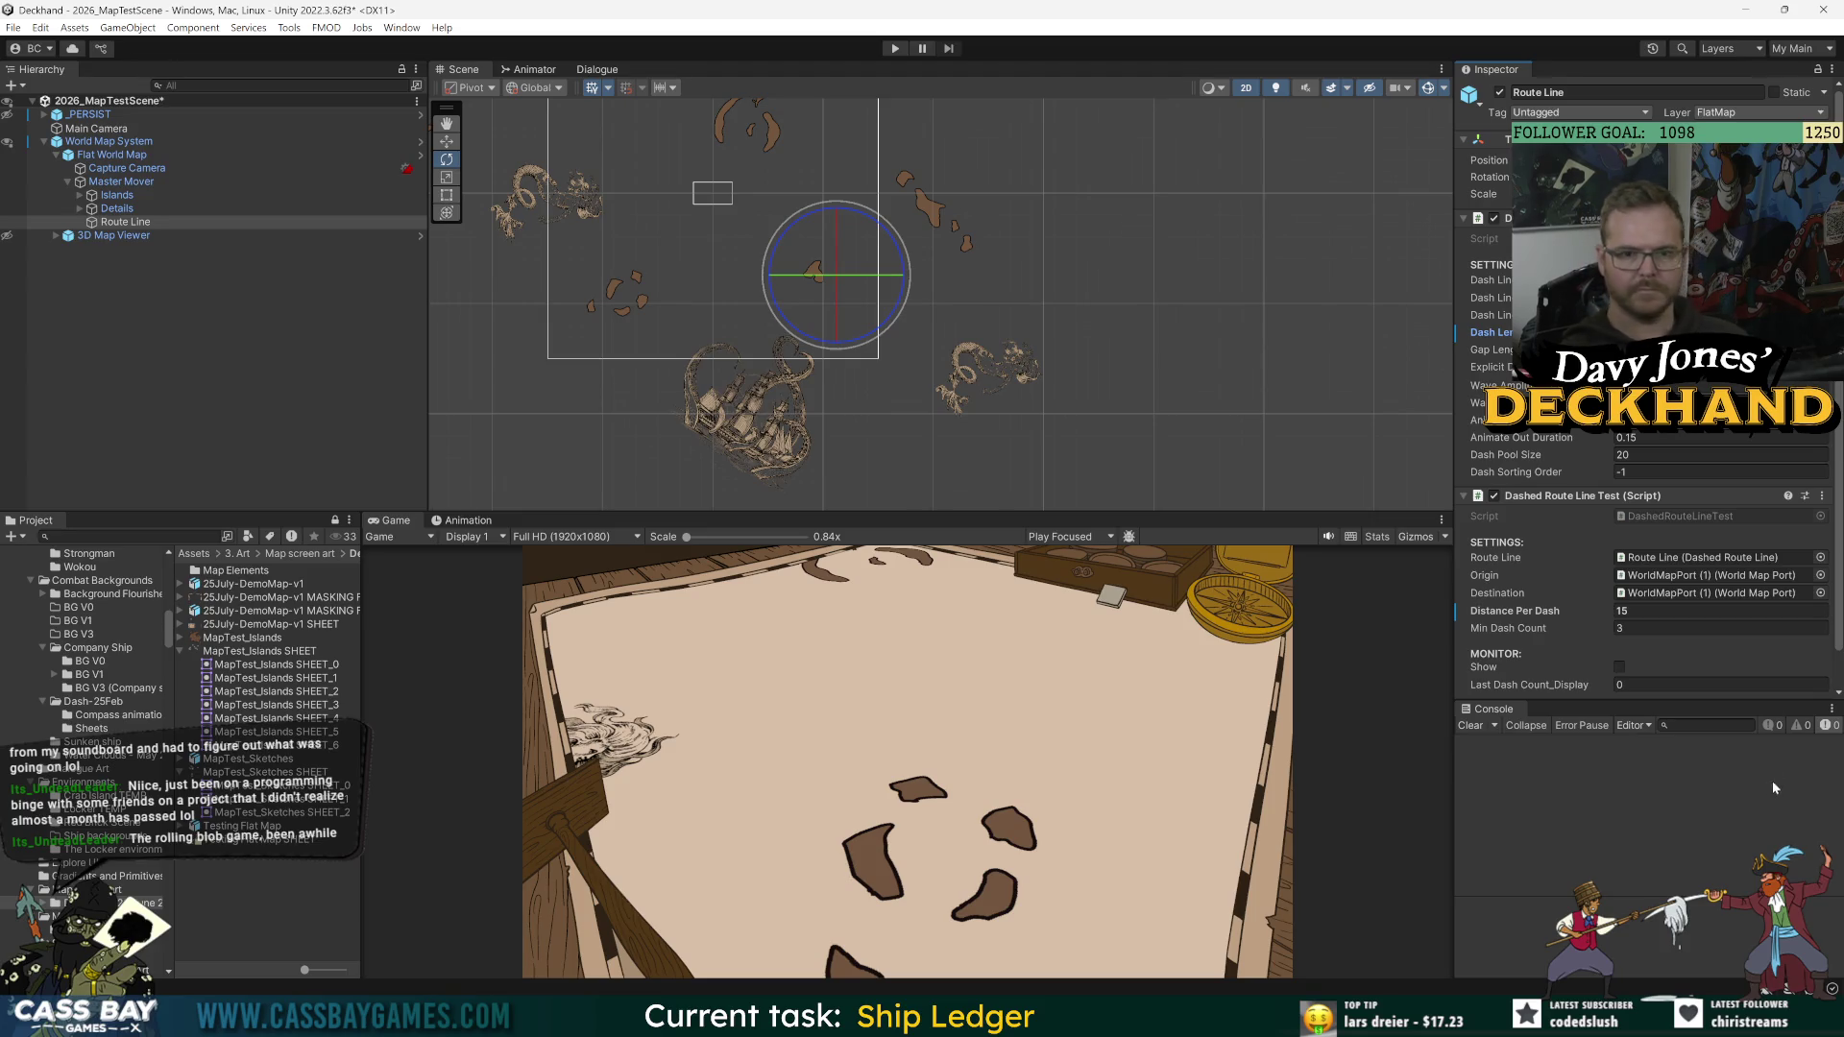
Step: Run the scene, clear the console, and toggle Show to preview the four-dash route
{"action": "left_click", "coordinate": [898, 49]}
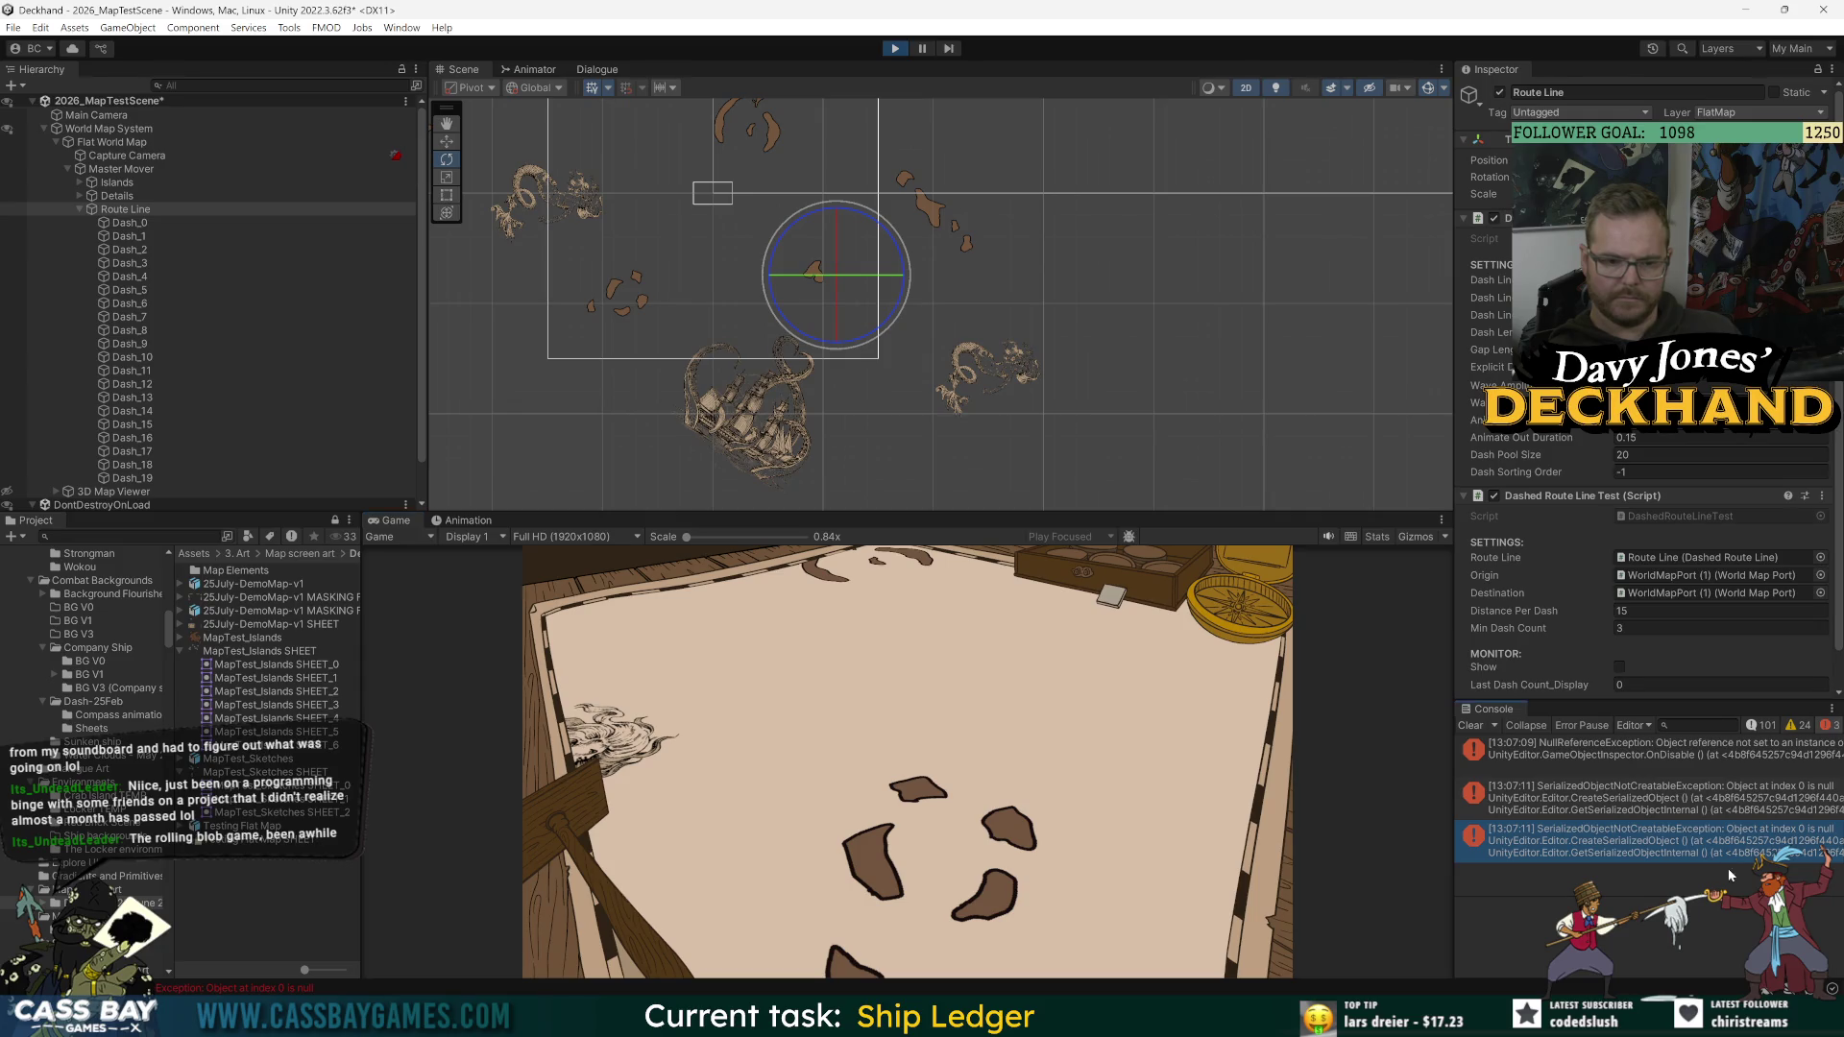
{"action": "left_click", "coordinate": [1471, 726]}
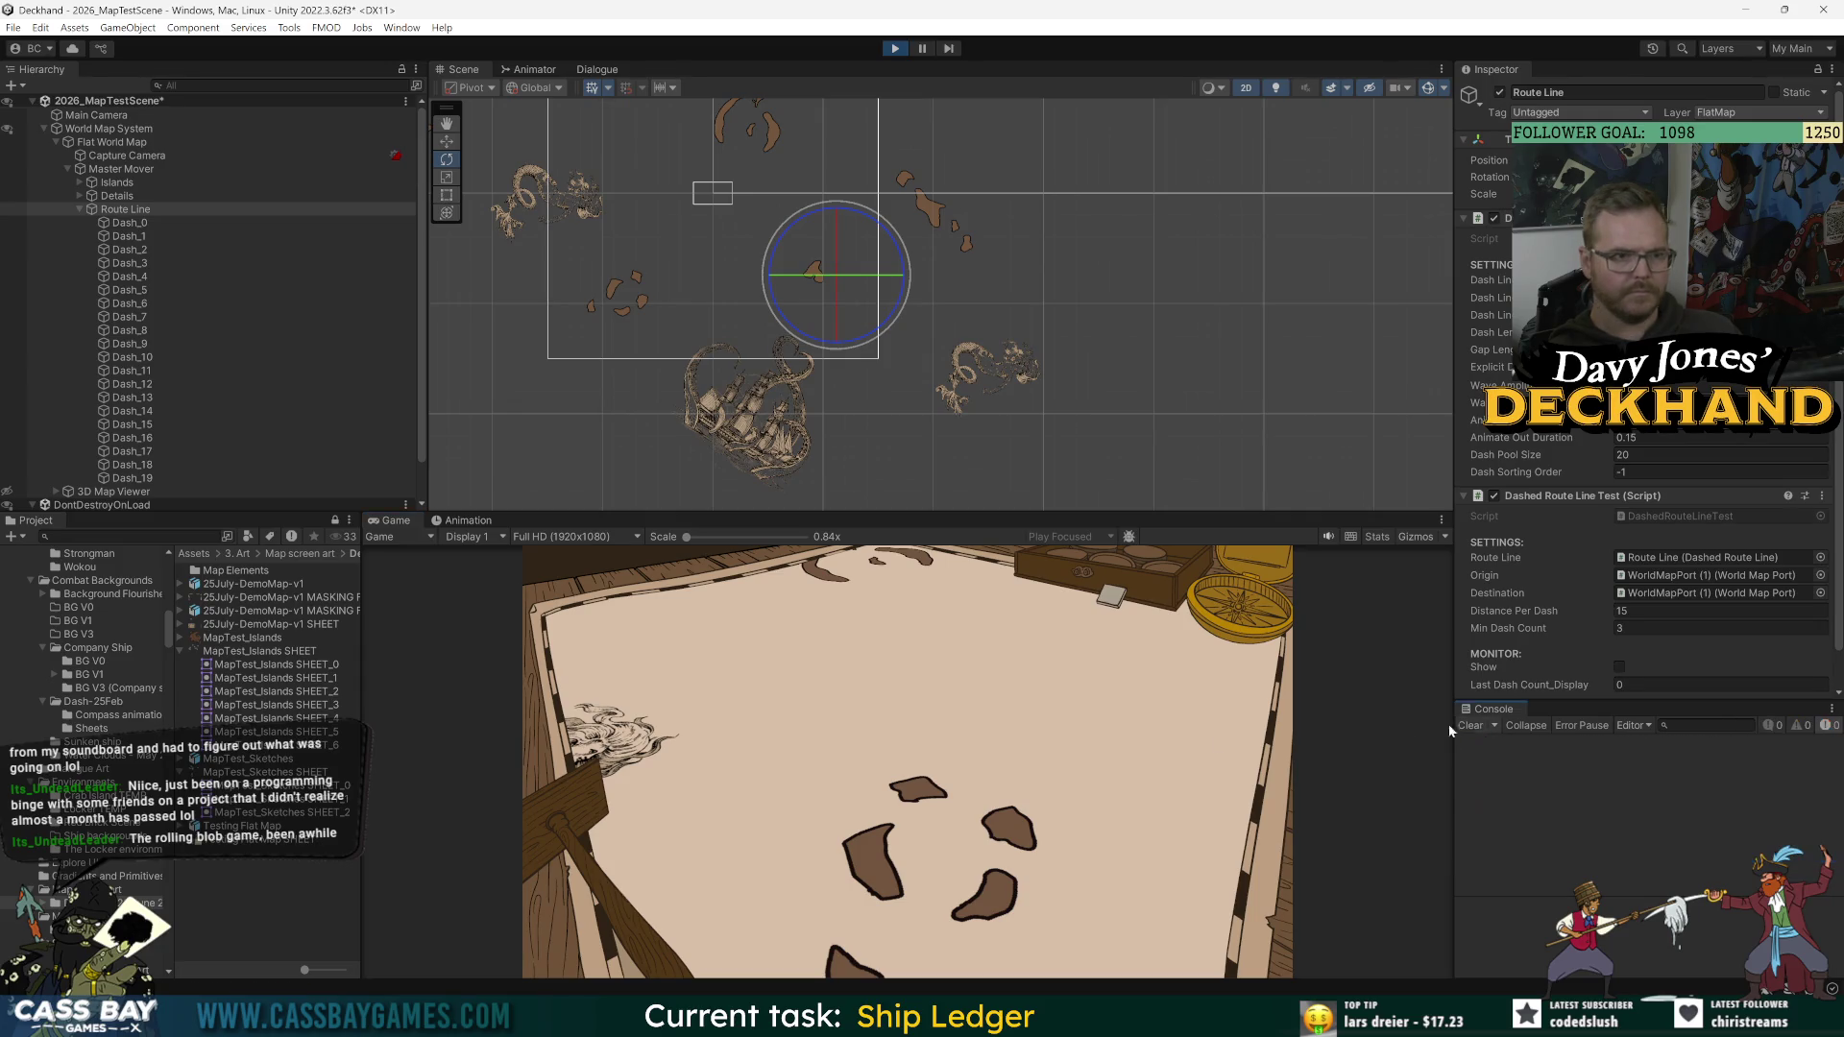
{"action": "scroll", "coordinate": [1542, 591], "scroll_direction": "down", "scroll_amount": 2}
{"action": "left_click", "coordinate": [1619, 629]}
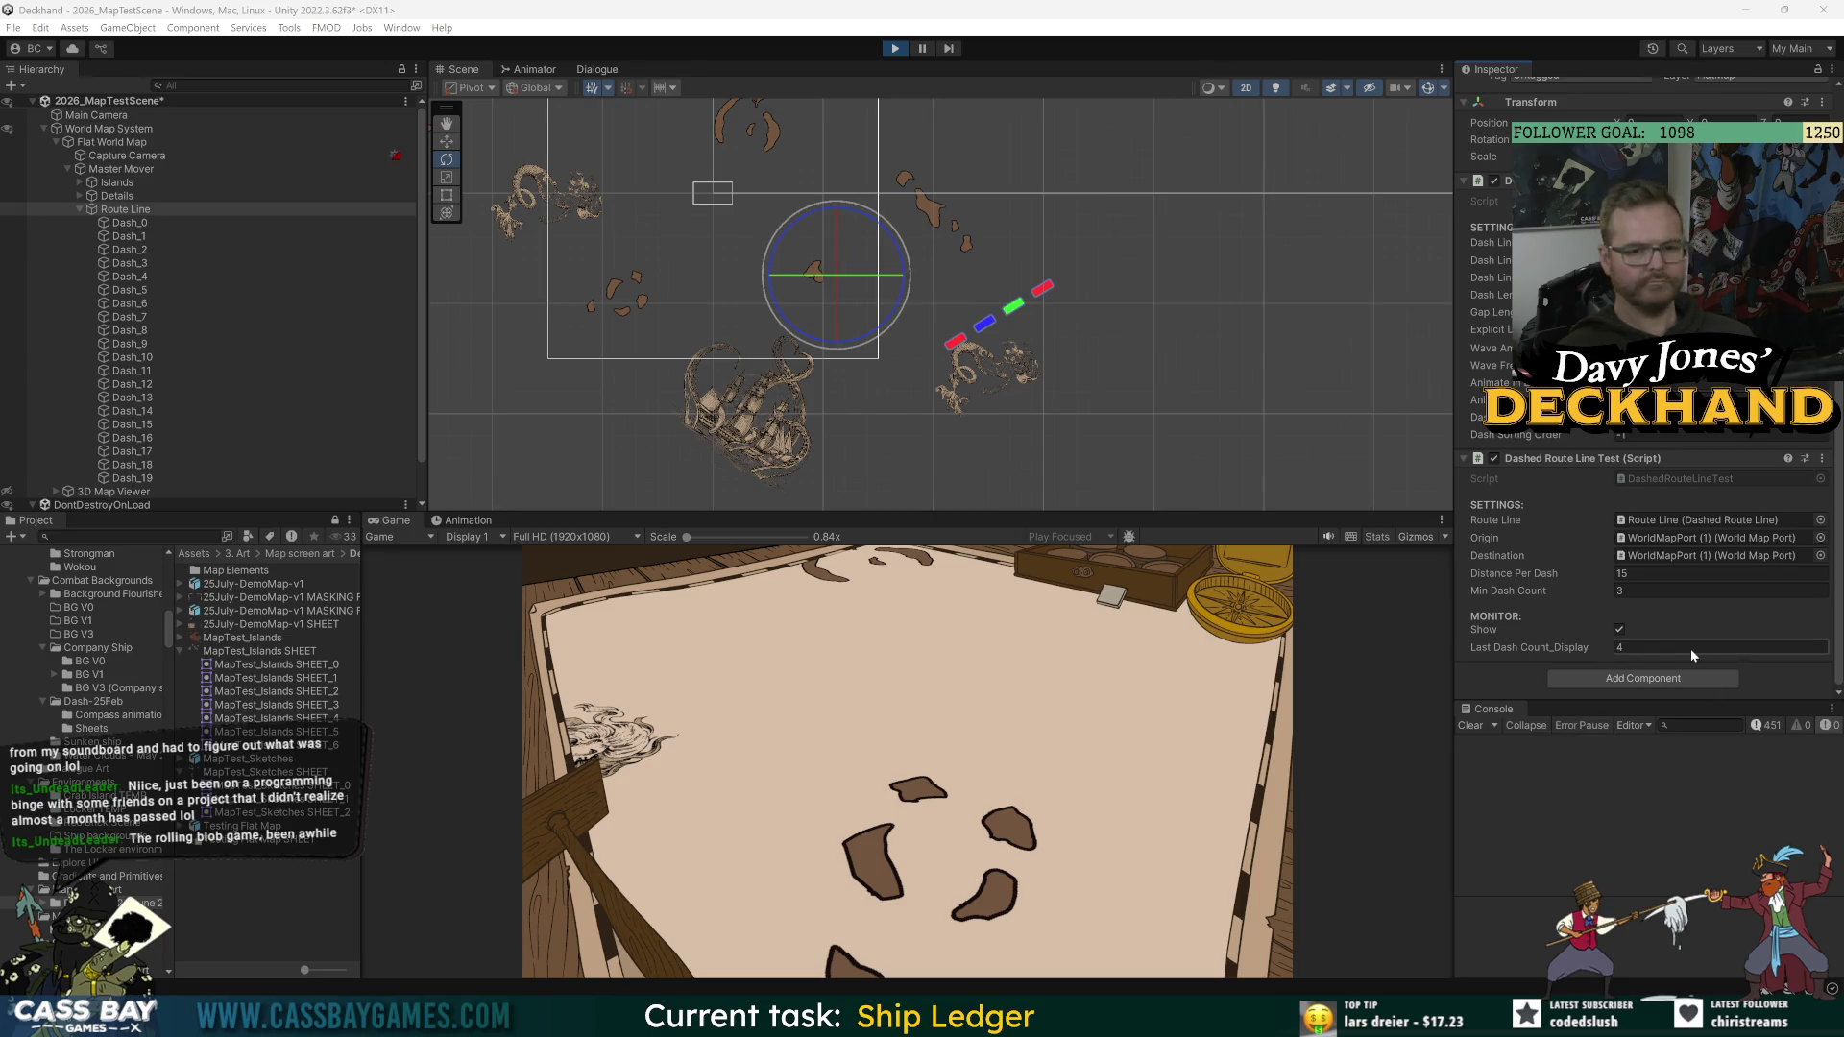
{"action": "left_click", "coordinate": [1620, 630]}
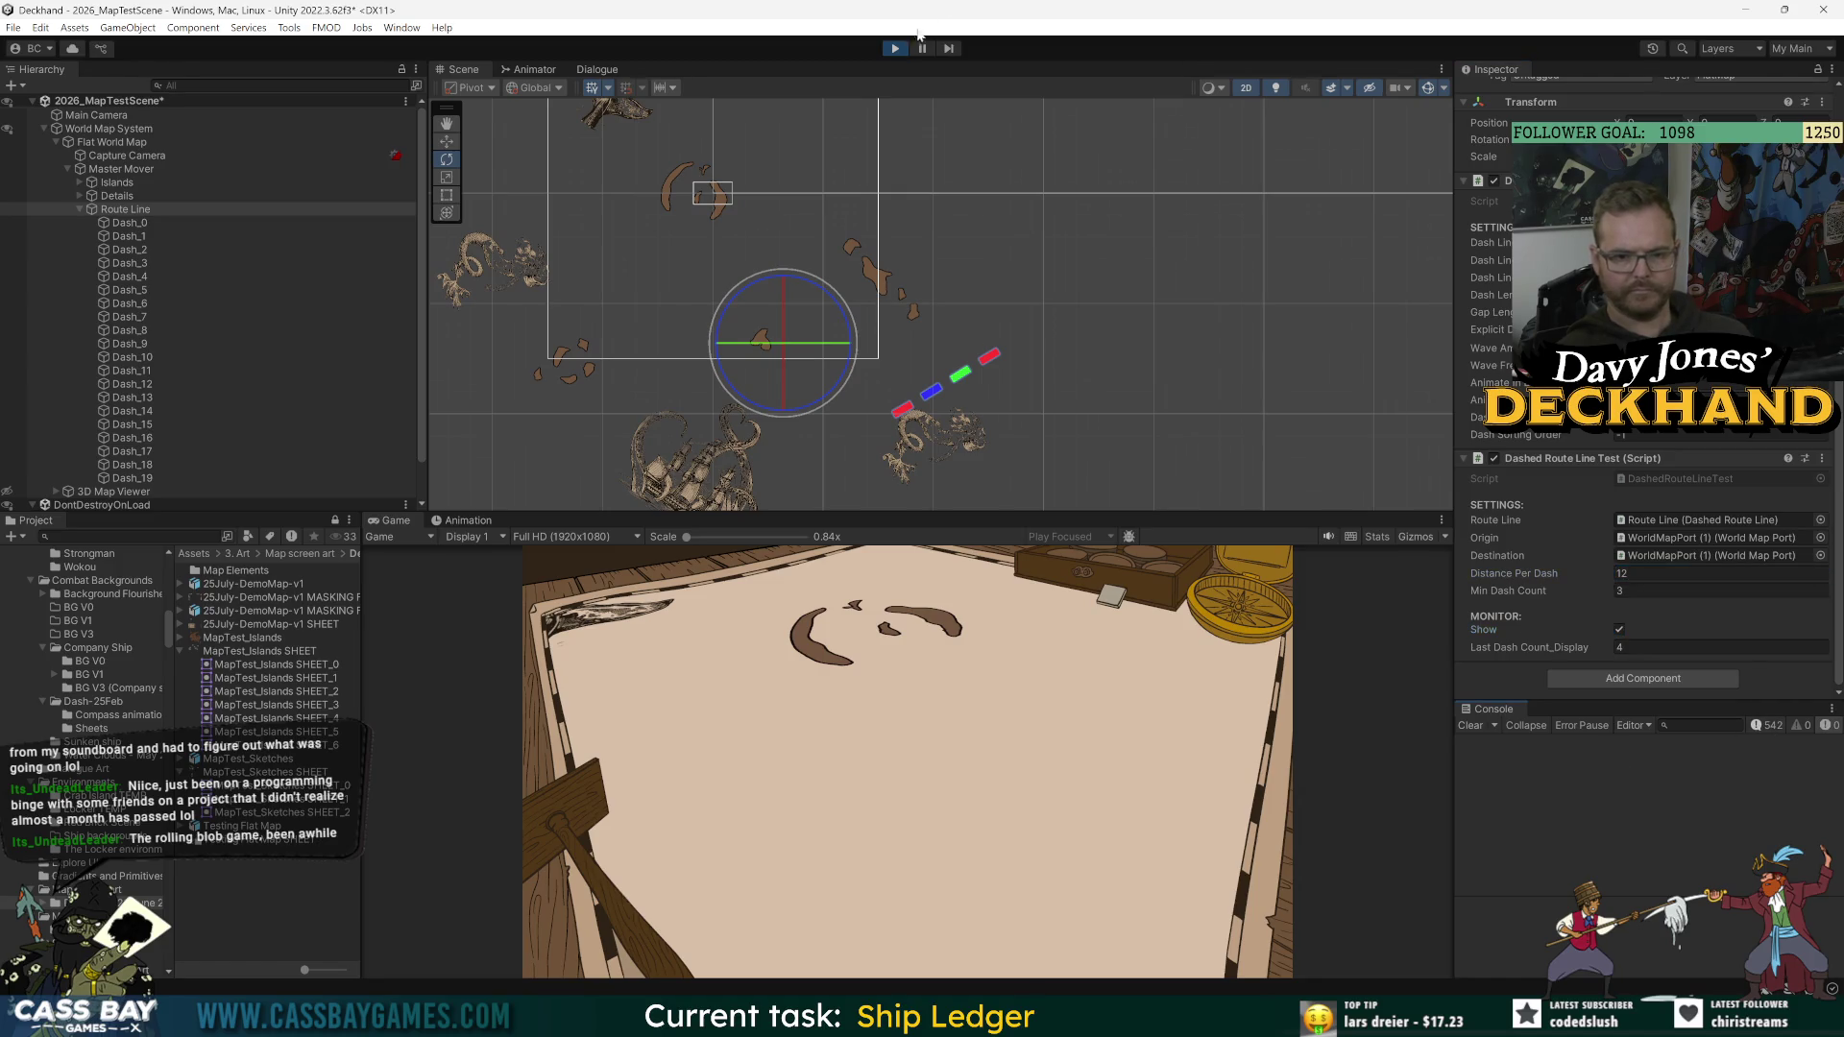
Step: Stop the test run and set Distance Per Dash to 12
{"action": "left_click", "coordinate": [894, 48]}
{"action": "left_click", "coordinate": [1652, 573]}
{"action": "type", "text": "12"}
{"action": "key", "text": "Return"}
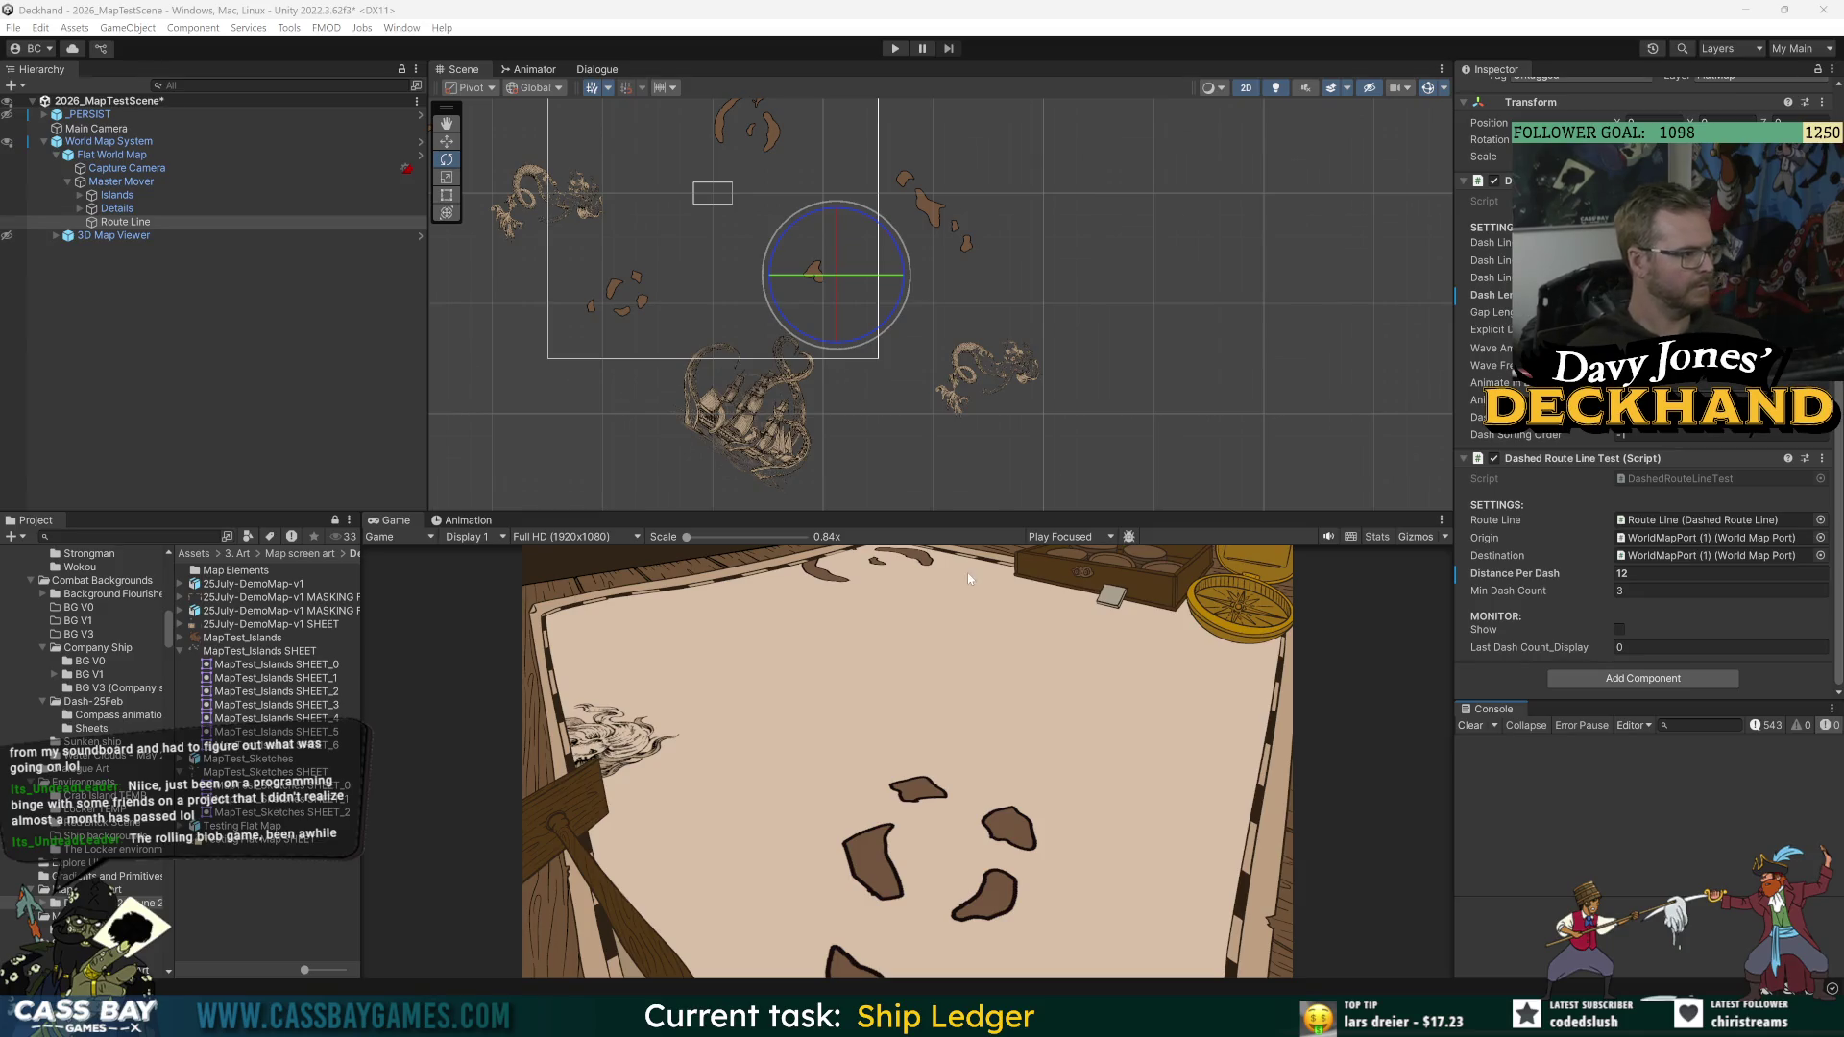
Step: Play with Show on to check the five-dash route, inspect Master Mover and Route Line, then stop
{"action": "left_click", "coordinate": [894, 48]}
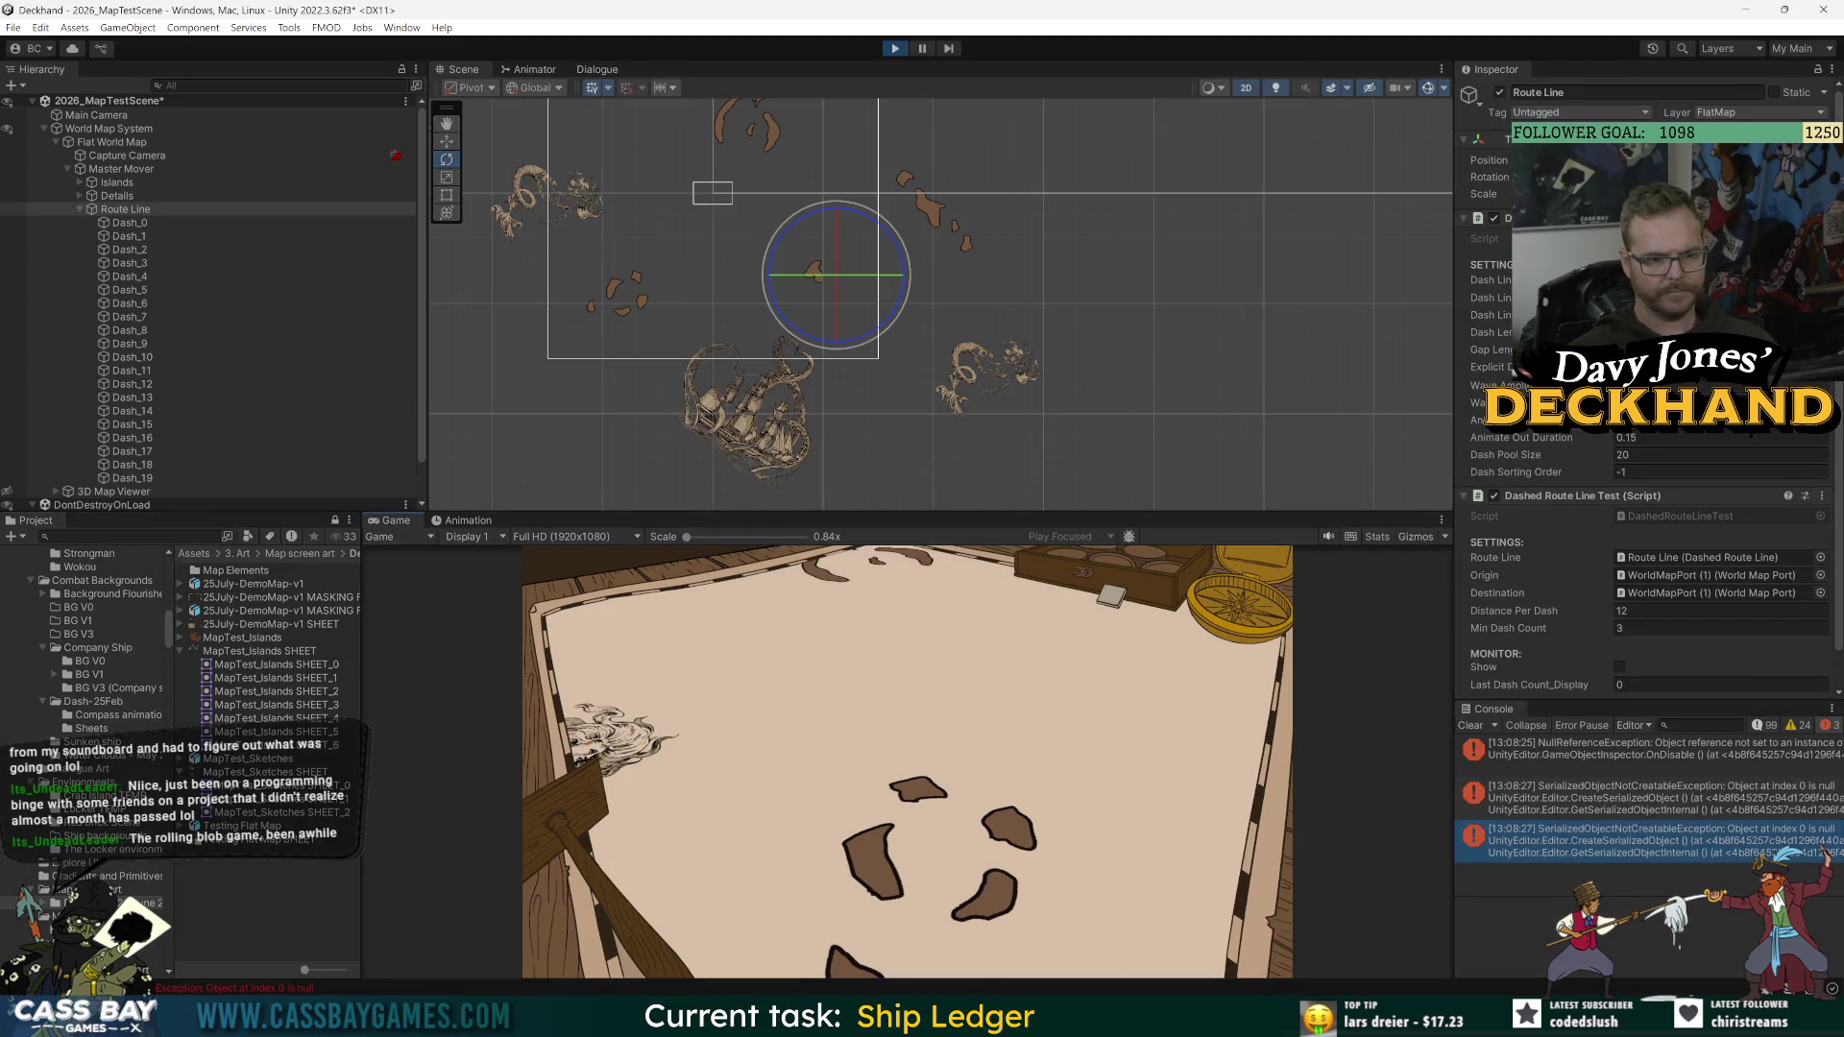
{"action": "left_click", "coordinate": [1619, 667]}
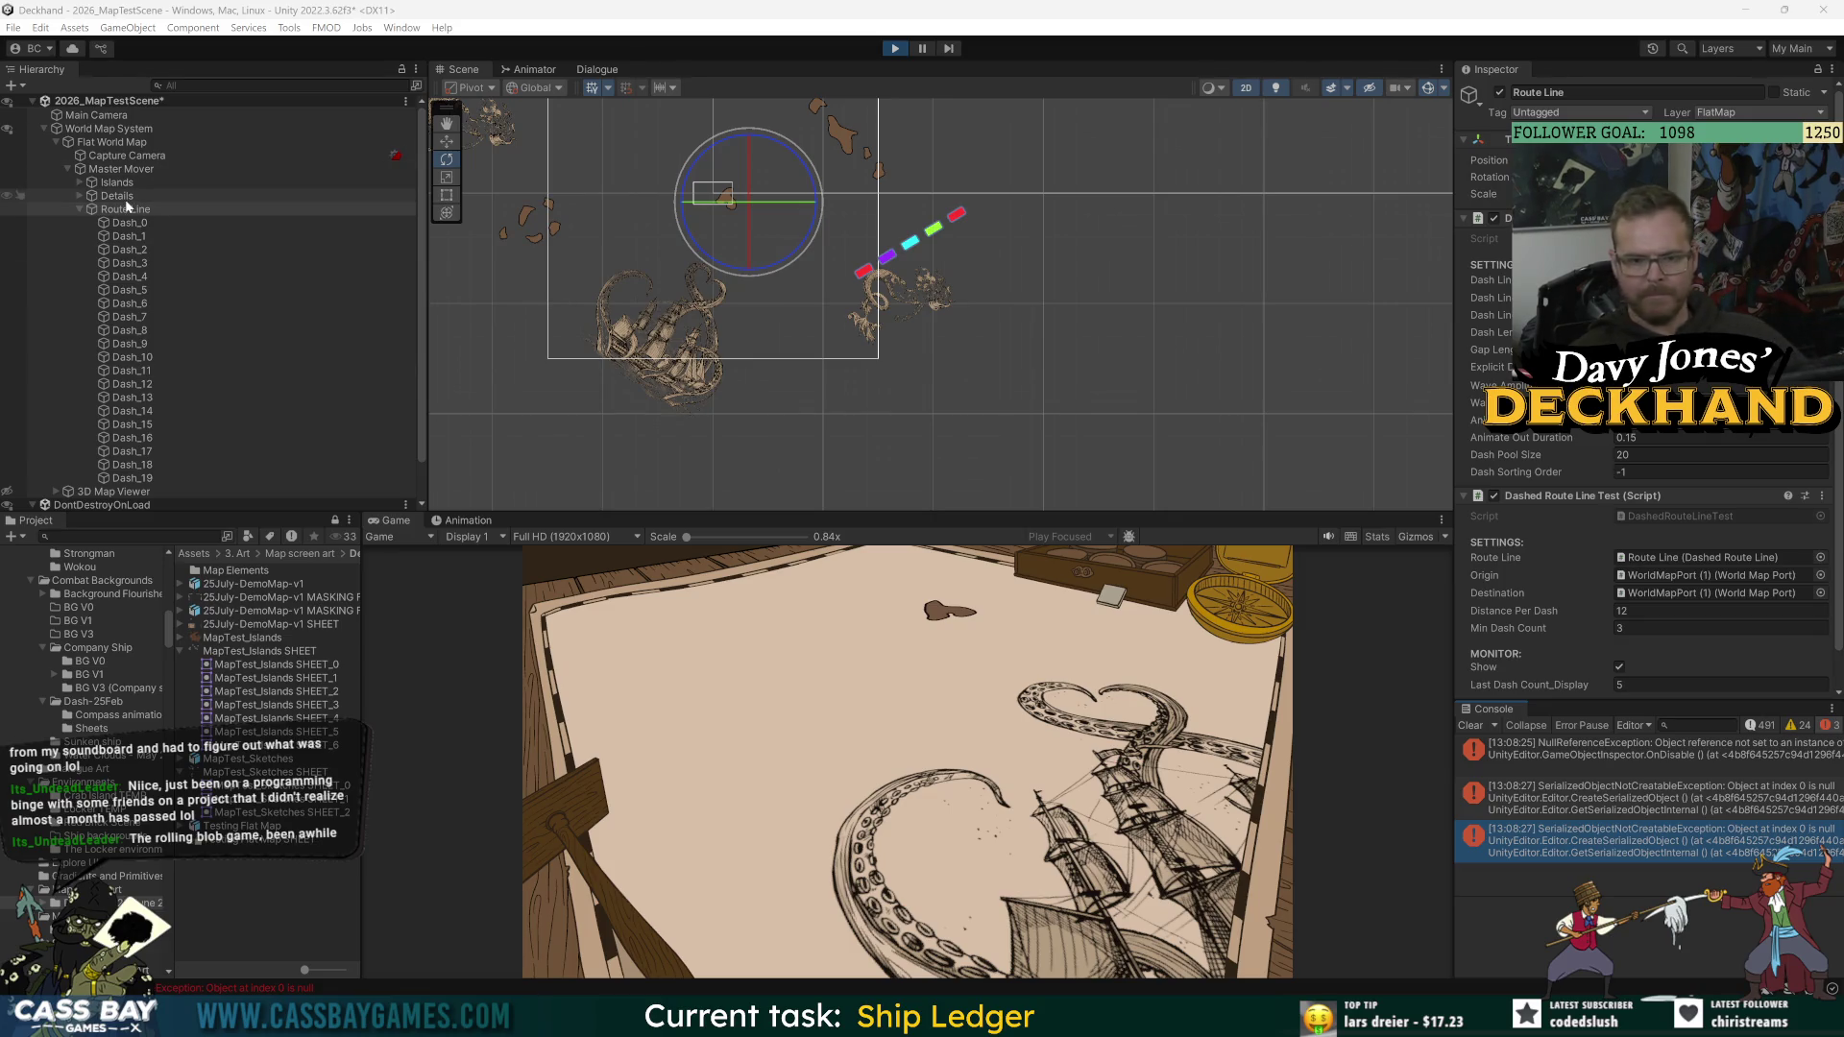
{"action": "left_click", "coordinate": [96, 170]}
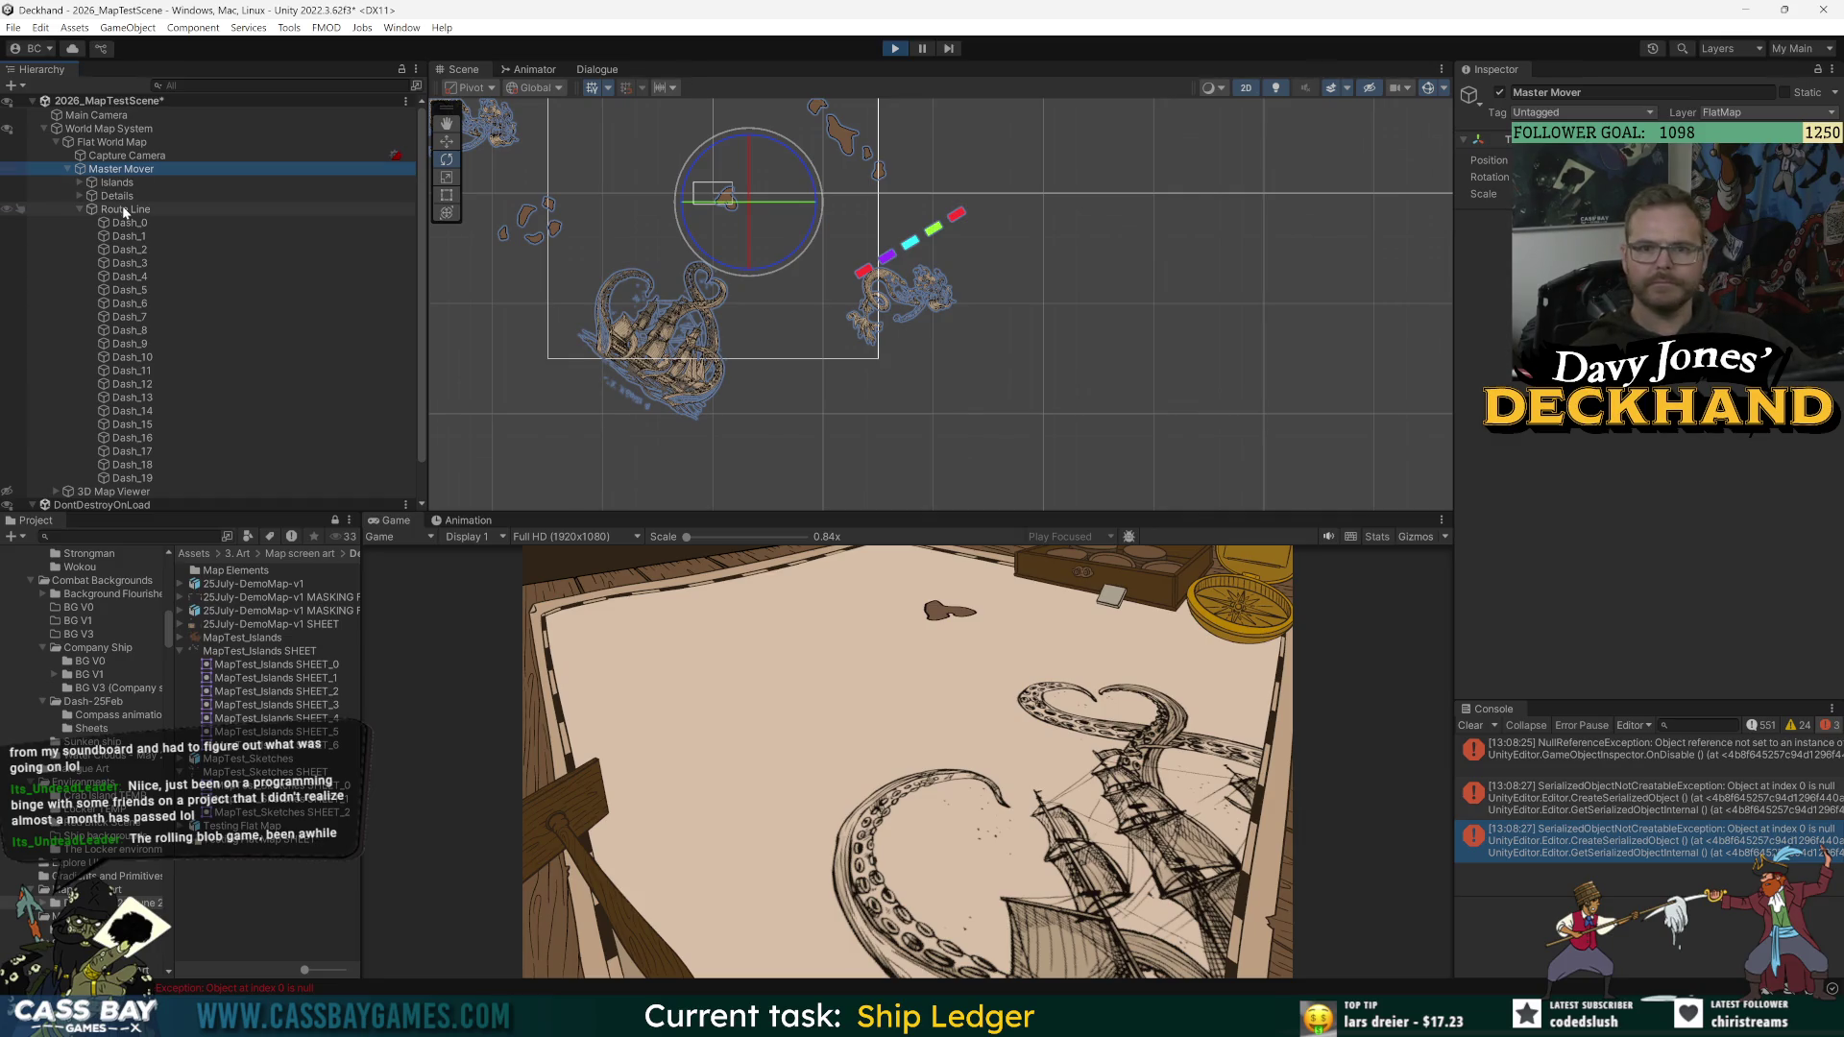
{"action": "left_click", "coordinate": [123, 208]}
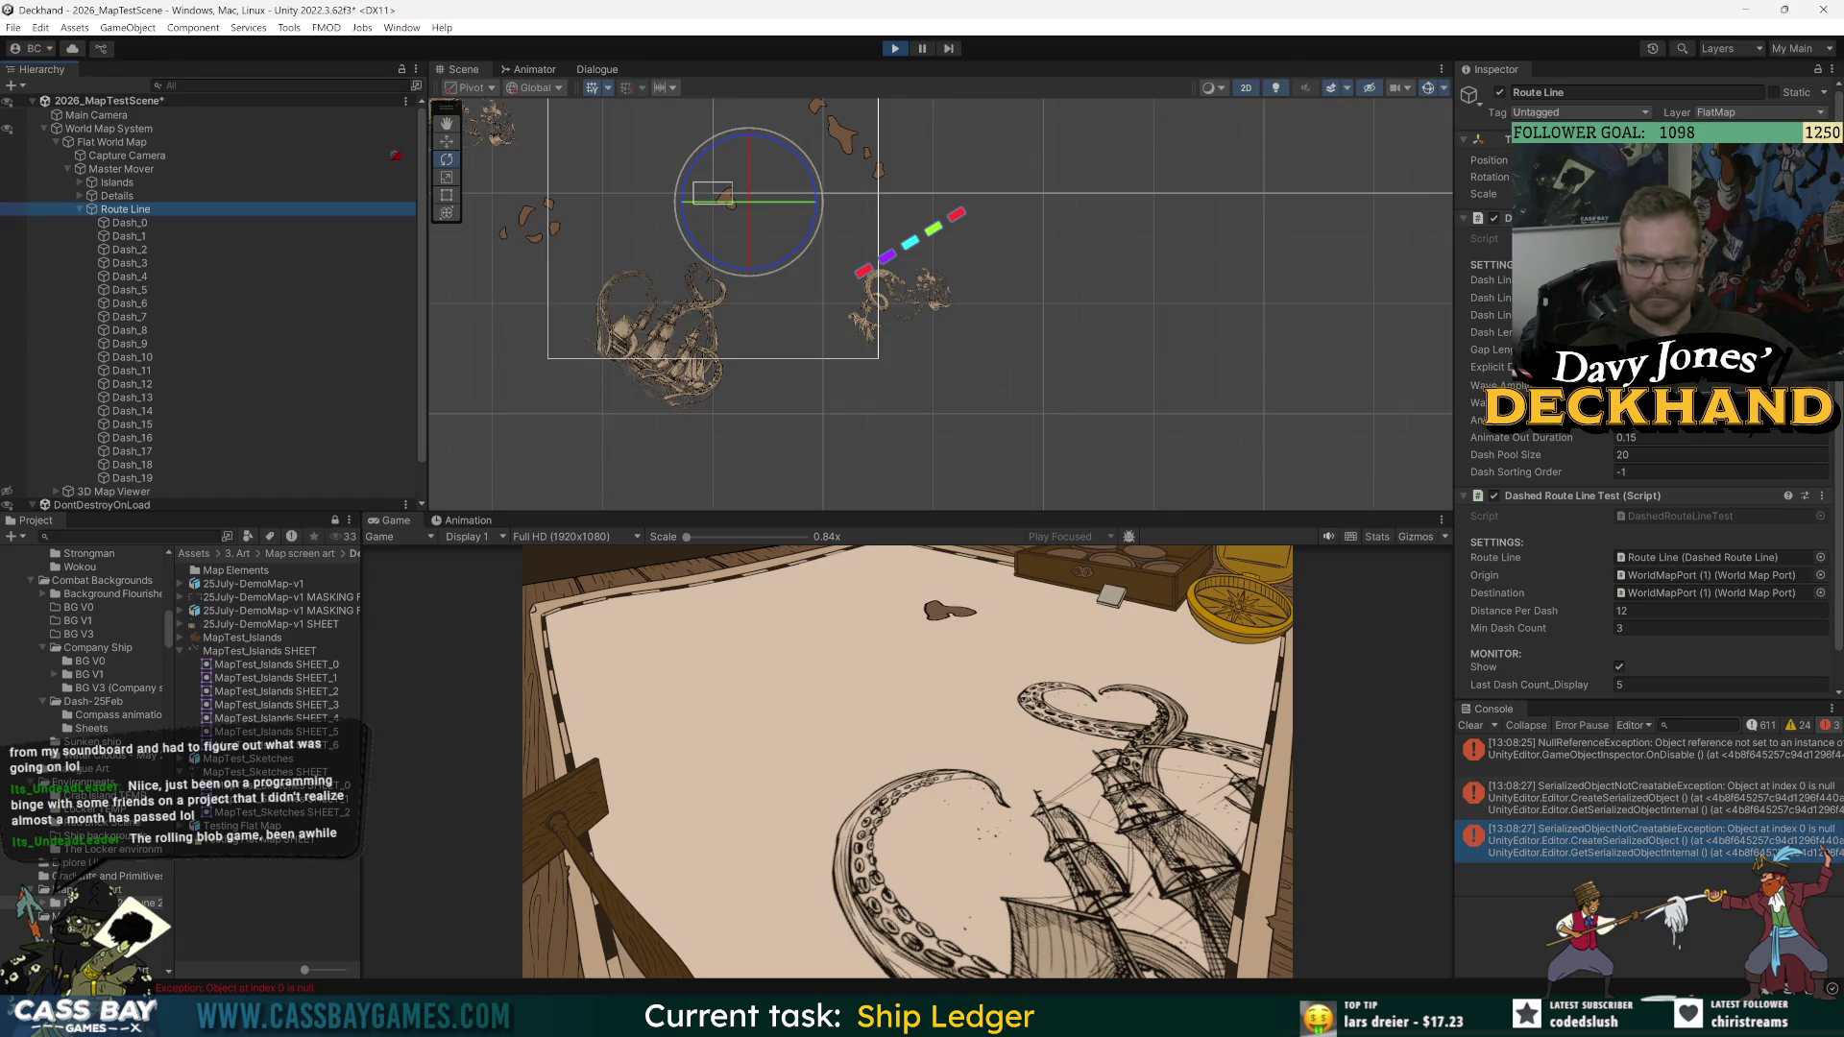
{"action": "left_click", "coordinate": [1690, 385]}
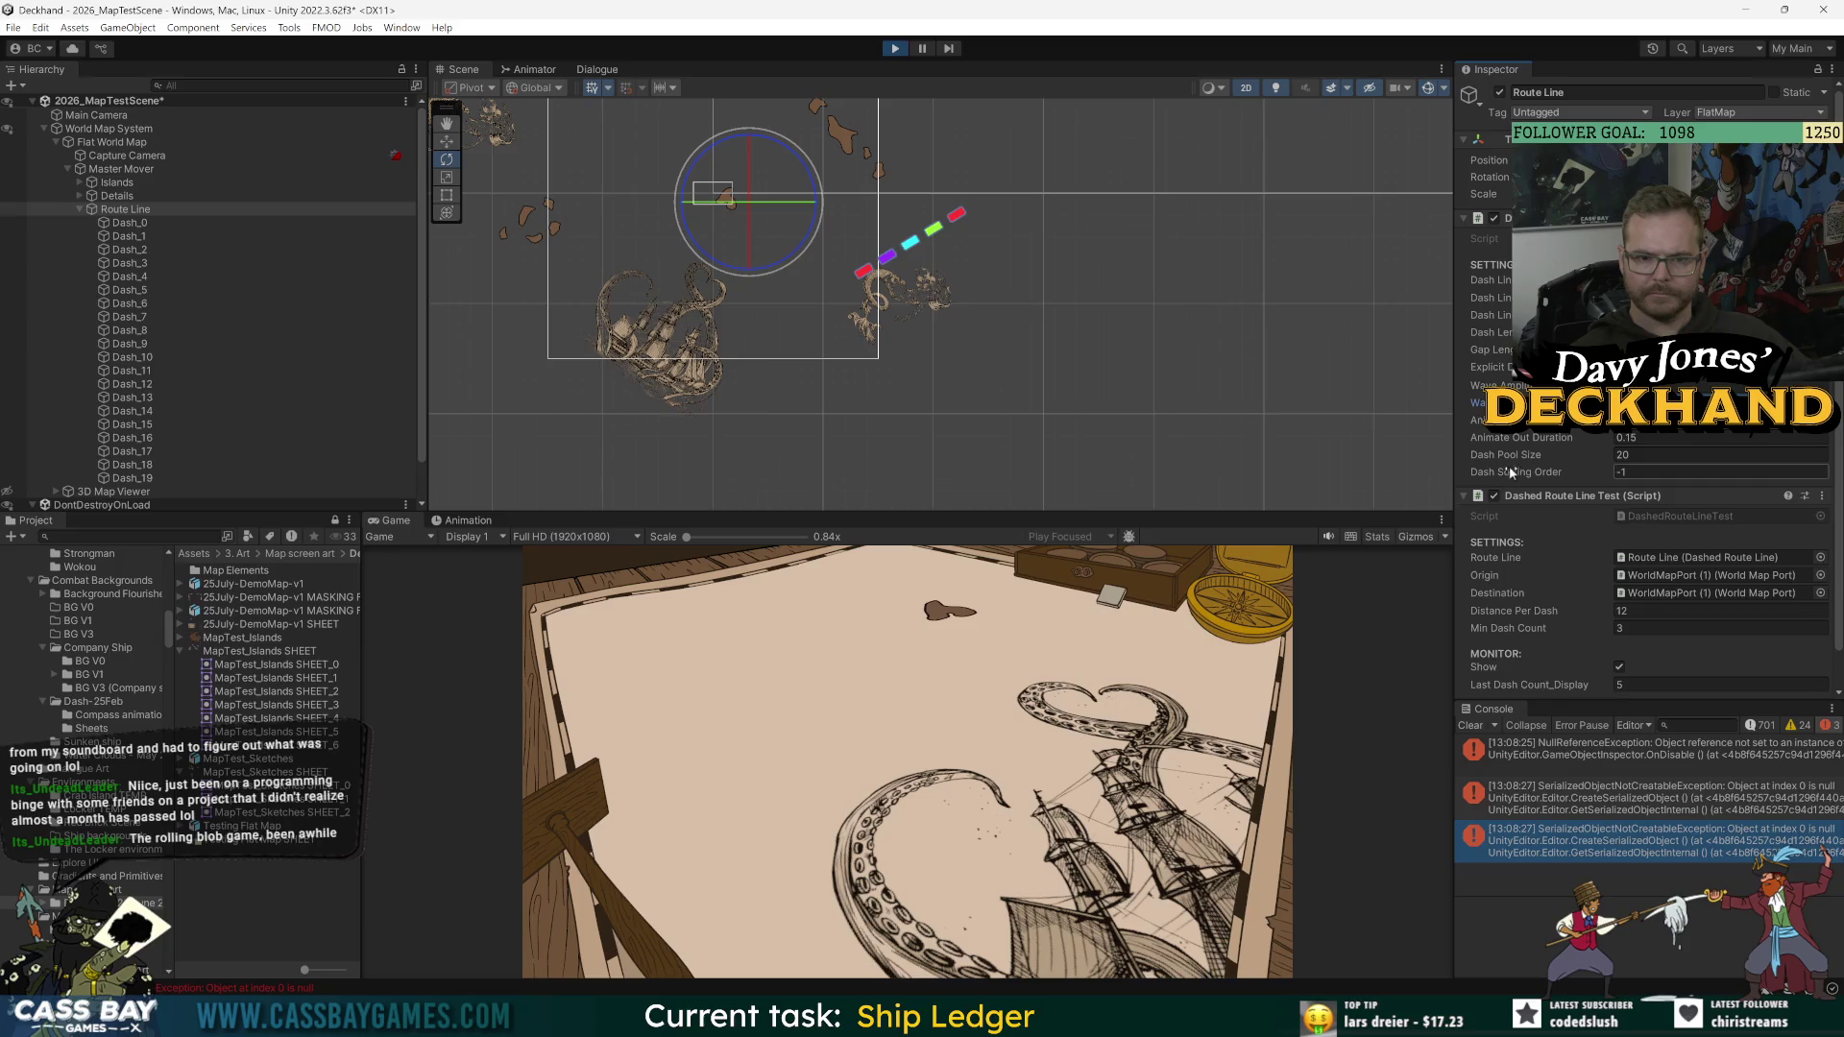
{"action": "left_click", "coordinate": [895, 50]}
Step: Turn on the route line's Monitor > Show display and start a test run
{"action": "left_click", "coordinate": [1632, 385]}
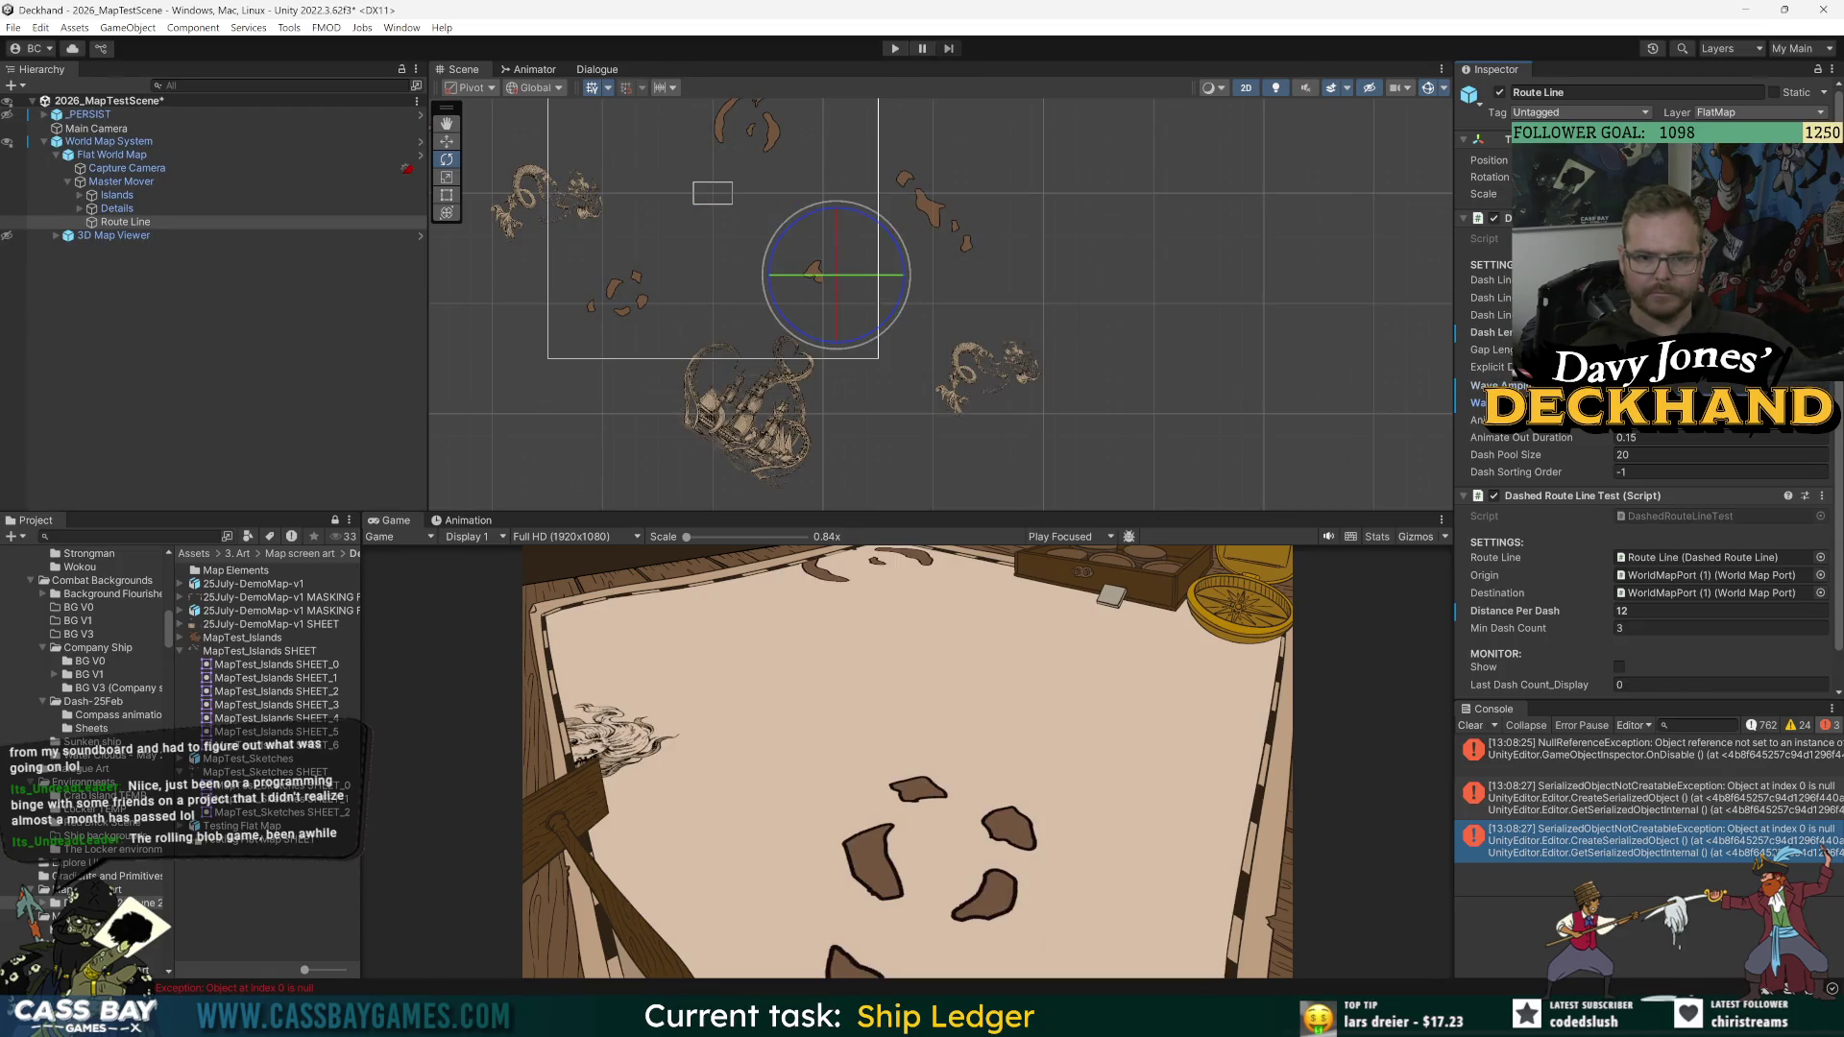
{"action": "scroll", "coordinate": [1535, 448], "scroll_direction": "down", "scroll_amount": 2}
{"action": "left_click", "coordinate": [1619, 631]}
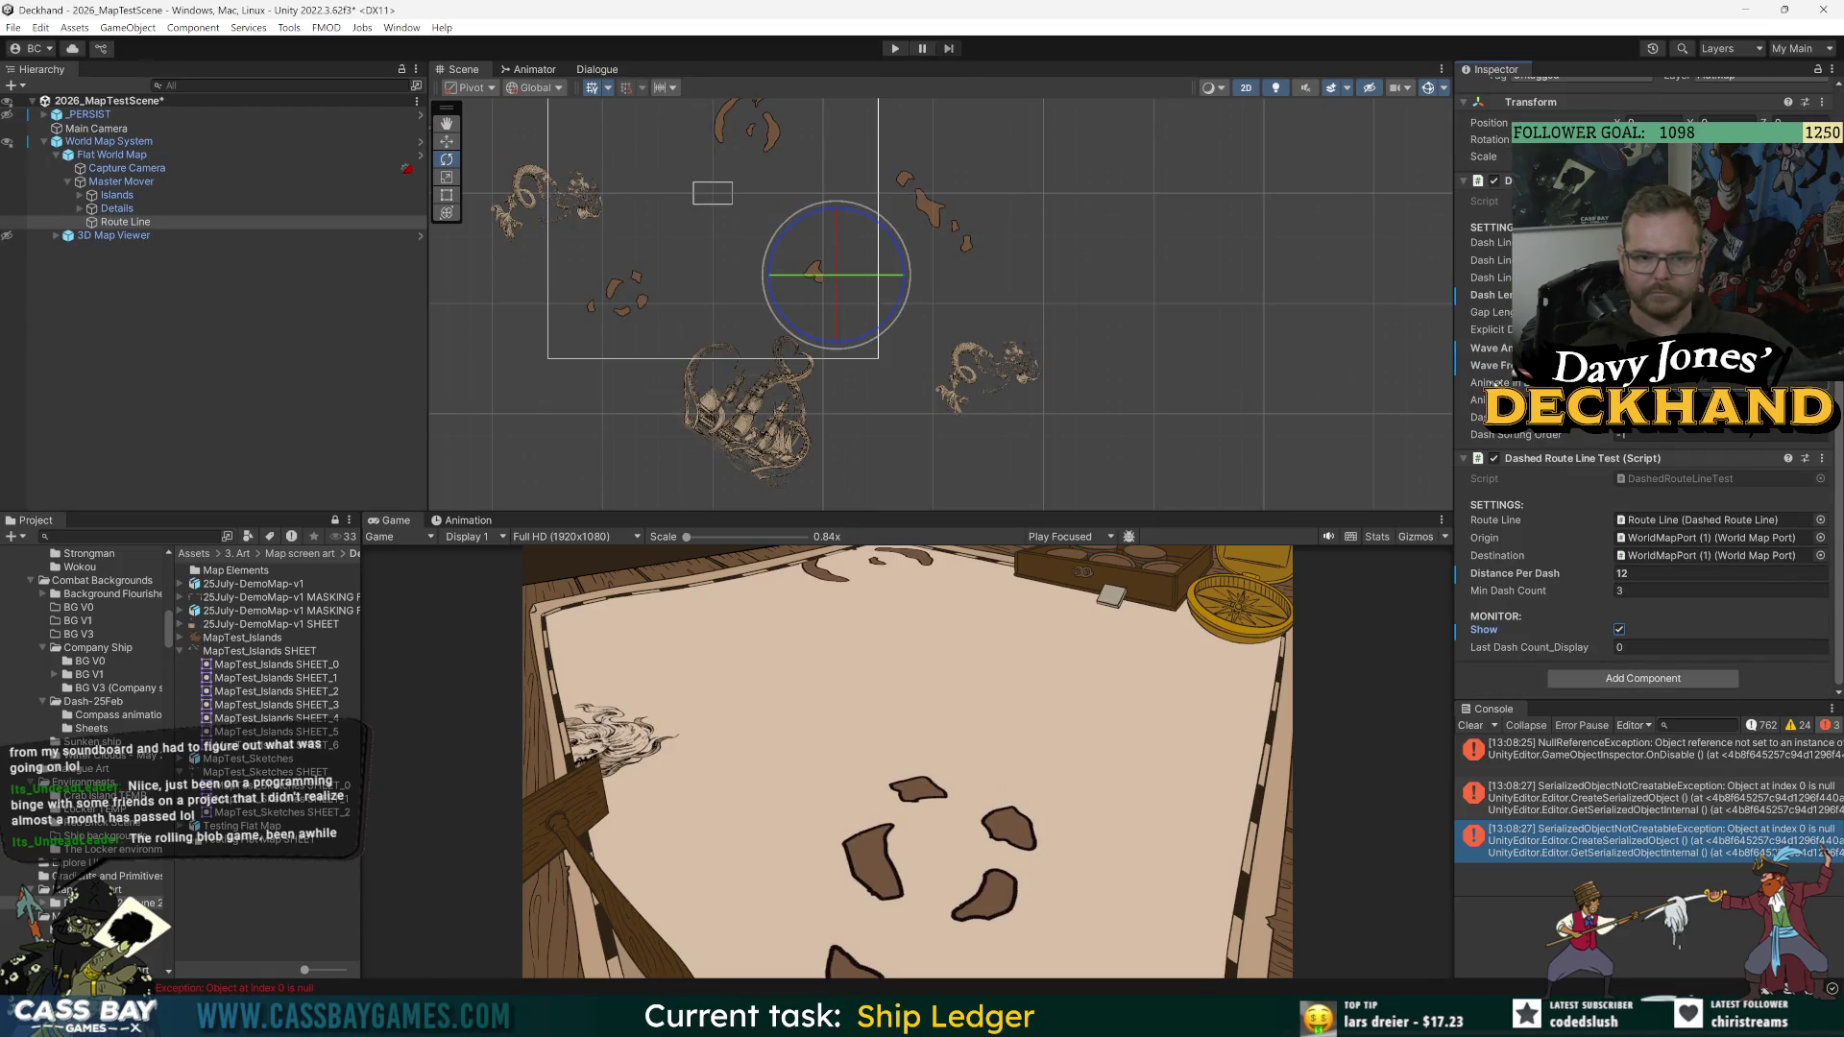
{"action": "left_click", "coordinate": [886, 49]}
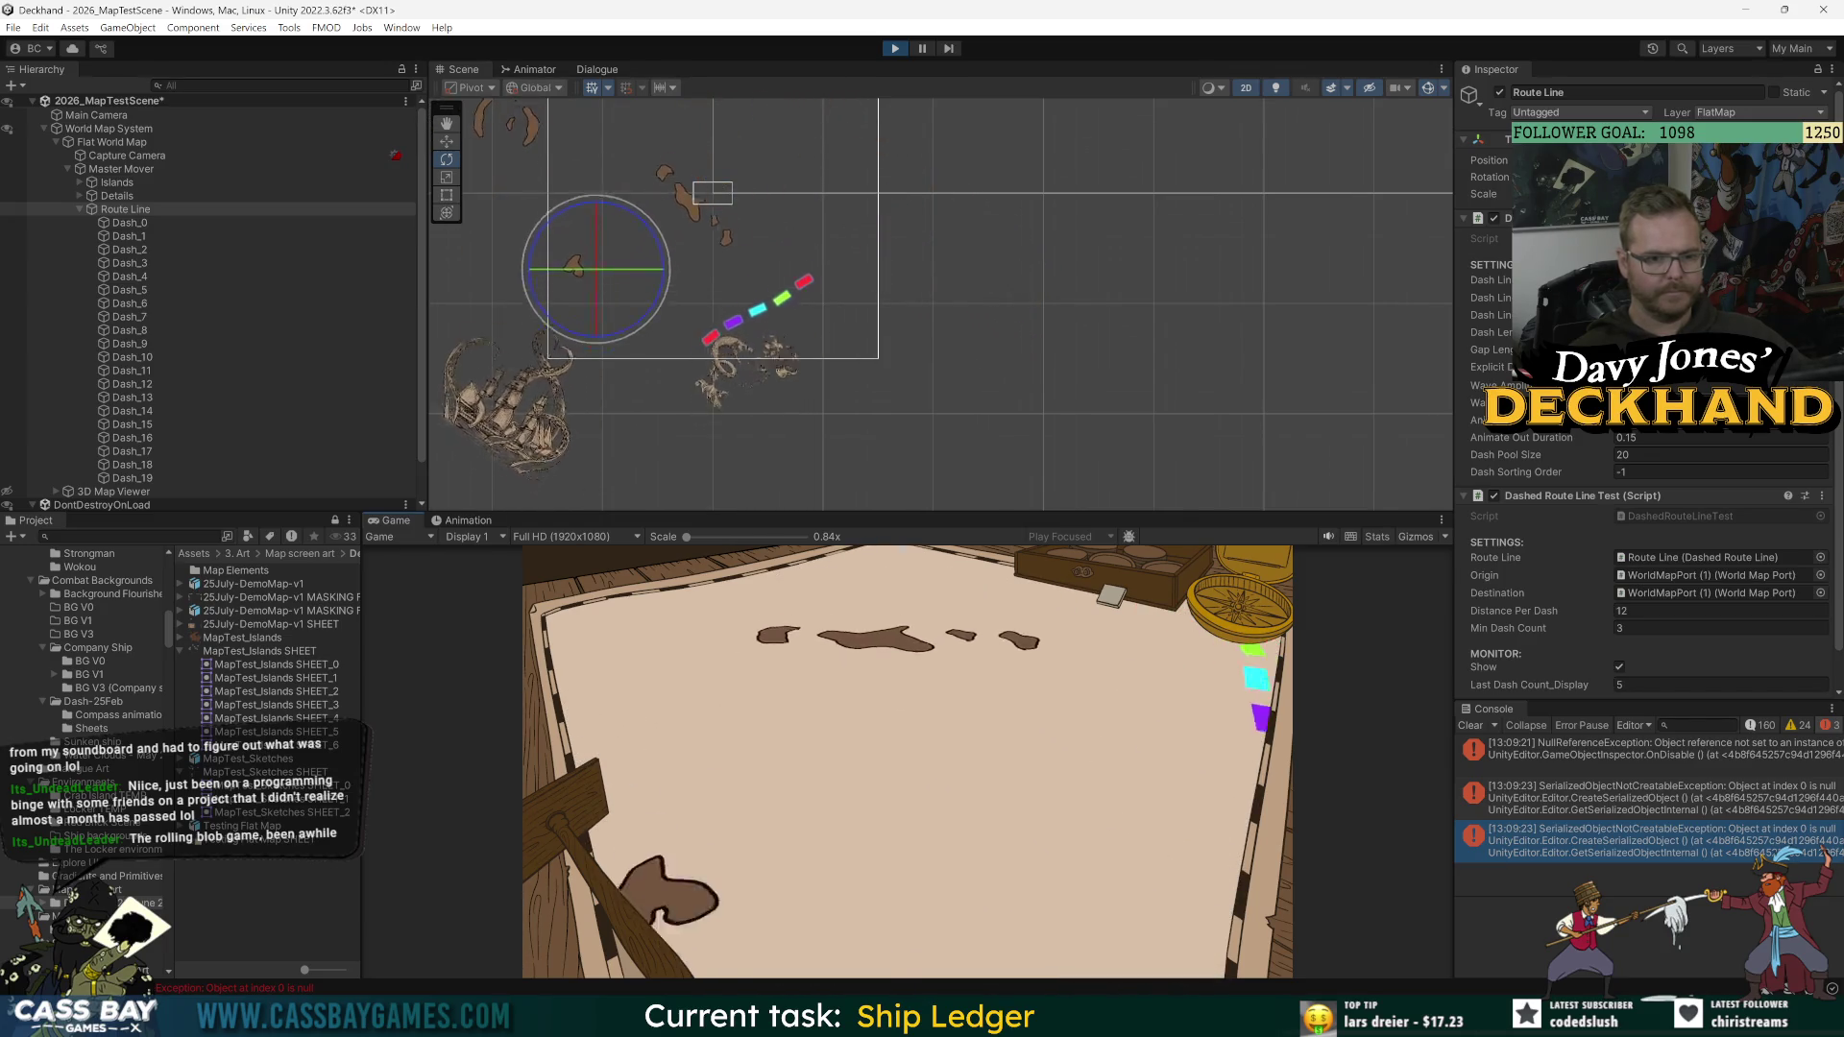
Step: Stop the run, check the Dash Line and Dash Length settings, then replay the scene
{"action": "left_click", "coordinate": [895, 48]}
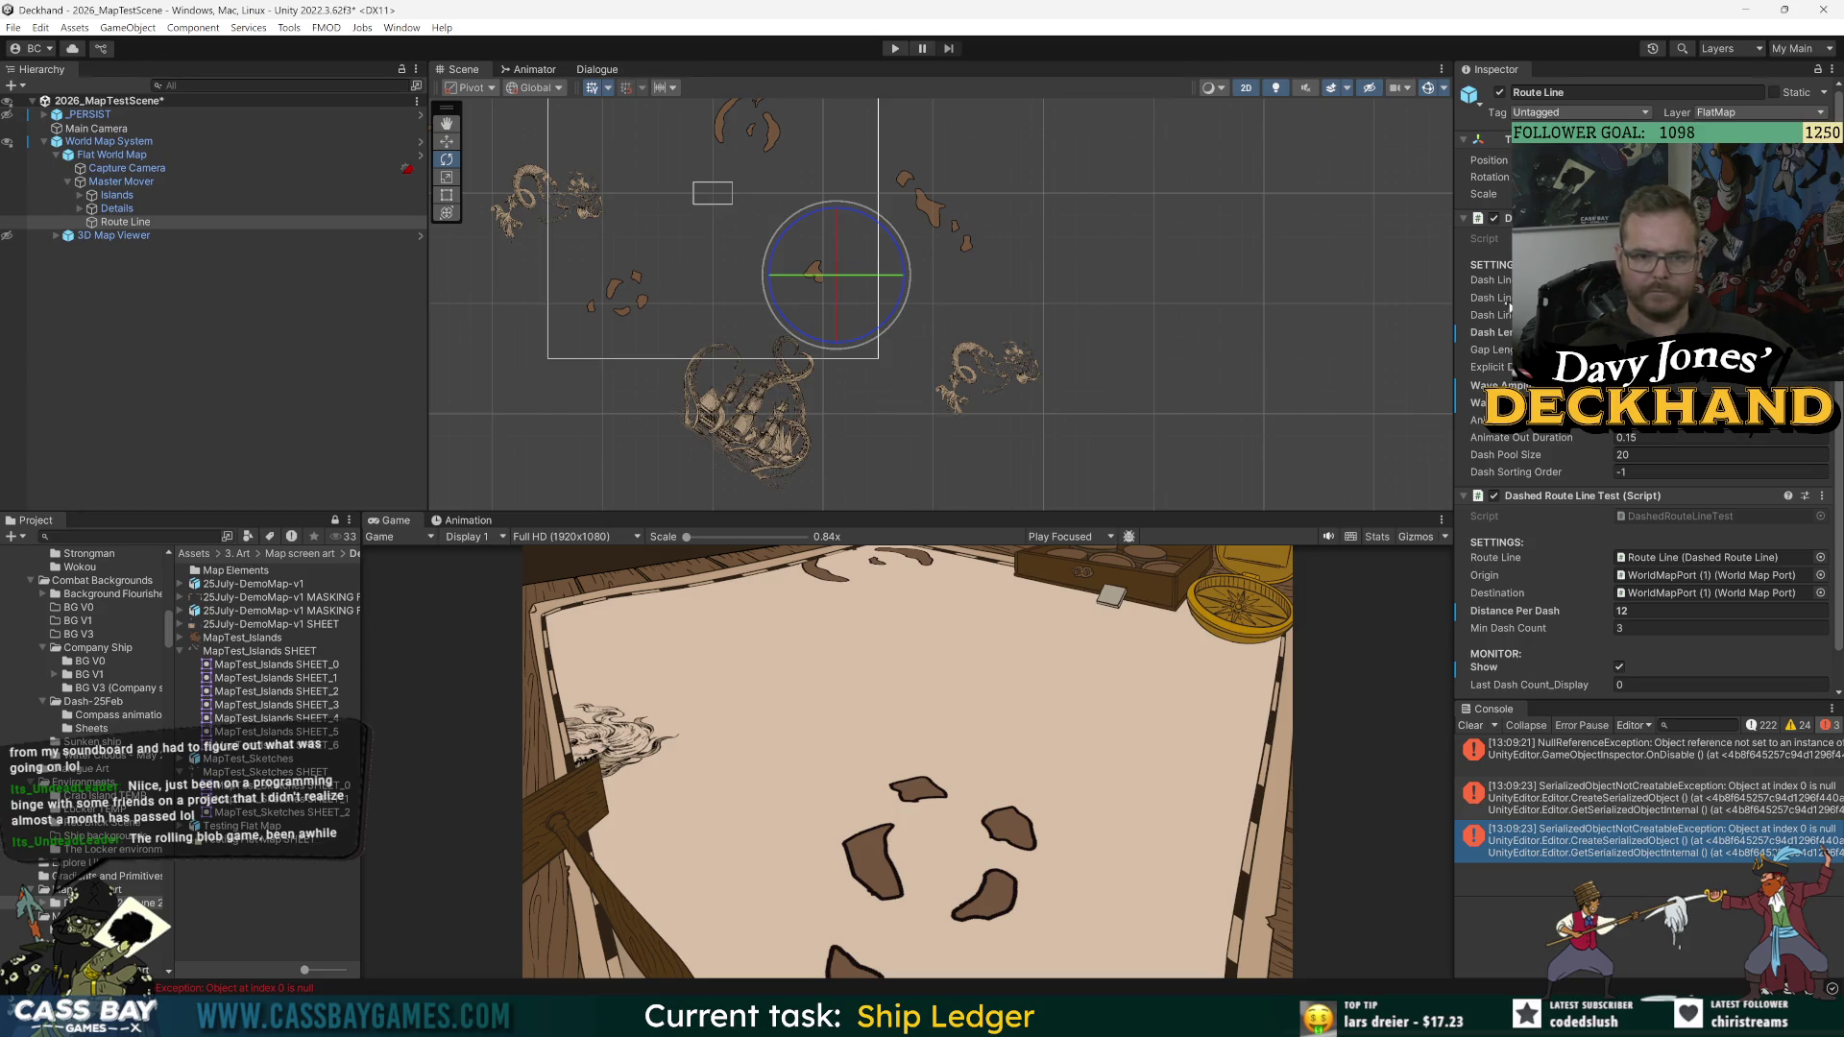
{"action": "left_click", "coordinate": [1491, 298]}
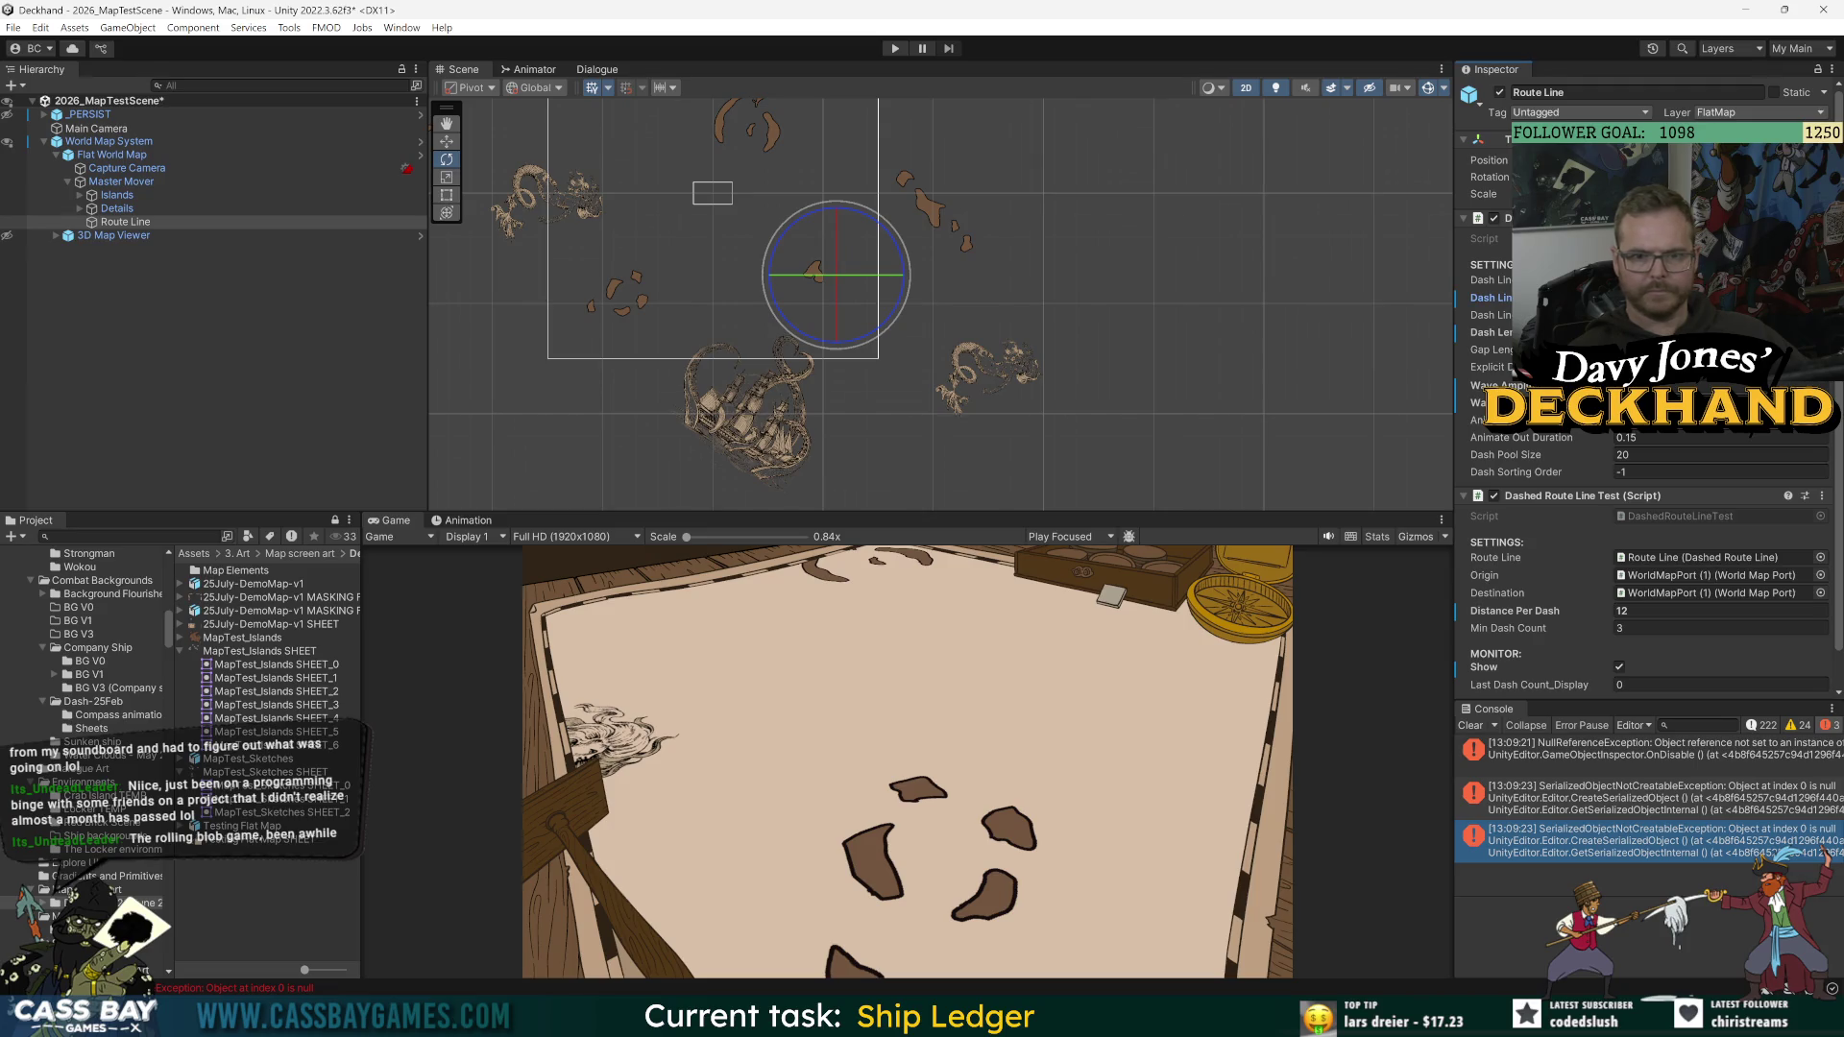
{"action": "left_click", "coordinate": [1491, 333]}
{"action": "left_click", "coordinate": [895, 48]}
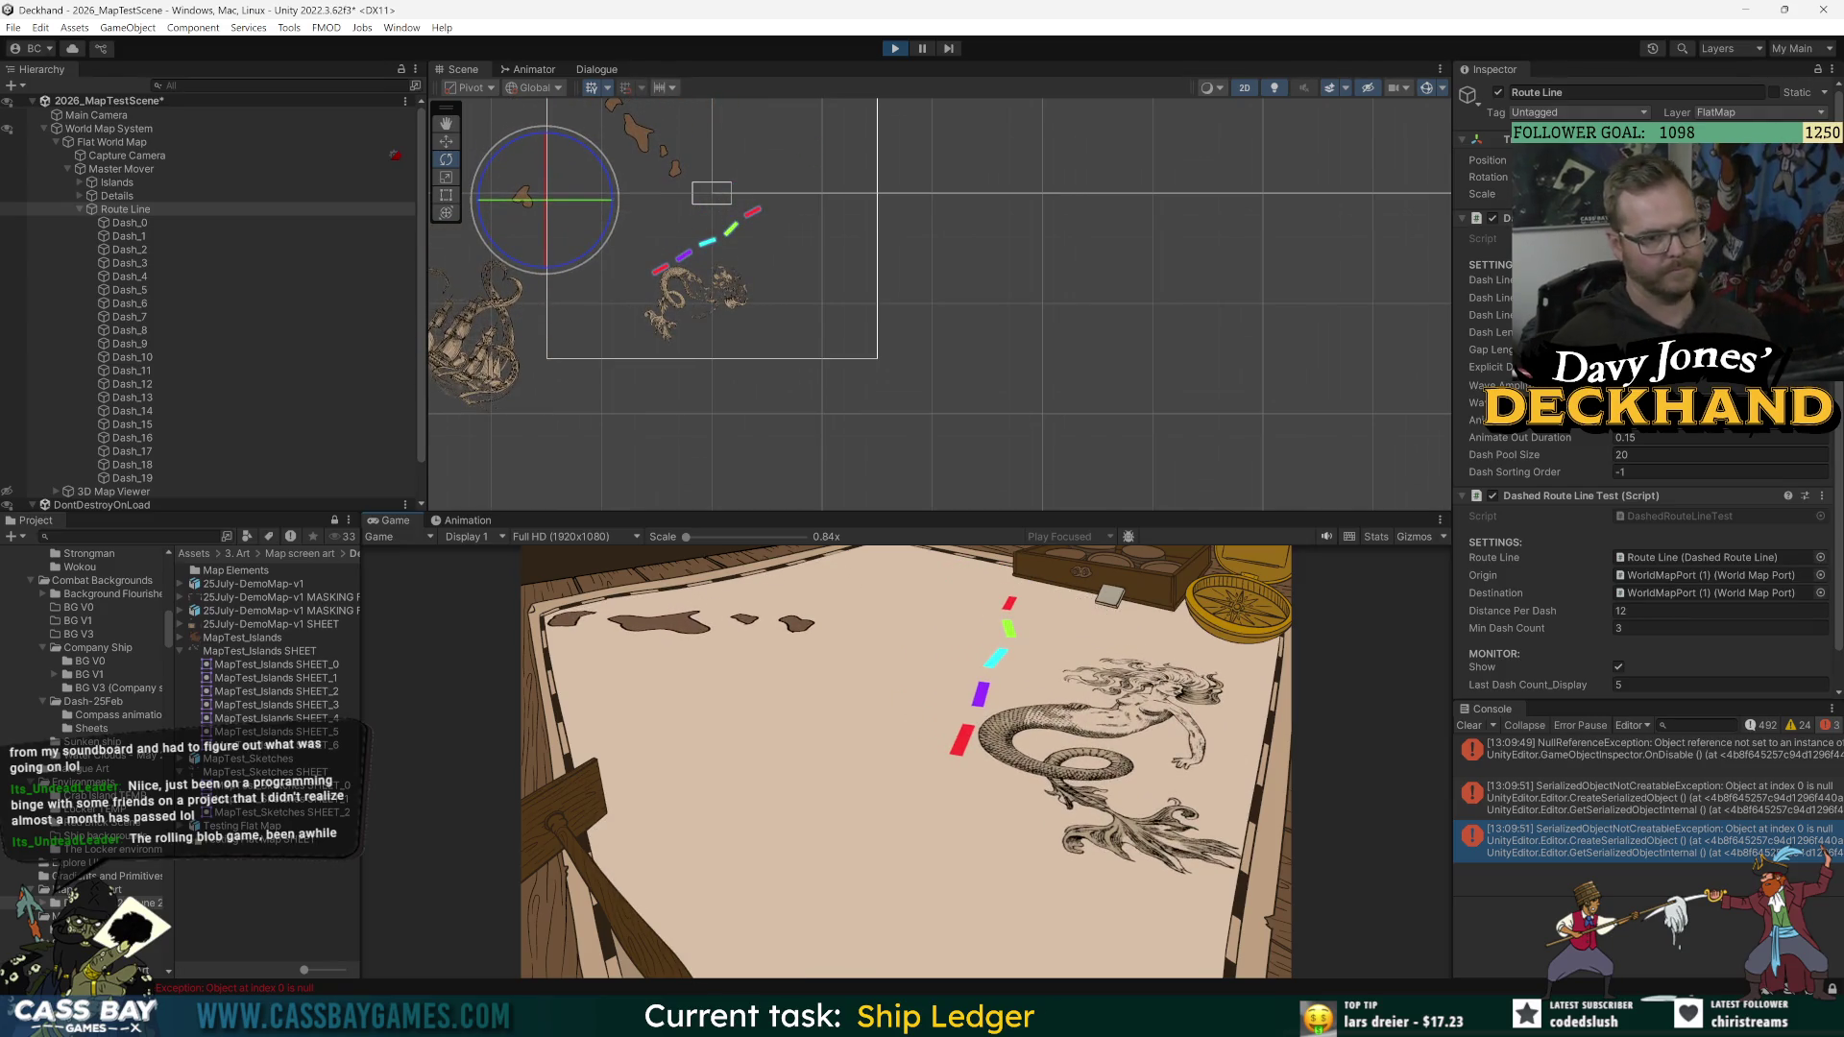
Step: Exit Play mode with Ctrl+P and let the scripts finish compiling
{"action": "key", "text": "ctrl+p"}
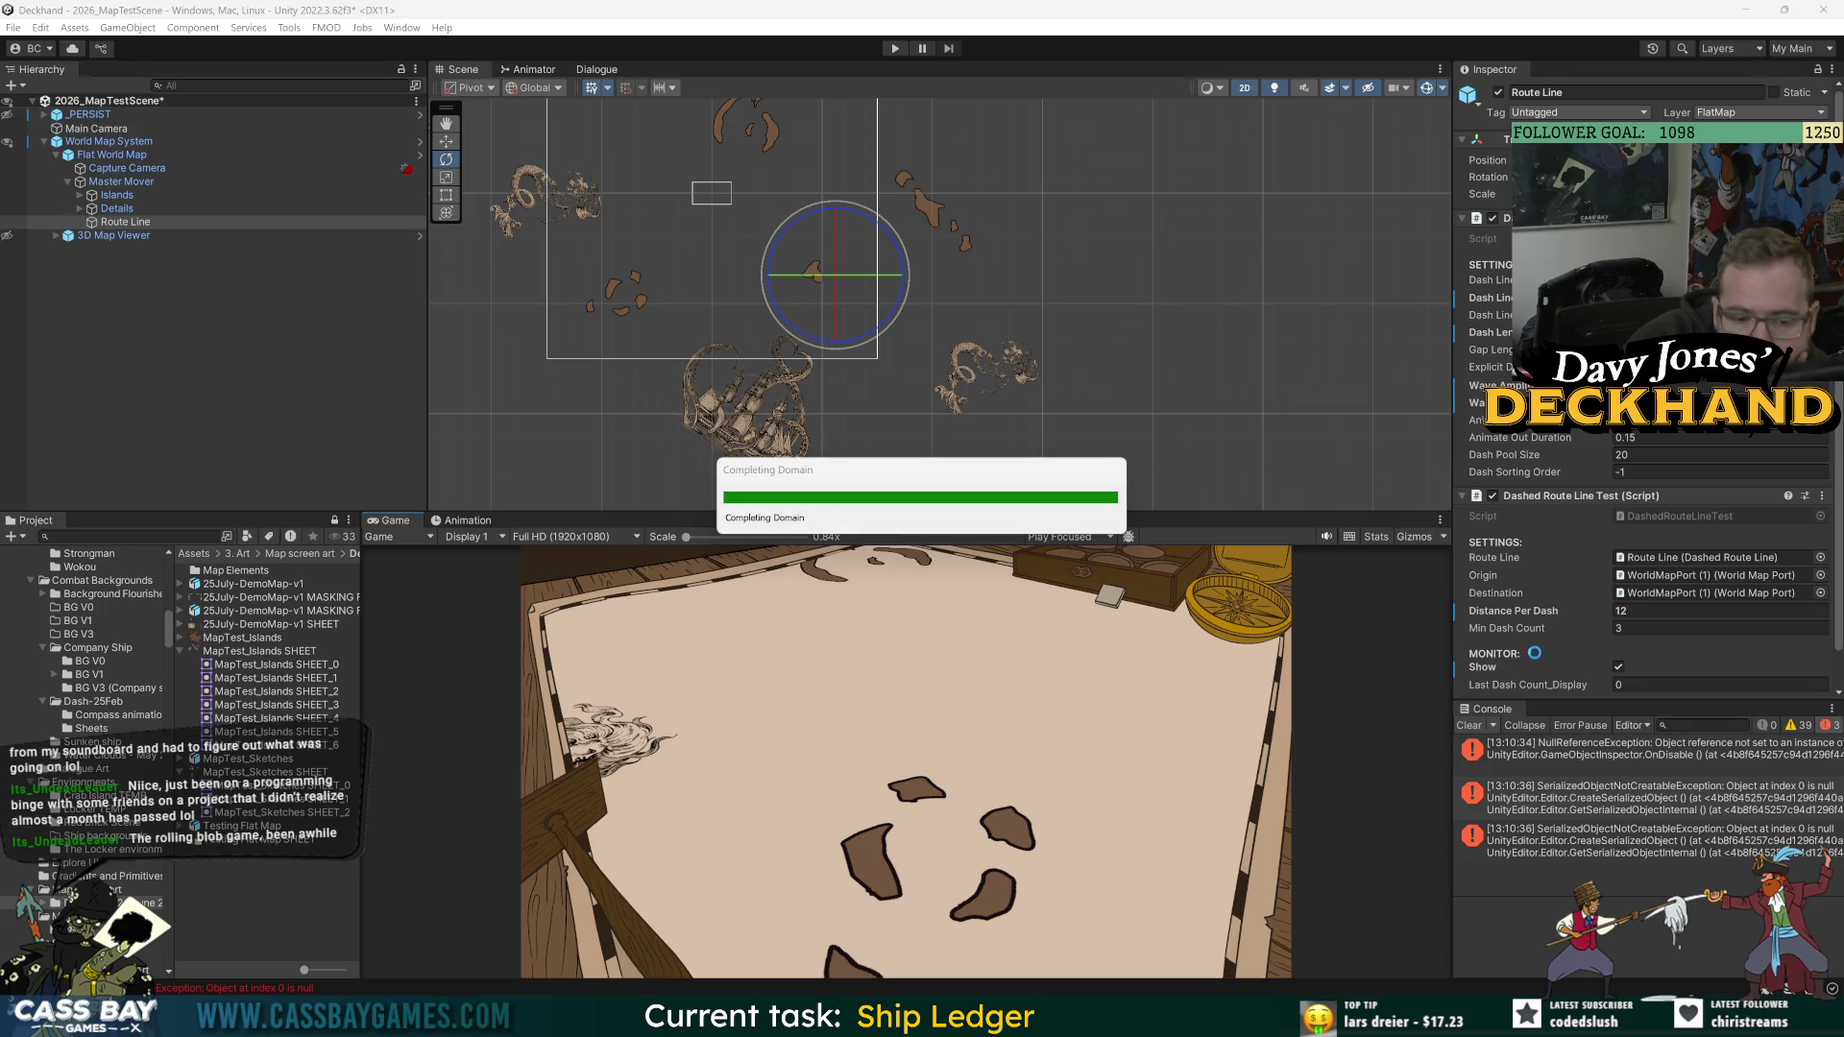
{"action": "left_click", "coordinate": [1484, 730]}
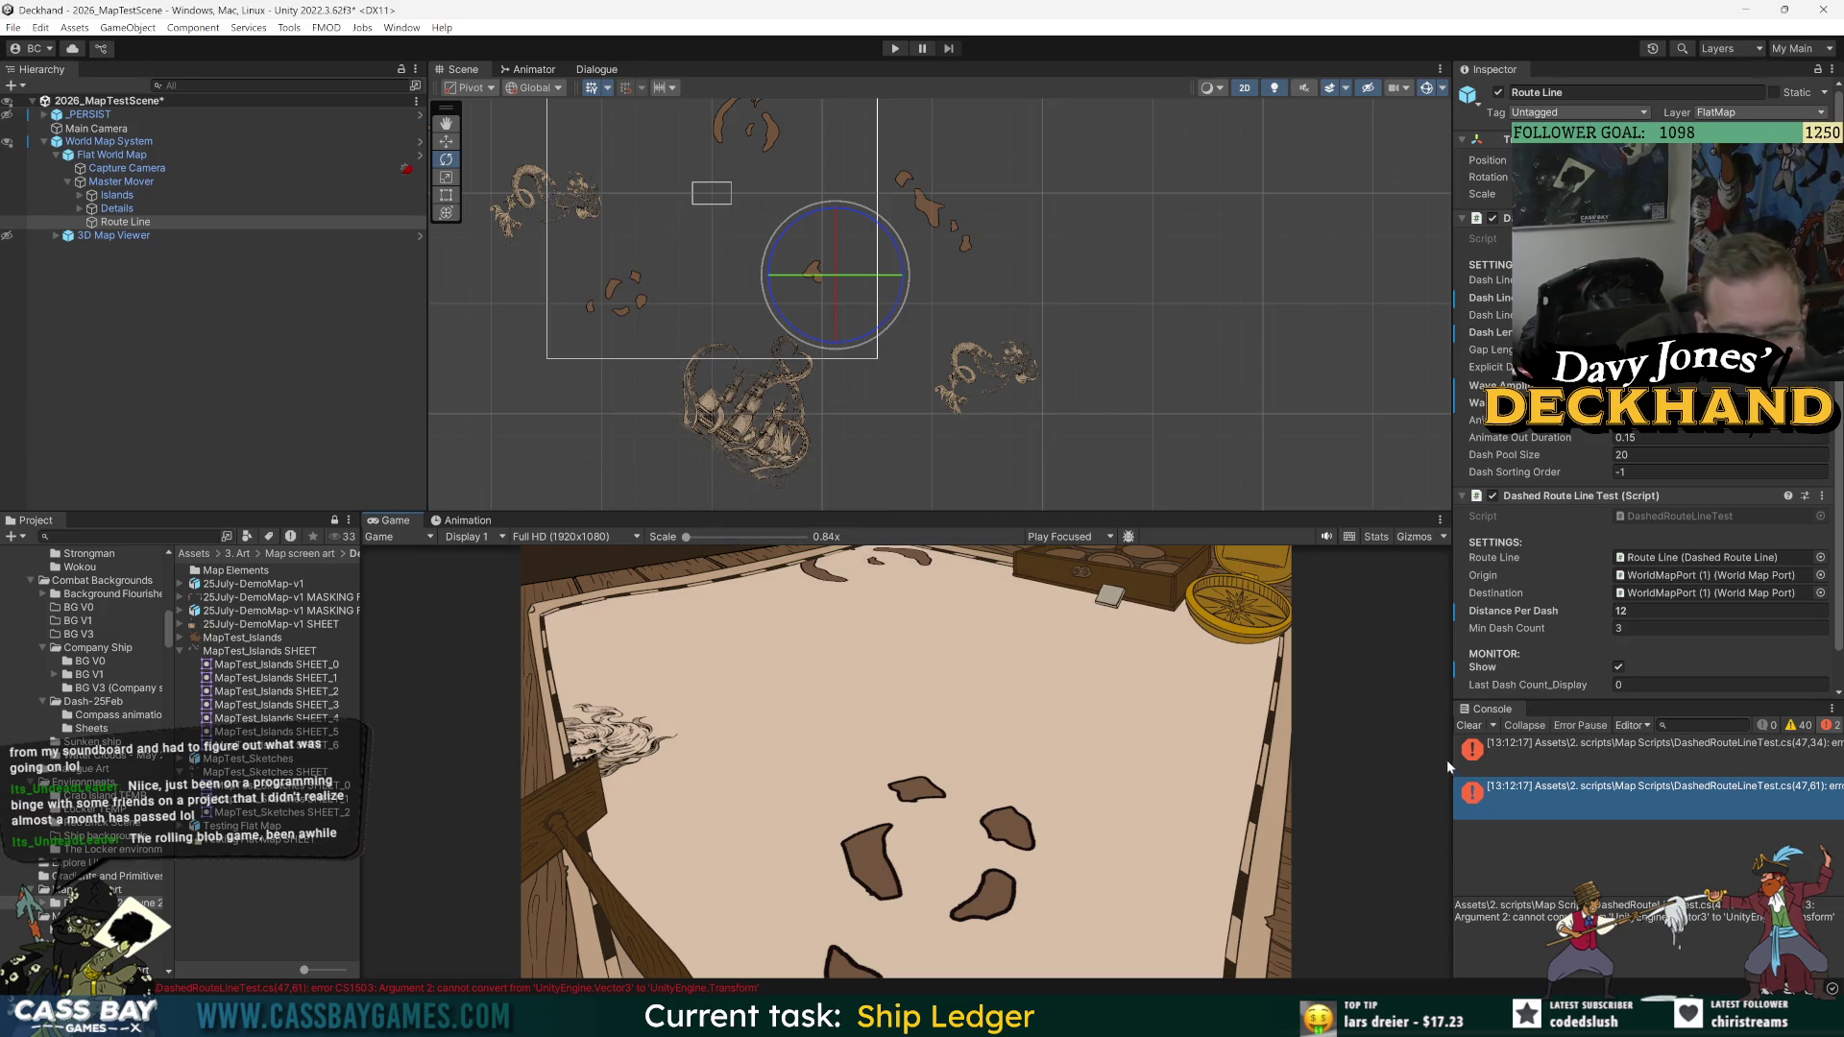
{"action": "double_click", "coordinate": [1650, 763]}
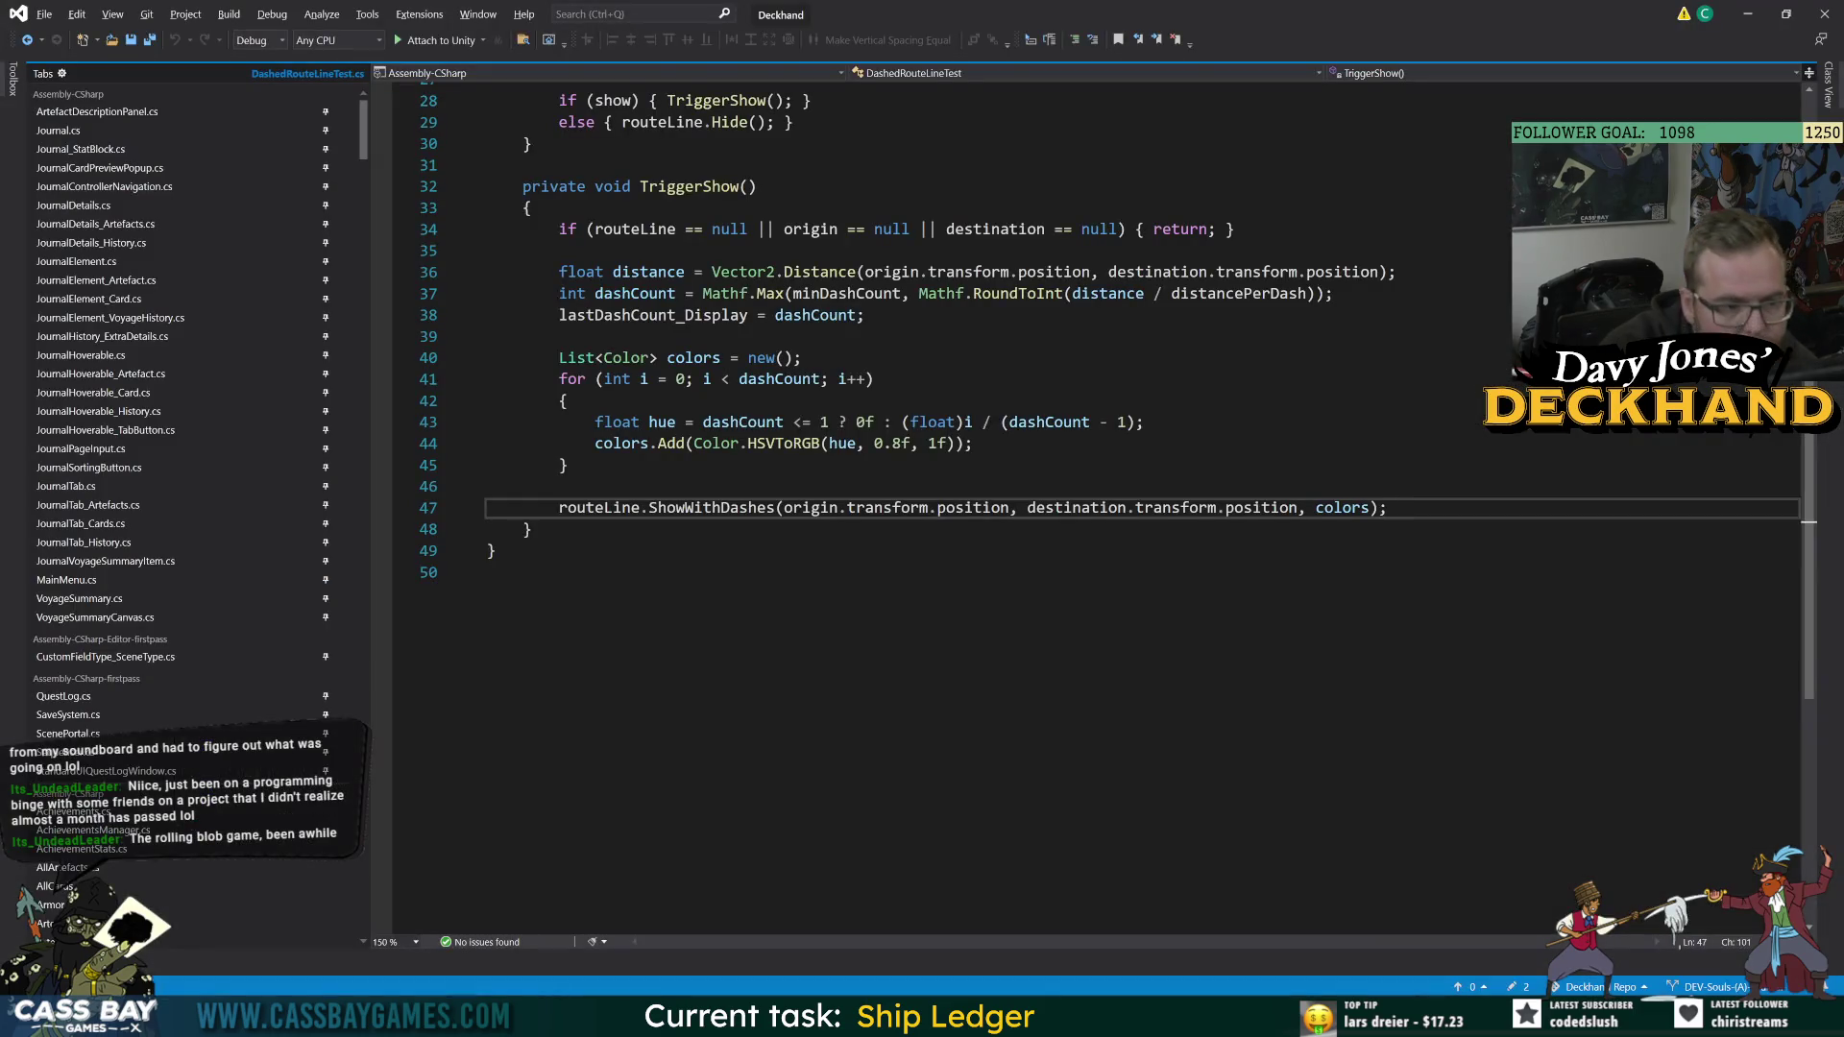
{"action": "key", "text": "alt+Tab"}
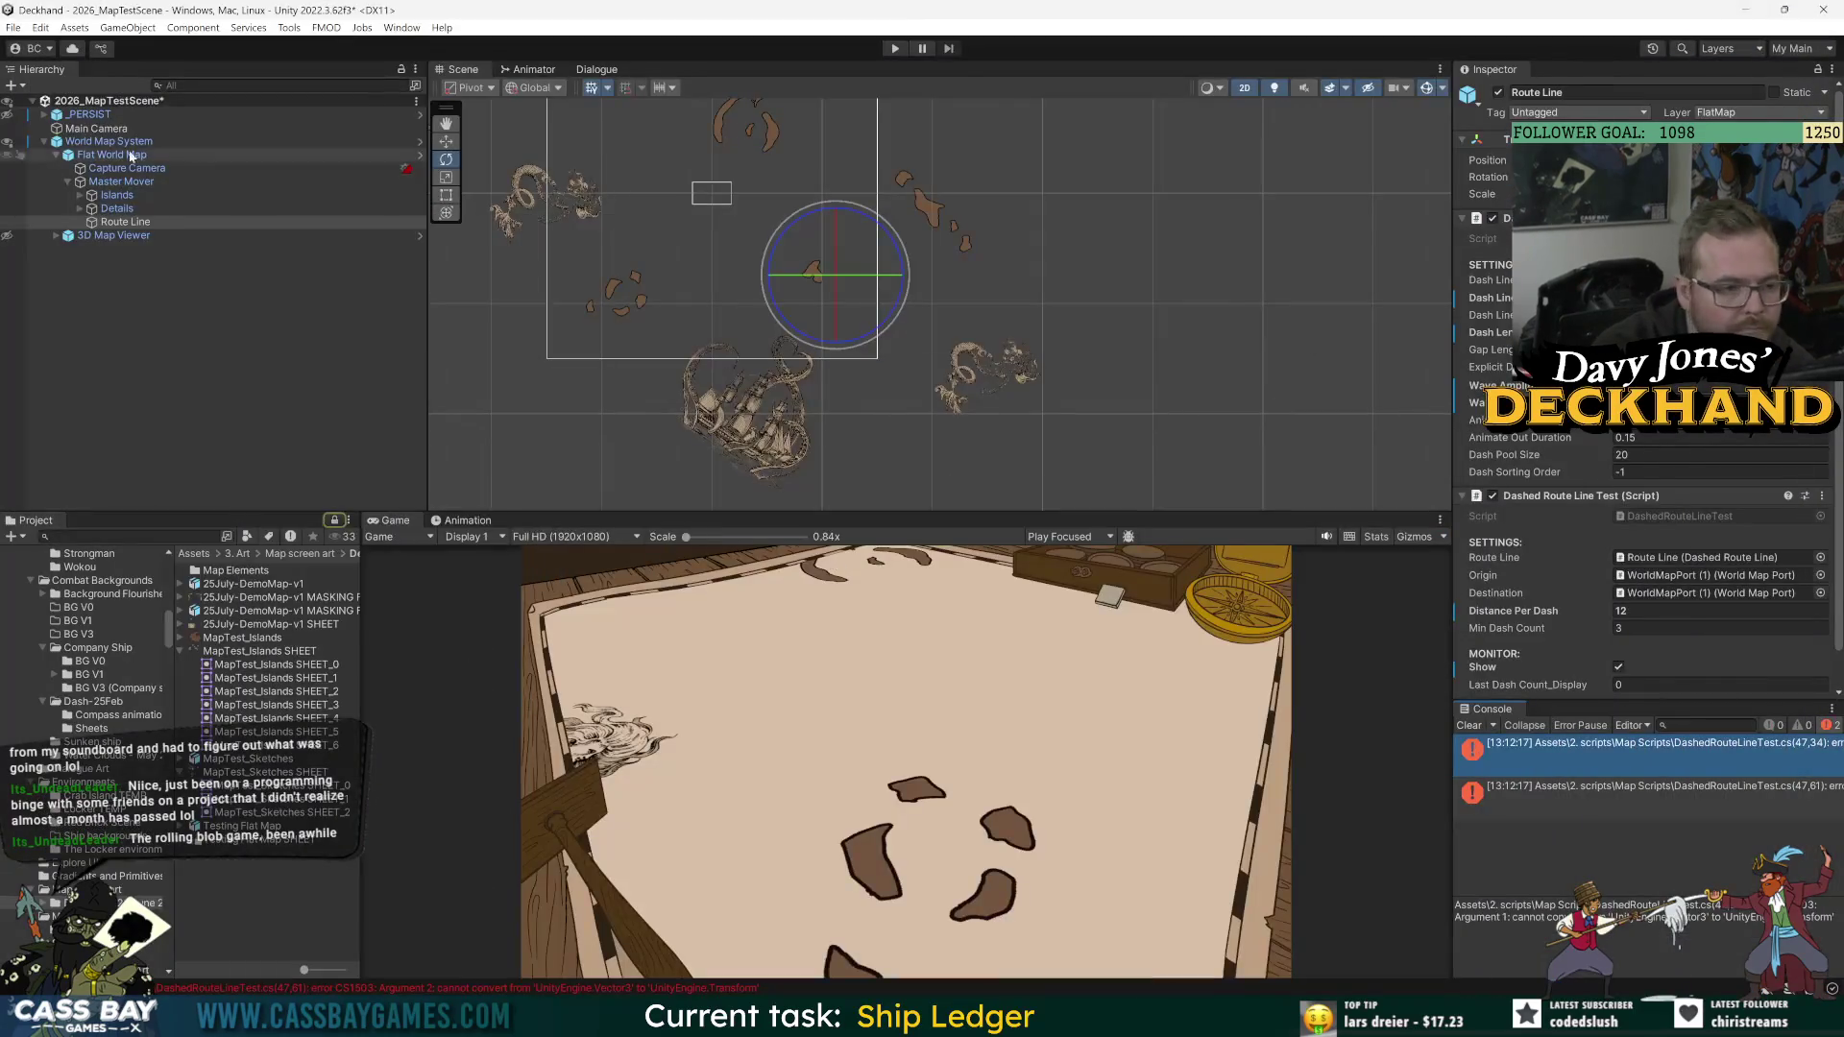
{"action": "left_click", "coordinate": [294, 327]}
{"action": "key", "text": "ctrl+s"}
{"action": "left_click", "coordinate": [108, 141]}
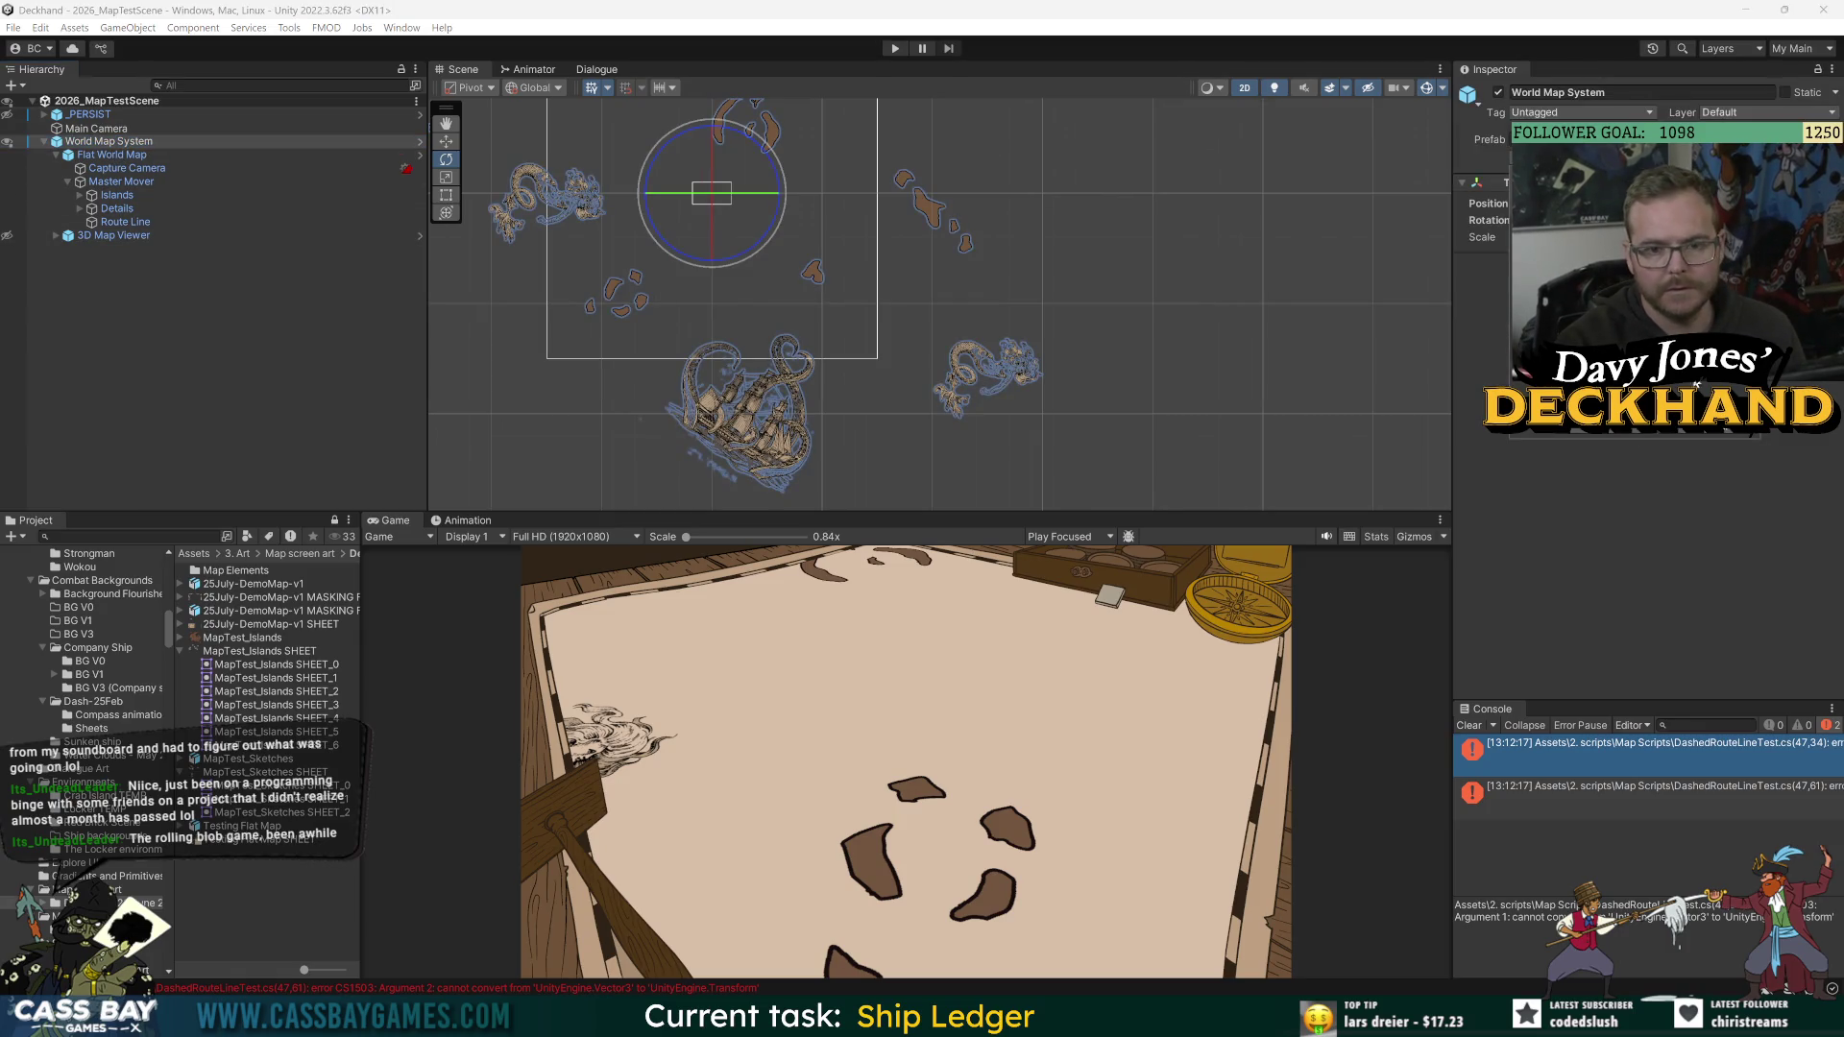
{"action": "double_click", "coordinate": [108, 142]}
{"action": "left_click", "coordinate": [113, 135]}
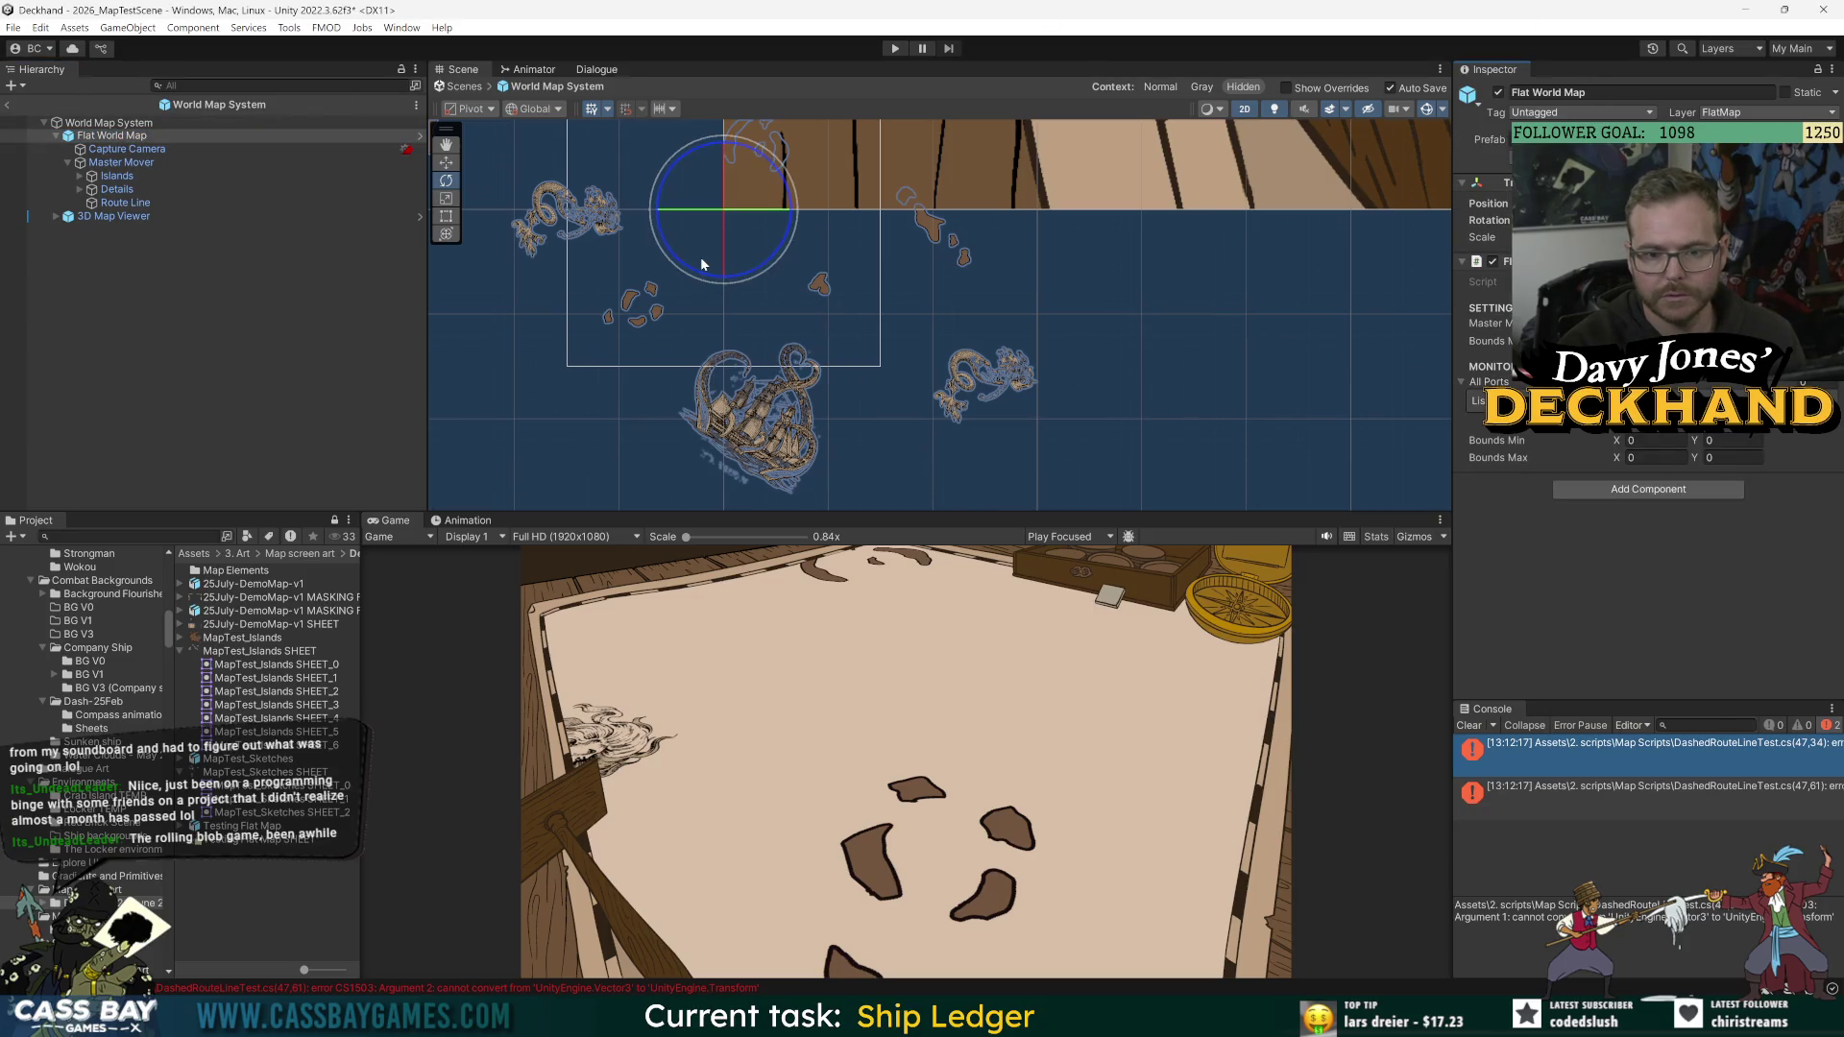
{"action": "left_click", "coordinate": [240, 216]}
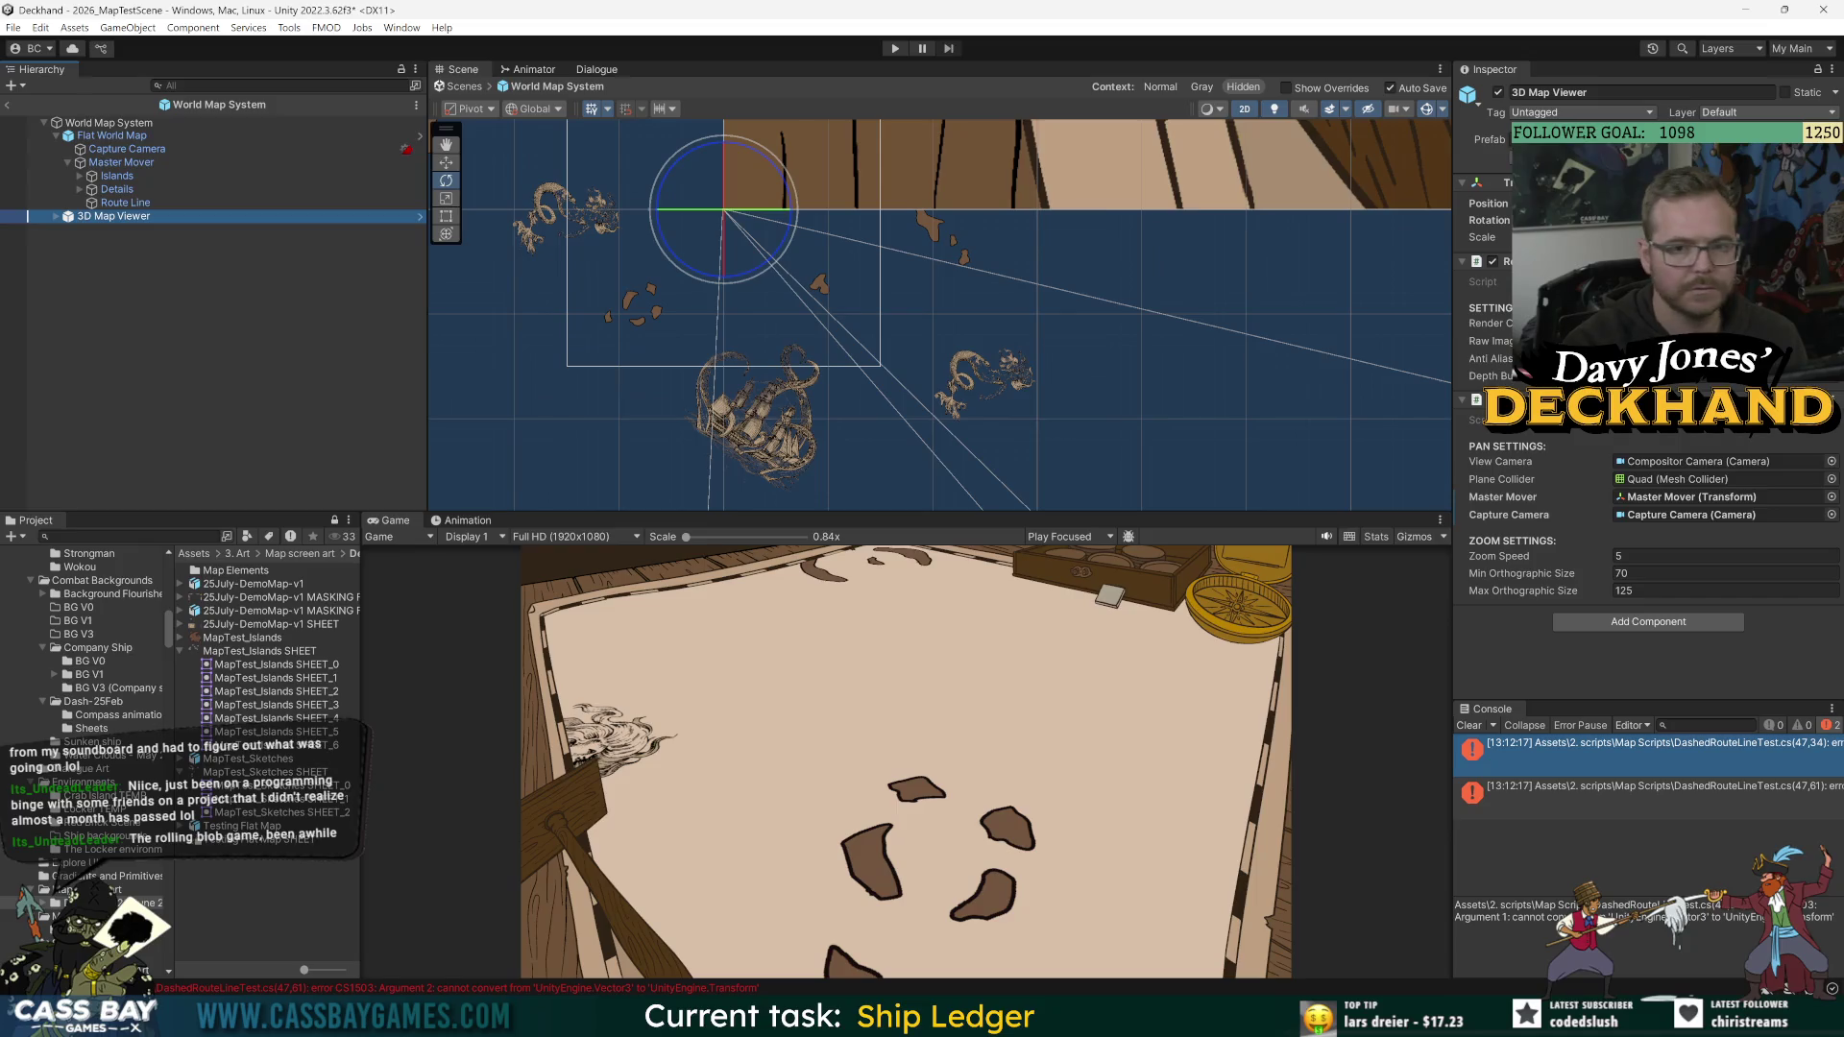
{"action": "left_click", "coordinate": [325, 162]}
{"action": "key", "text": "Up"}
{"action": "key", "text": "Up"}
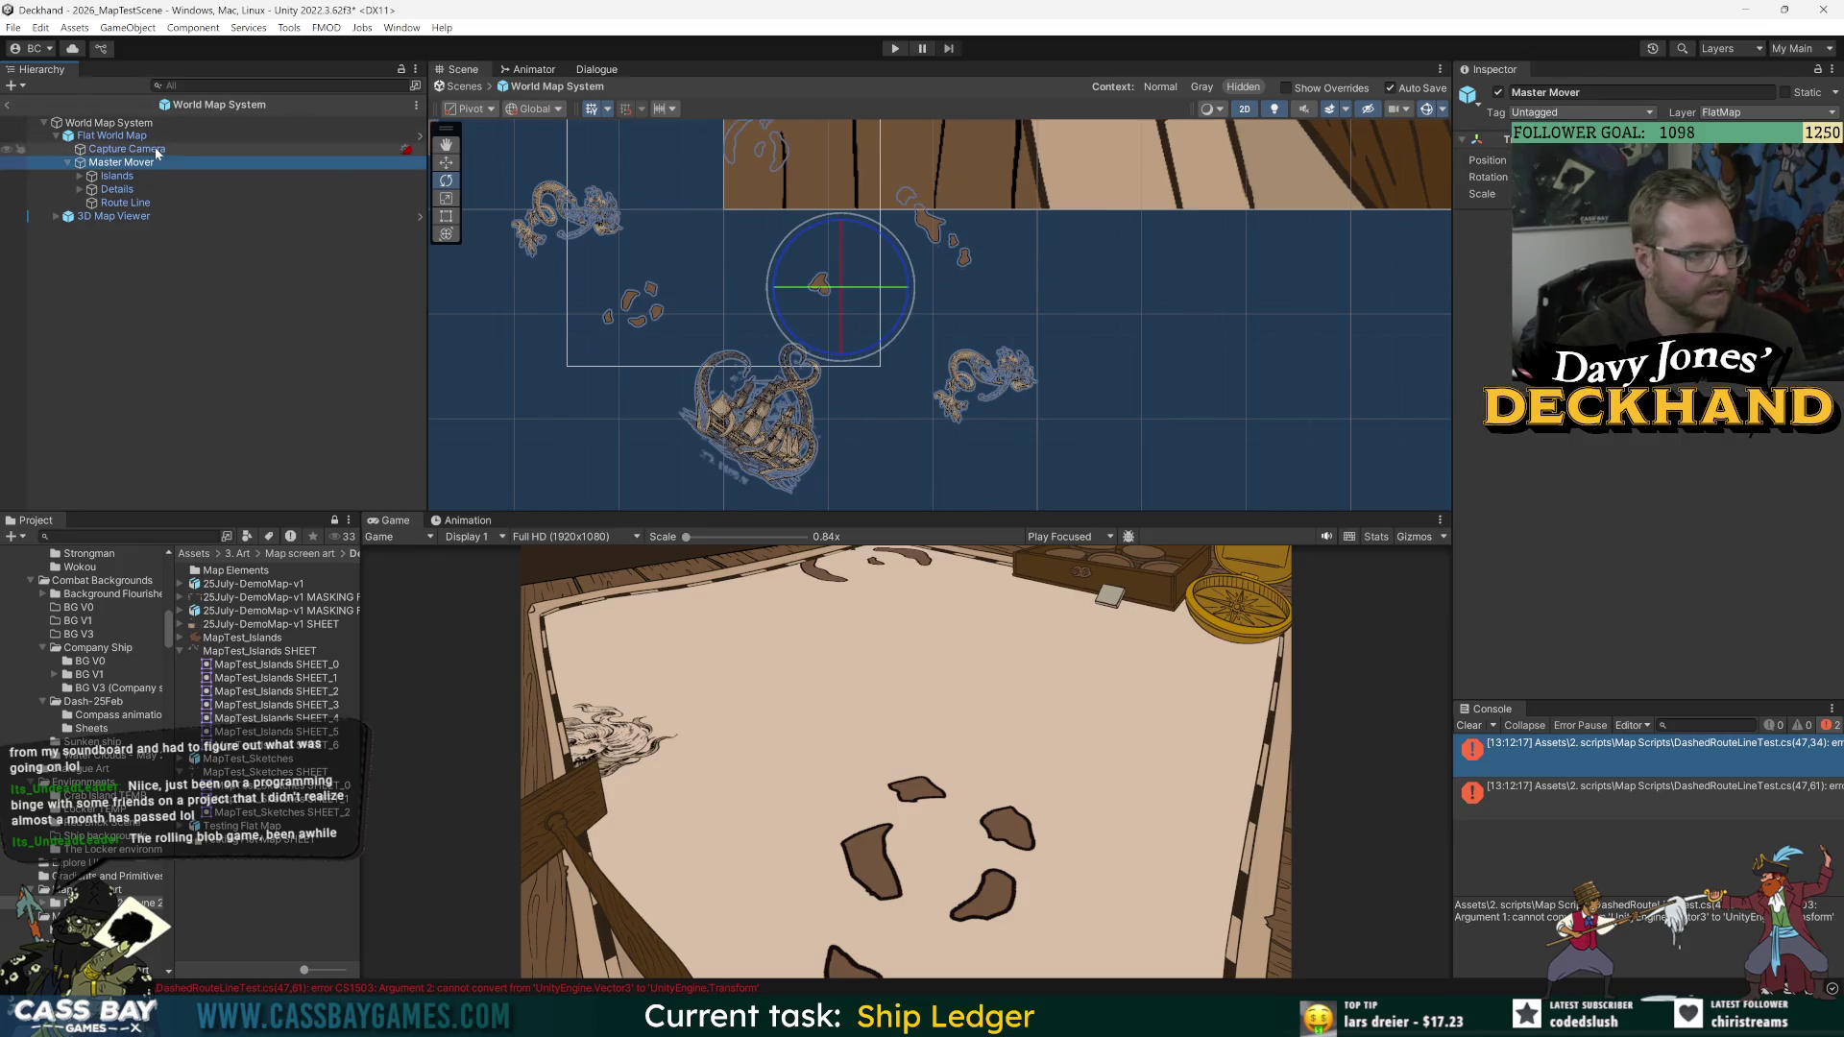
{"action": "left_click", "coordinate": [1487, 341]}
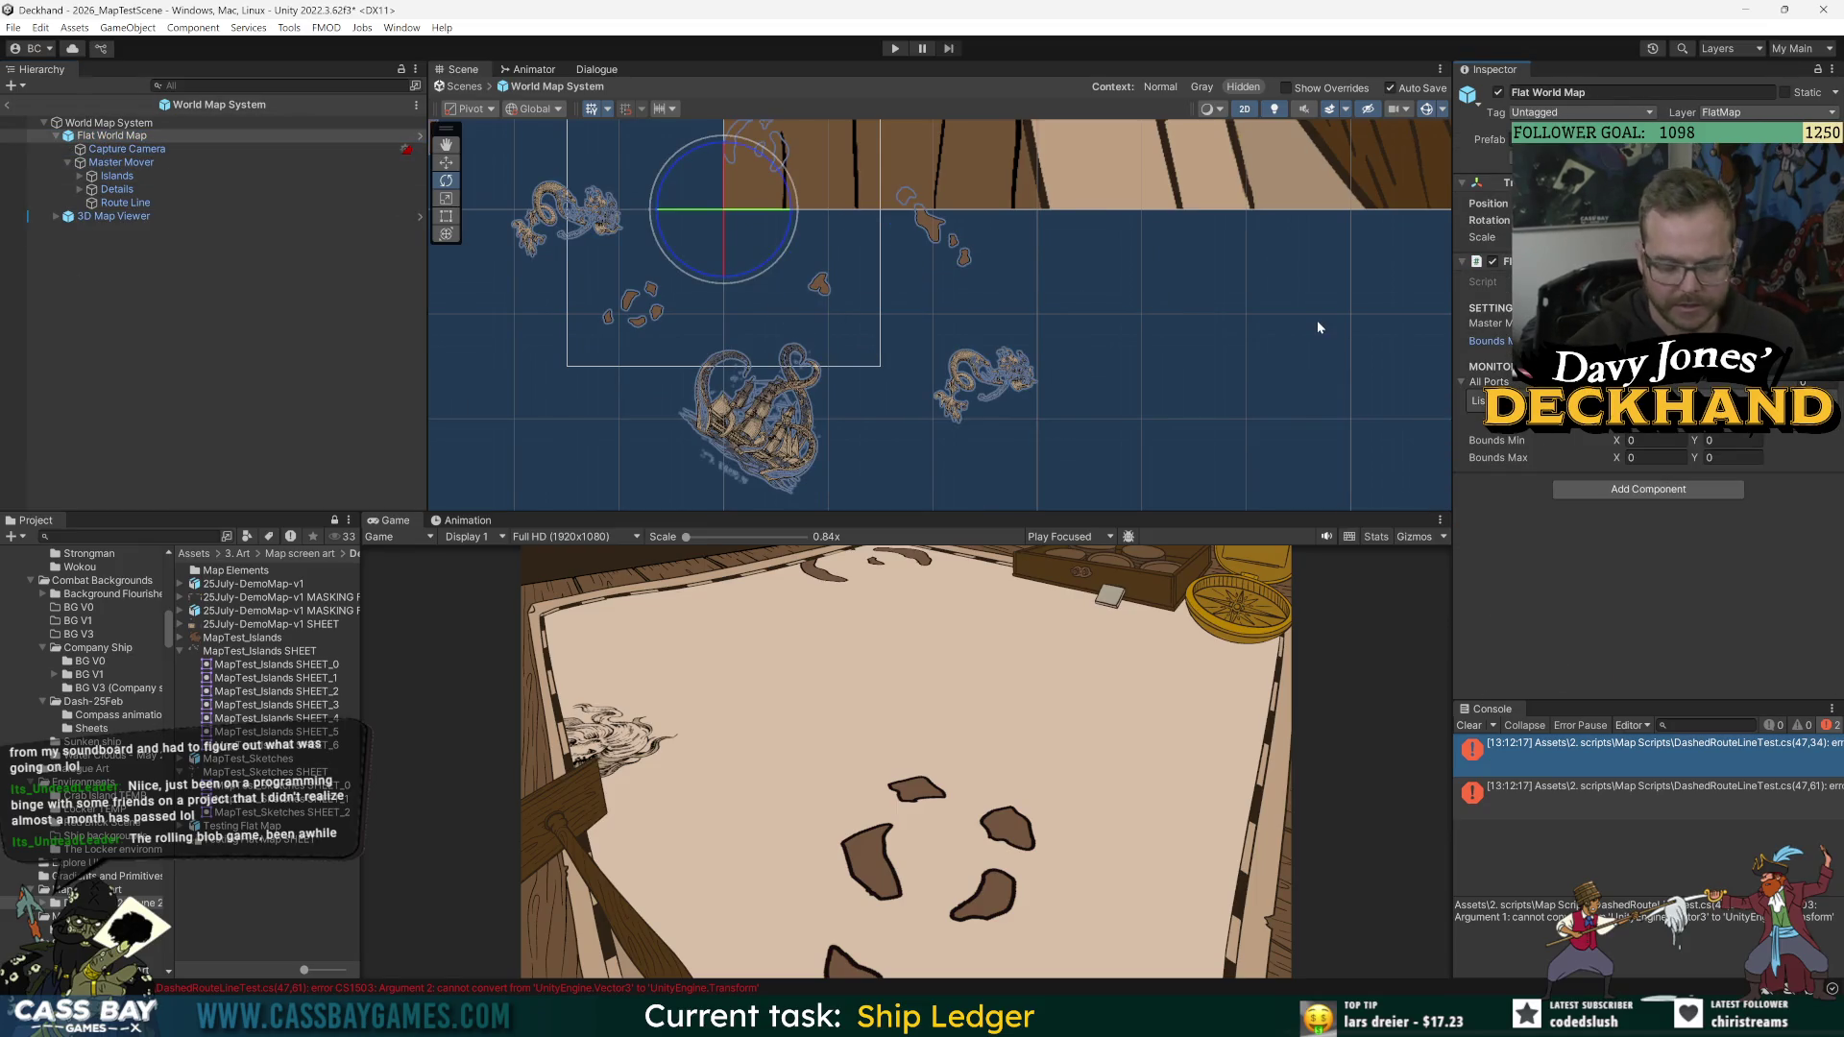
{"action": "left_click", "coordinate": [1765, 618]}
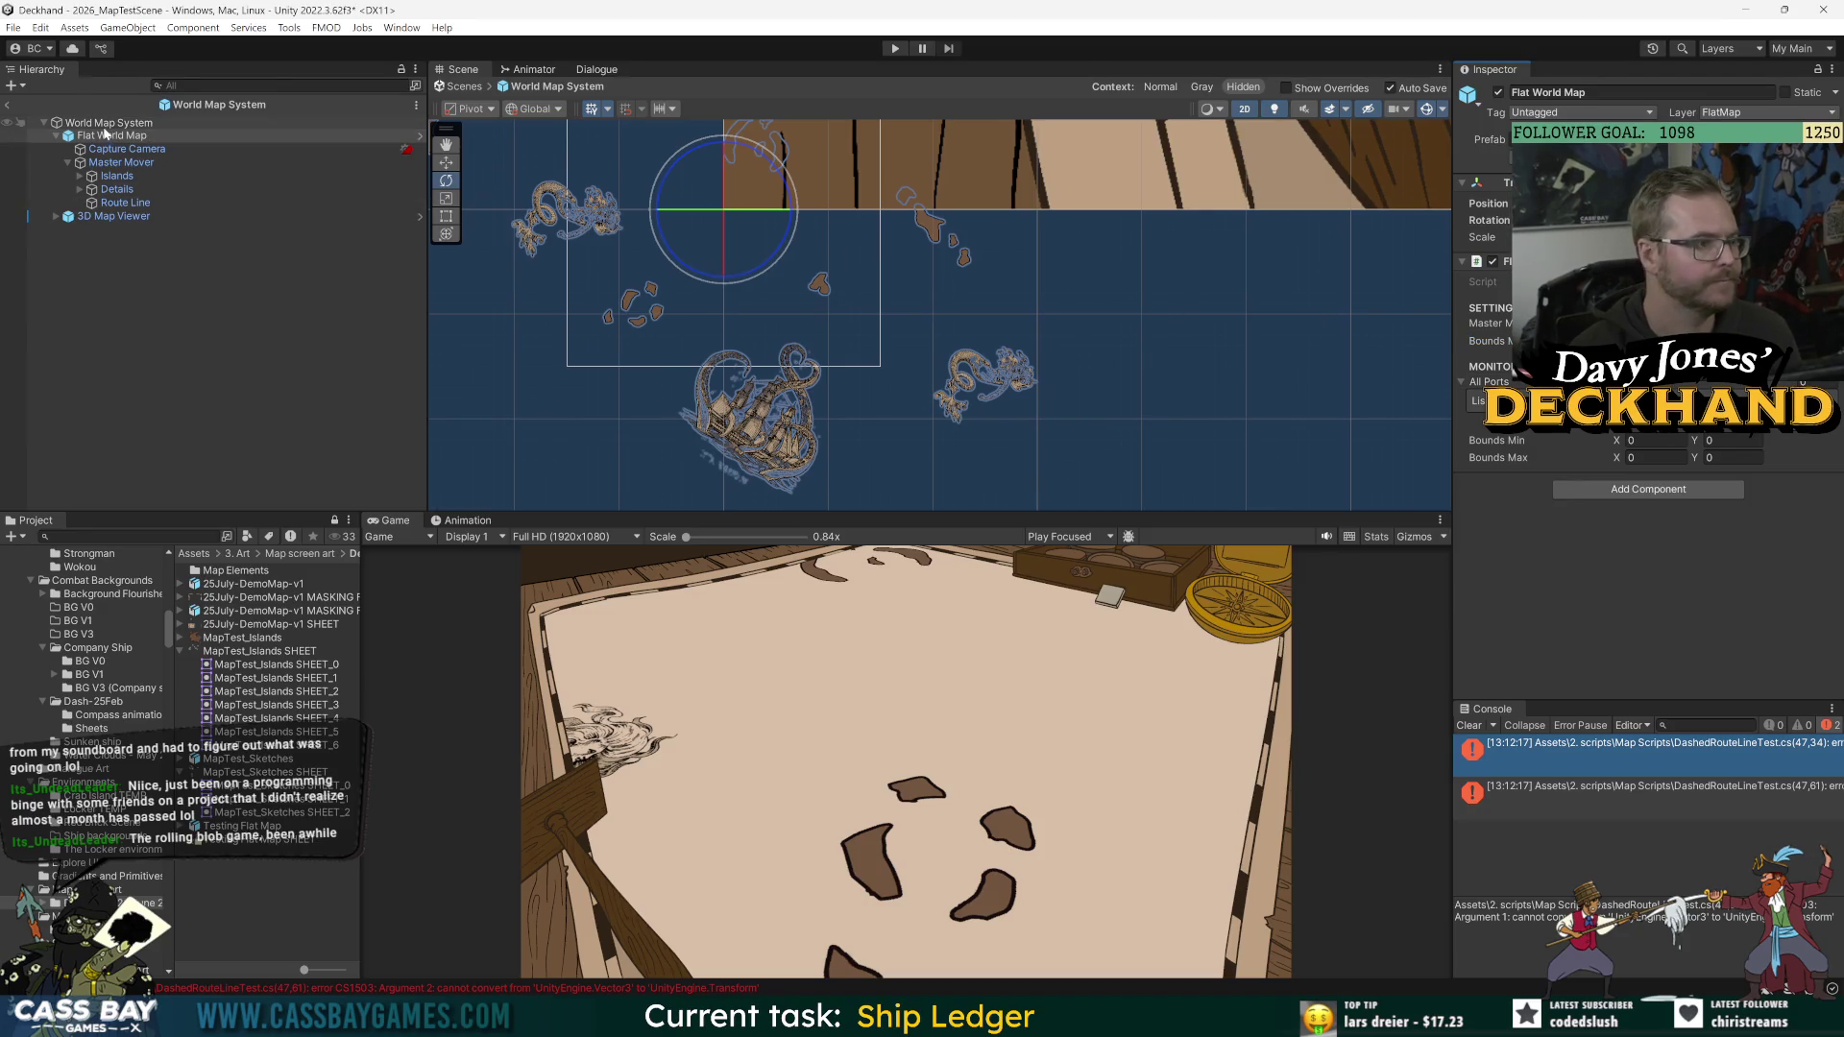
{"action": "left_click", "coordinate": [154, 163]}
{"action": "left_click", "coordinate": [1661, 502]}
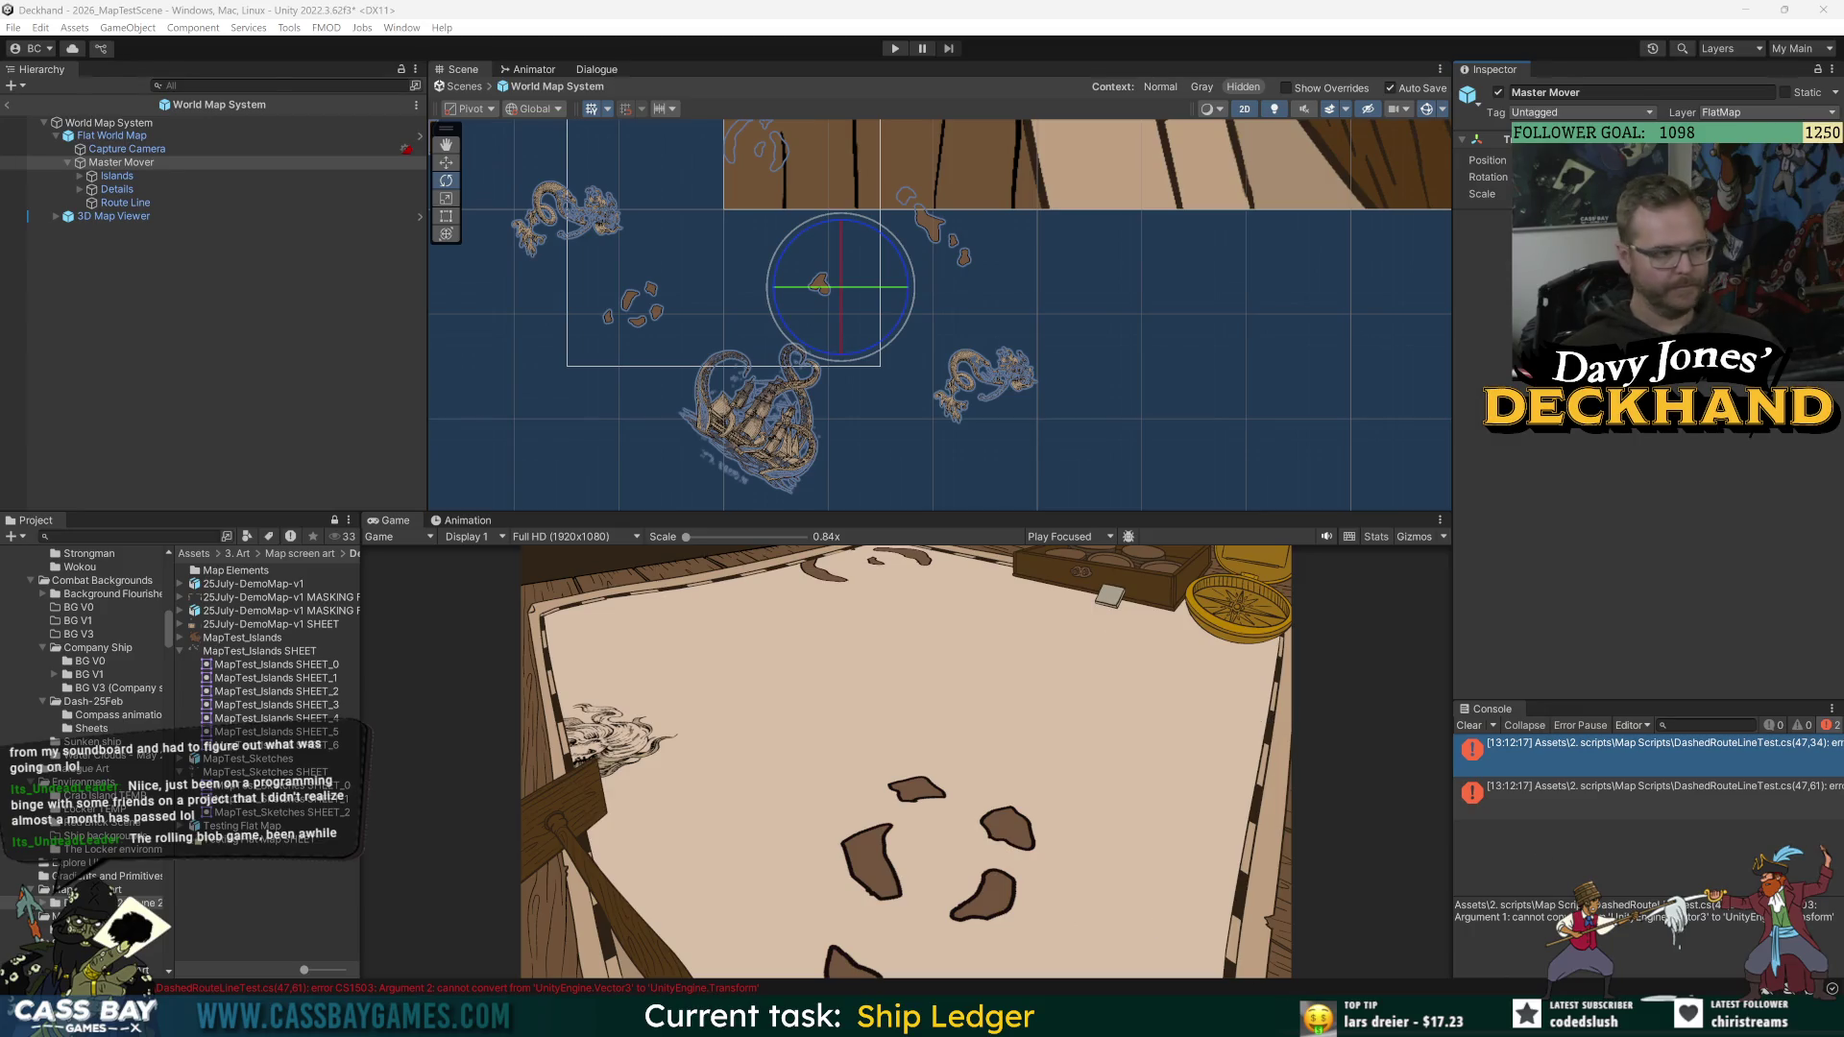
{"action": "key", "text": "alt+Tab"}
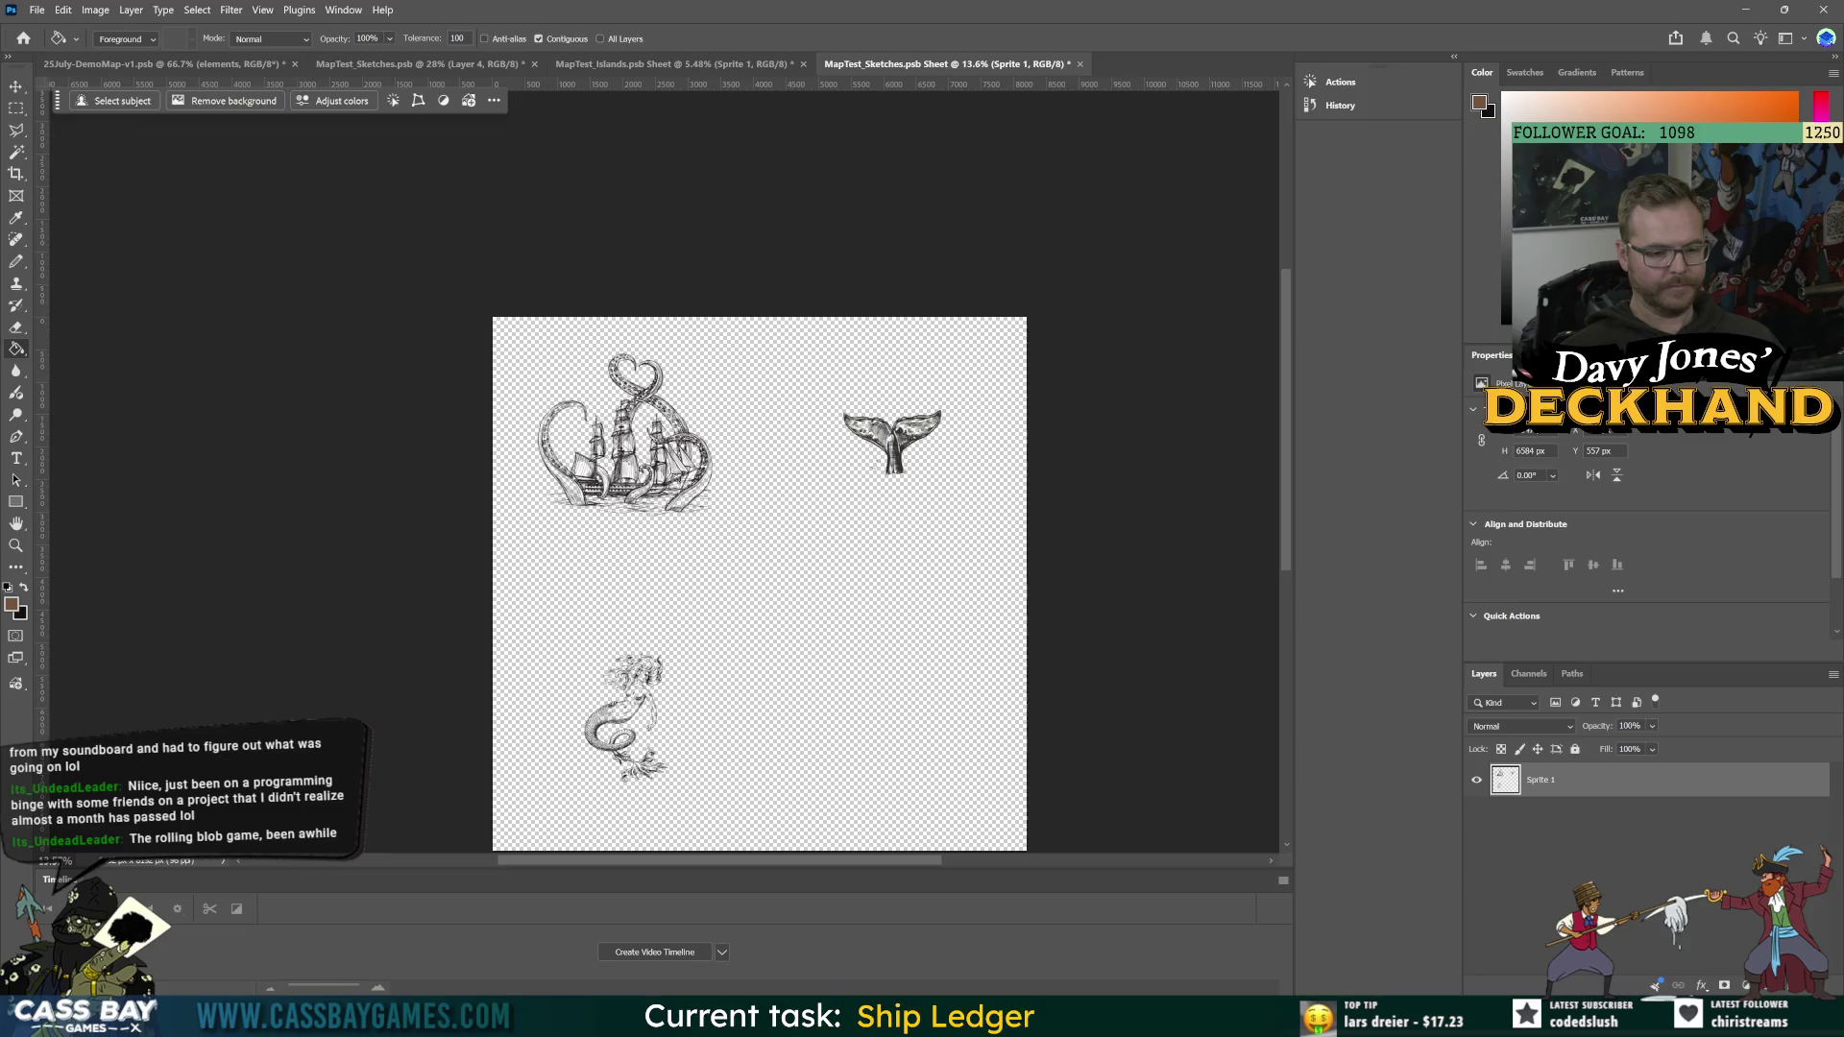
{"action": "key", "text": "alt+Tab"}
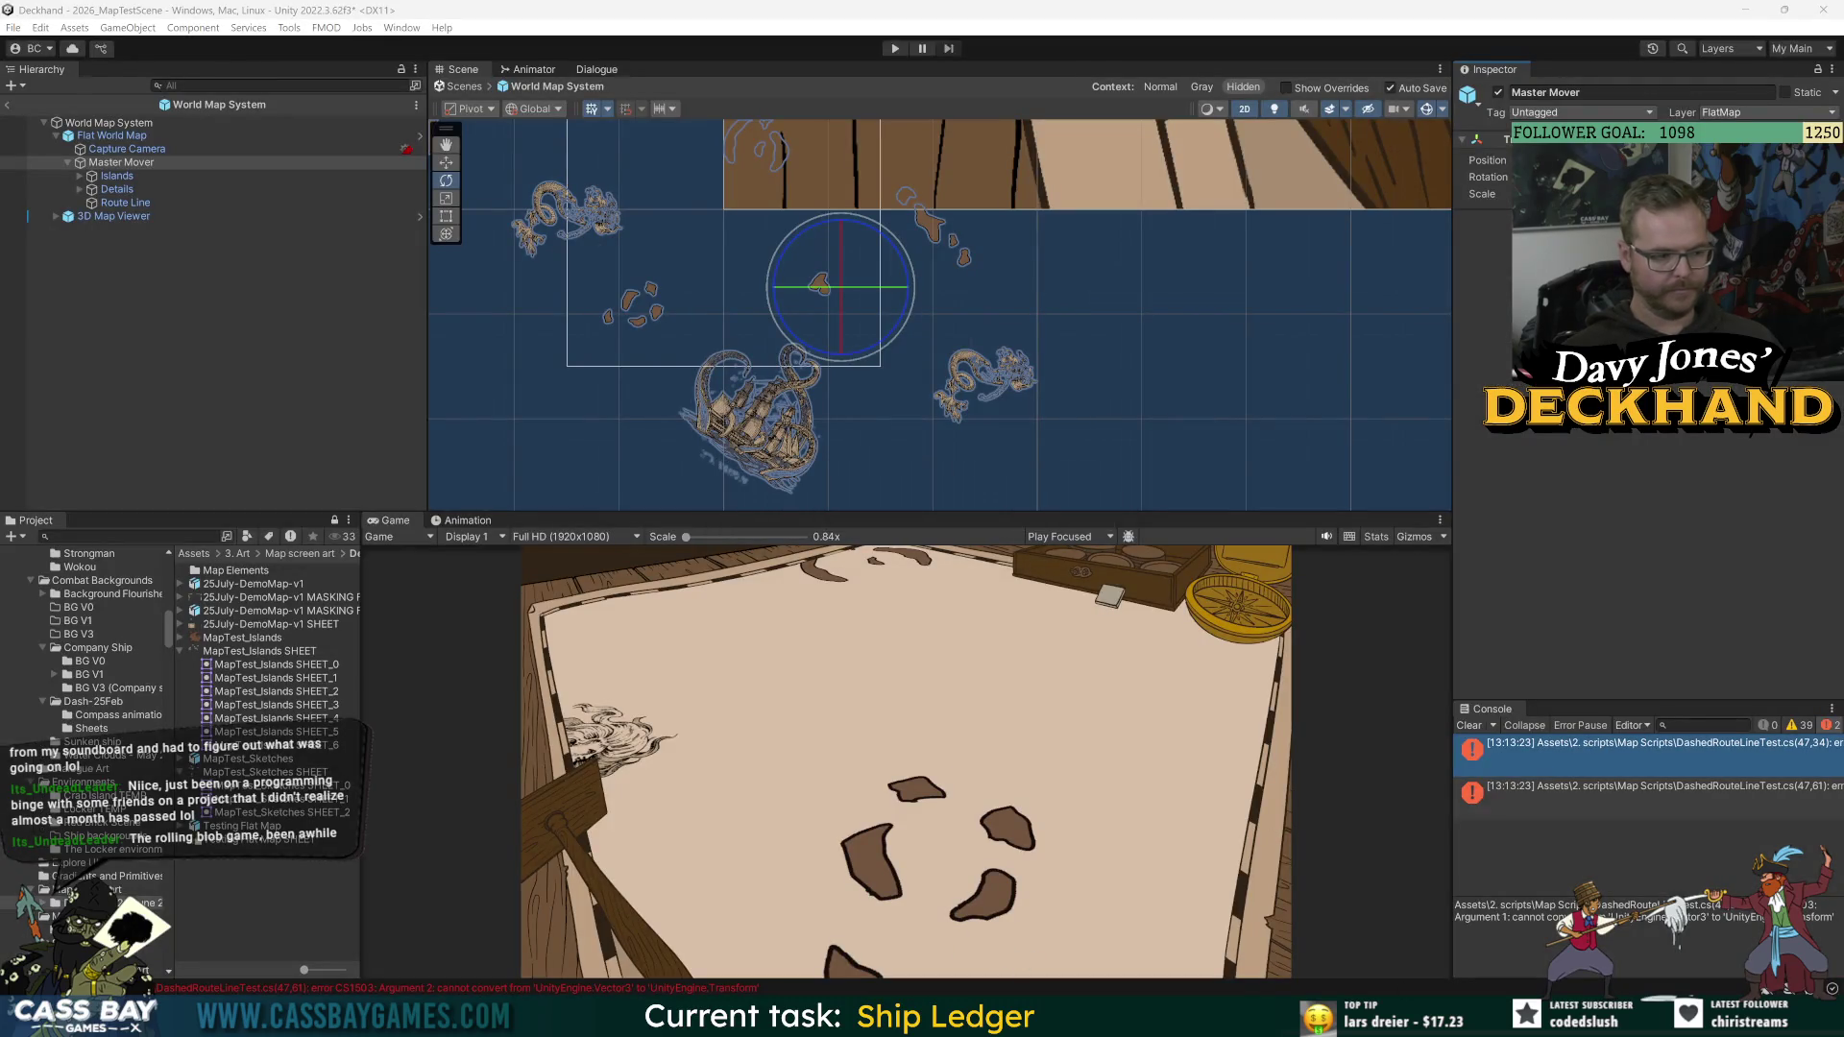
Step: Clear the Console and enter Play mode with Ctrl+P to show the rainbow dashed route
{"action": "left_click", "coordinate": [1484, 726]}
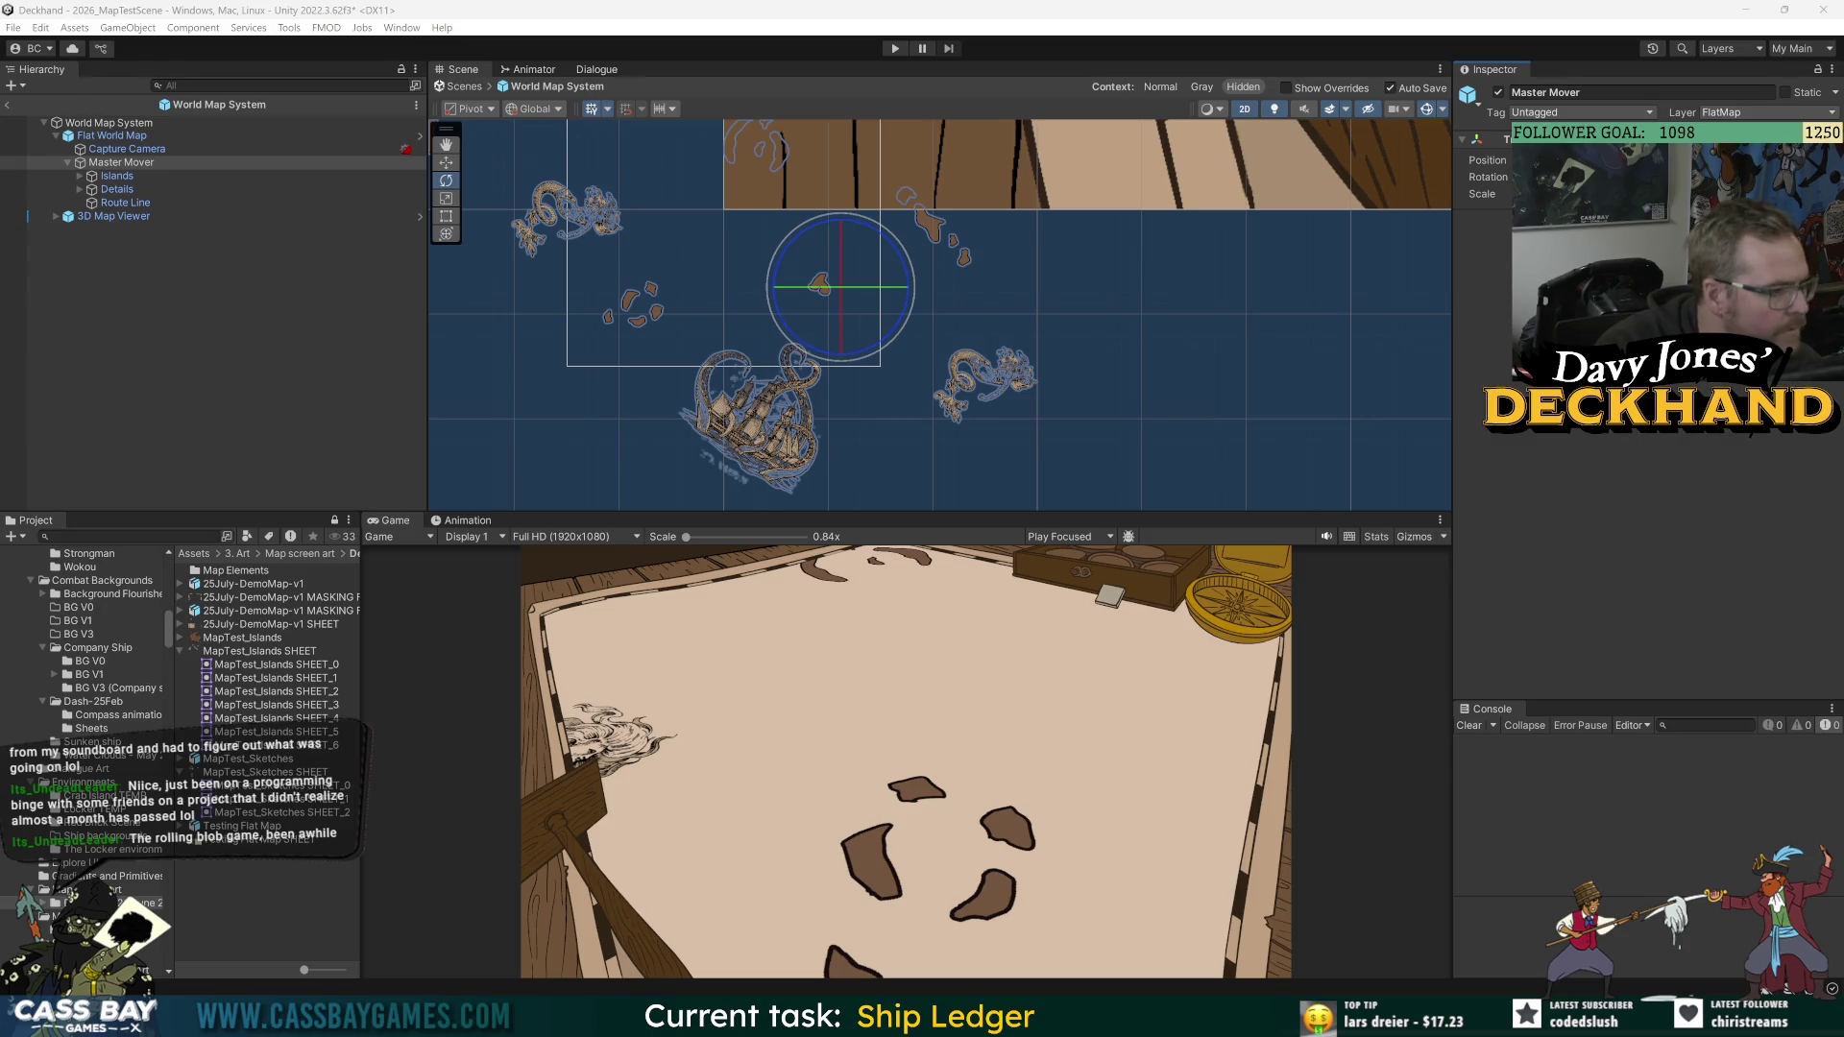
{"action": "key", "text": "ctrl+p"}
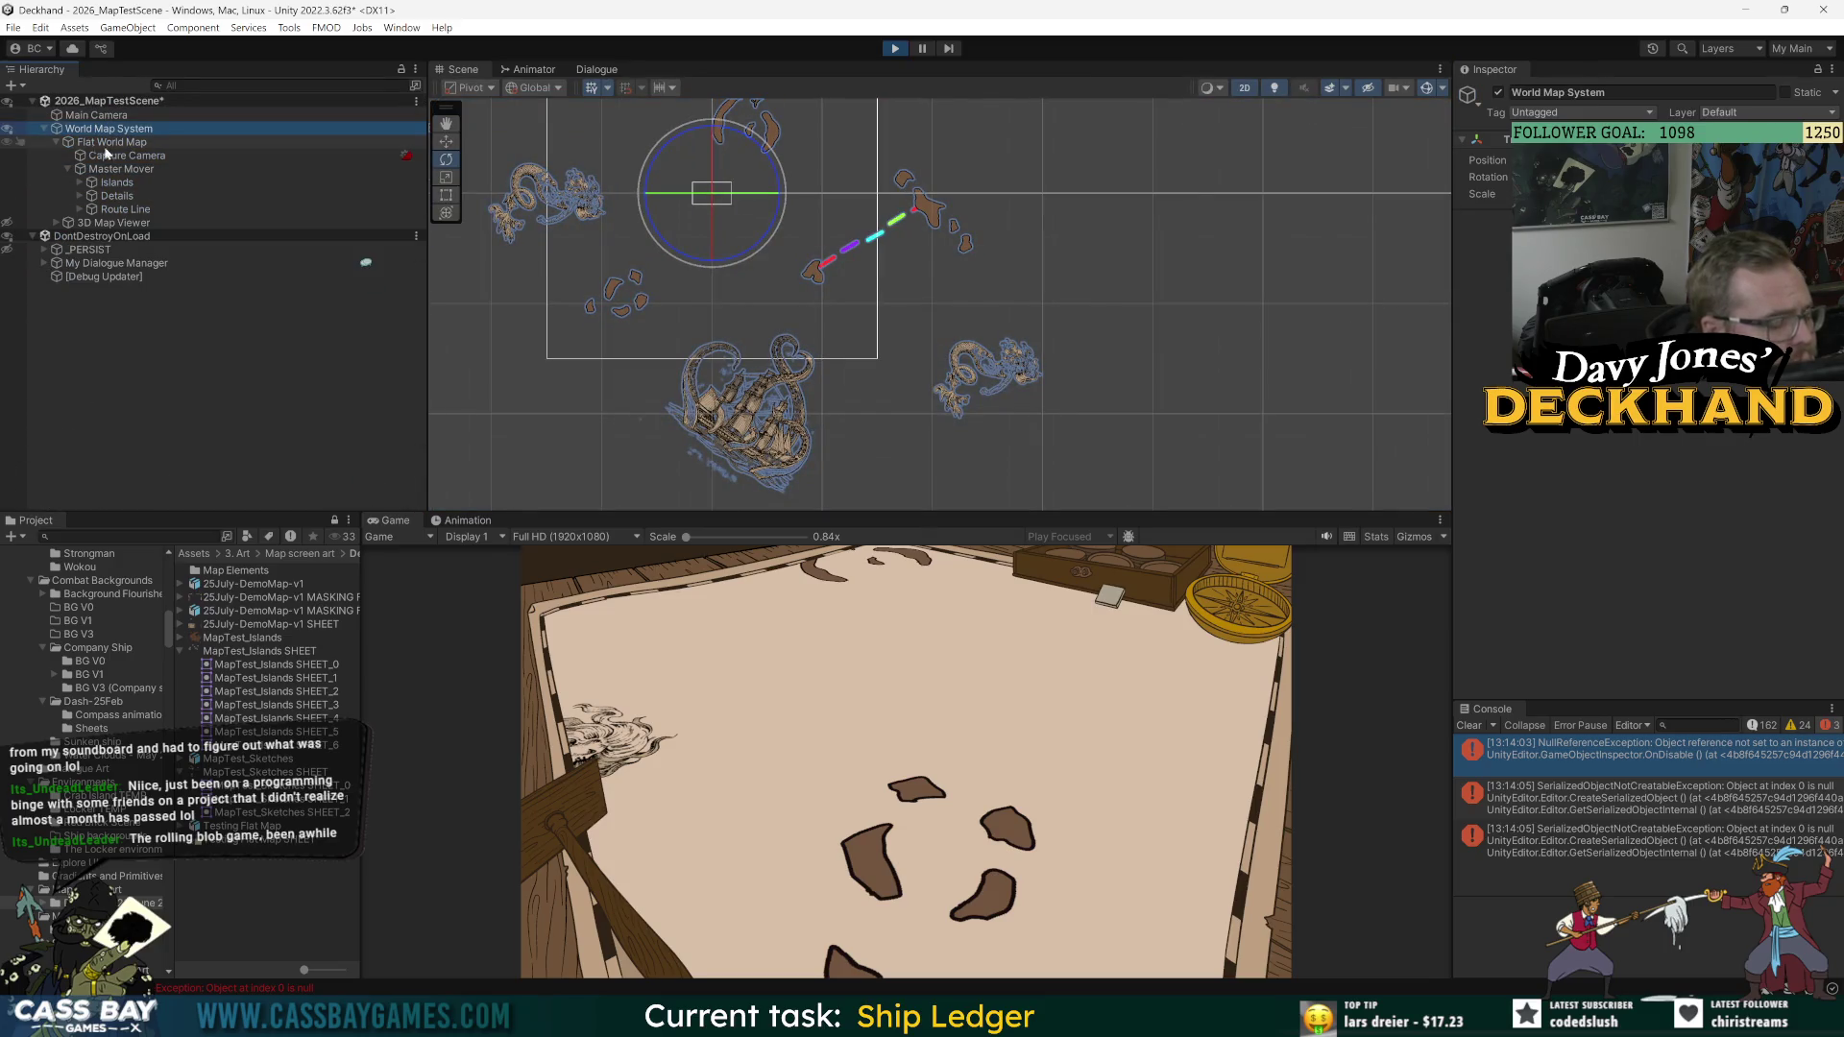
Step: While playing, toggle Route Line's Show checkbox off and back on
{"action": "left_click", "coordinate": [125, 208]}
{"action": "scroll", "coordinate": [1578, 645], "scroll_direction": "down", "scroll_amount": 2}
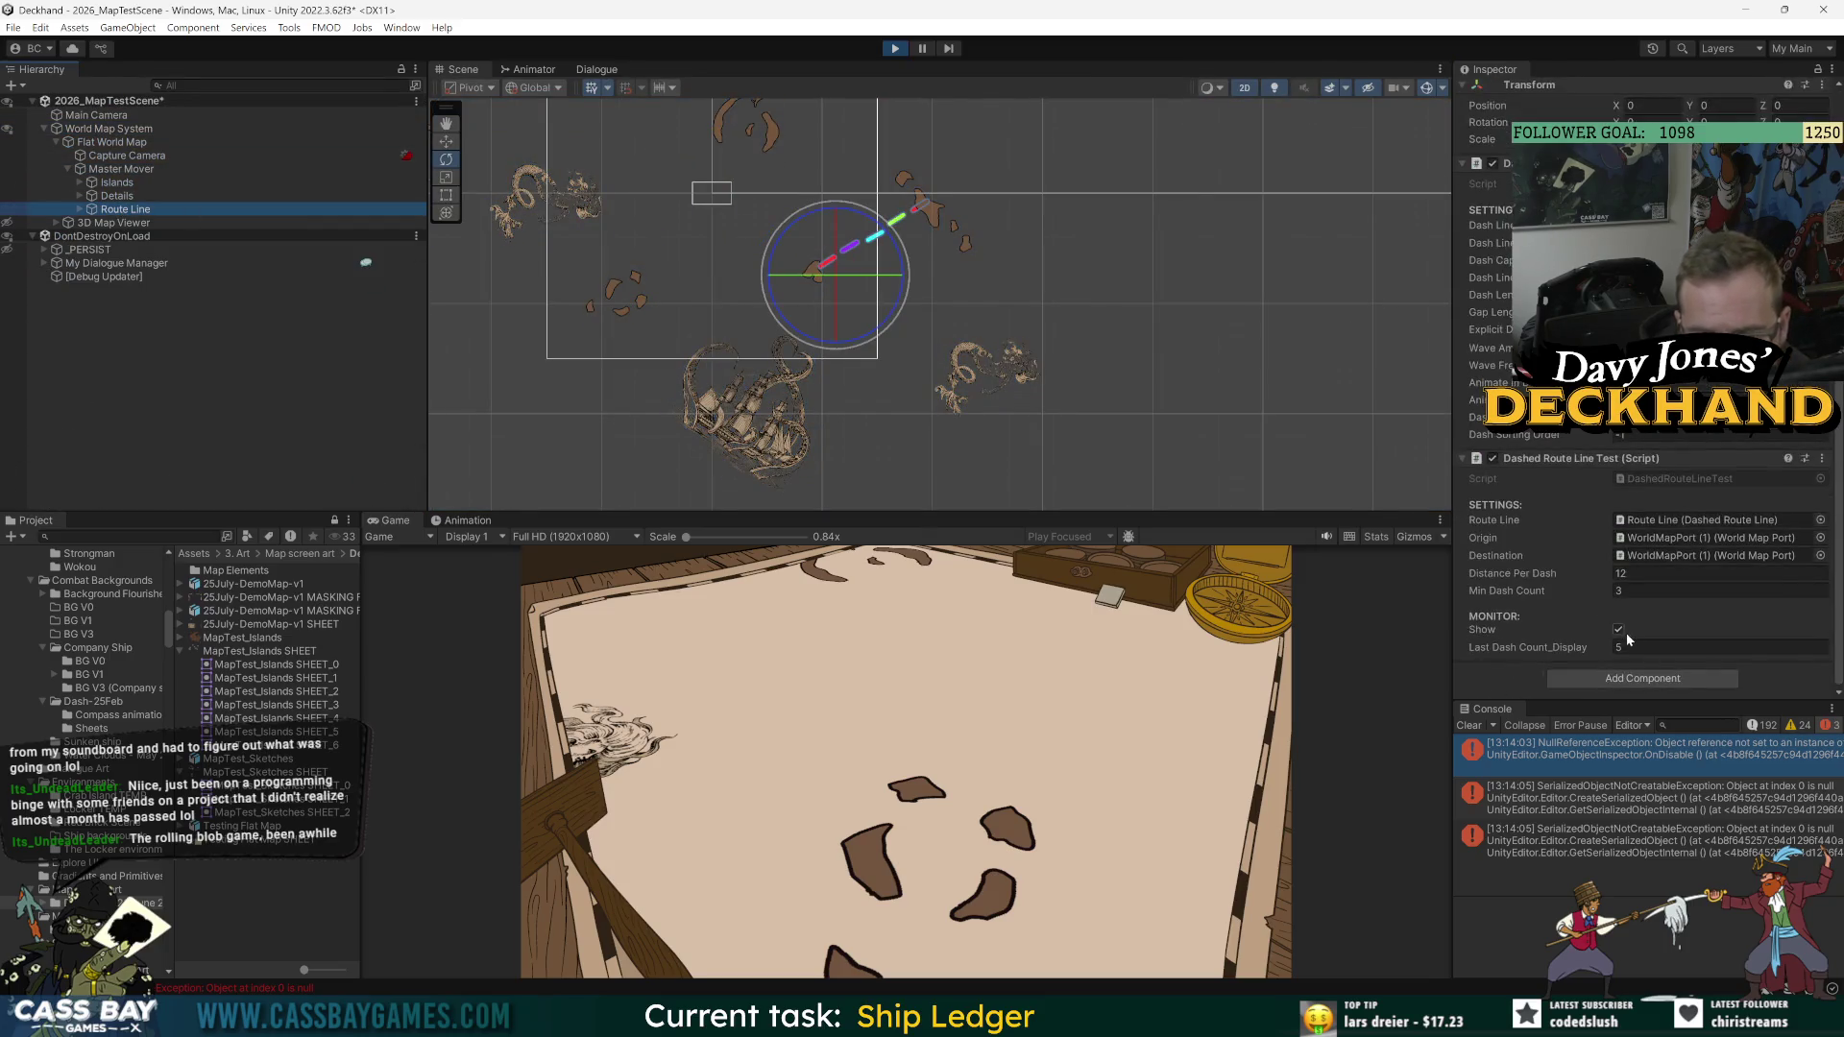
{"action": "left_click", "coordinate": [1620, 630]}
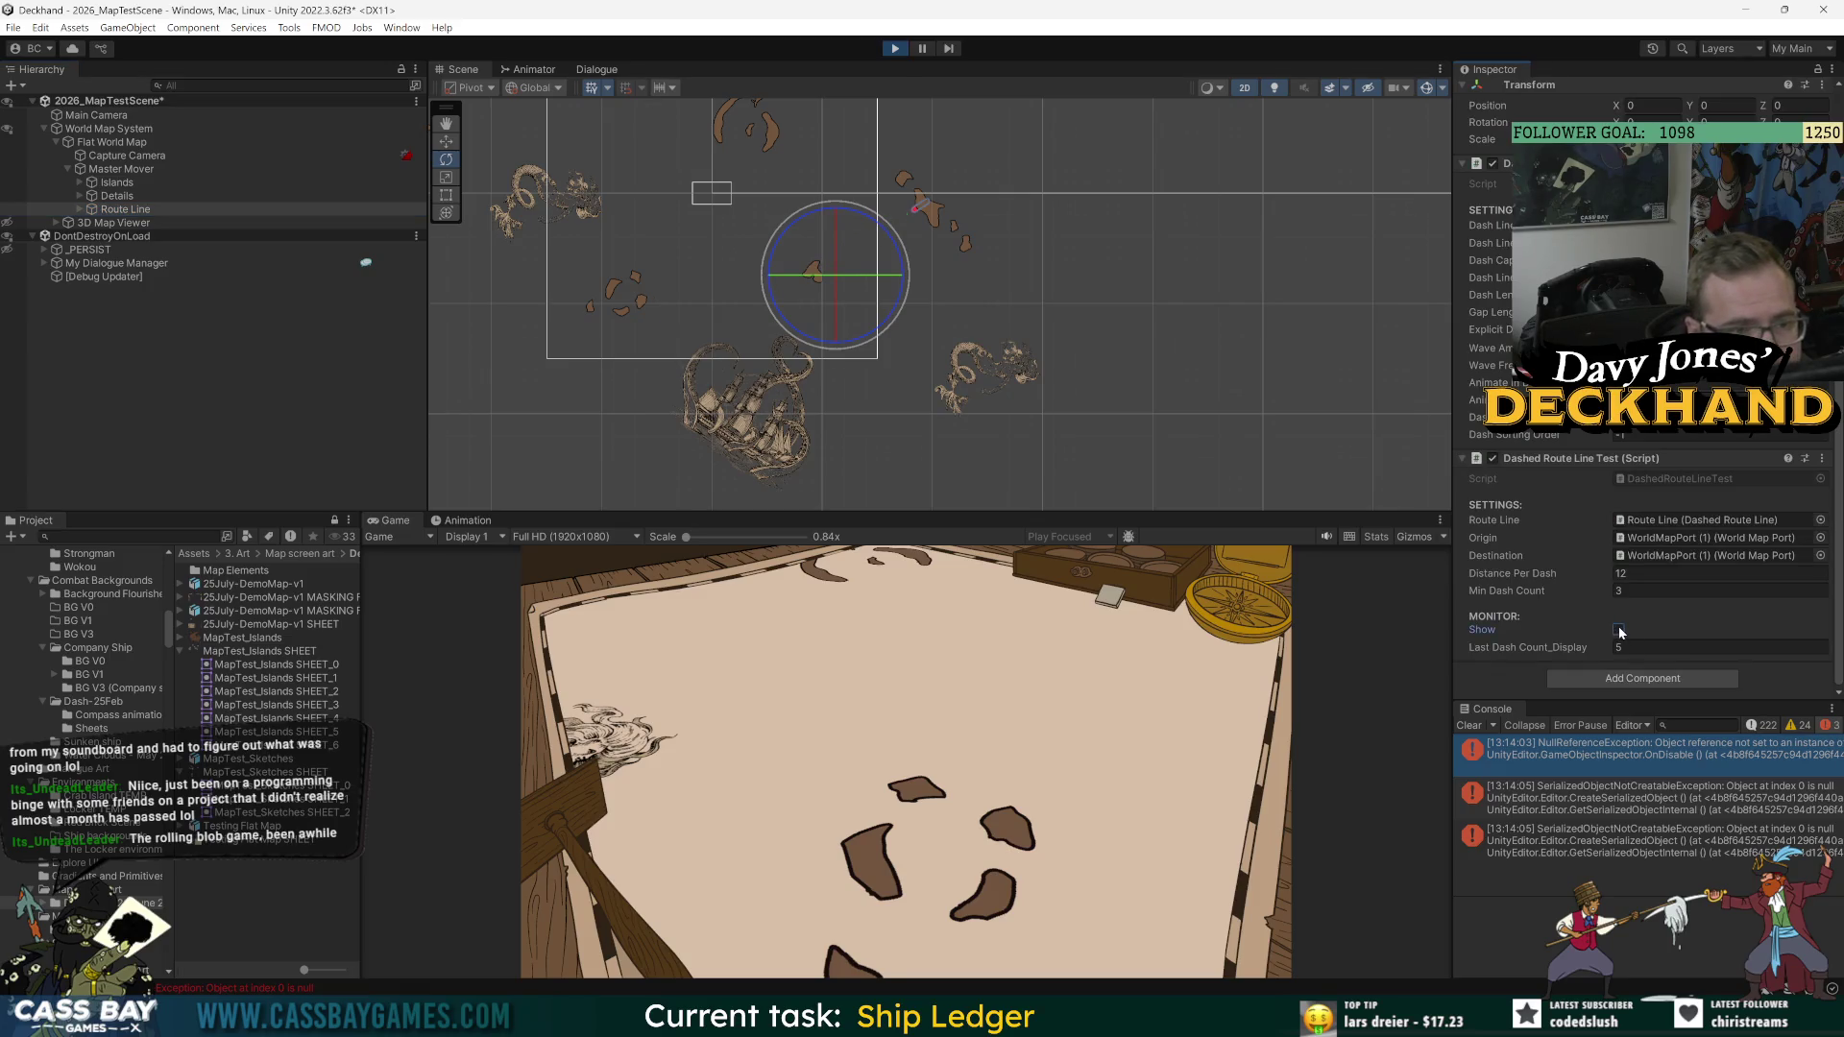
{"action": "left_click", "coordinate": [1106, 666]}
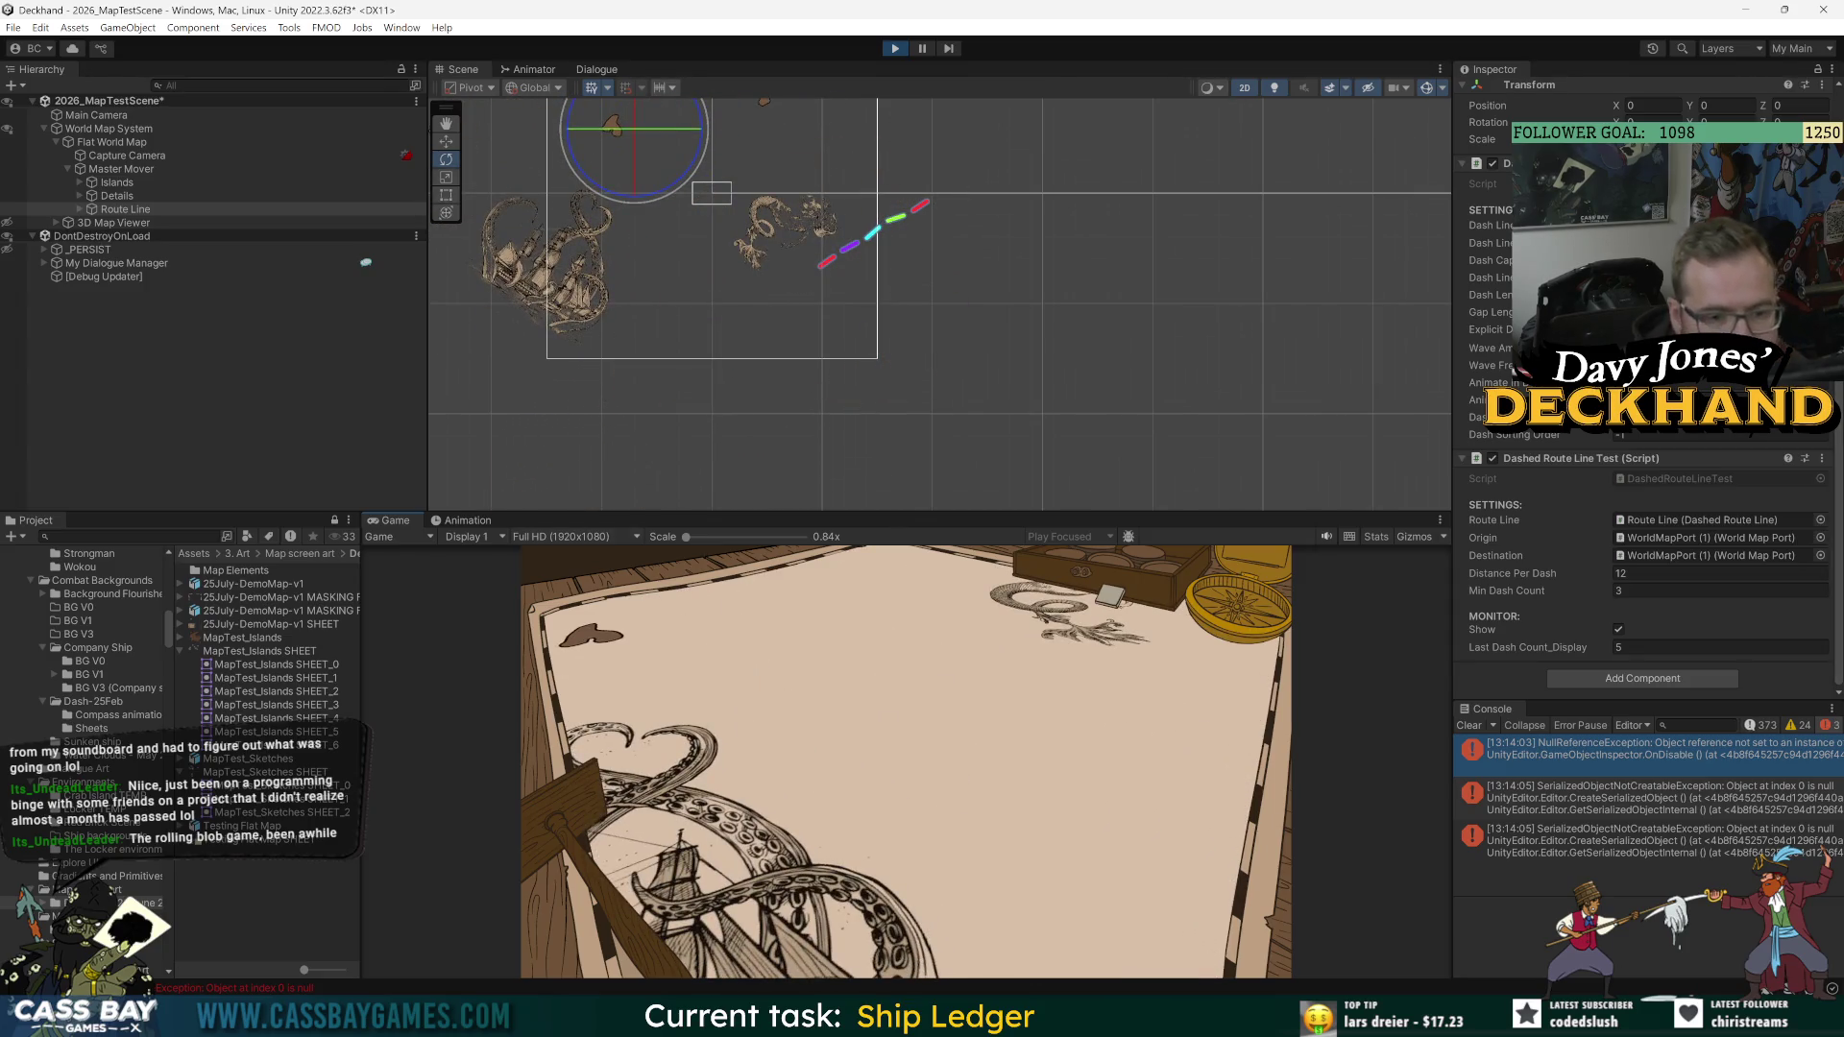
Step: Ping the route's Origin port, then stop Play mode and save the scene
{"action": "left_click", "coordinate": [1705, 537]}
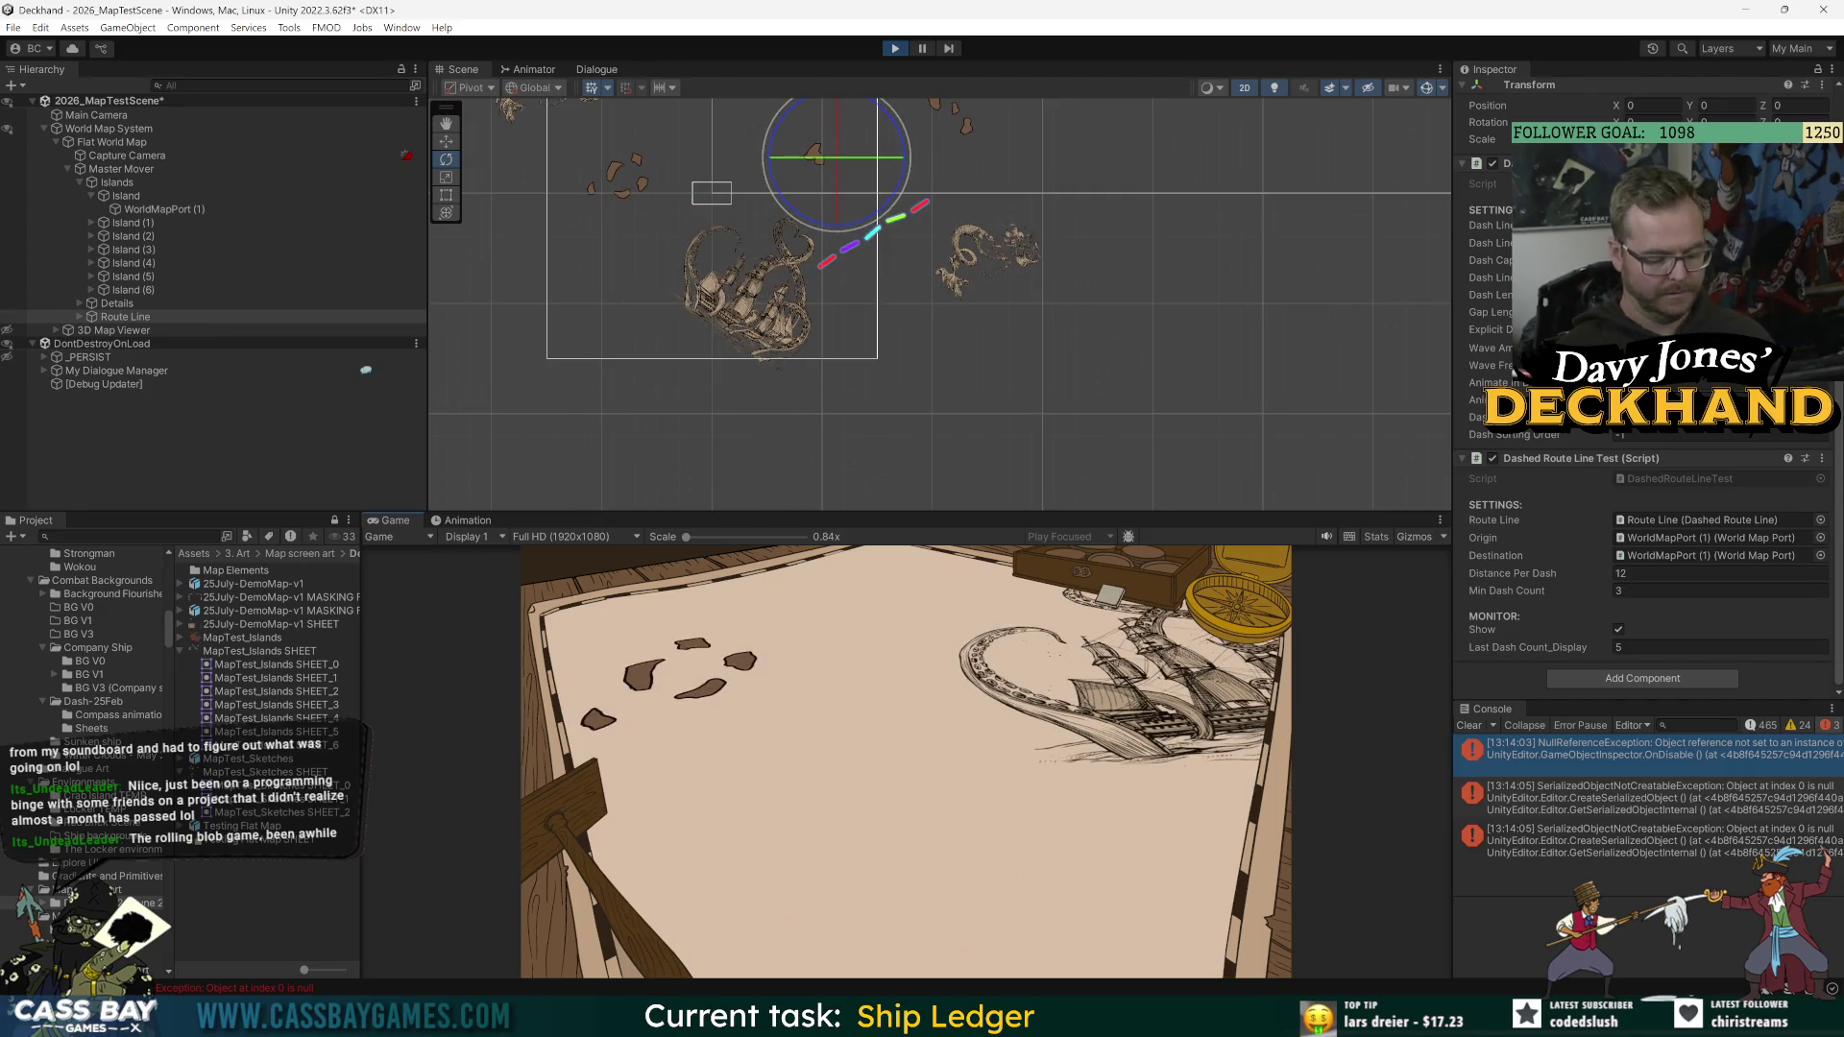
{"action": "key", "text": "ctrl+p"}
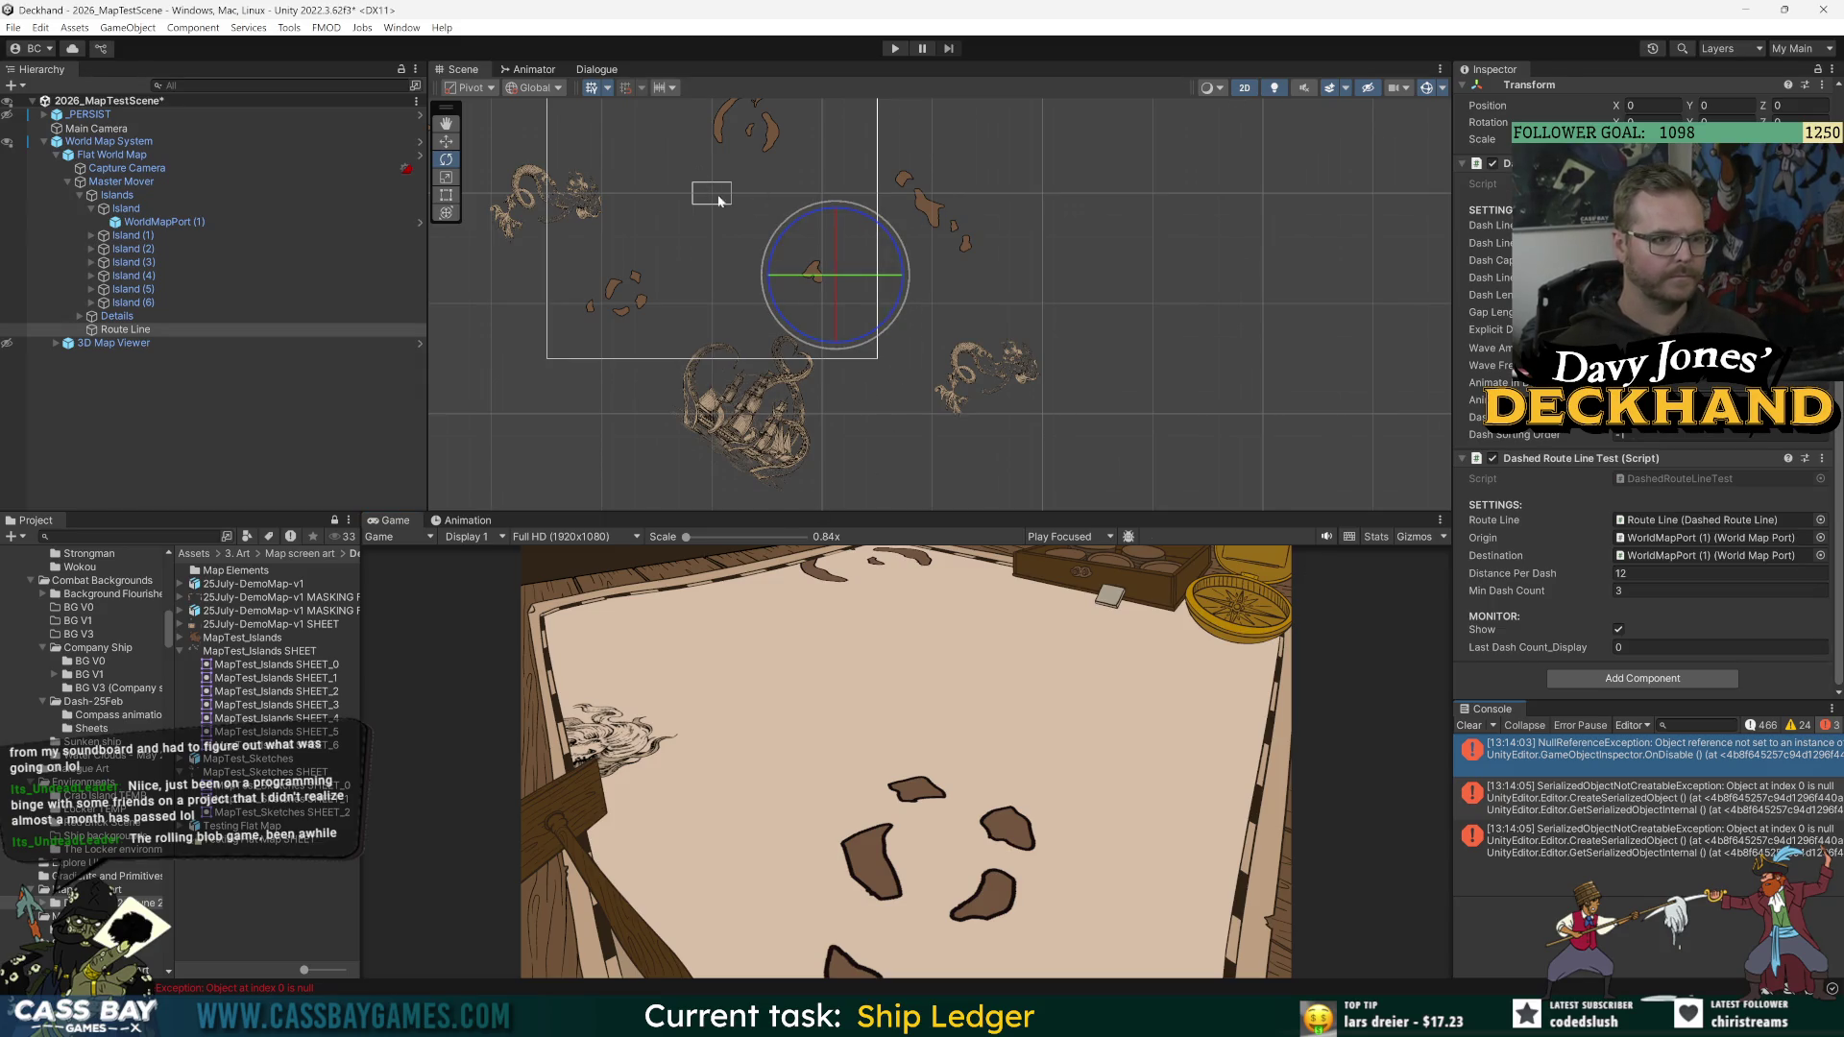
{"action": "key", "text": "ctrl+s"}
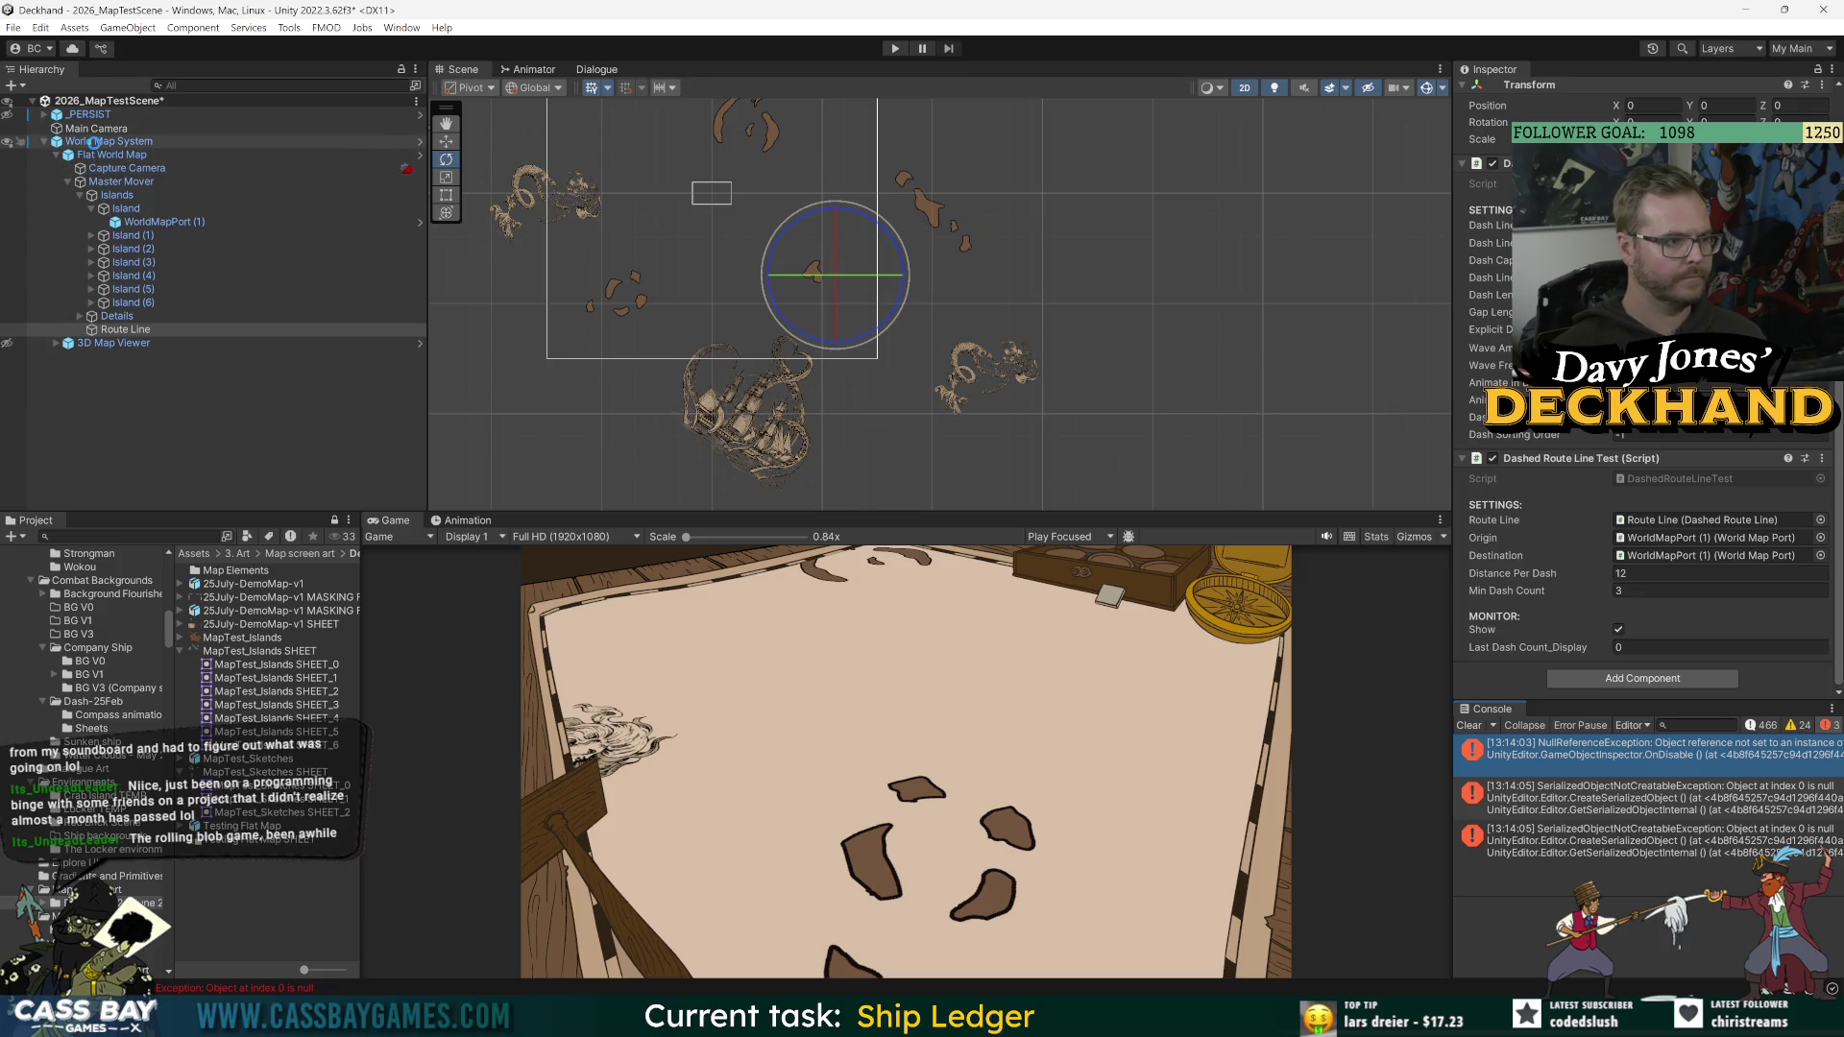
Step: Open World Map System, then its child Flat World Map, in prefab editing mode
{"action": "left_click", "coordinate": [204, 143]}
{"action": "left_click", "coordinate": [1736, 499]}
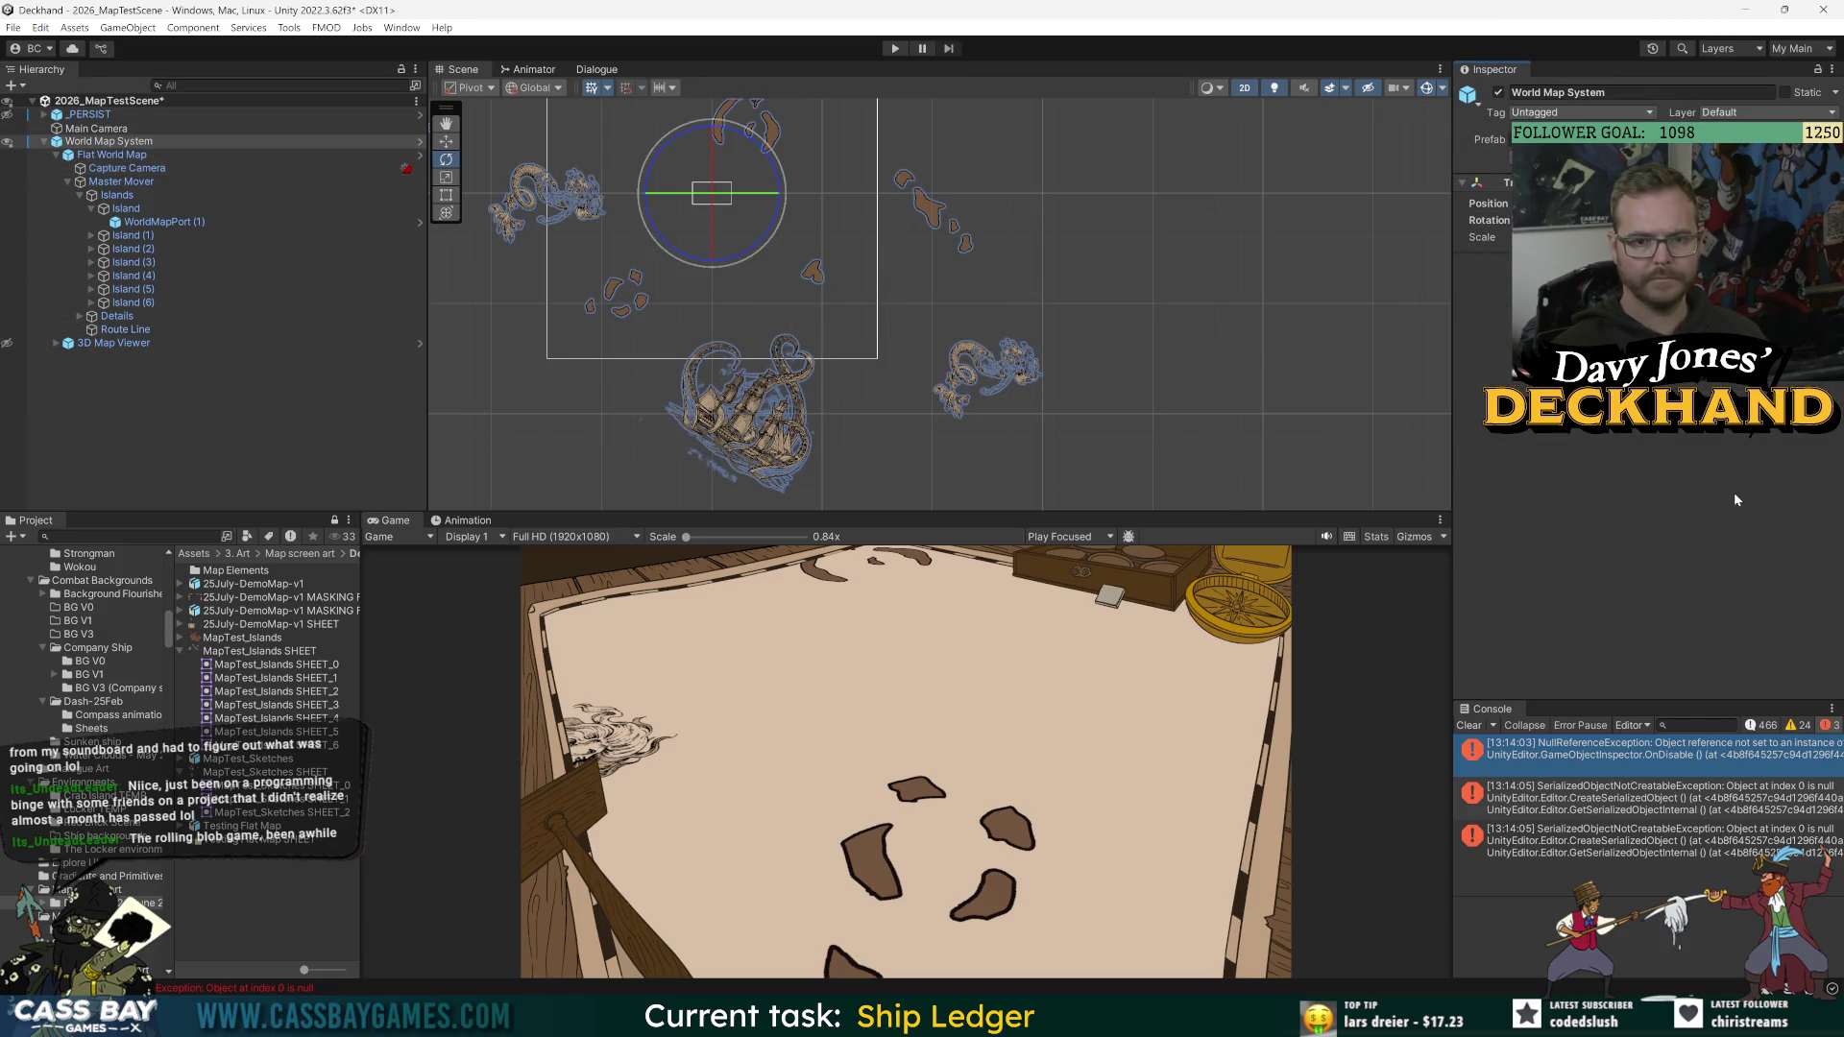
{"action": "key", "text": "ctrl+s"}
{"action": "left_click", "coordinate": [419, 141]}
{"action": "left_click", "coordinate": [163, 137]}
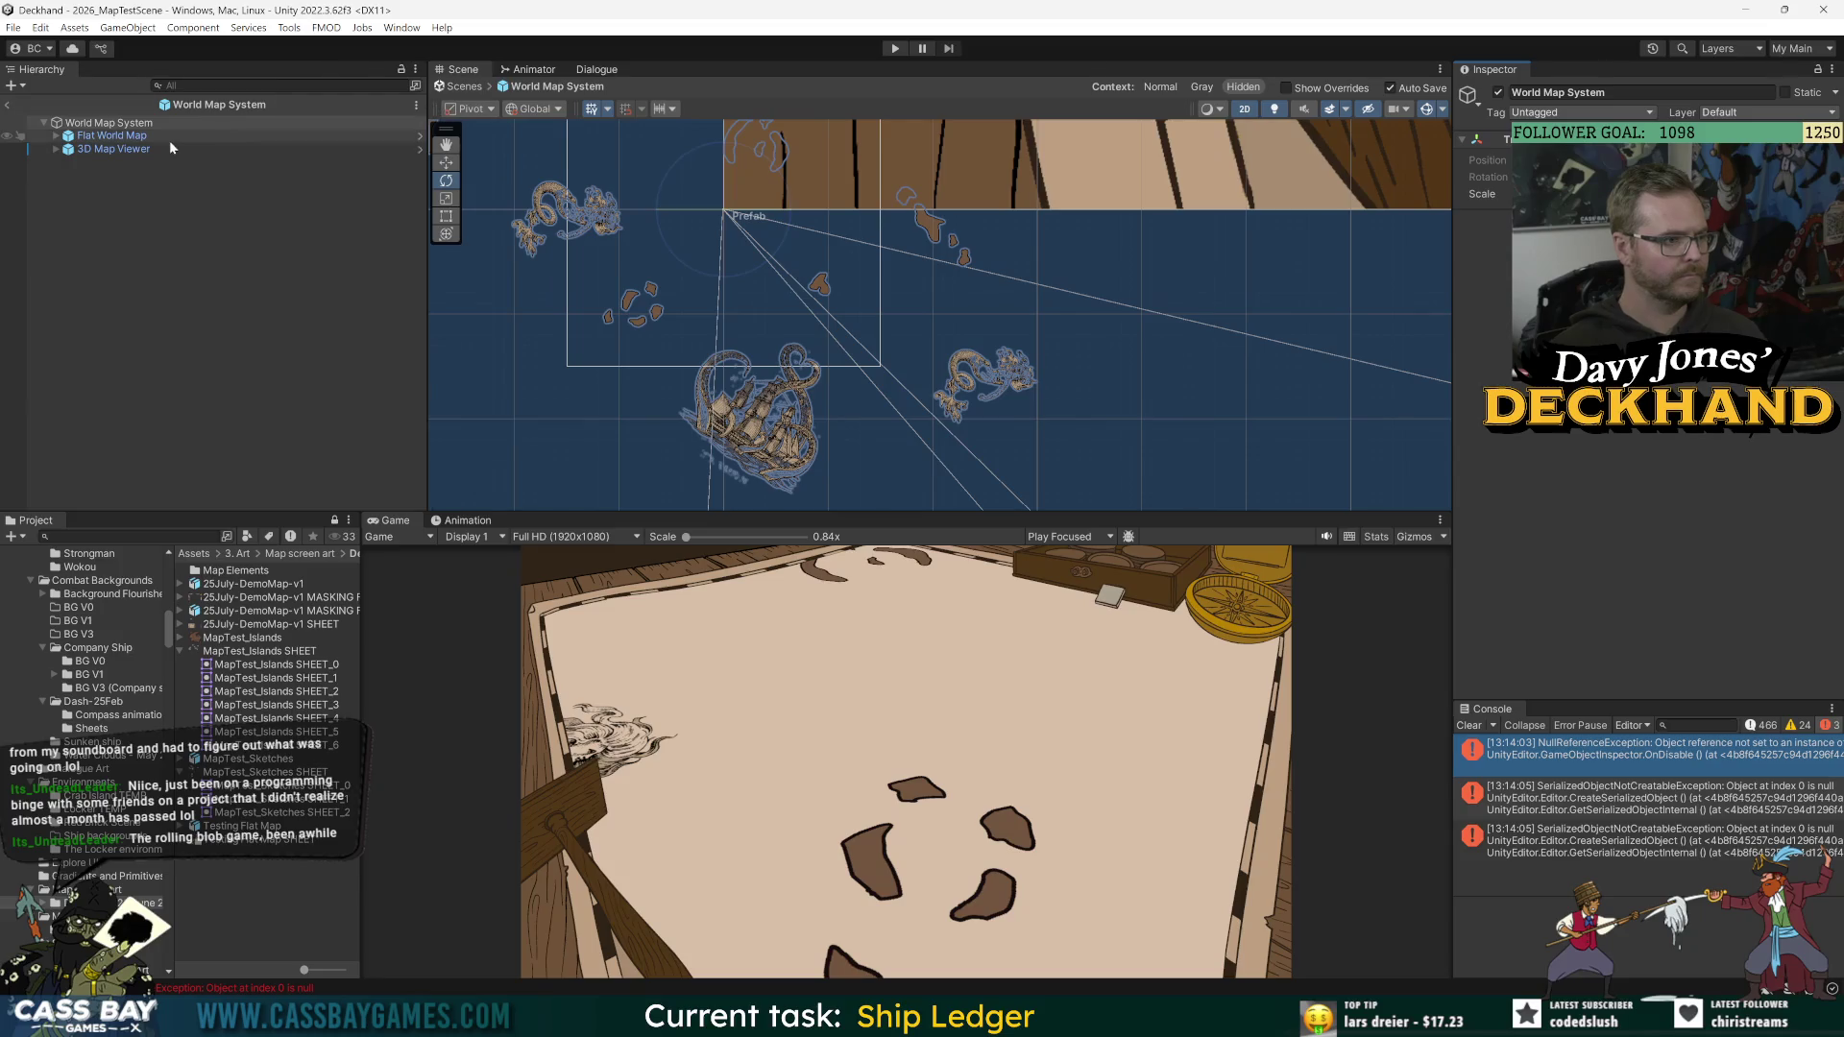
{"action": "left_click", "coordinate": [53, 136]}
{"action": "left_click", "coordinate": [419, 136]}
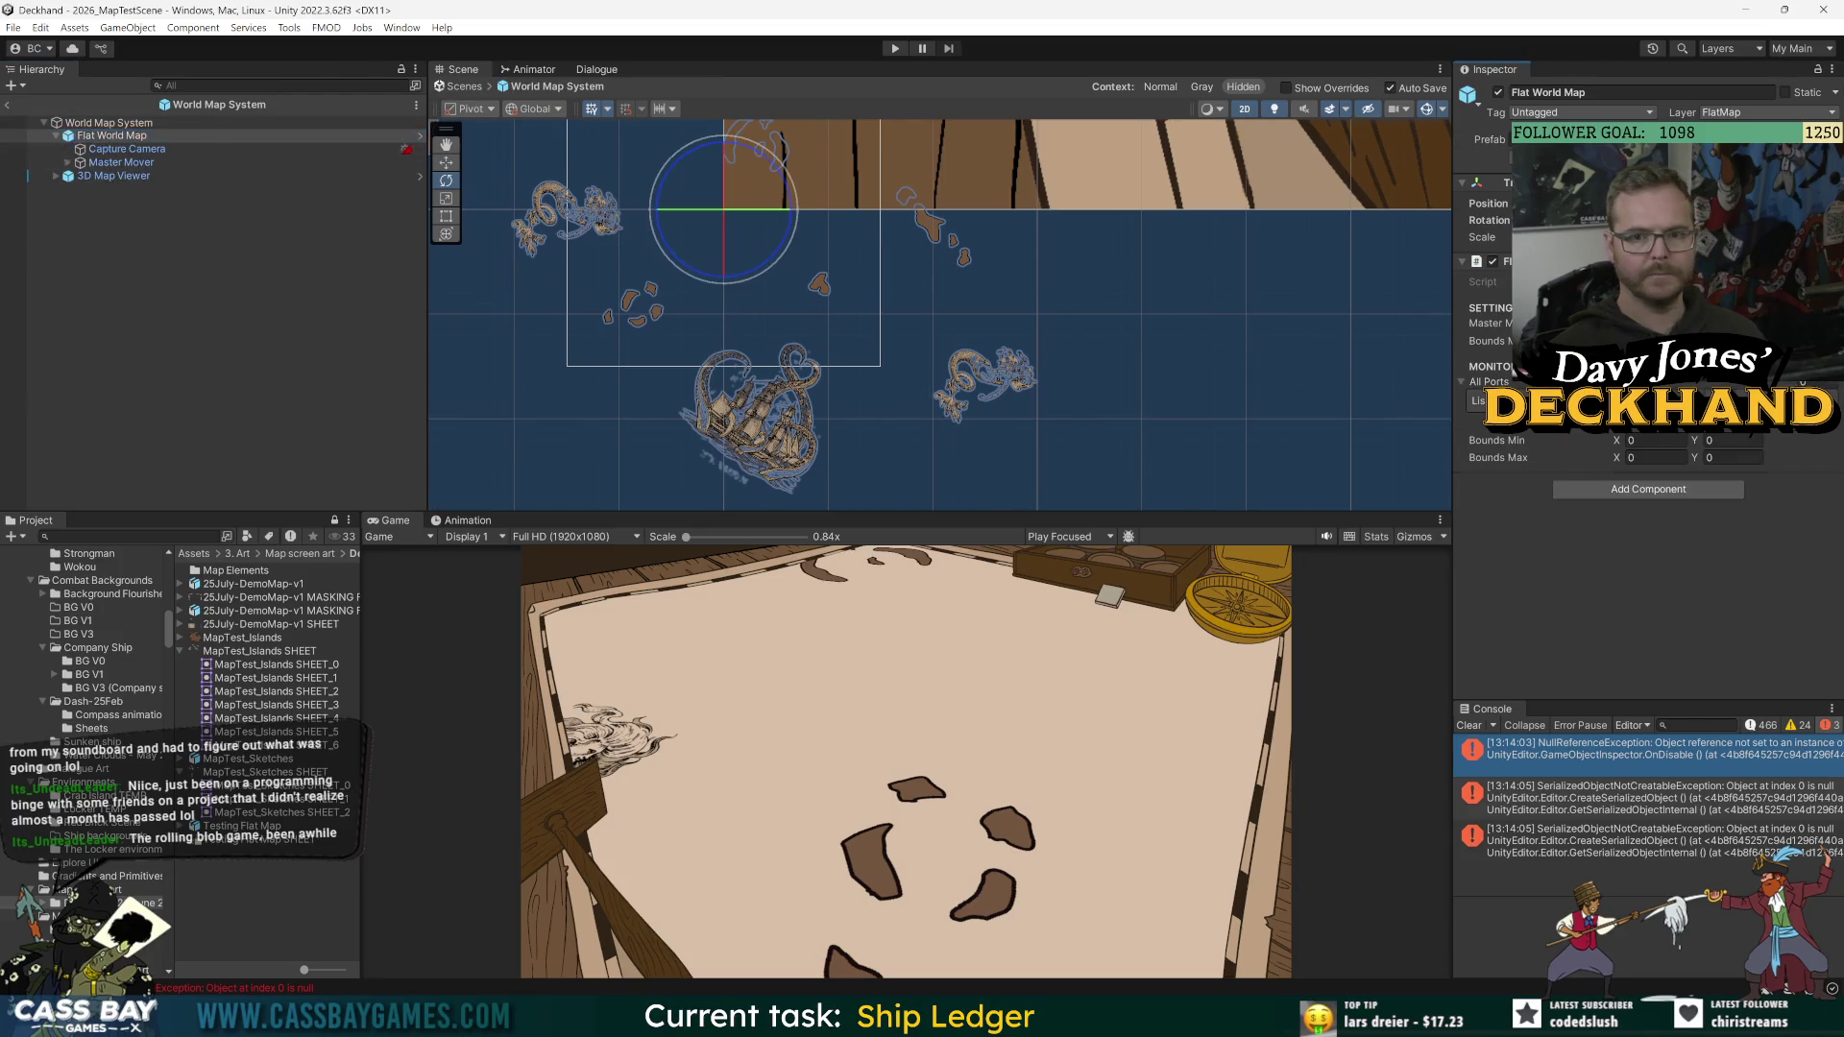
Step: Move the Master Mover to shift the islands left within the Capture Camera frame
{"action": "left_click", "coordinate": [288, 150]}
{"action": "key", "text": "w"}
{"action": "left_click", "coordinate": [154, 163]}
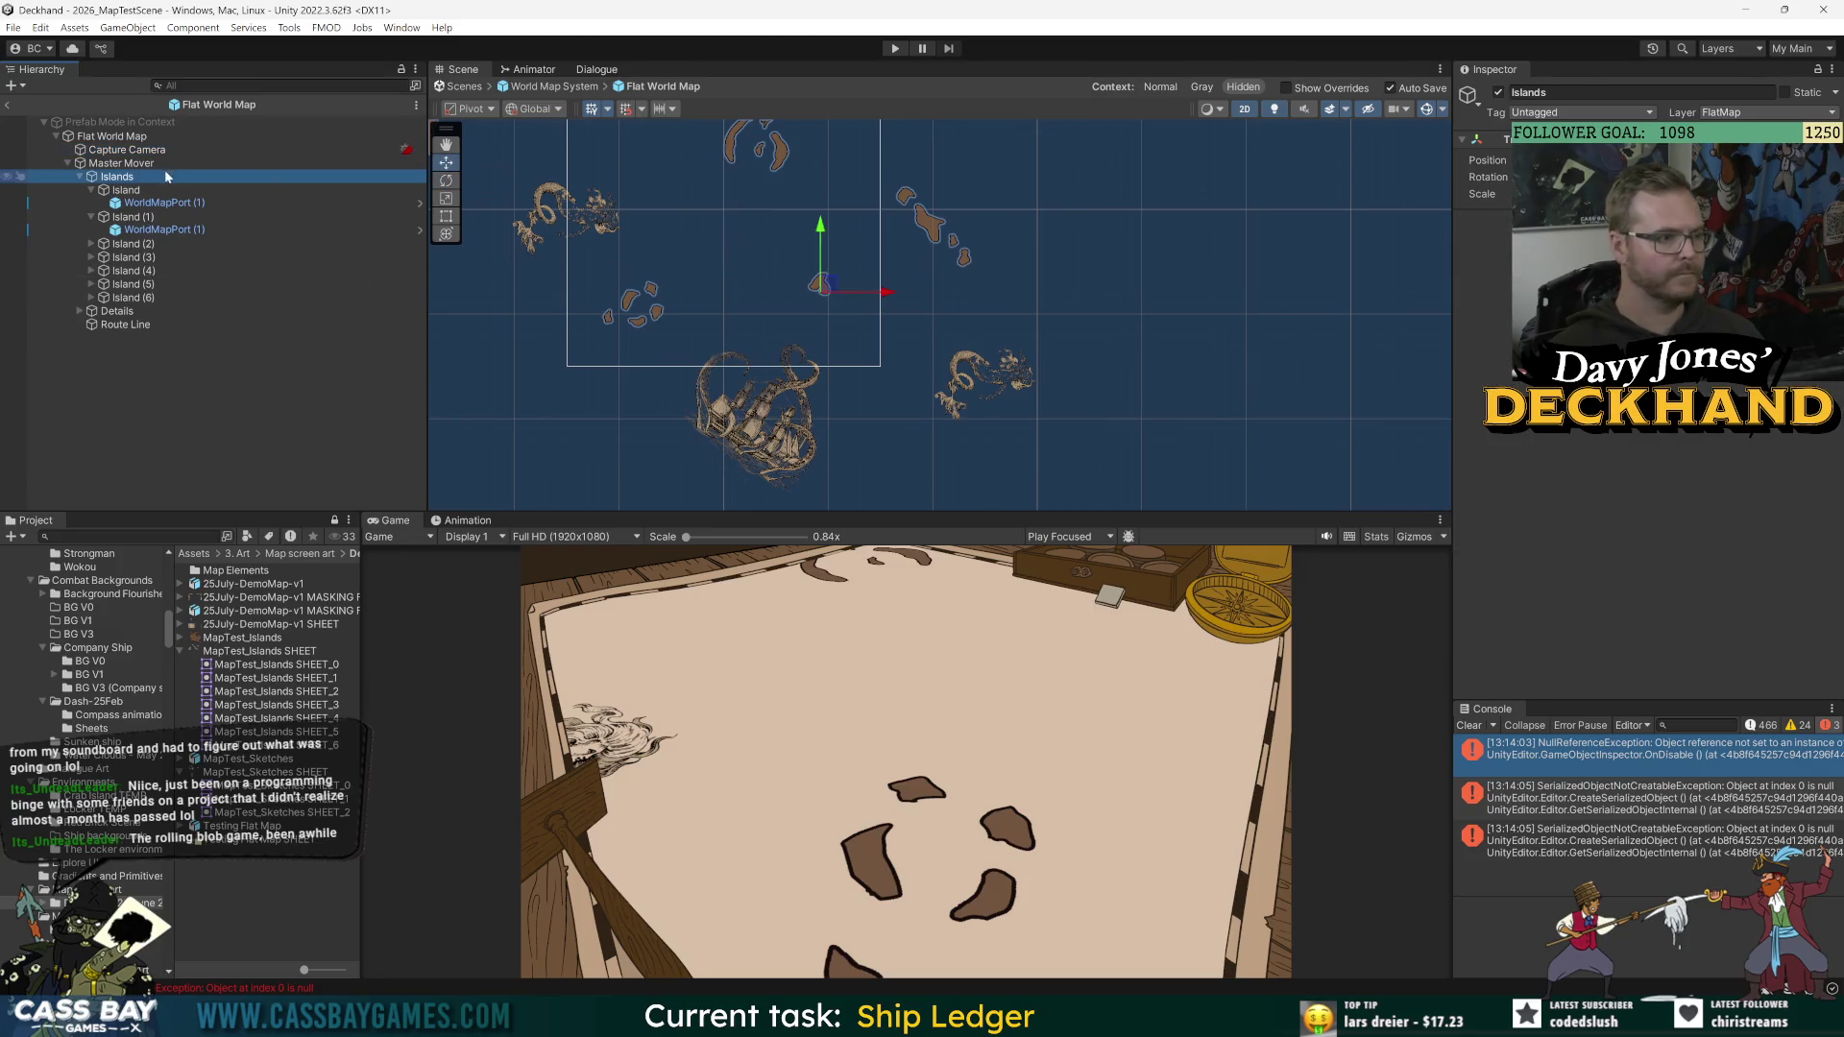
{"action": "left_click_drag", "start_coordinate": [853, 283], "coordinate": [793, 230]}
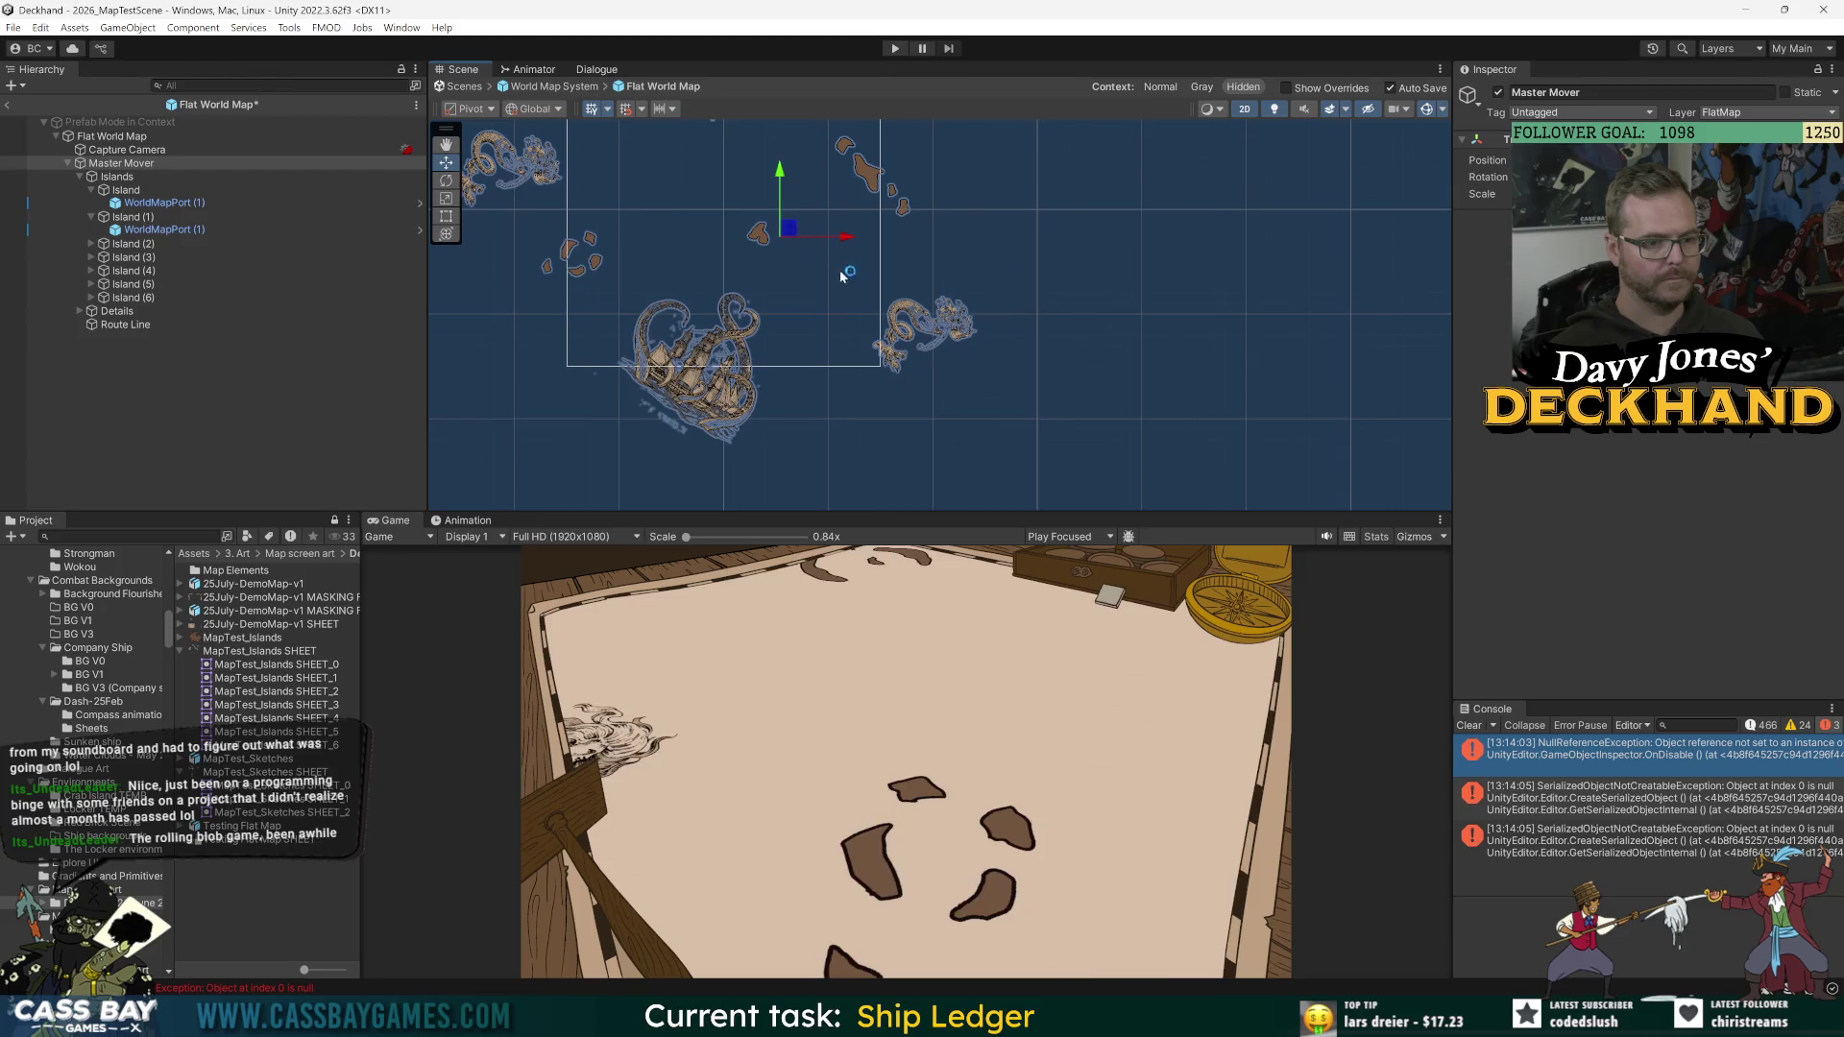
{"action": "scroll", "coordinate": [1069, 348], "scroll_direction": "down", "scroll_amount": 3}
{"action": "scroll", "coordinate": [1068, 347], "scroll_direction": "down", "scroll_amount": 2}
{"action": "mouse_move", "coordinate": [1010, 365]}
{"action": "left_mouse_down"}
{"action": "mouse_move", "coordinate": [971, 333]}
{"action": "mouse_move", "coordinate": [942, 355]}
{"action": "mouse_move", "coordinate": [973, 374]}
{"action": "left_mouse_up"}
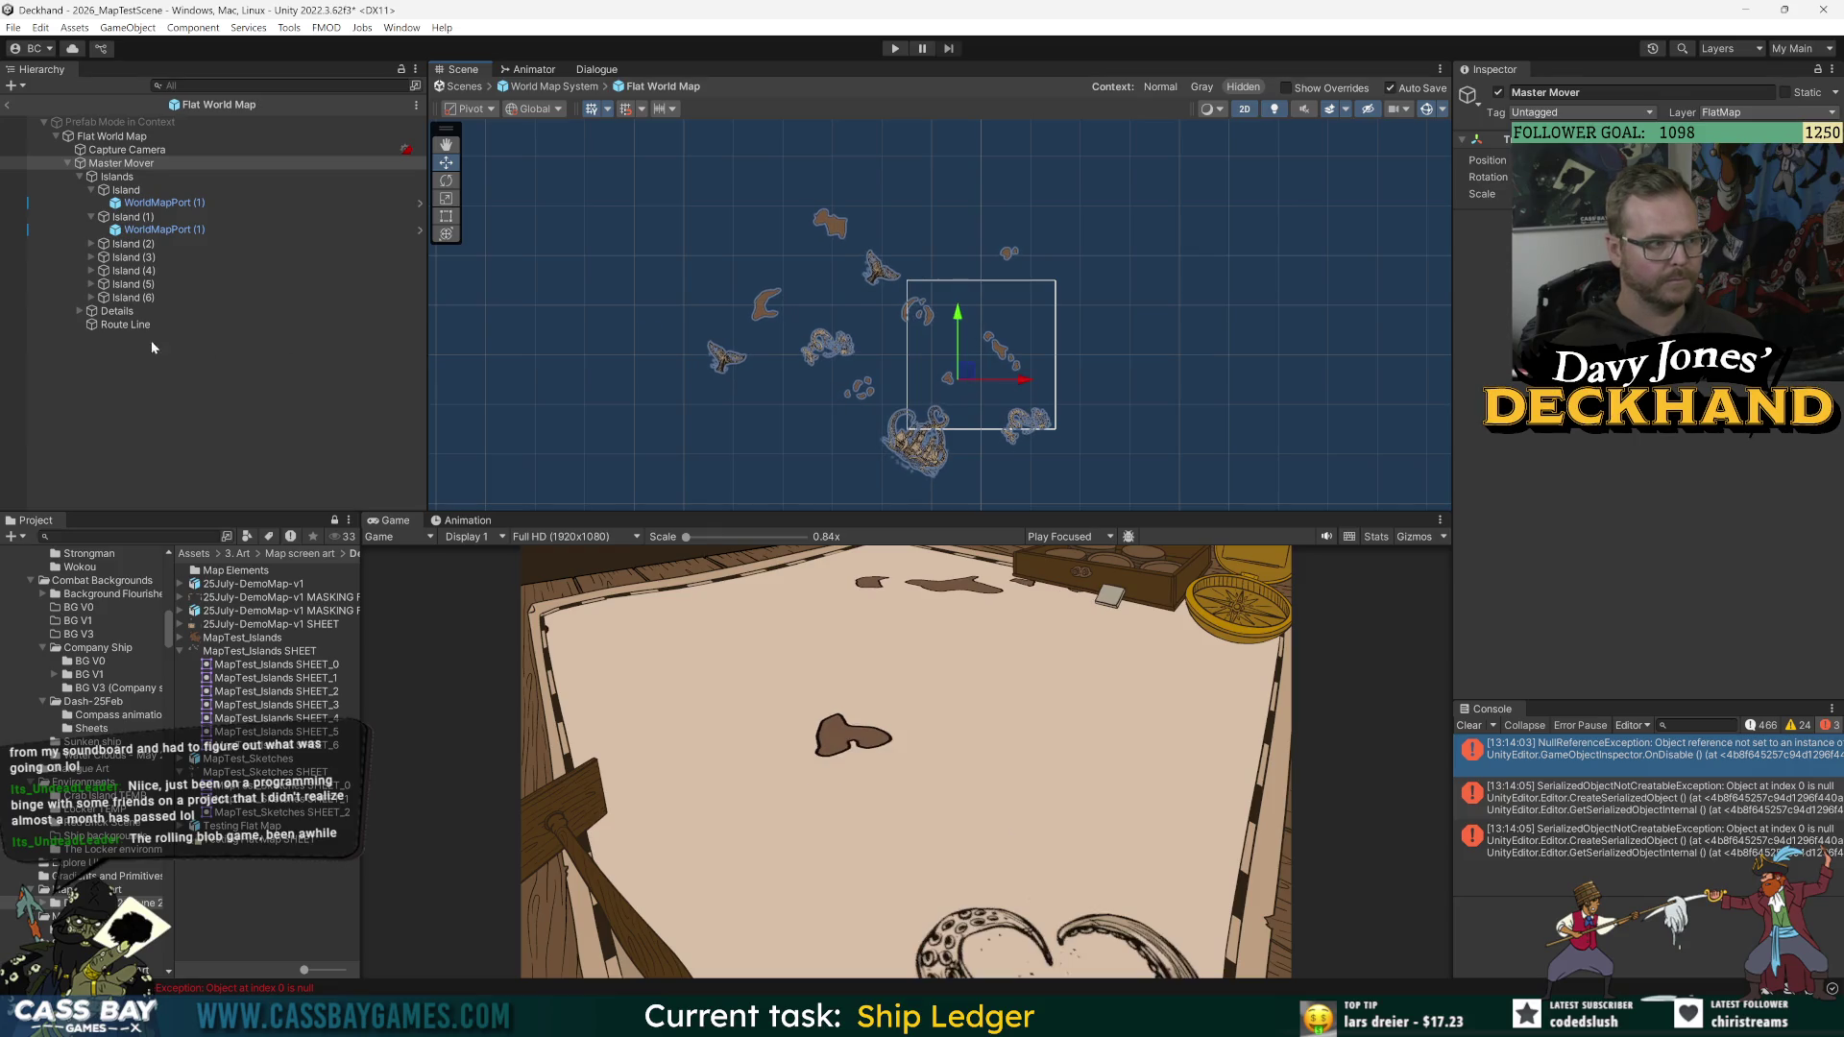
Step: Select Route Line, clear the console, and return to the parent World Map System prefab
{"action": "left_click", "coordinate": [125, 325]}
{"action": "scroll", "coordinate": [1735, 576], "scroll_direction": "down", "scroll_amount": 2}
{"action": "left_click", "coordinate": [1469, 725]}
{"action": "left_click", "coordinate": [21, 124]}
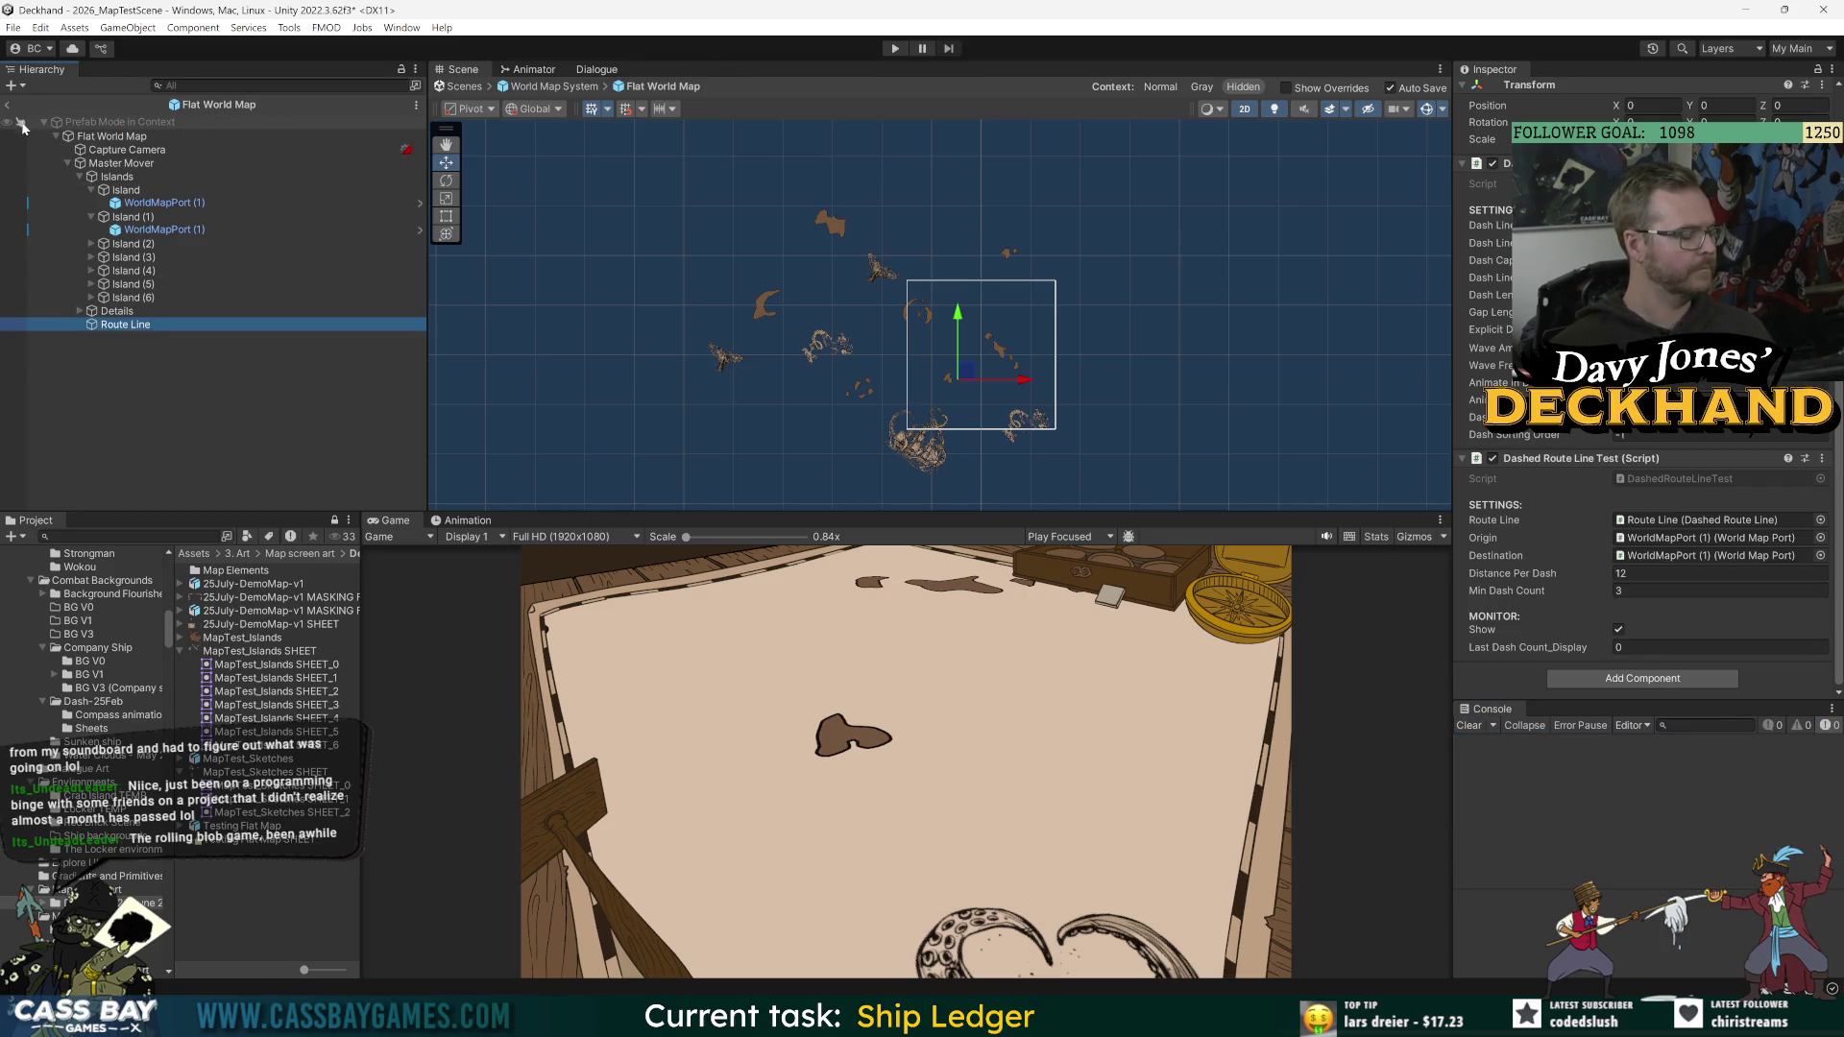
{"action": "left_click", "coordinate": [11, 106]}
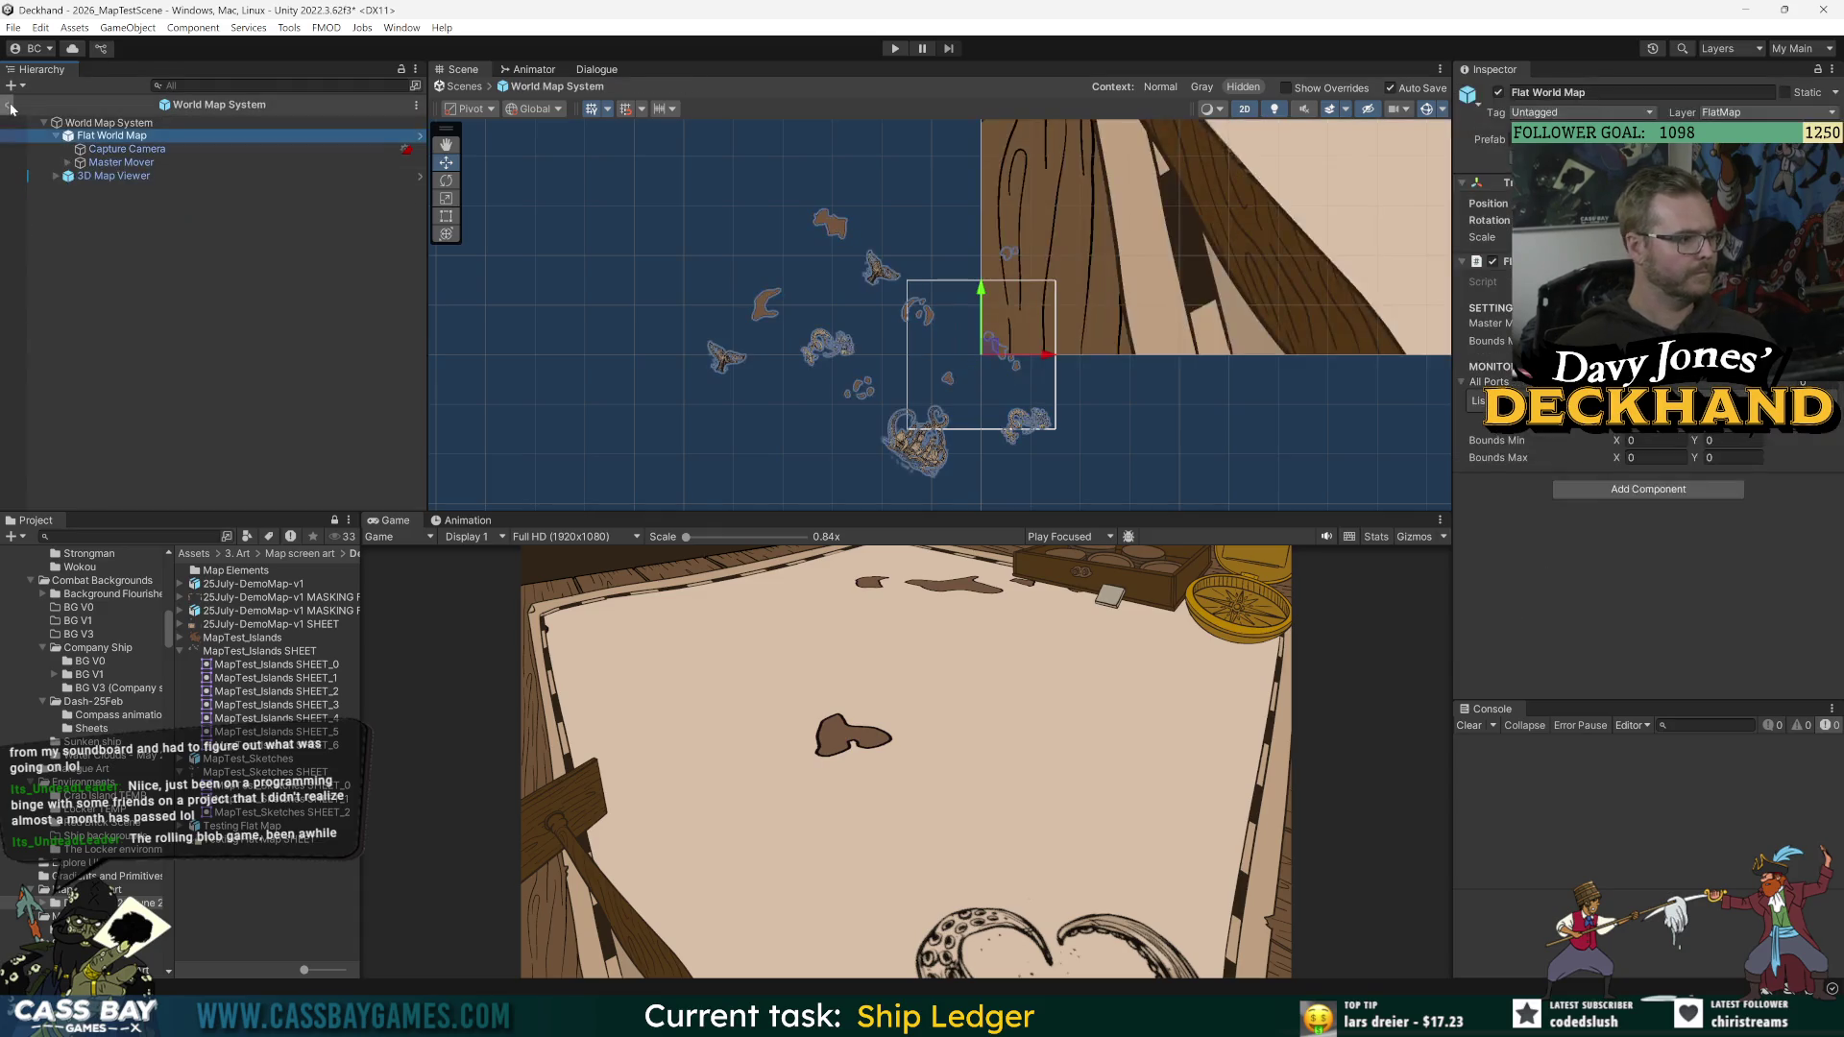
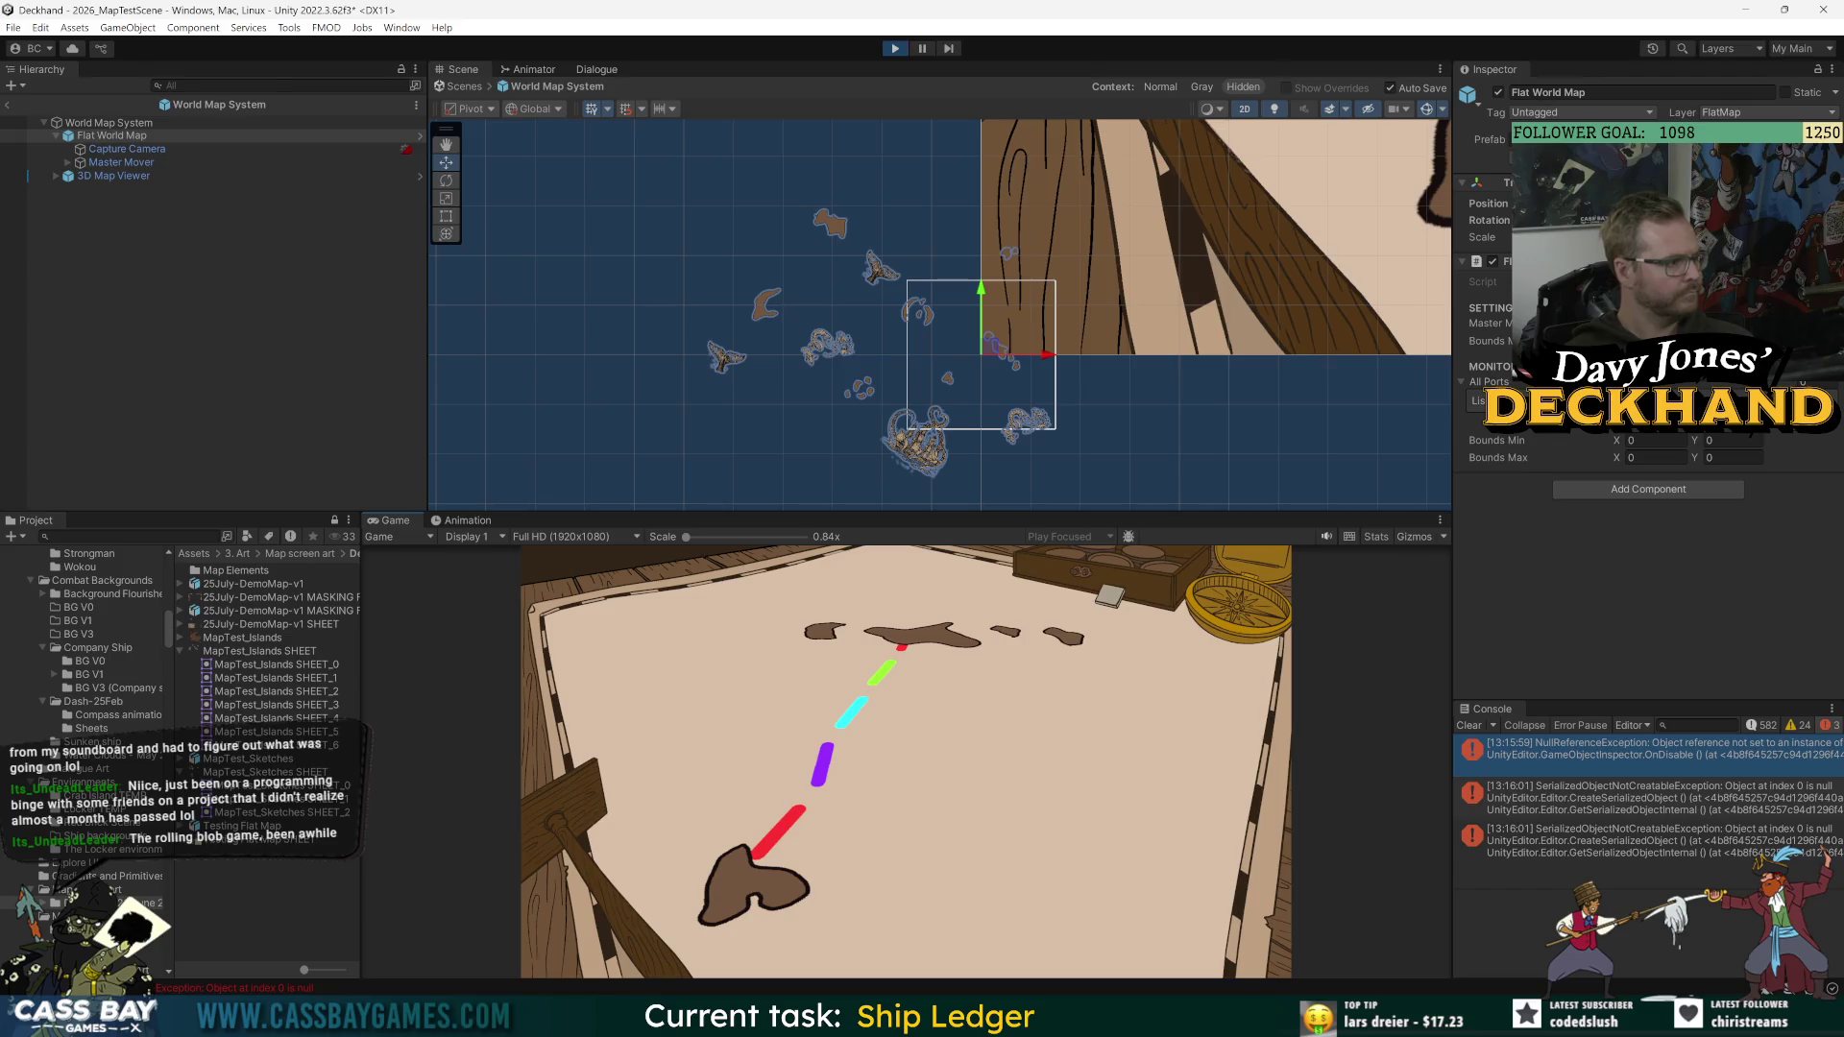
Step: Check the Console's Editor logging dropdown, then Clear every accumulated error message from the log
{"action": "left_click", "coordinate": [1631, 725]}
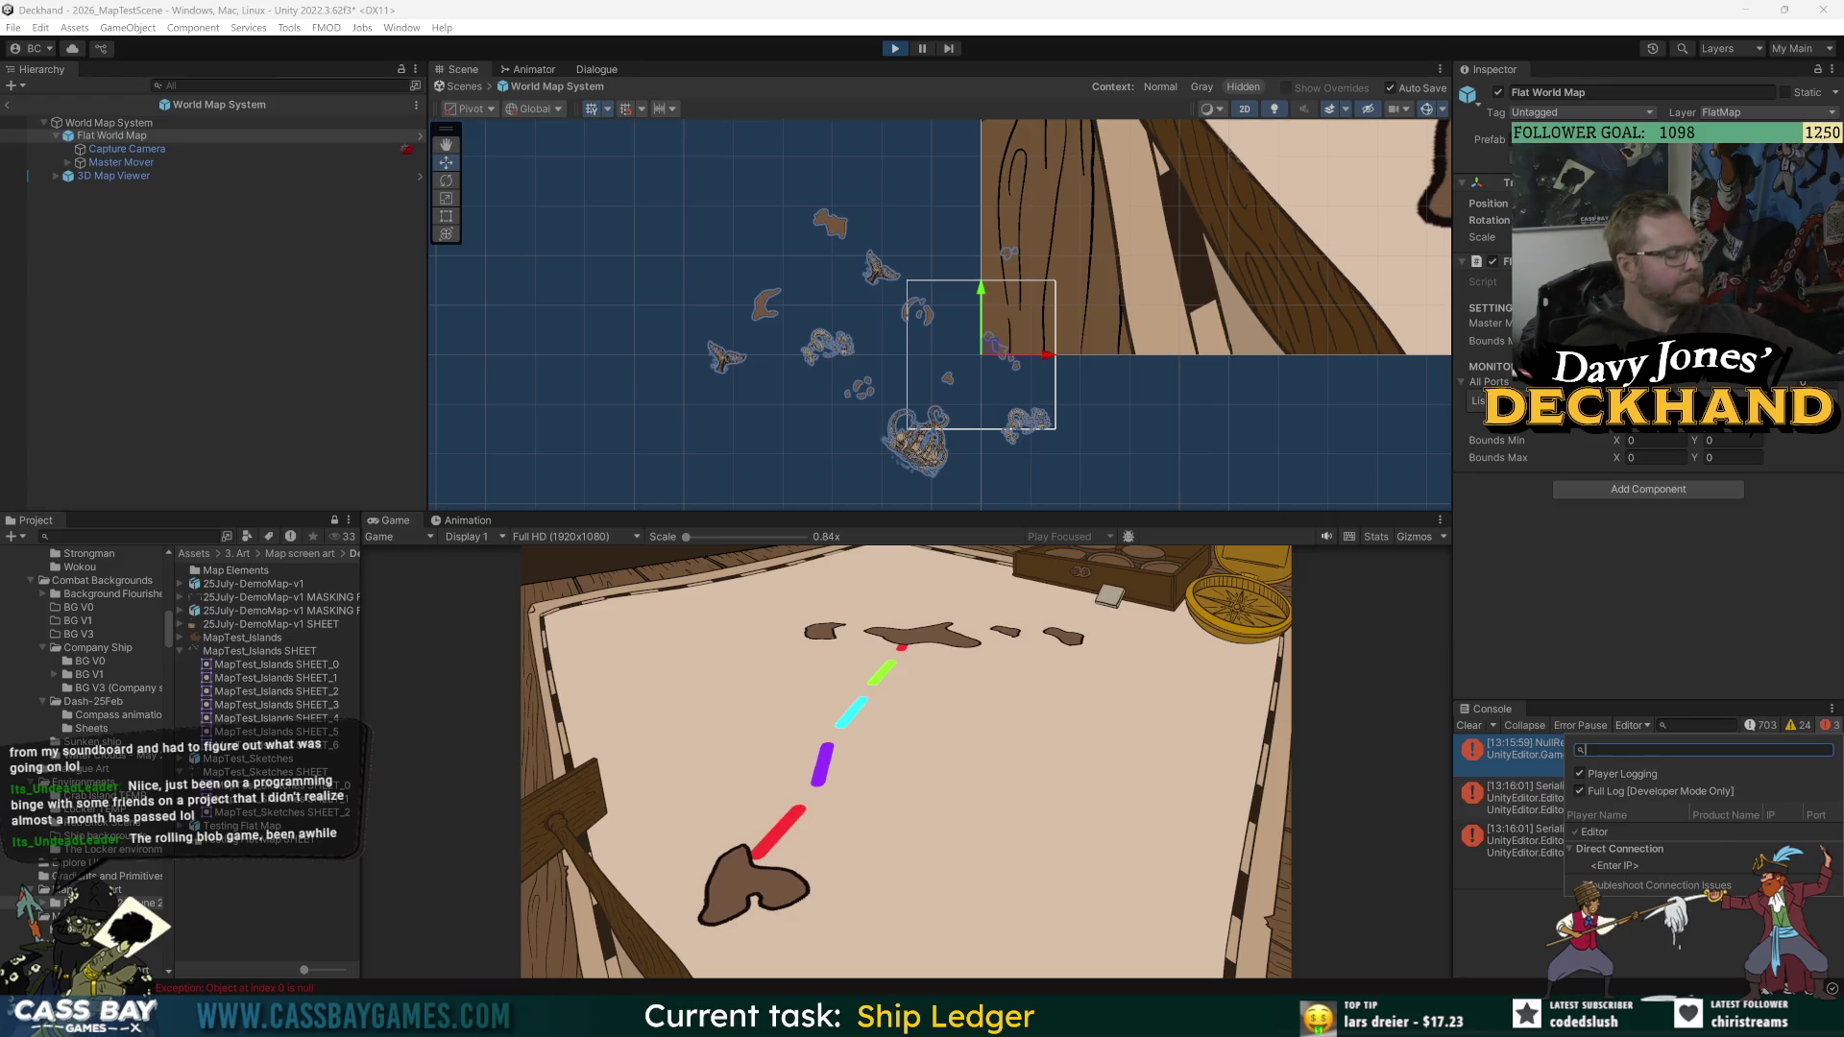
{"action": "key", "text": "Escape"}
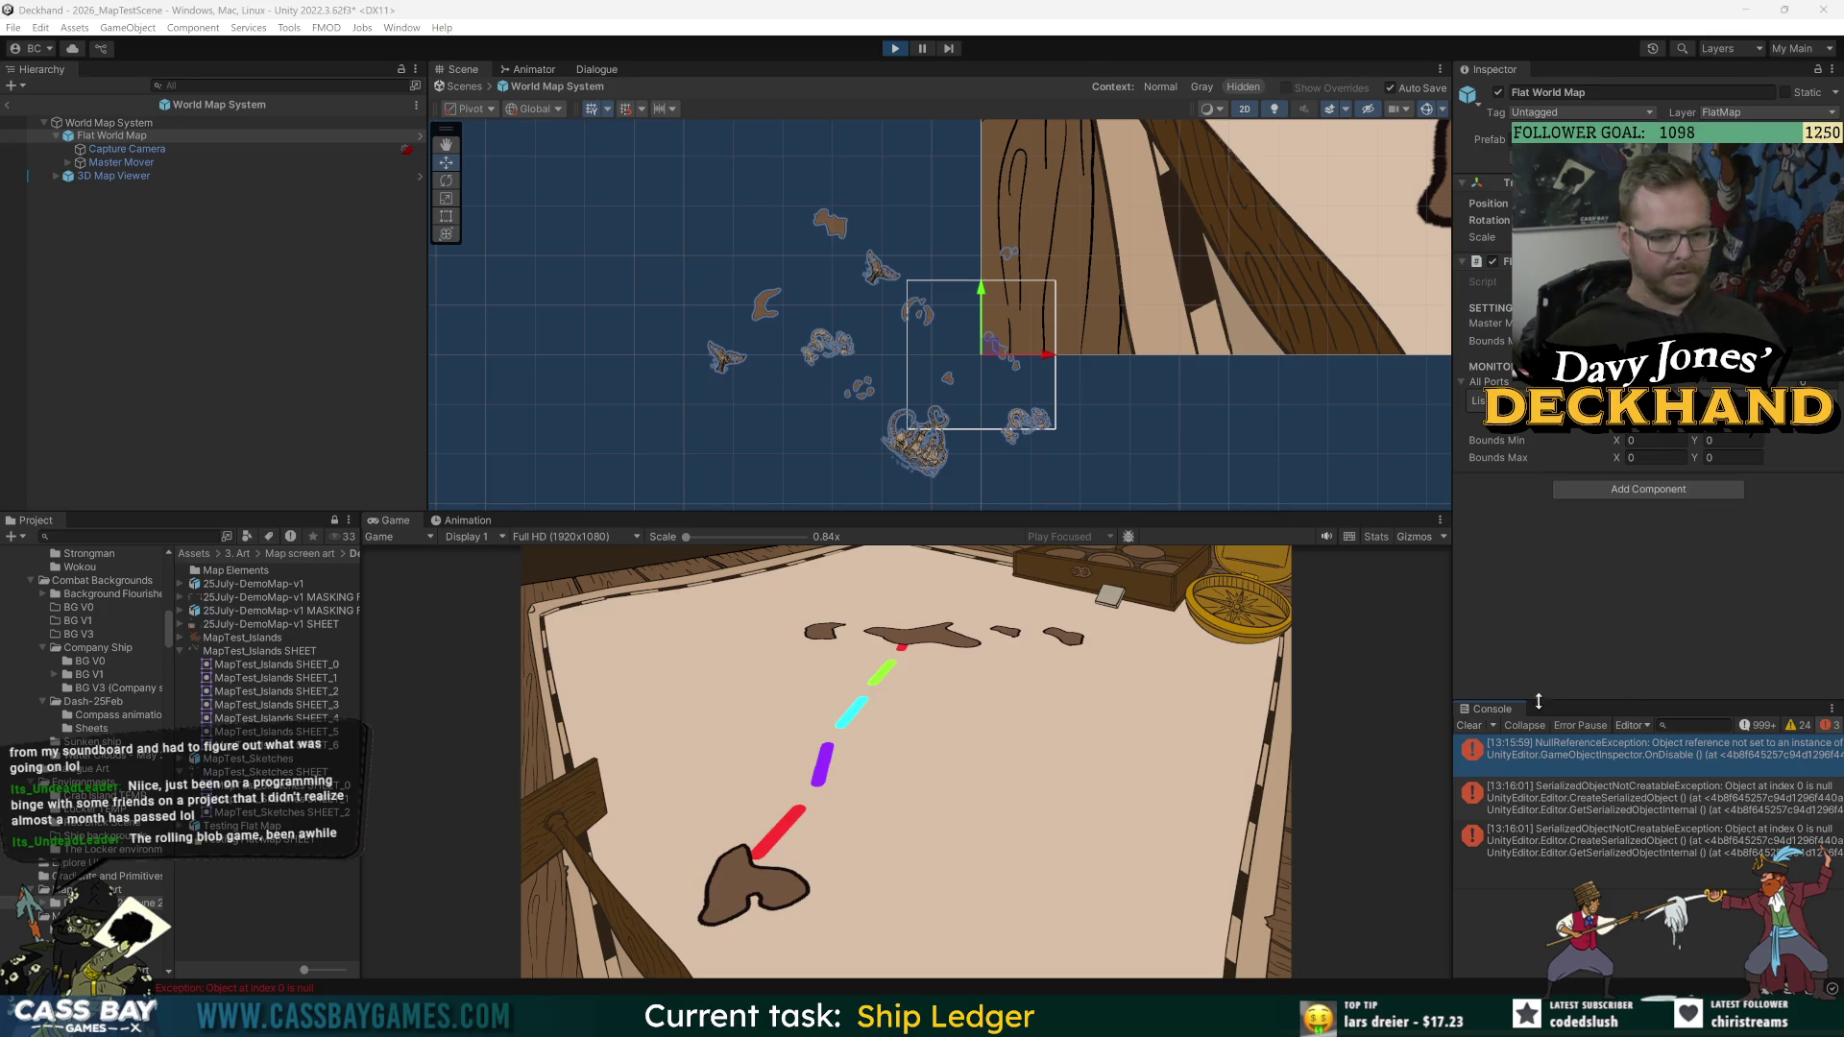
{"action": "left_click", "coordinate": [1469, 725]}
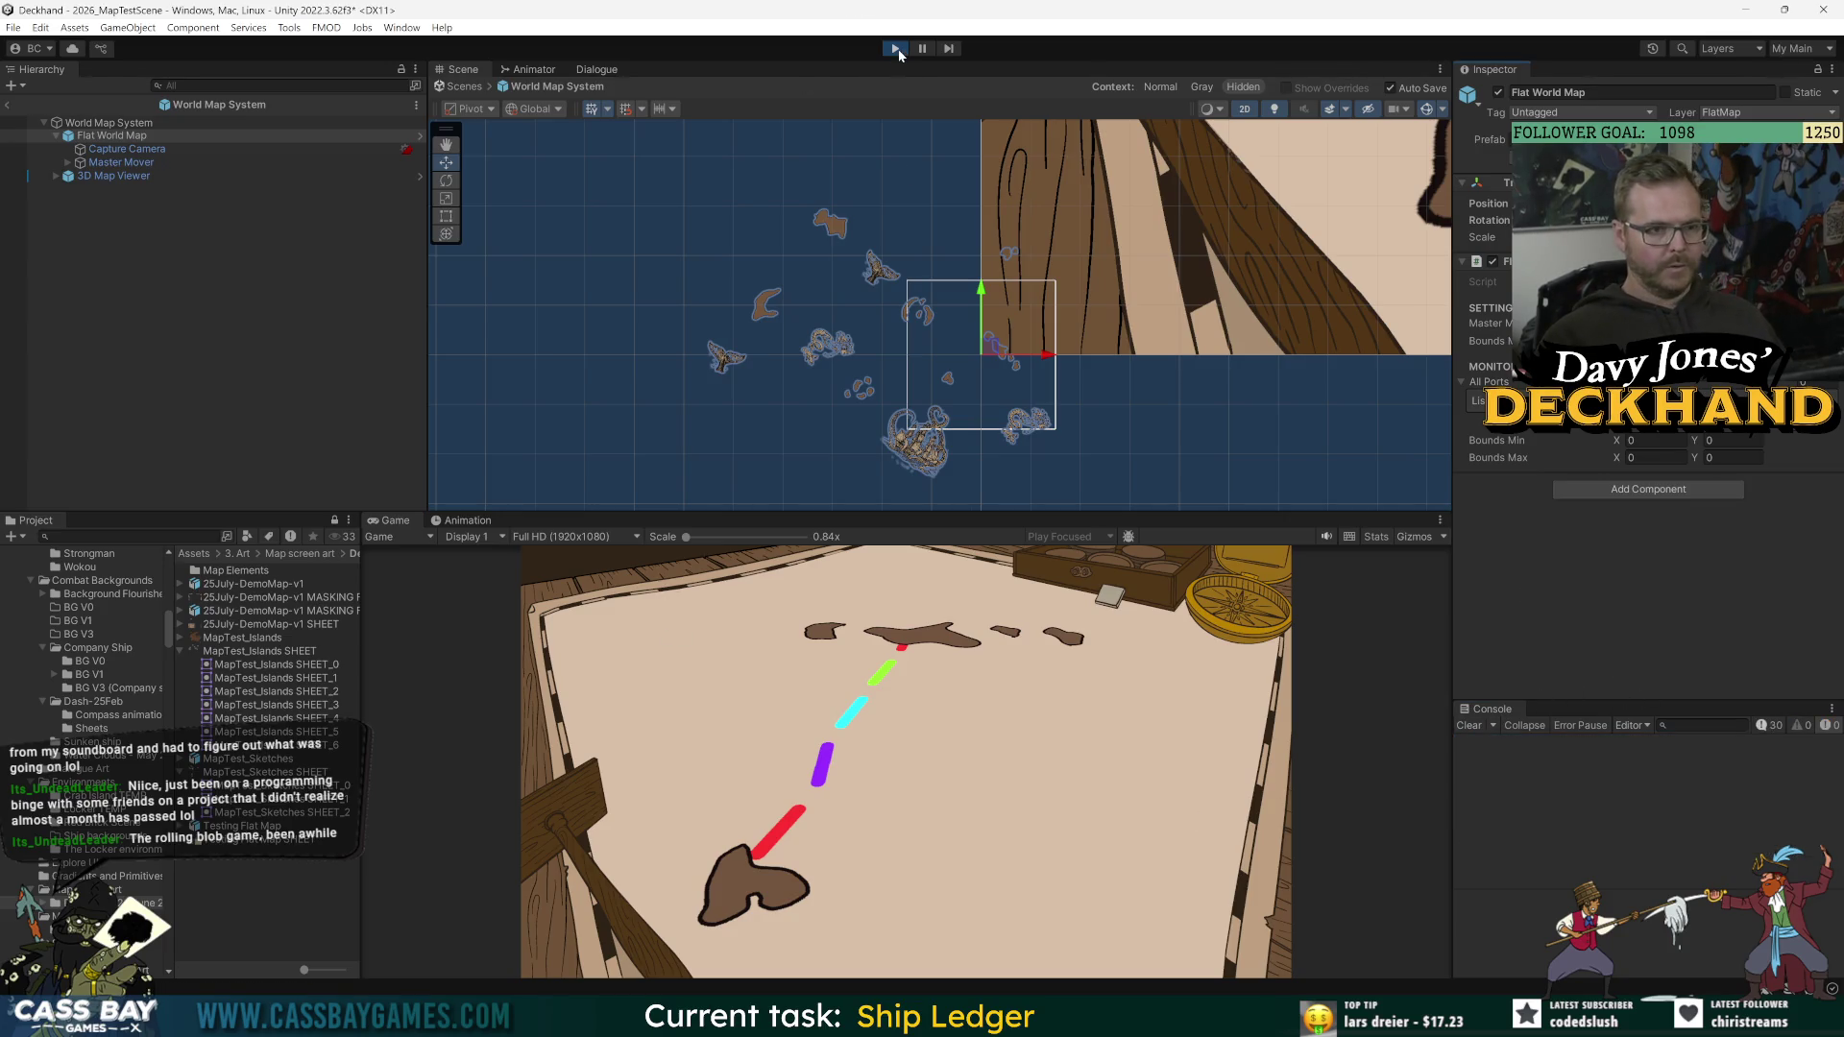
Step: Stop the game and open the Flat World Map prefab under Master Mover for editing
{"action": "left_click", "coordinate": [894, 48]}
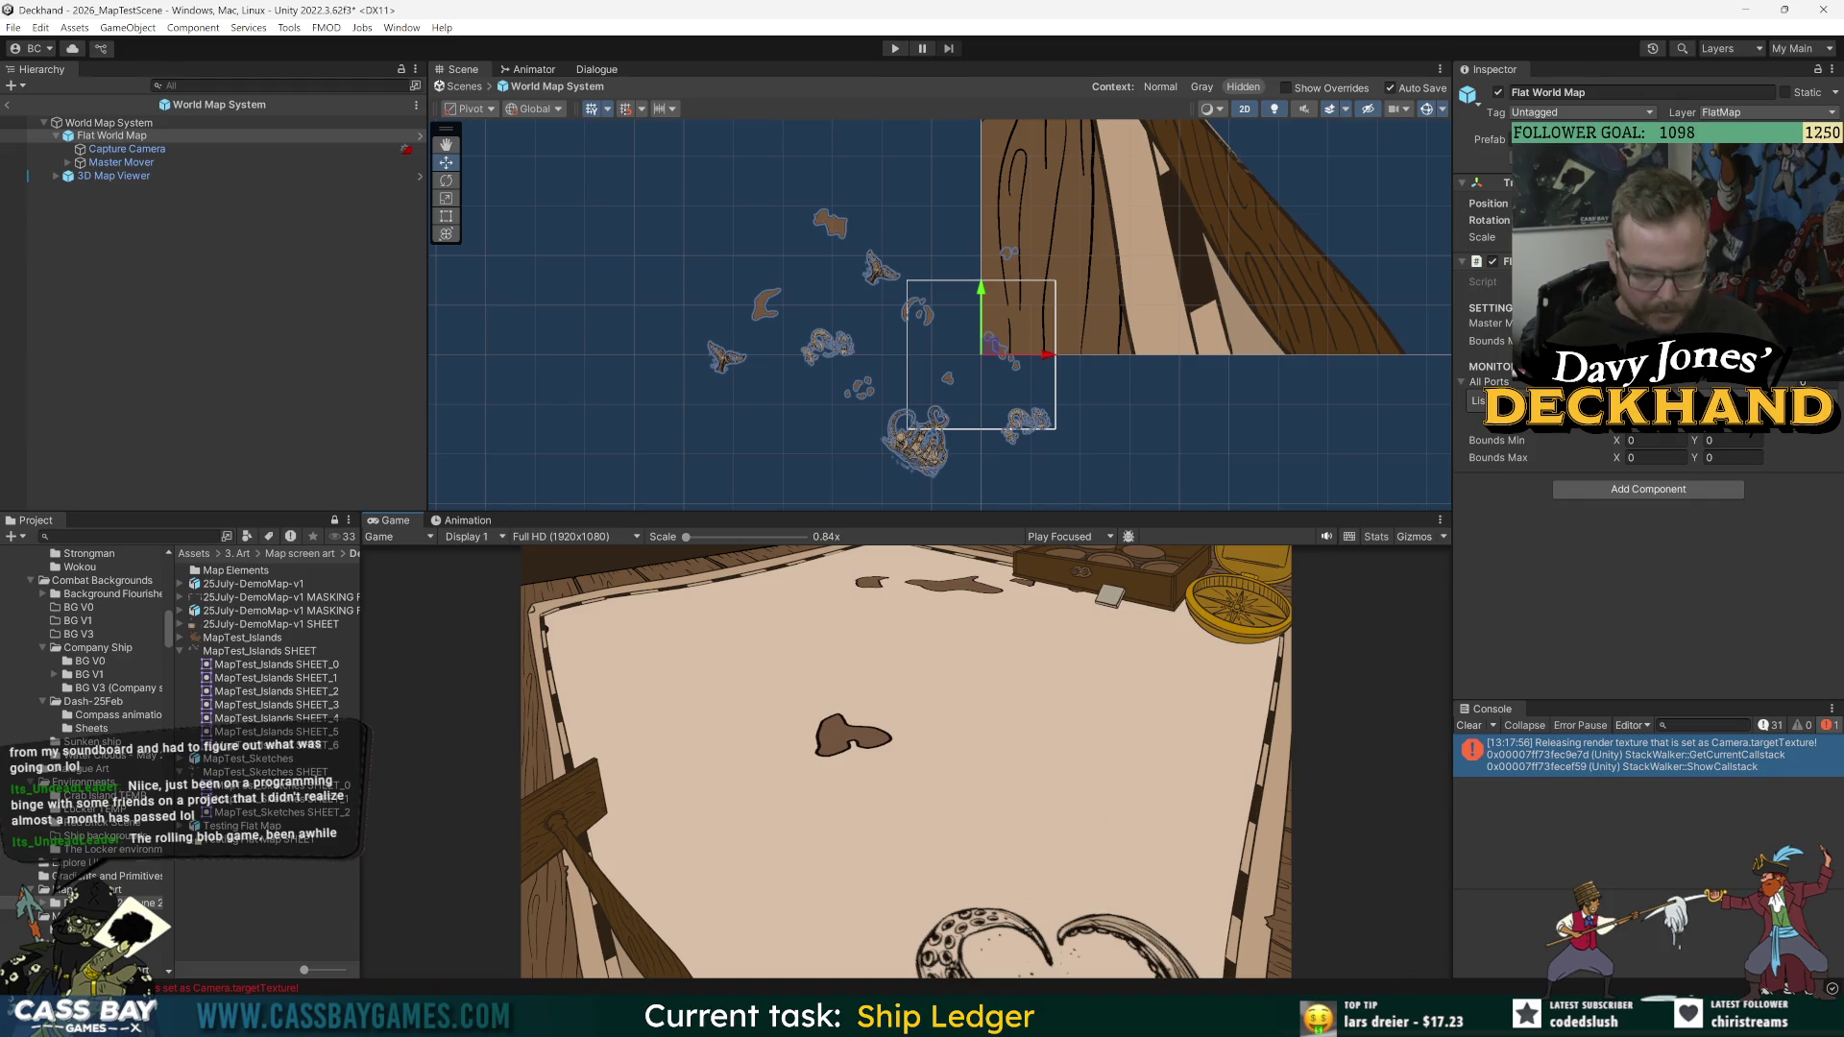
{"action": "key", "text": "alt+Tab"}
{"action": "key", "text": "alt+Tab"}
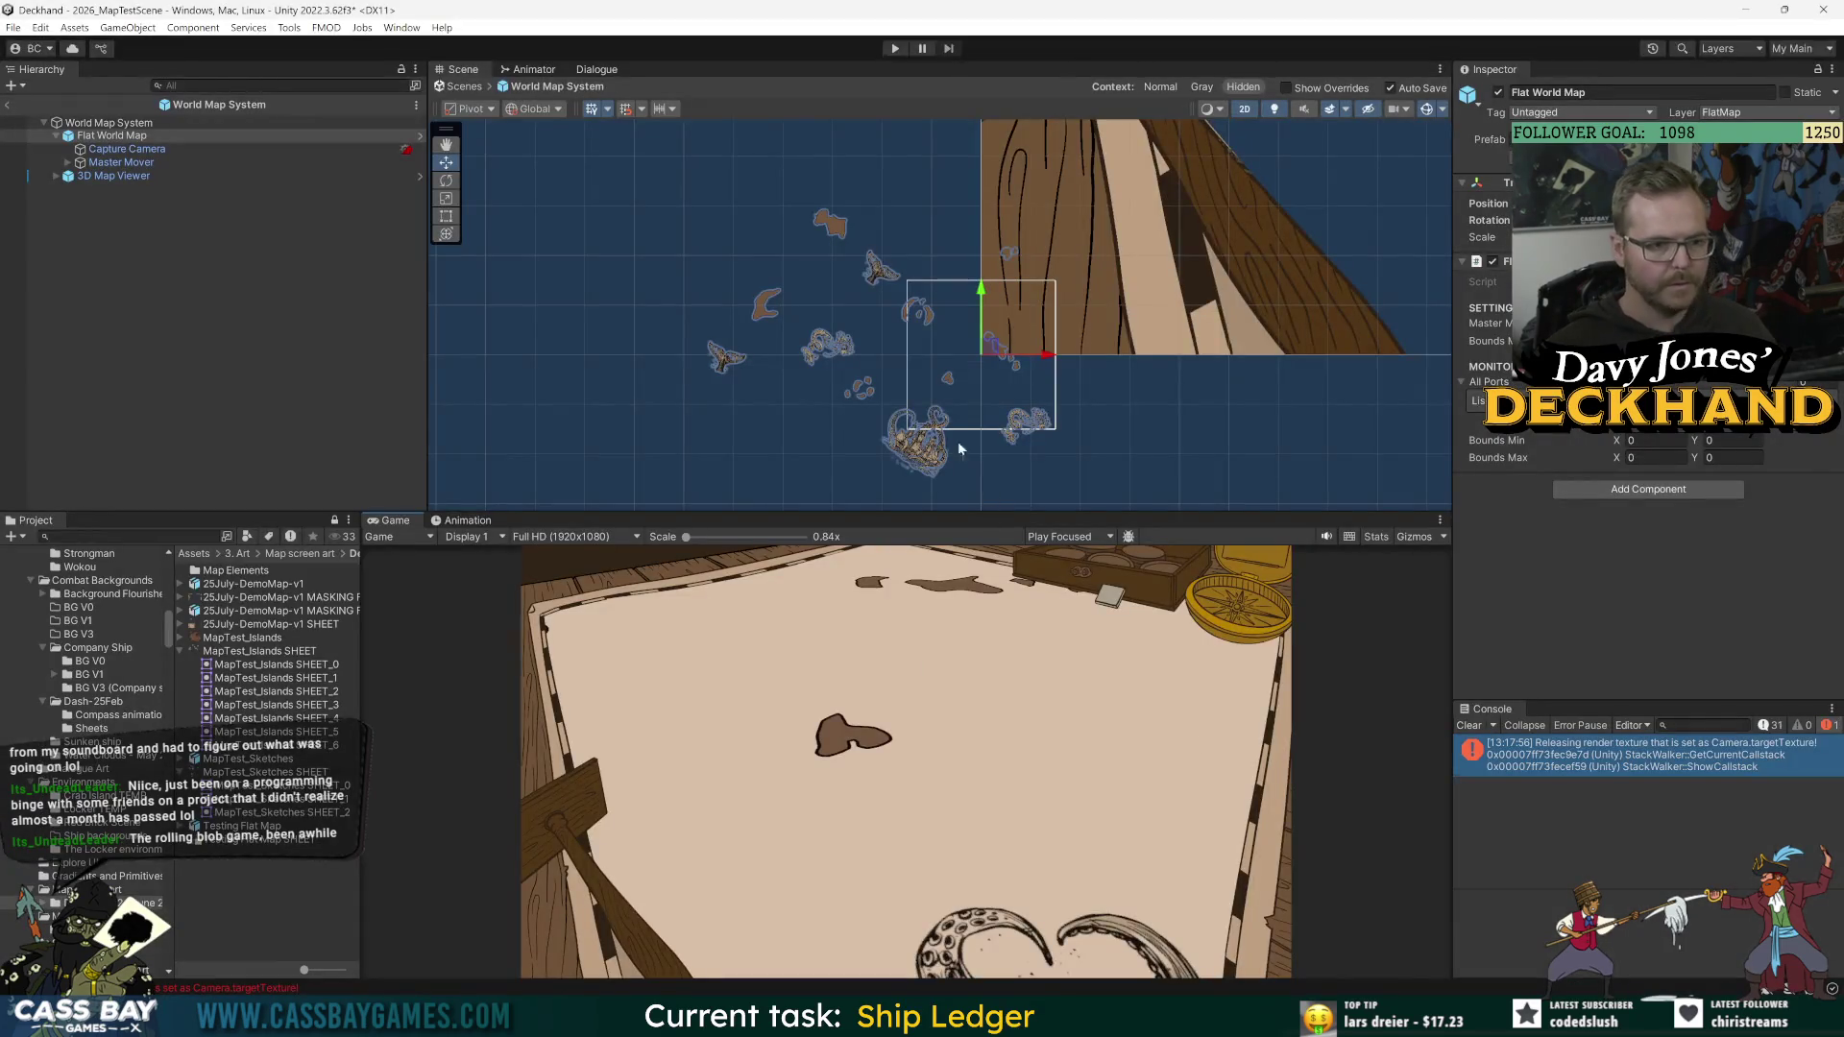
{"action": "scroll", "coordinate": [869, 330], "scroll_direction": "down", "scroll_amount": 5}
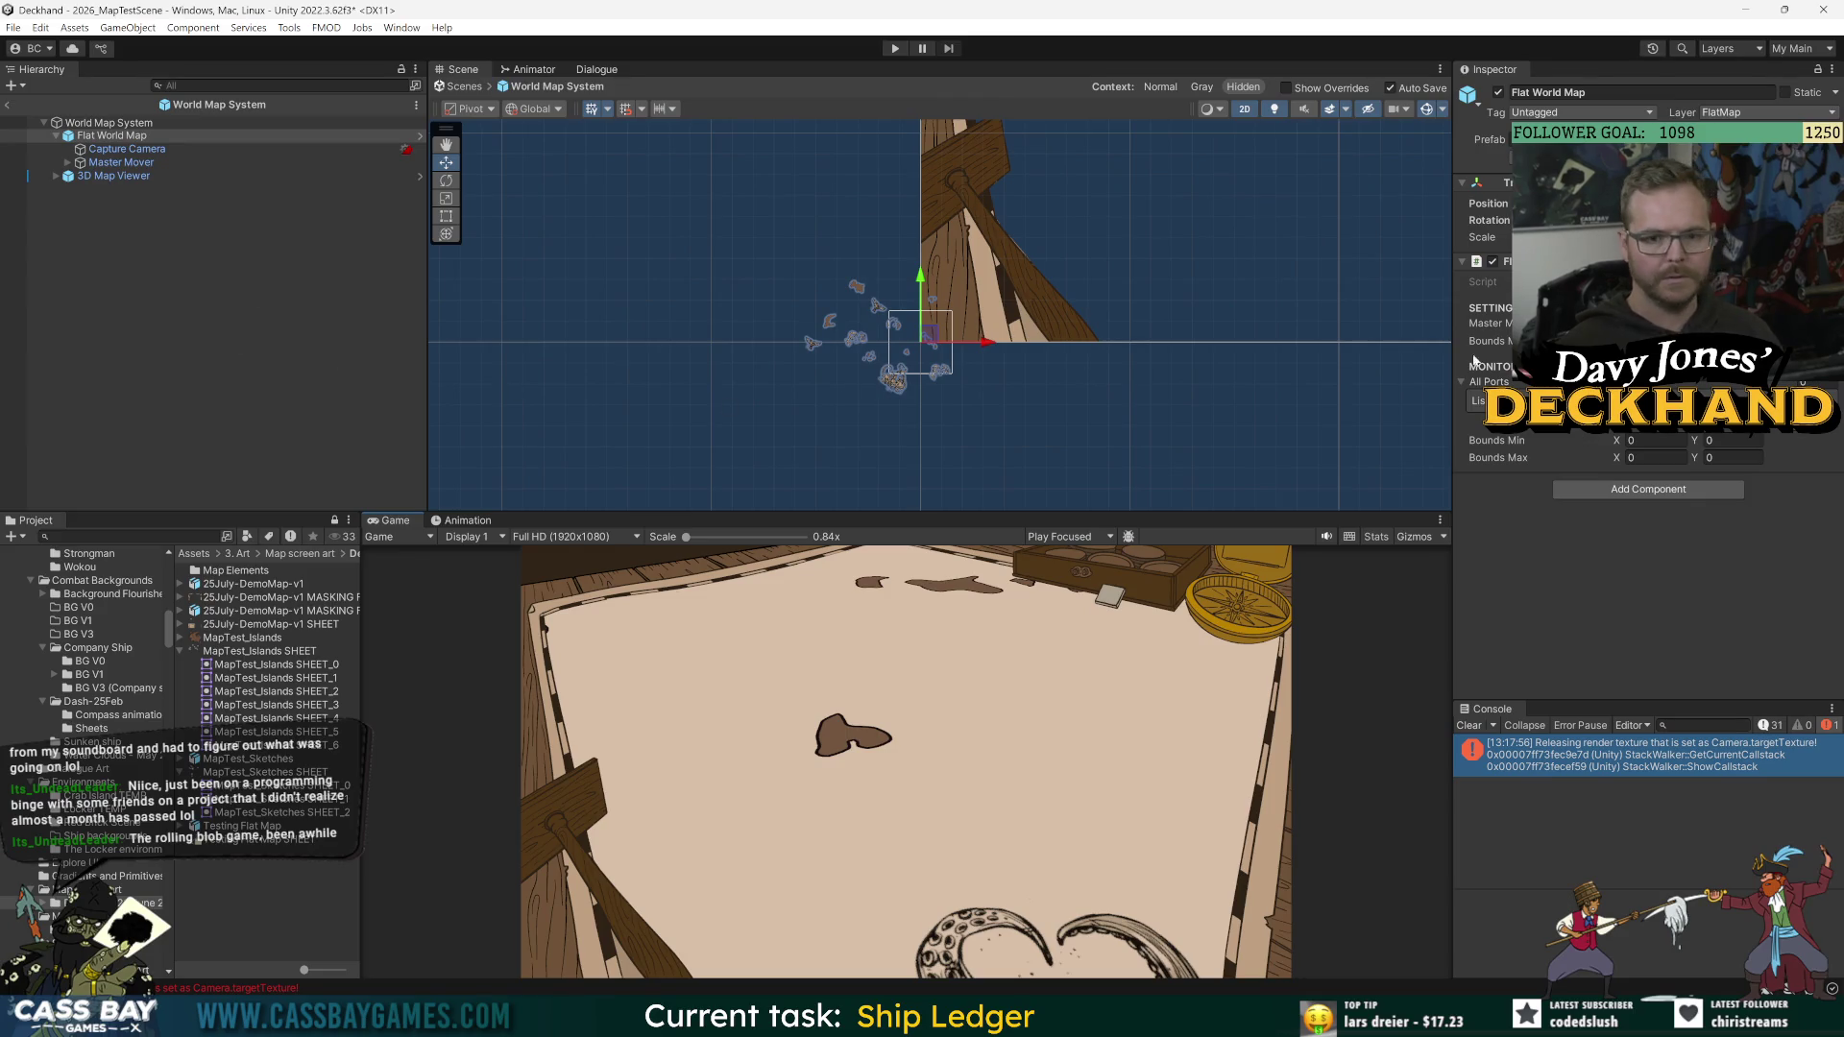
{"action": "left_click", "coordinate": [69, 163]}
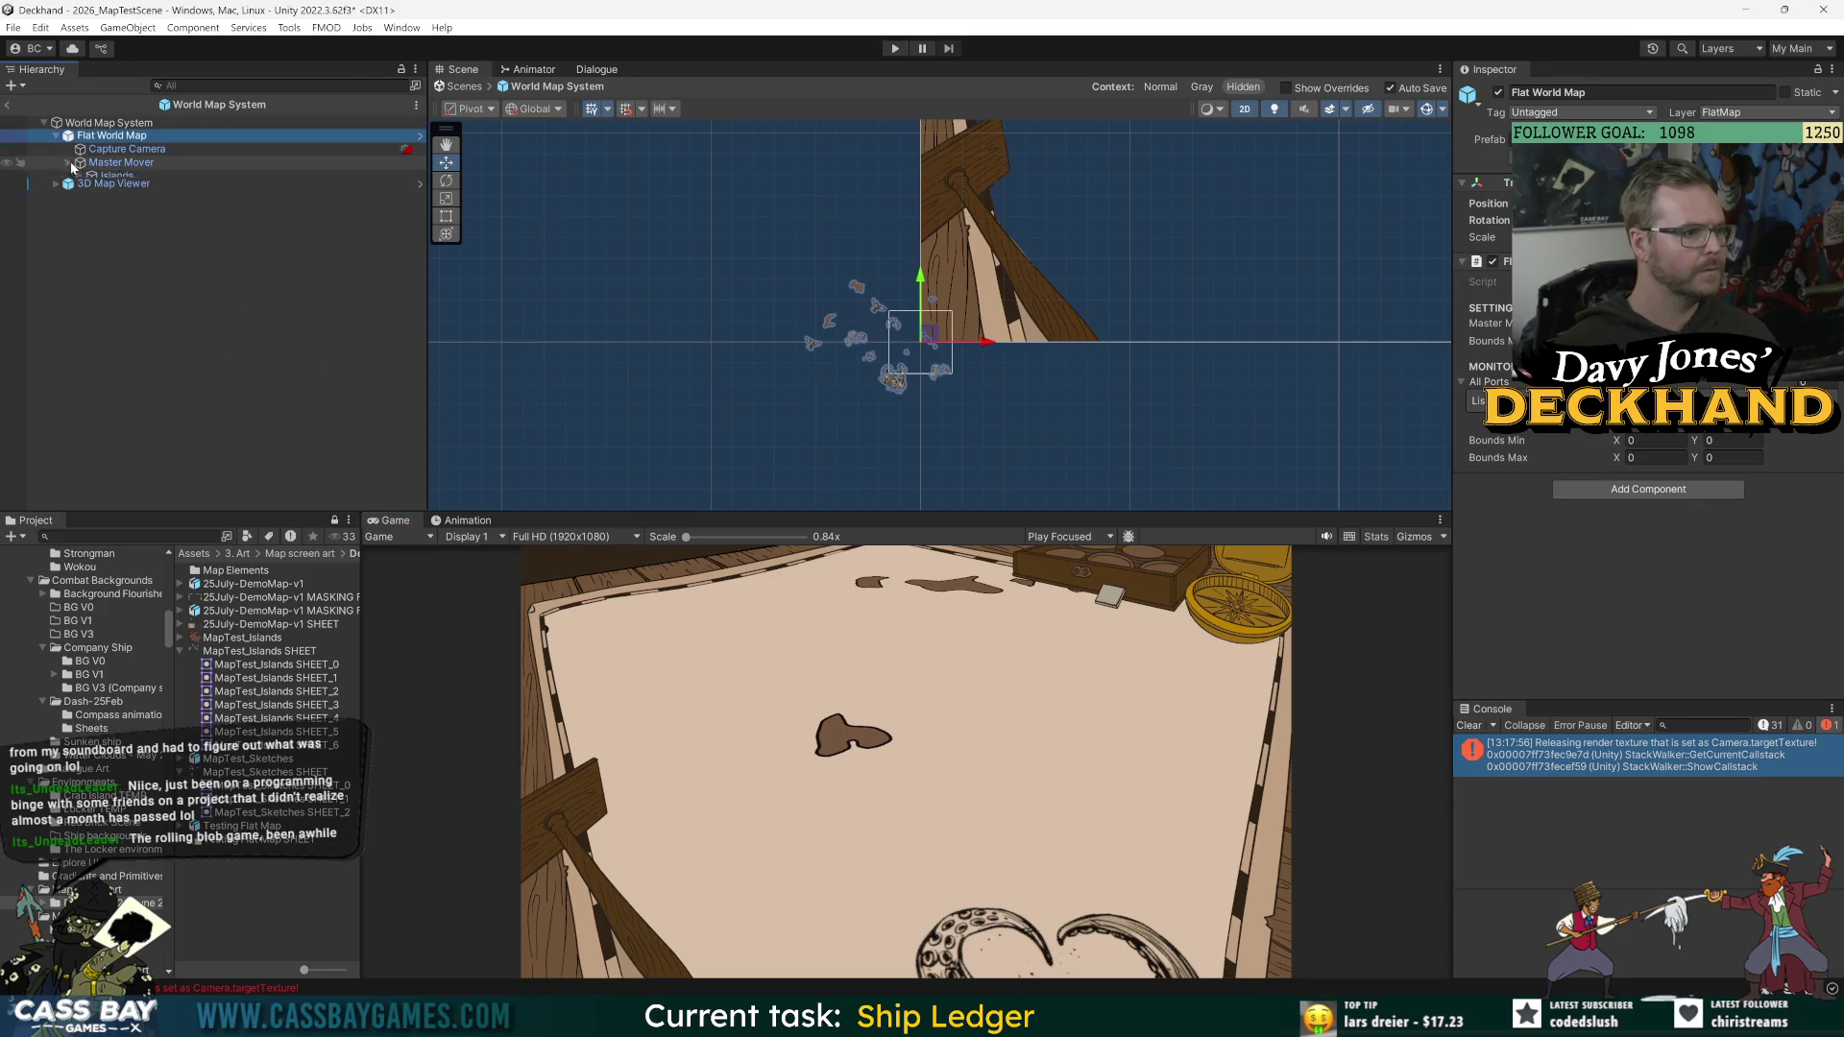
{"action": "left_click", "coordinate": [420, 135]}
Step: Duplicate Island (6) into Island (7), move it above the other islands, and replay the game
{"action": "left_click", "coordinate": [126, 298]}
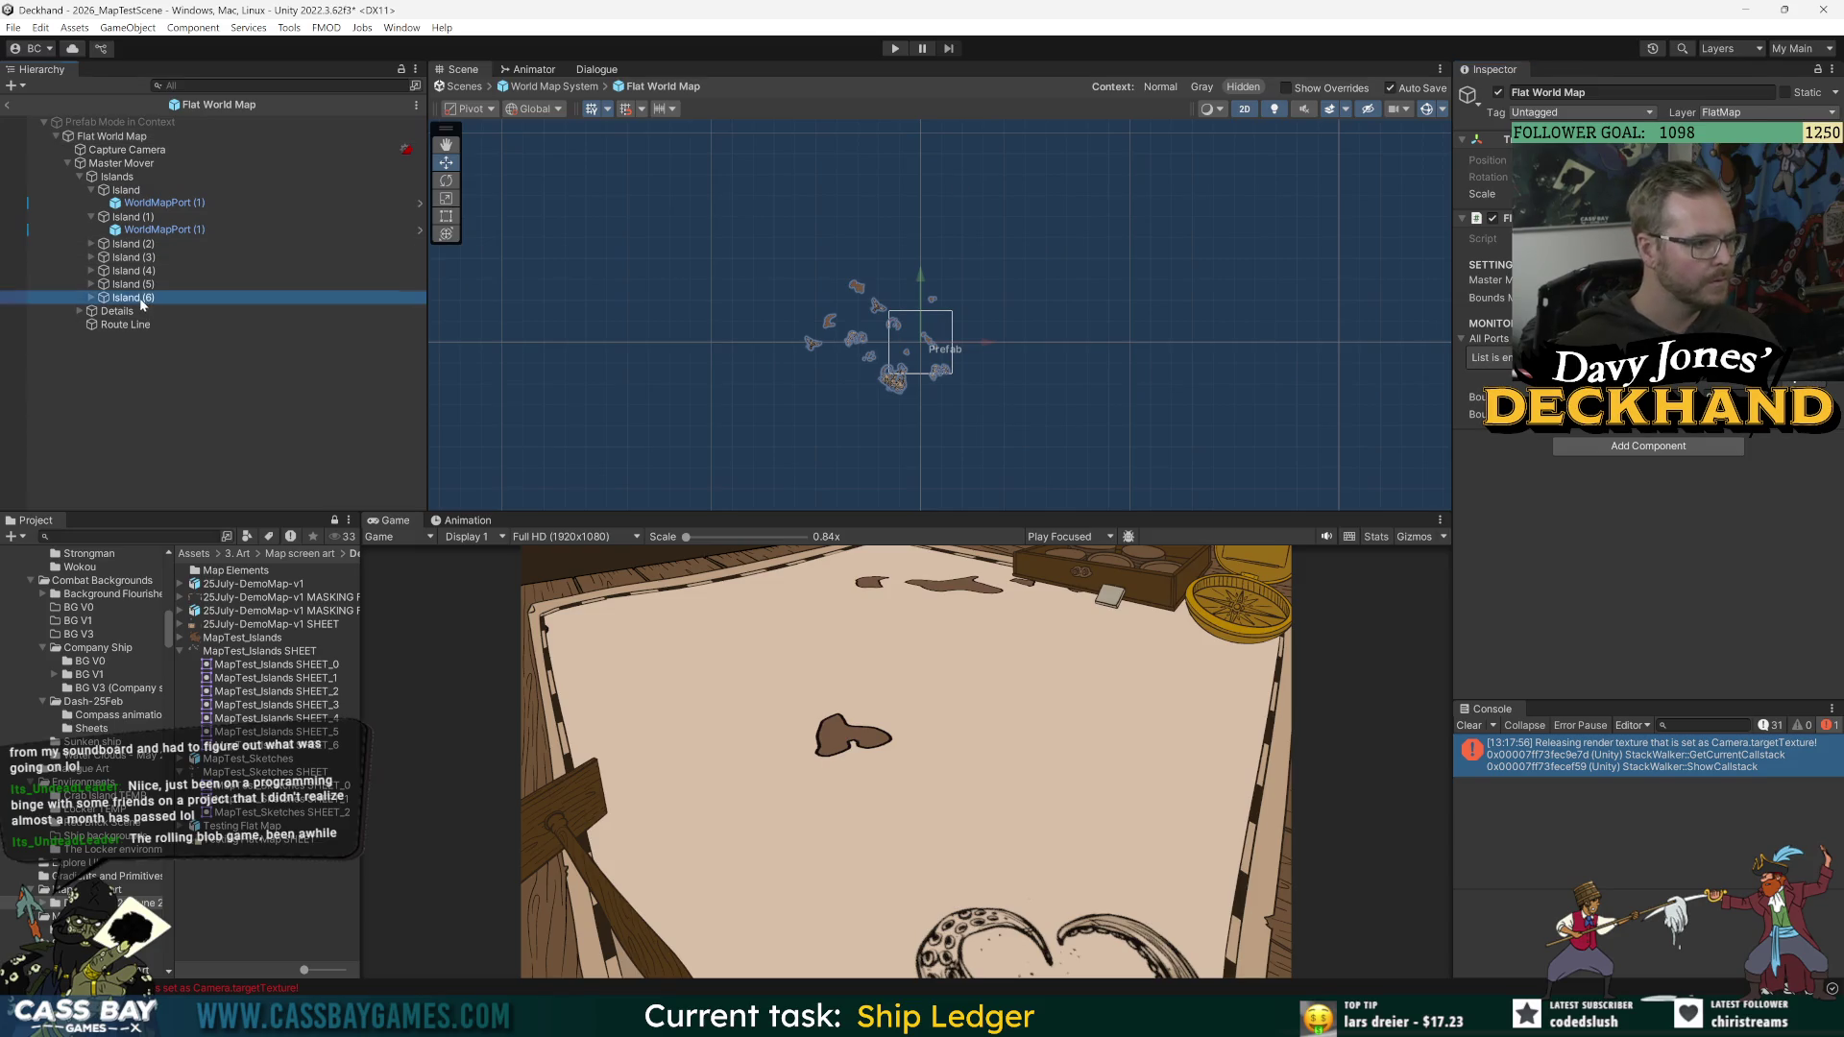
{"action": "left_click", "coordinate": [92, 298]}
{"action": "key", "text": "ctrl+d"}
{"action": "mouse_move", "coordinate": [865, 281]}
{"action": "left_mouse_down"}
{"action": "mouse_move", "coordinate": [902, 192]}
{"action": "mouse_move", "coordinate": [949, 164]}
{"action": "left_mouse_up"}
{"action": "left_click", "coordinate": [894, 48]}
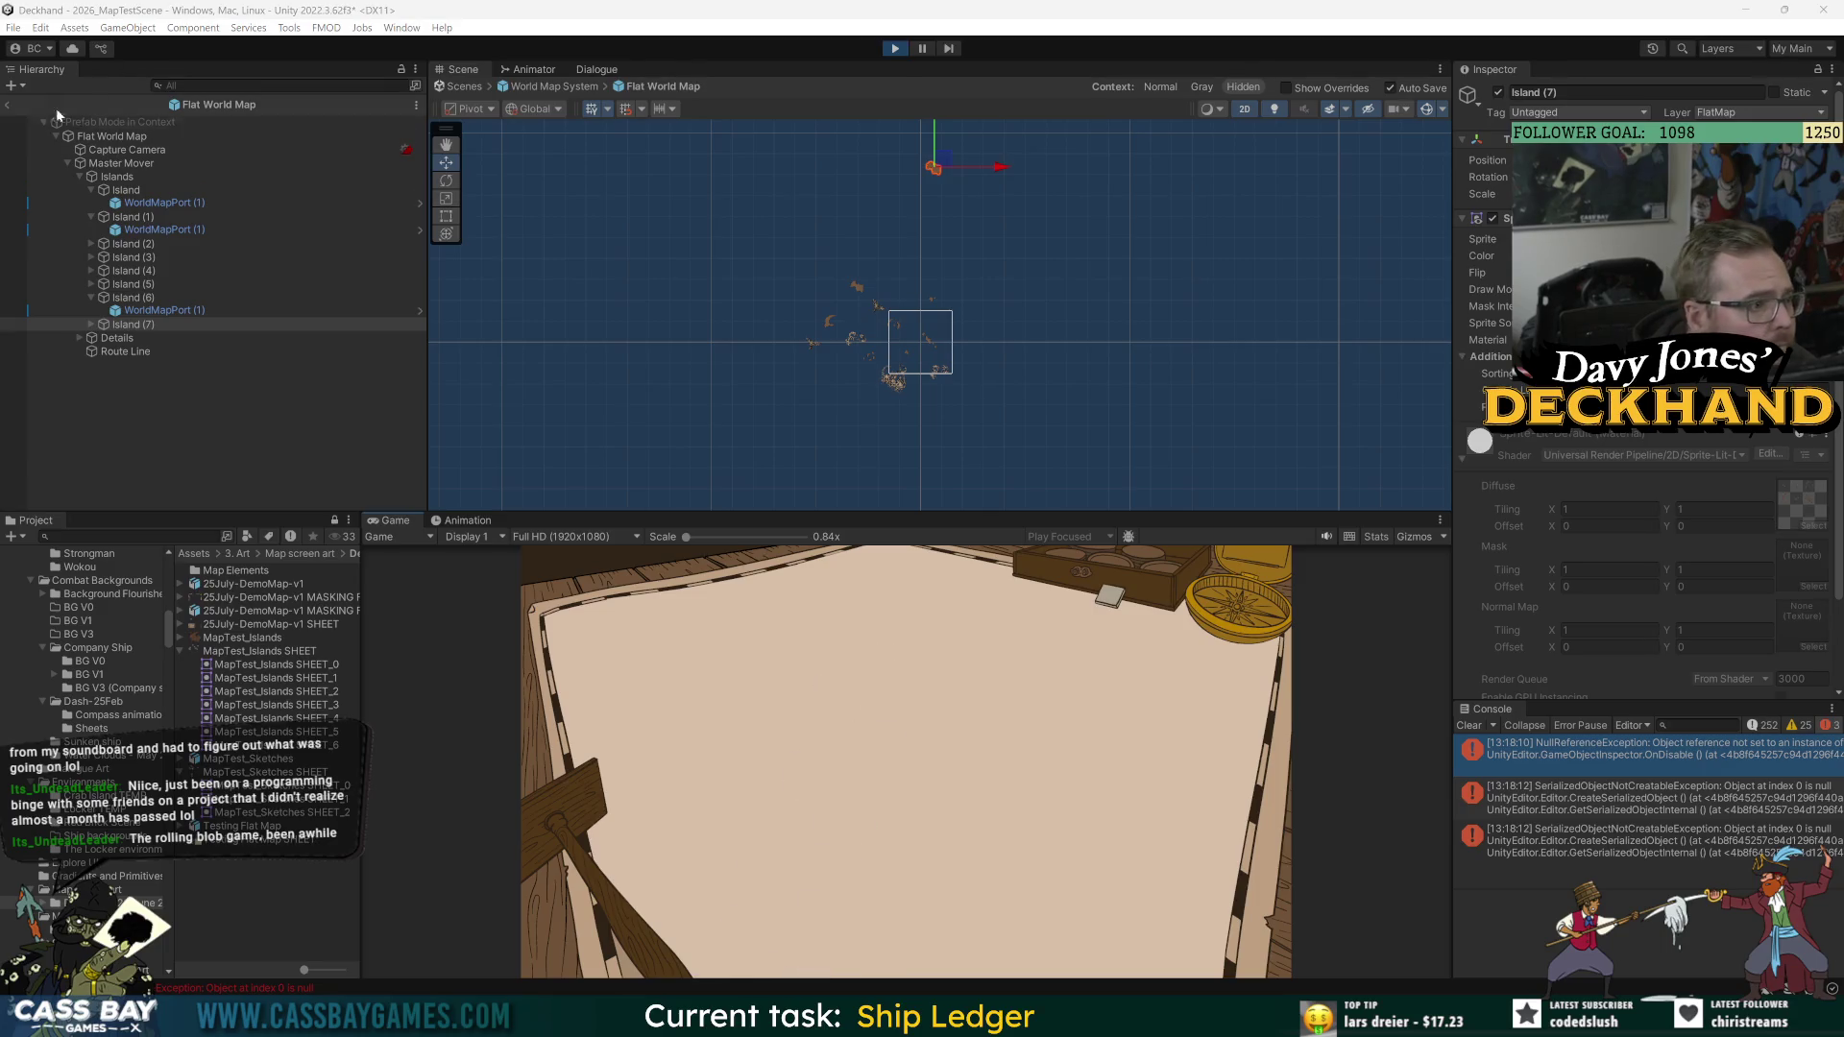
{"action": "left_click", "coordinate": [7, 104]}
Step: Return to 2026_MapTestScene, watch the running map, inspect _PERSIST, then stop the game
{"action": "left_click", "coordinate": [8, 105]}
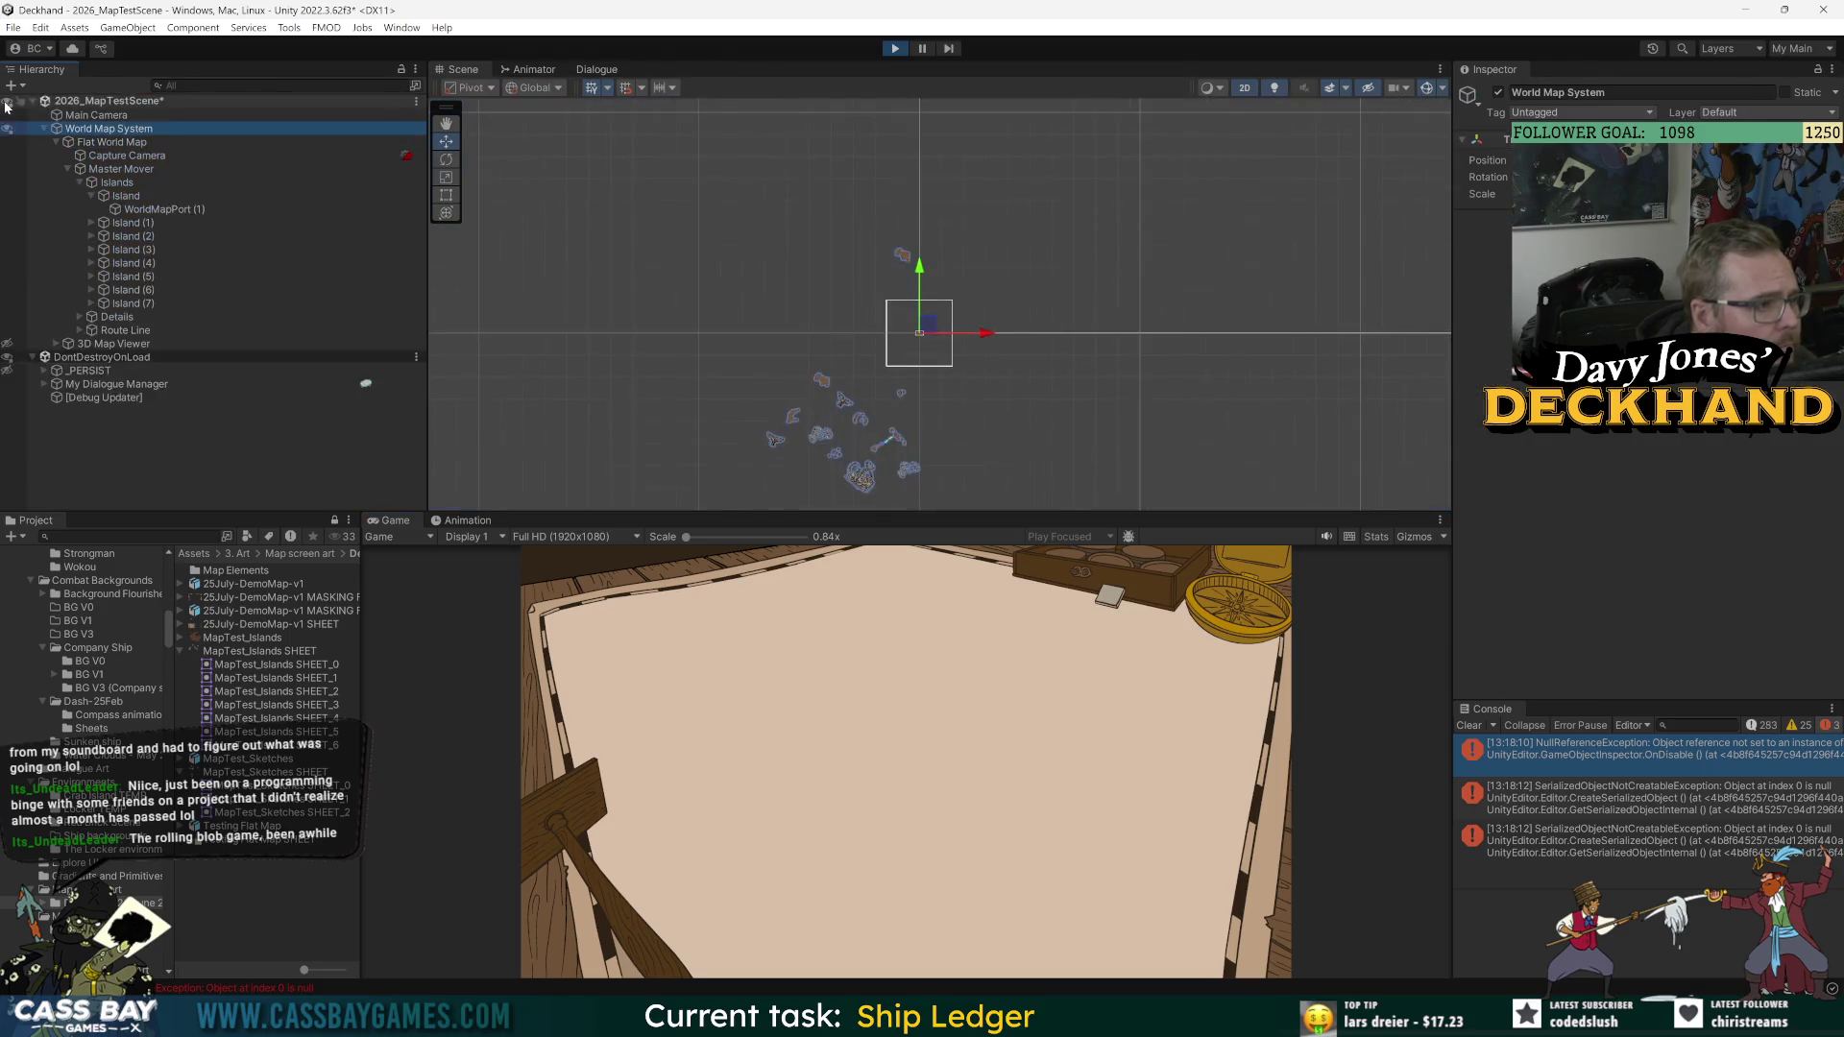
{"action": "left_click", "coordinate": [1054, 631]}
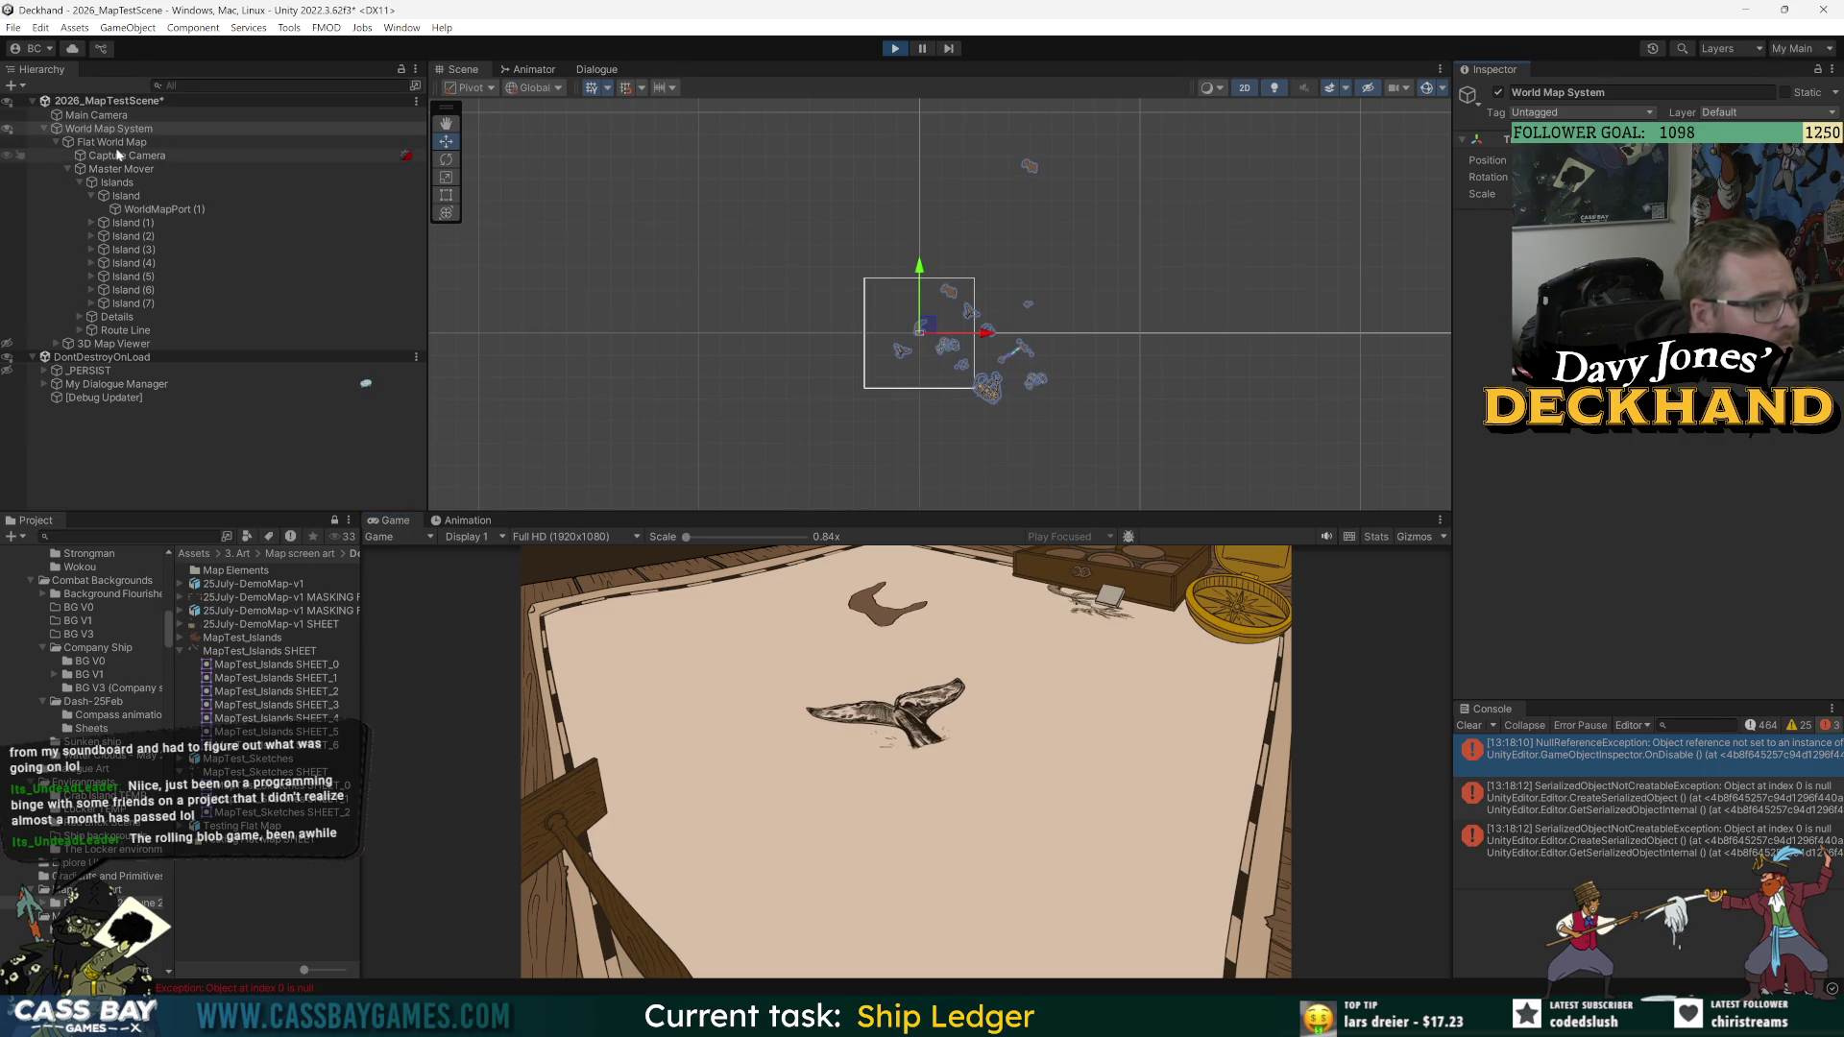
{"action": "left_click", "coordinate": [87, 370]}
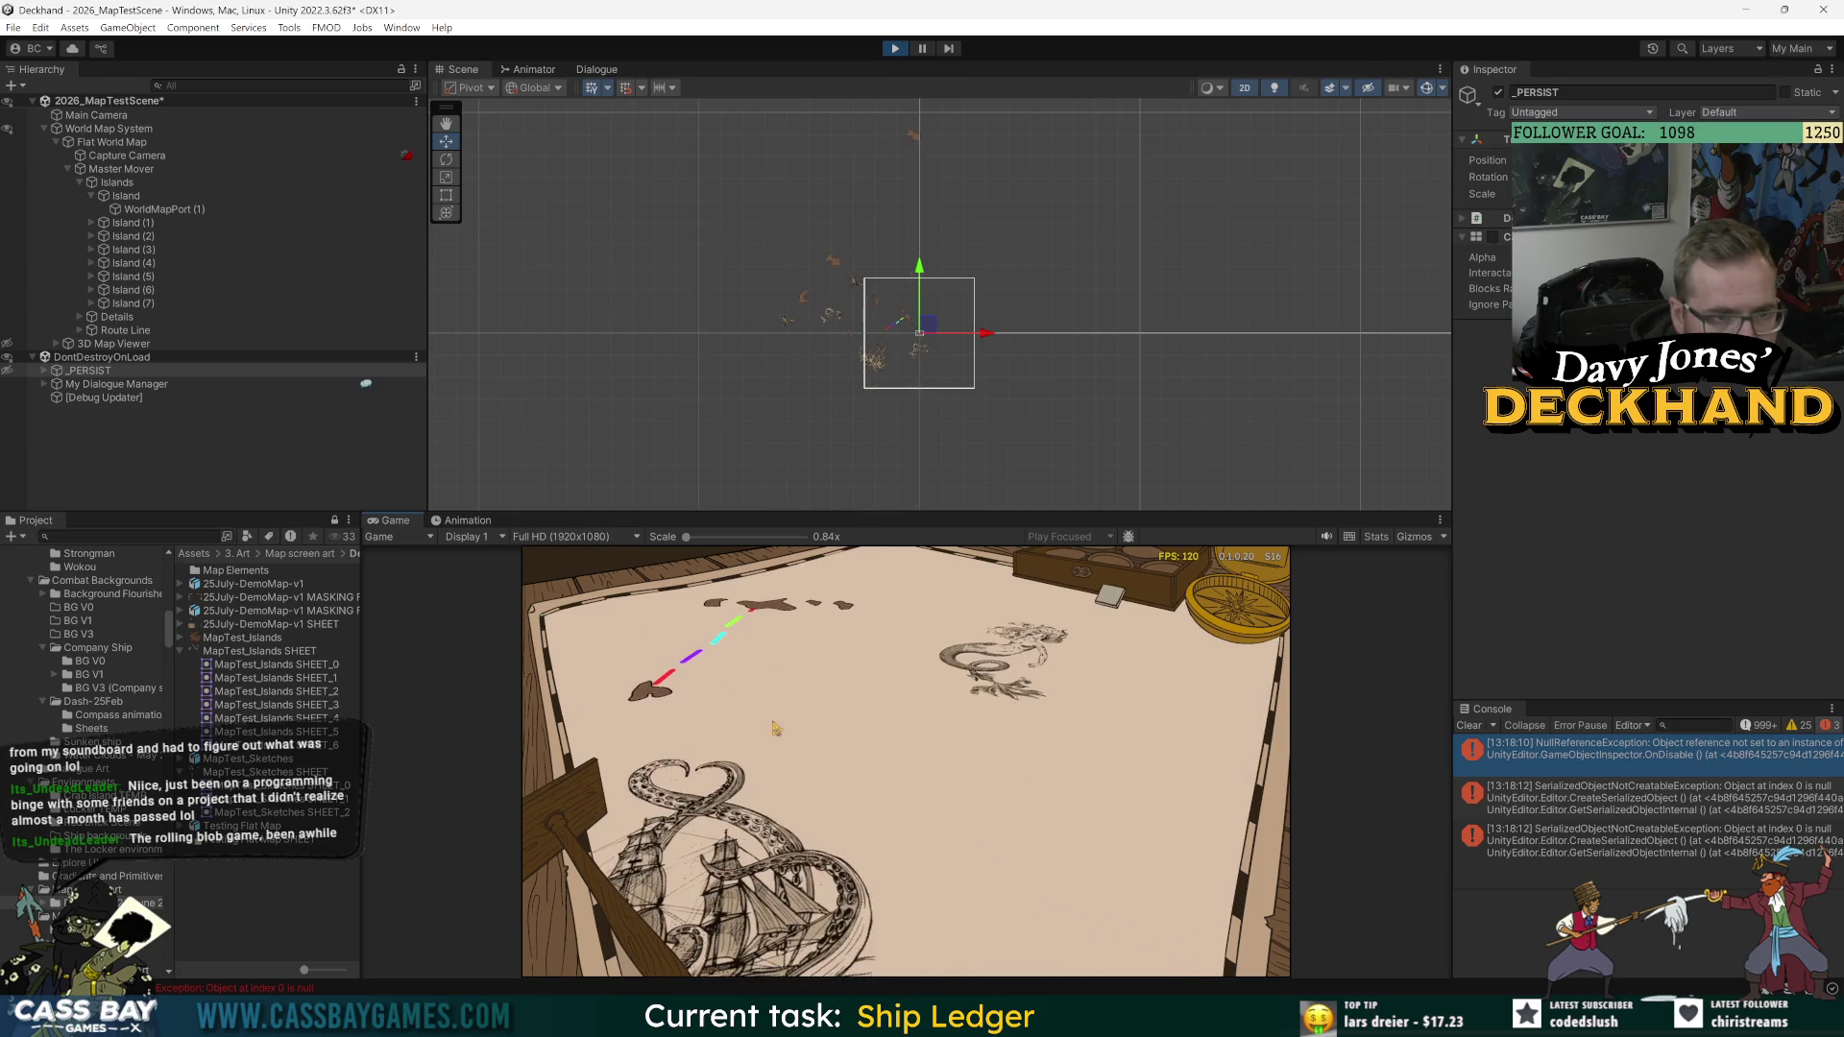
{"action": "left_click", "coordinate": [893, 50]}
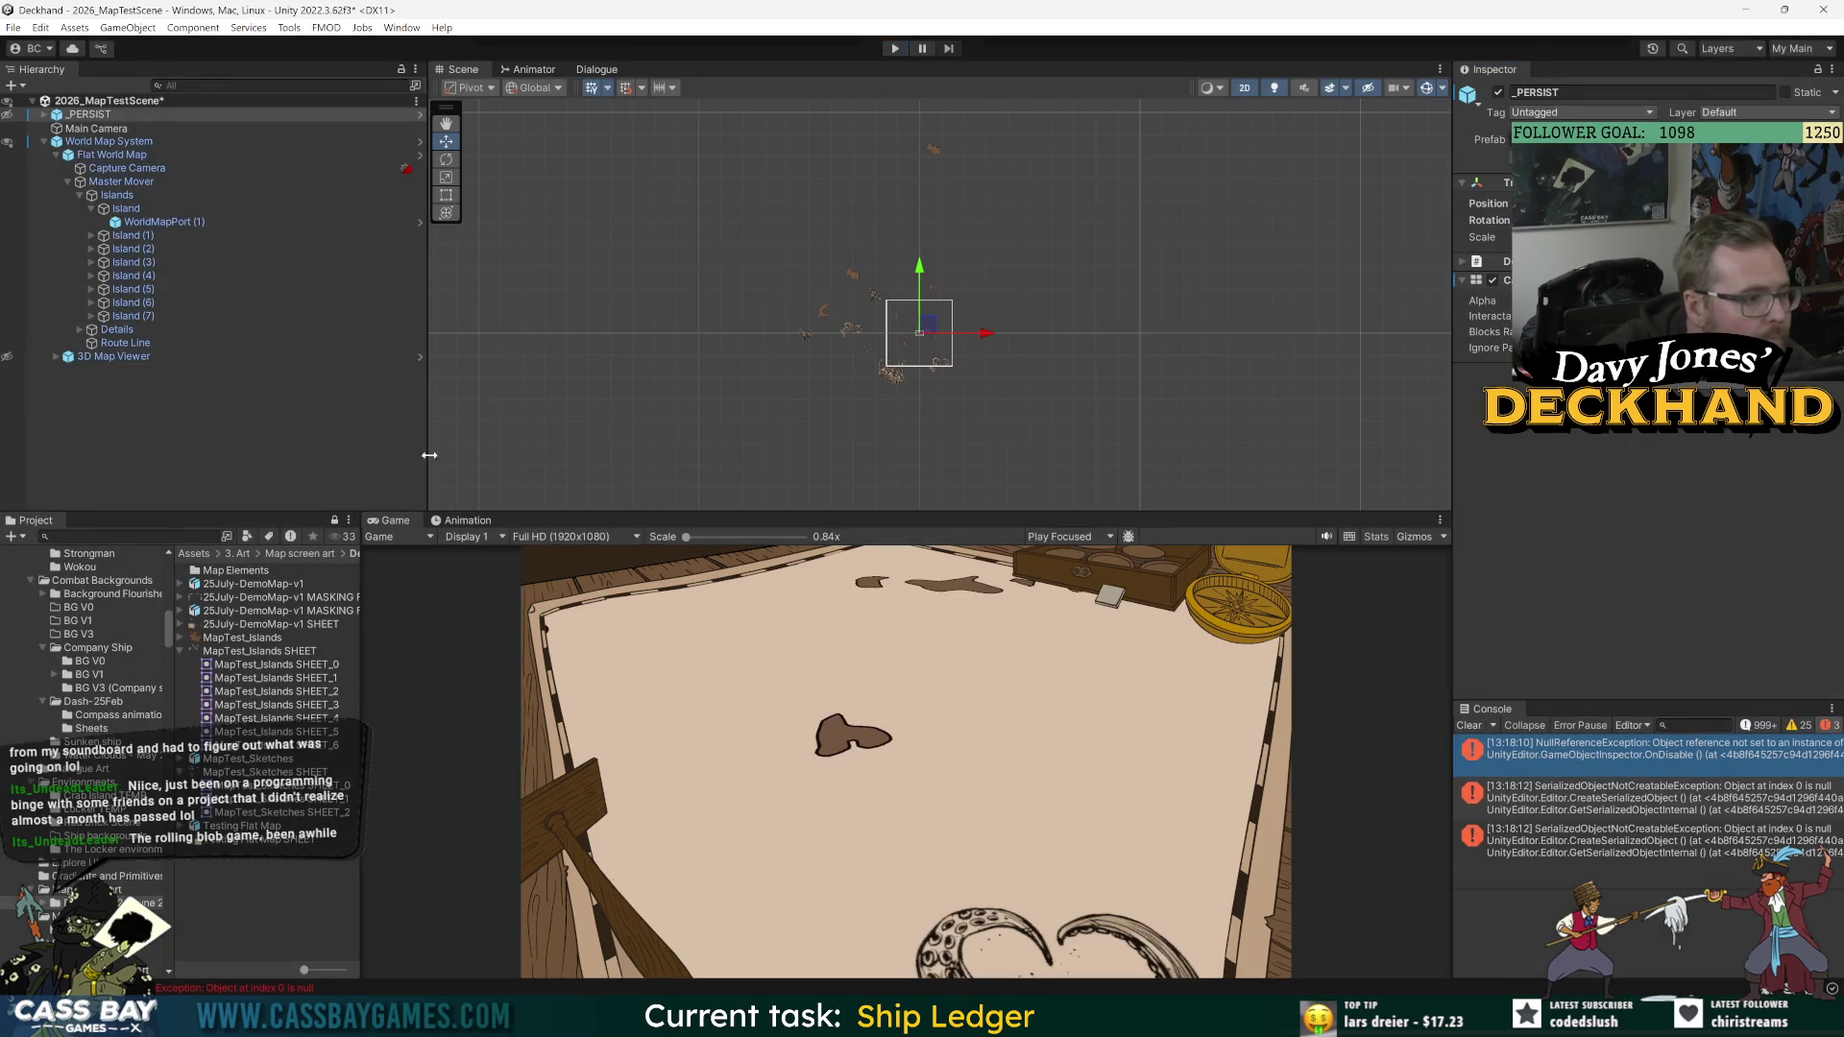
Step: Expand Details in the Hierarchy and select the MapTest_Sketches SHEET_0 sketch detail
{"action": "left_click", "coordinate": [128, 317]}
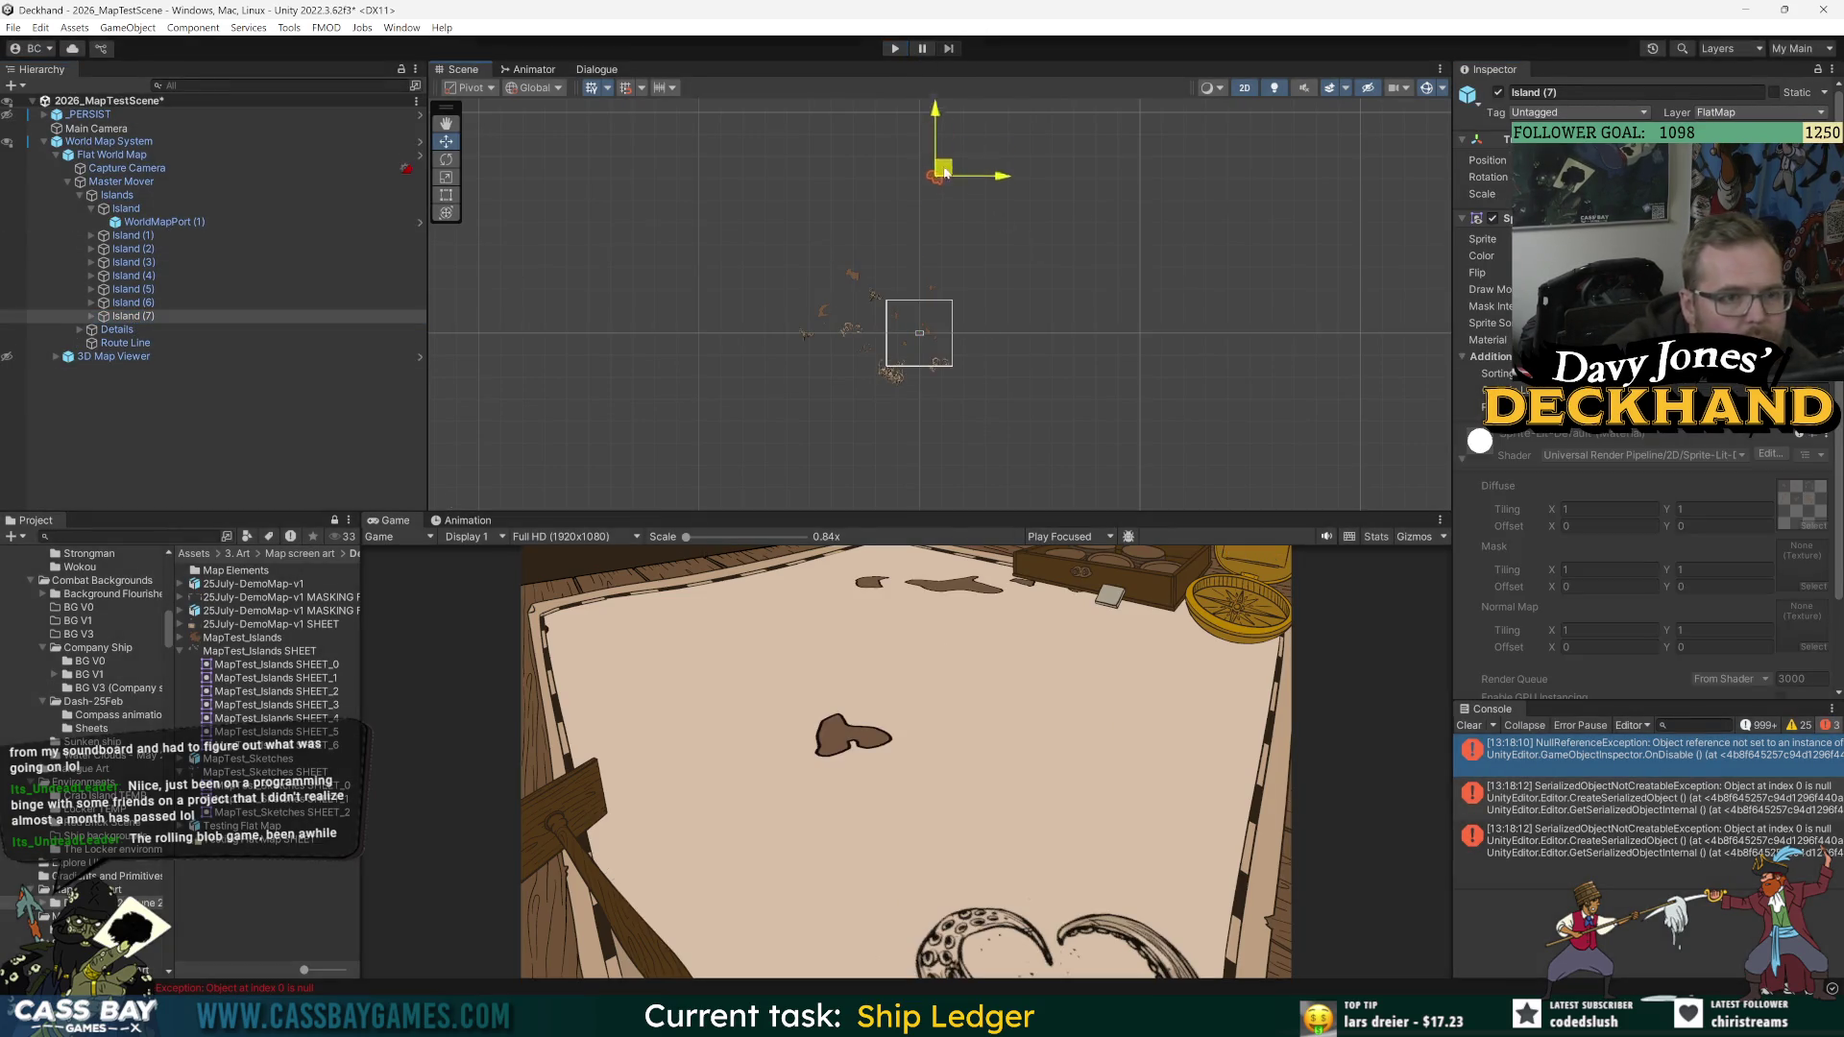
{"action": "scroll", "coordinate": [899, 317], "scroll_direction": "up", "scroll_amount": 3}
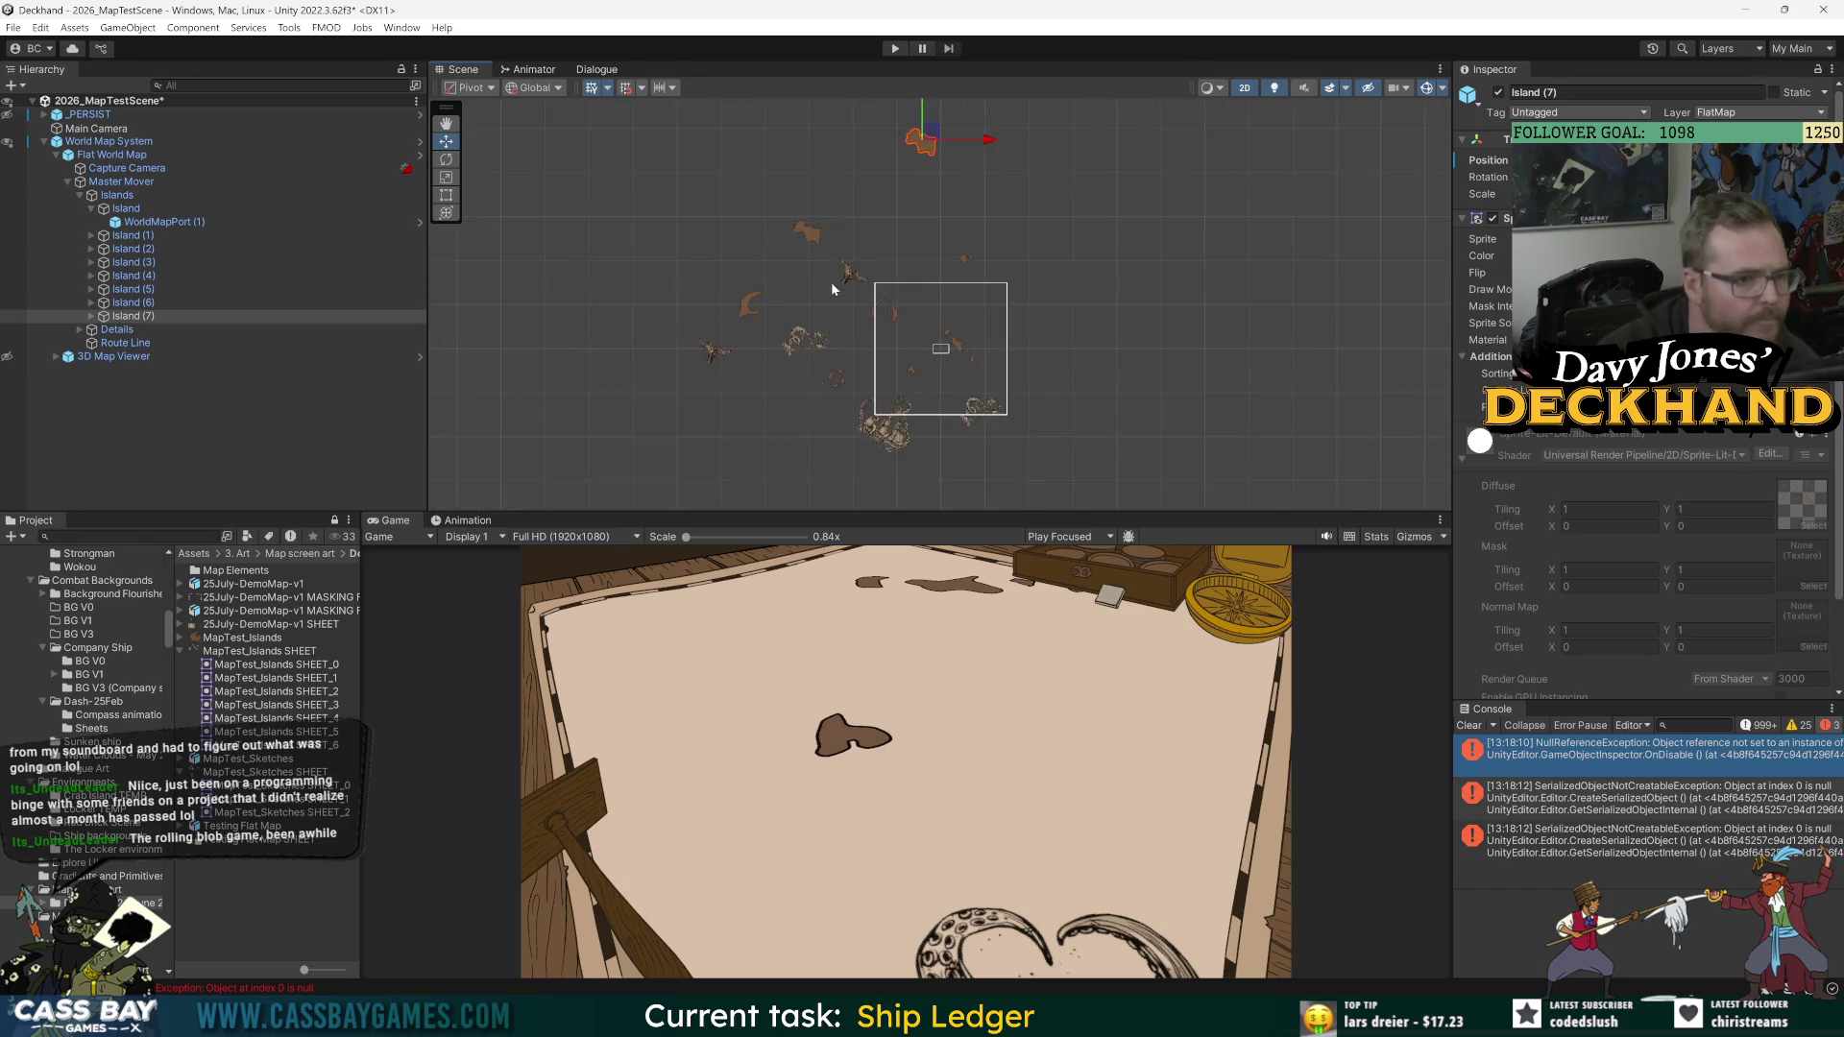
{"action": "left_click", "coordinate": [80, 329]}
{"action": "left_click", "coordinate": [183, 397]}
{"action": "left_click", "coordinate": [150, 383]}
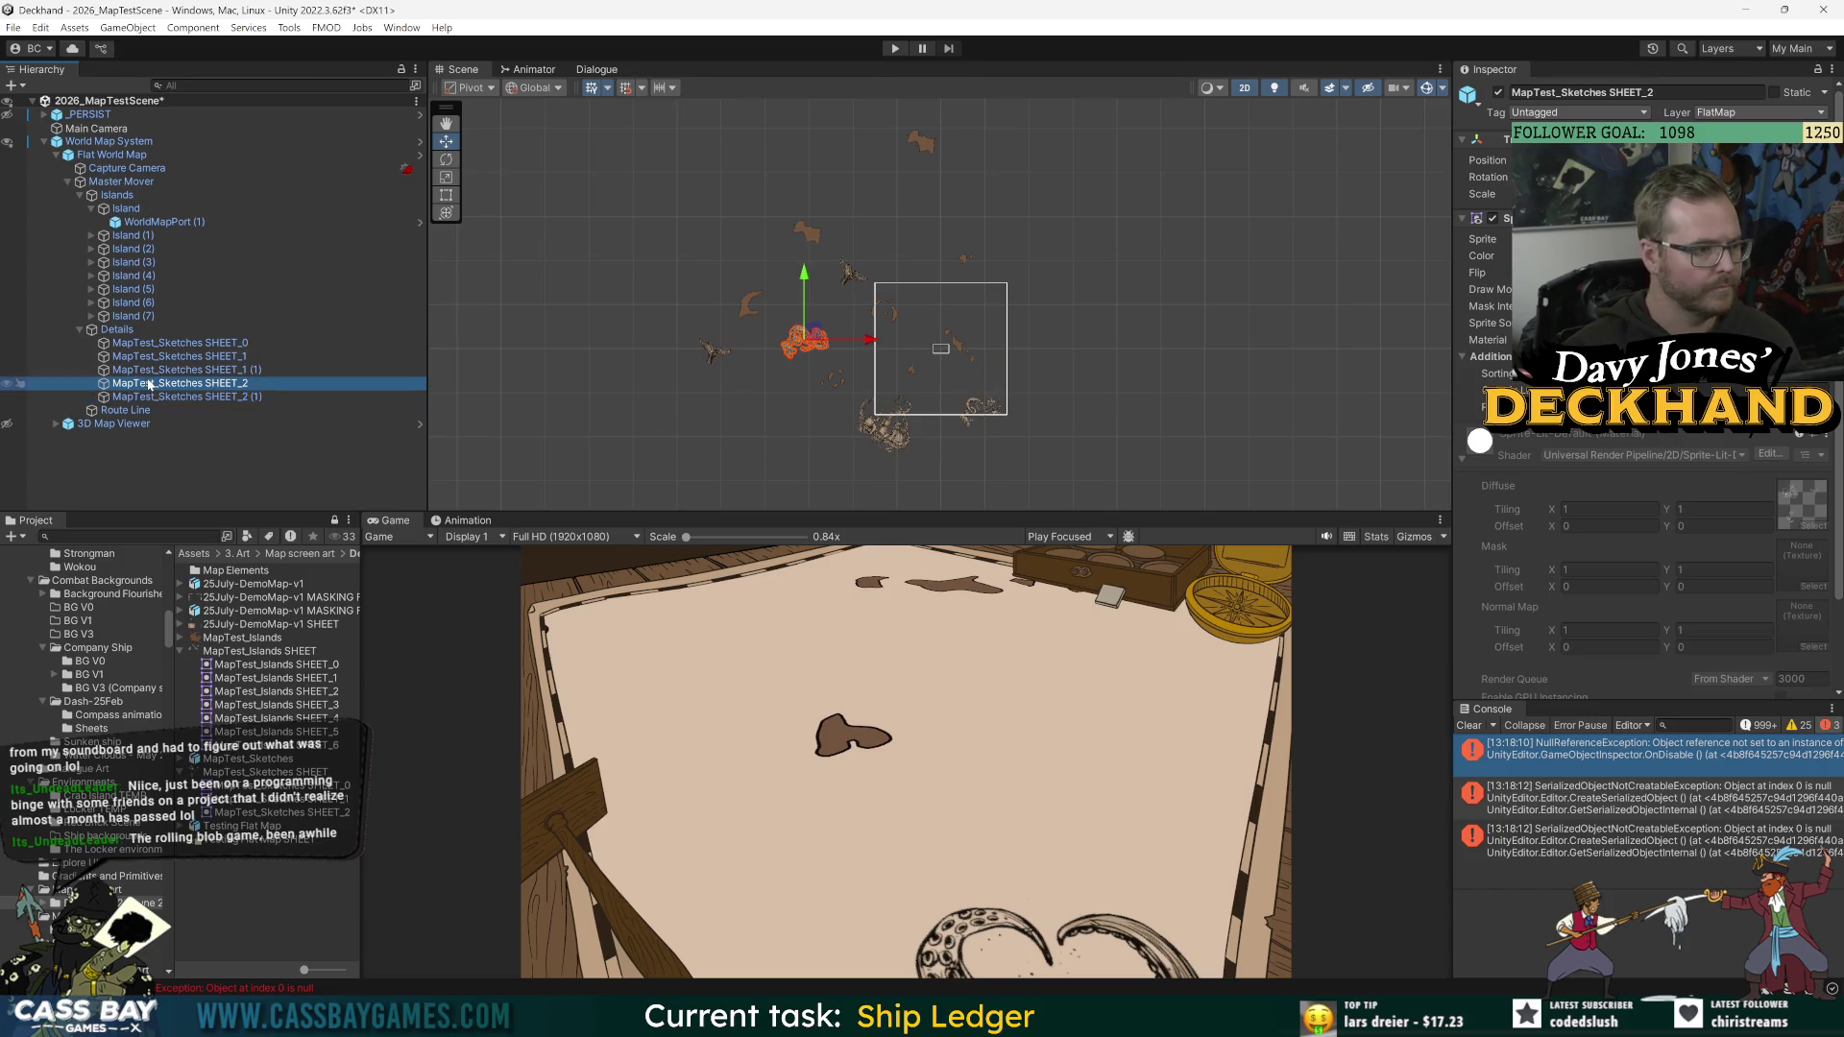
{"action": "left_click", "coordinate": [179, 343]}
Step: Duplicate SHEET_0, move and rotate the copy beside the top island, and save the scene
{"action": "key", "text": "ctrl+d"}
{"action": "mouse_move", "coordinate": [860, 281]}
{"action": "left_mouse_down"}
{"action": "mouse_move", "coordinate": [896, 427]}
{"action": "mouse_move", "coordinate": [878, 216]}
{"action": "mouse_move", "coordinate": [930, 136]}
{"action": "left_mouse_up"}
{"action": "key", "text": "e"}
{"action": "key", "text": "w"}
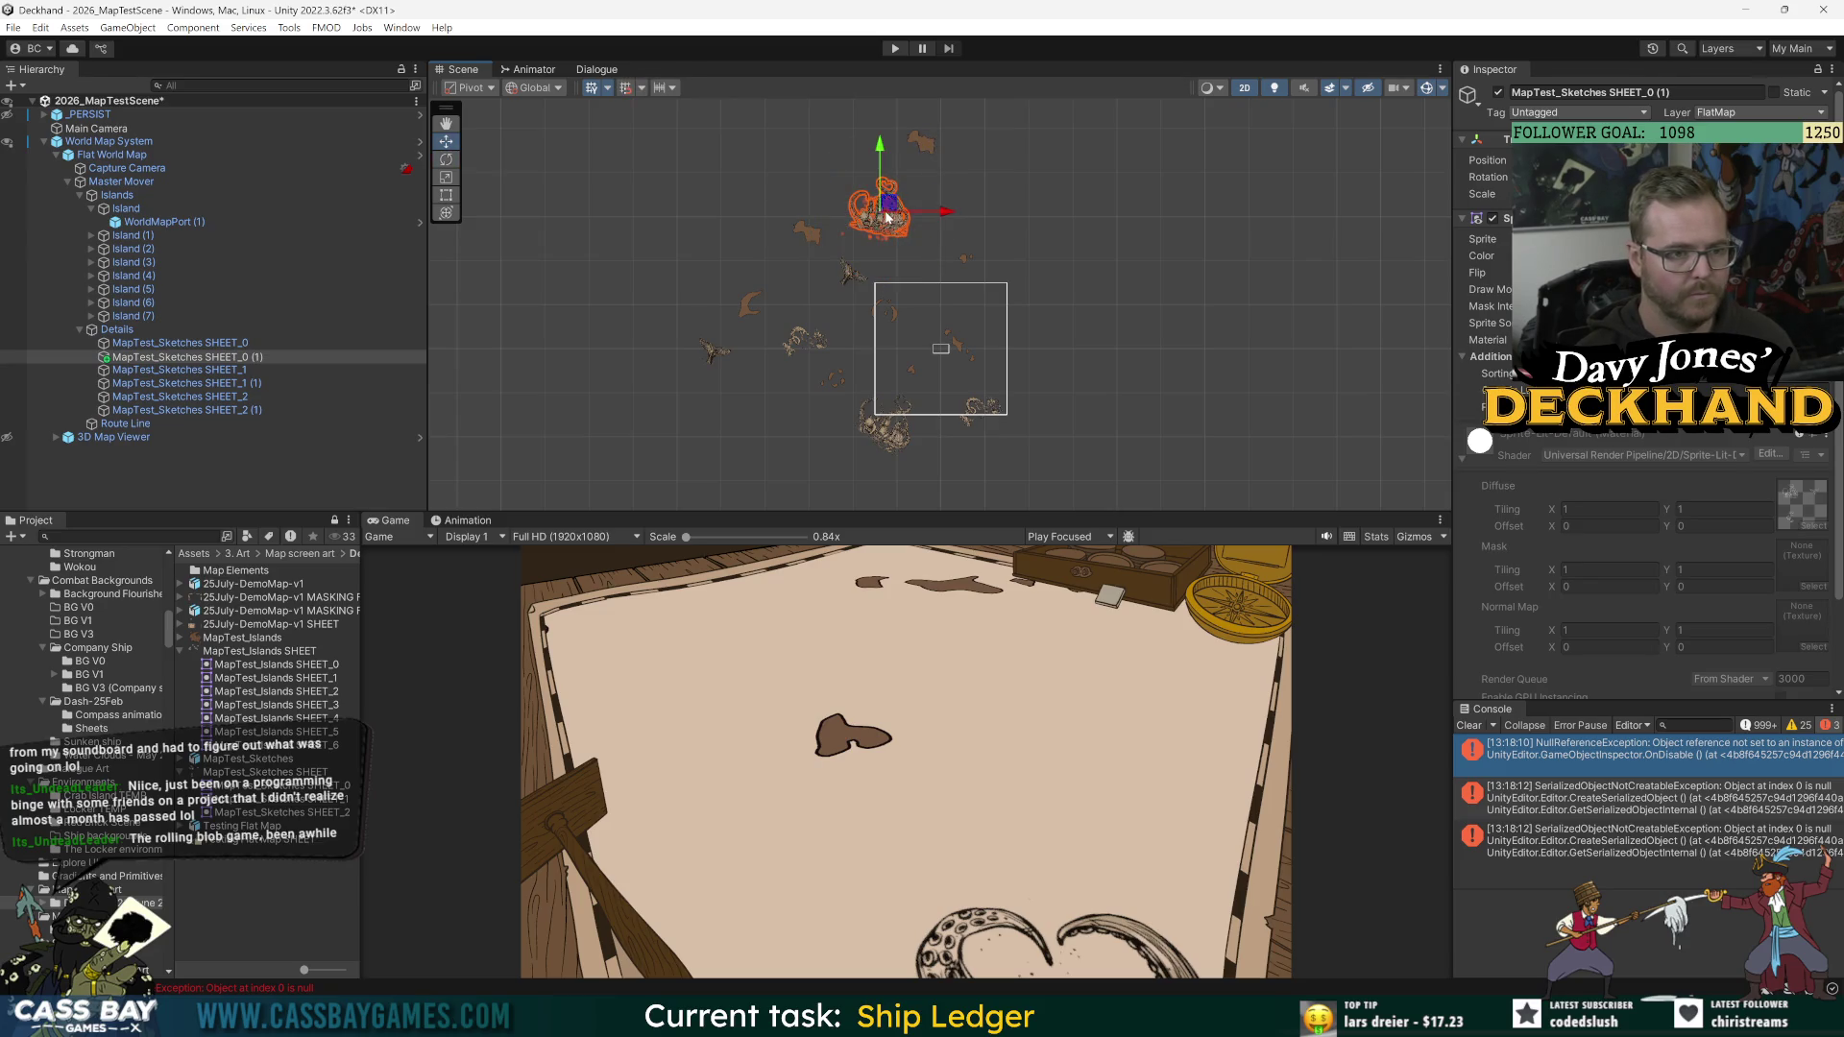
{"action": "left_click", "coordinate": [255, 471]}
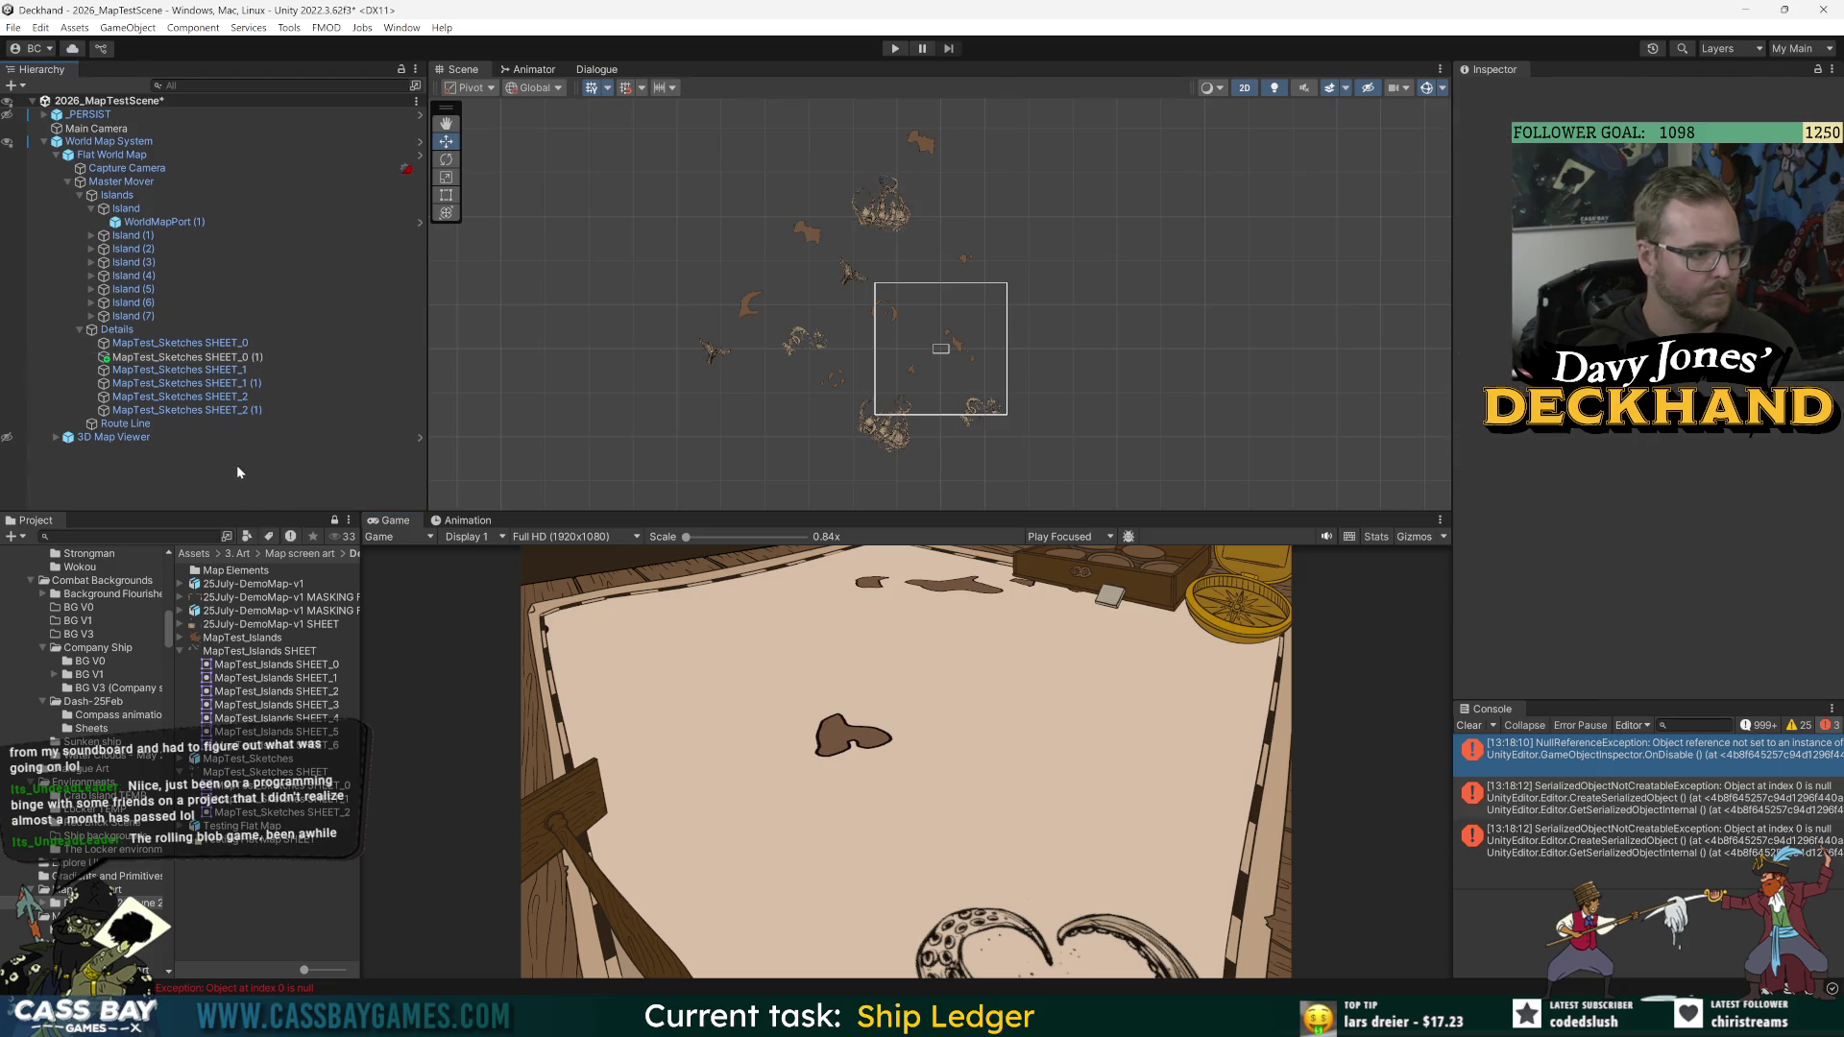
{"action": "key", "text": "ctrl+s"}
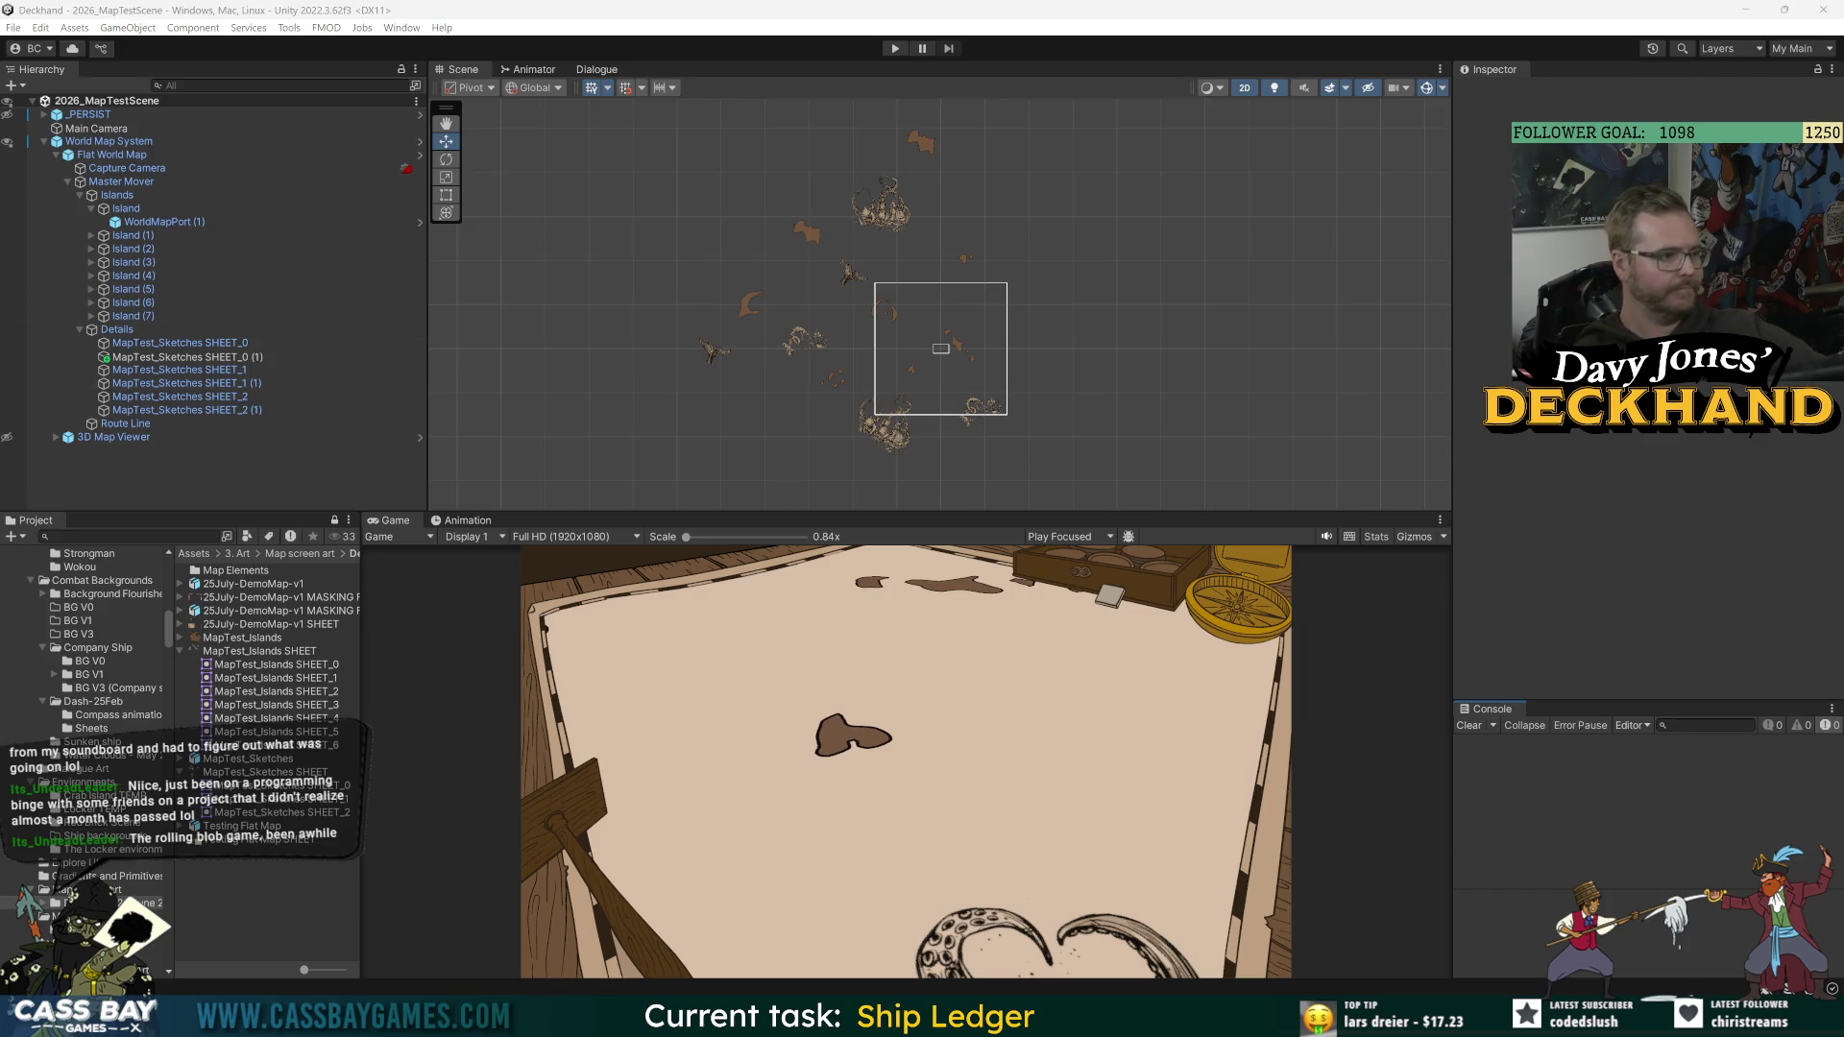
Step: Zoom the Scene view, start Play, clear the Console errors, and select Route Line
{"action": "scroll", "coordinate": [869, 351], "scroll_direction": "up", "scroll_amount": 4}
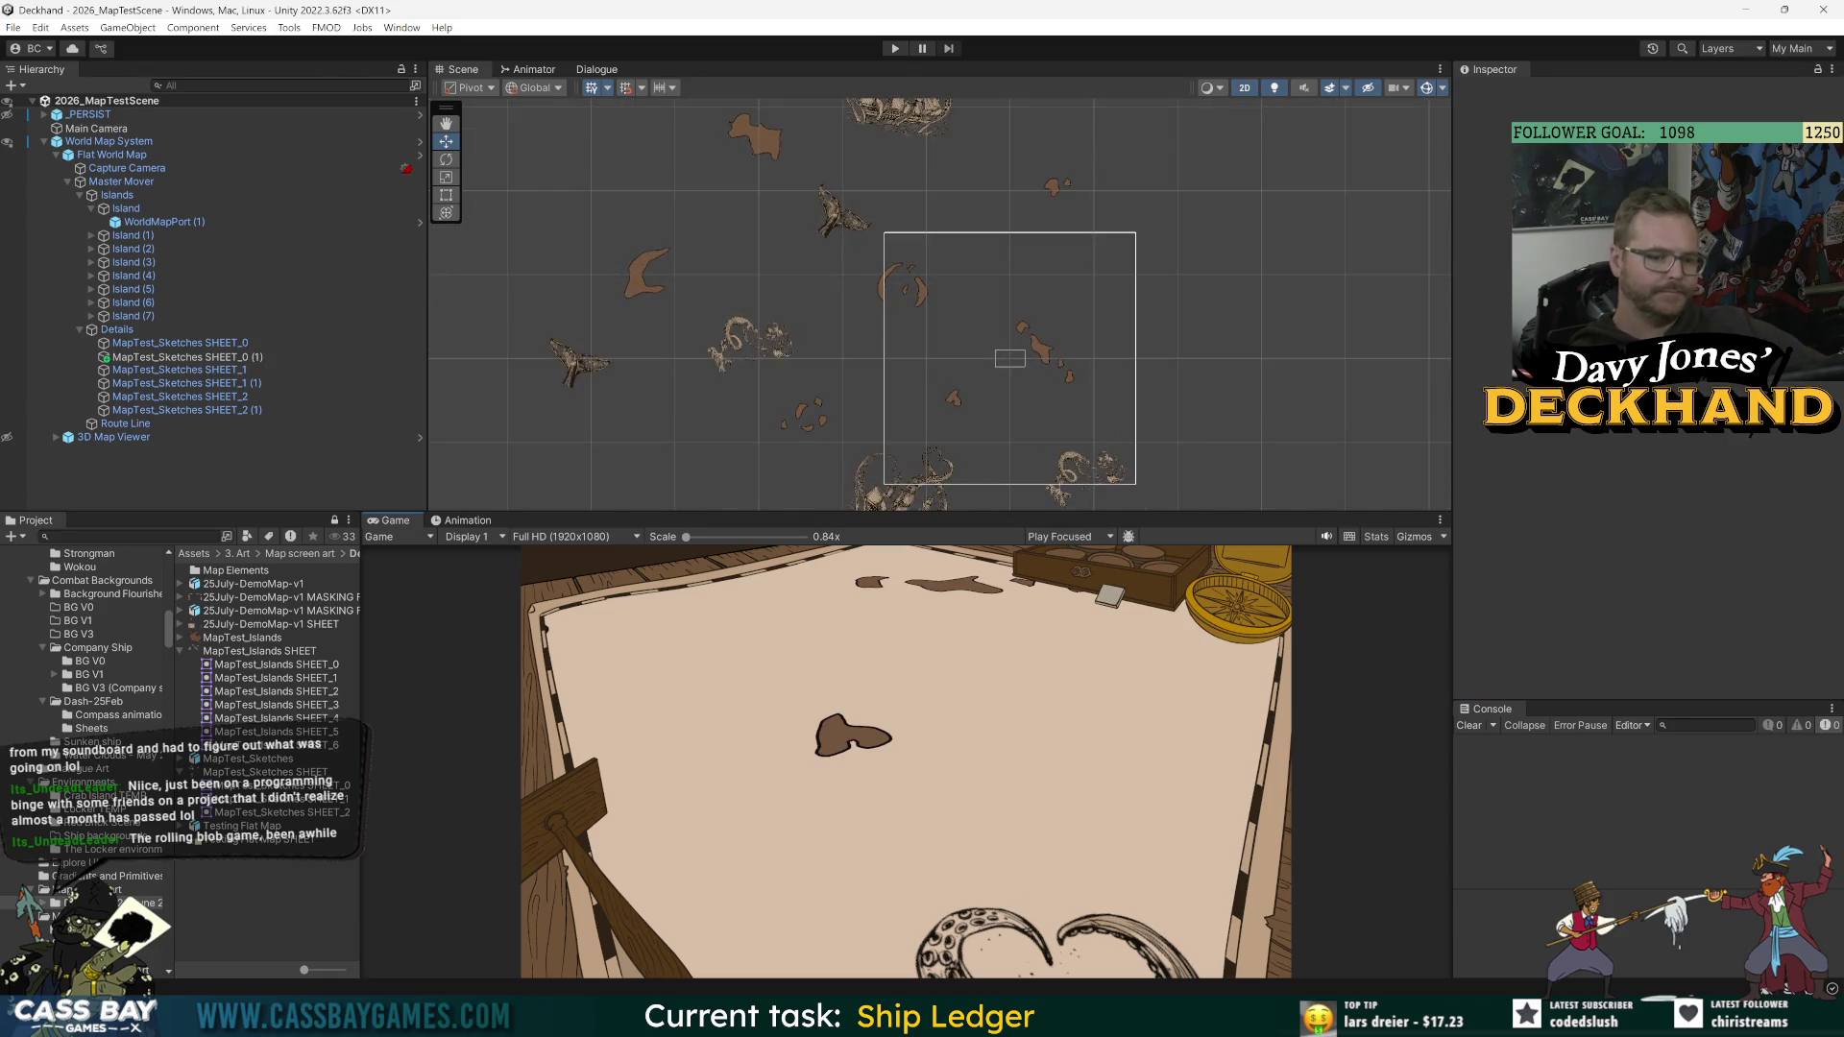
{"action": "scroll", "coordinate": [1049, 363], "scroll_direction": "up", "scroll_amount": 3}
{"action": "left_click", "coordinate": [894, 48]}
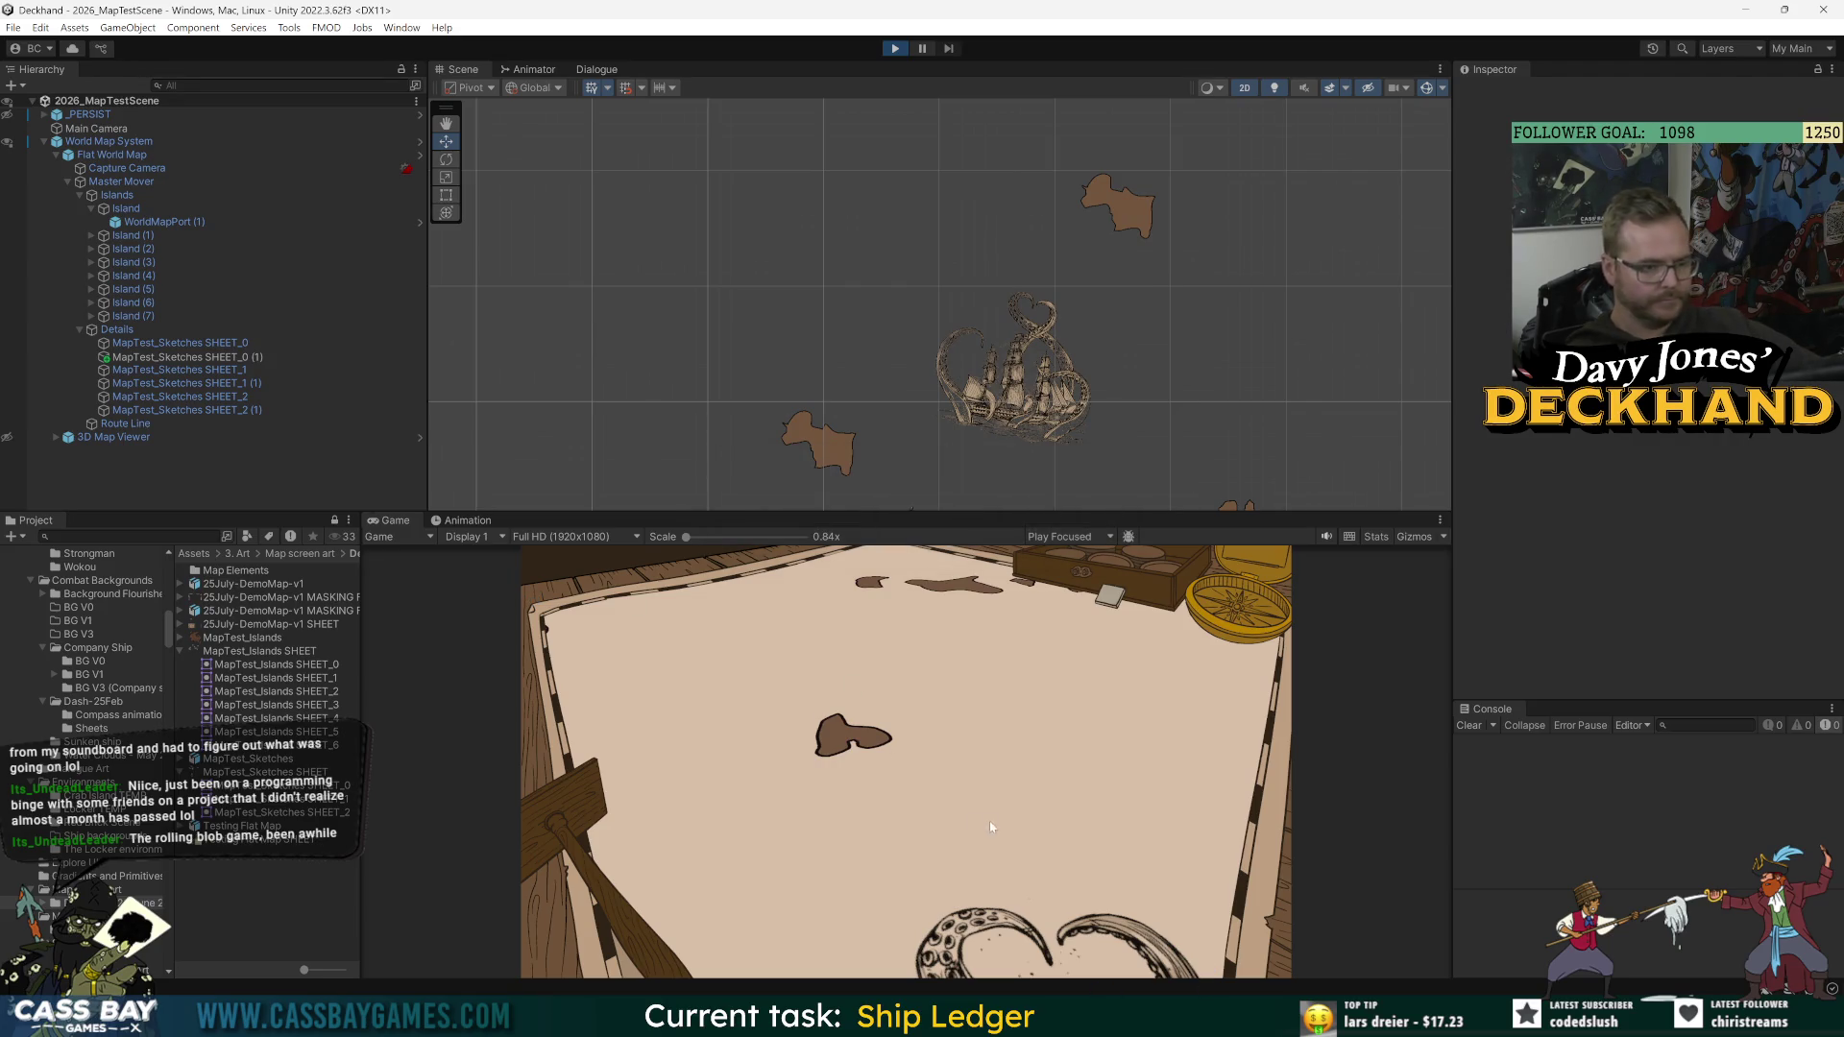
{"action": "scroll", "coordinate": [981, 304], "scroll_direction": "down", "scroll_amount": 5}
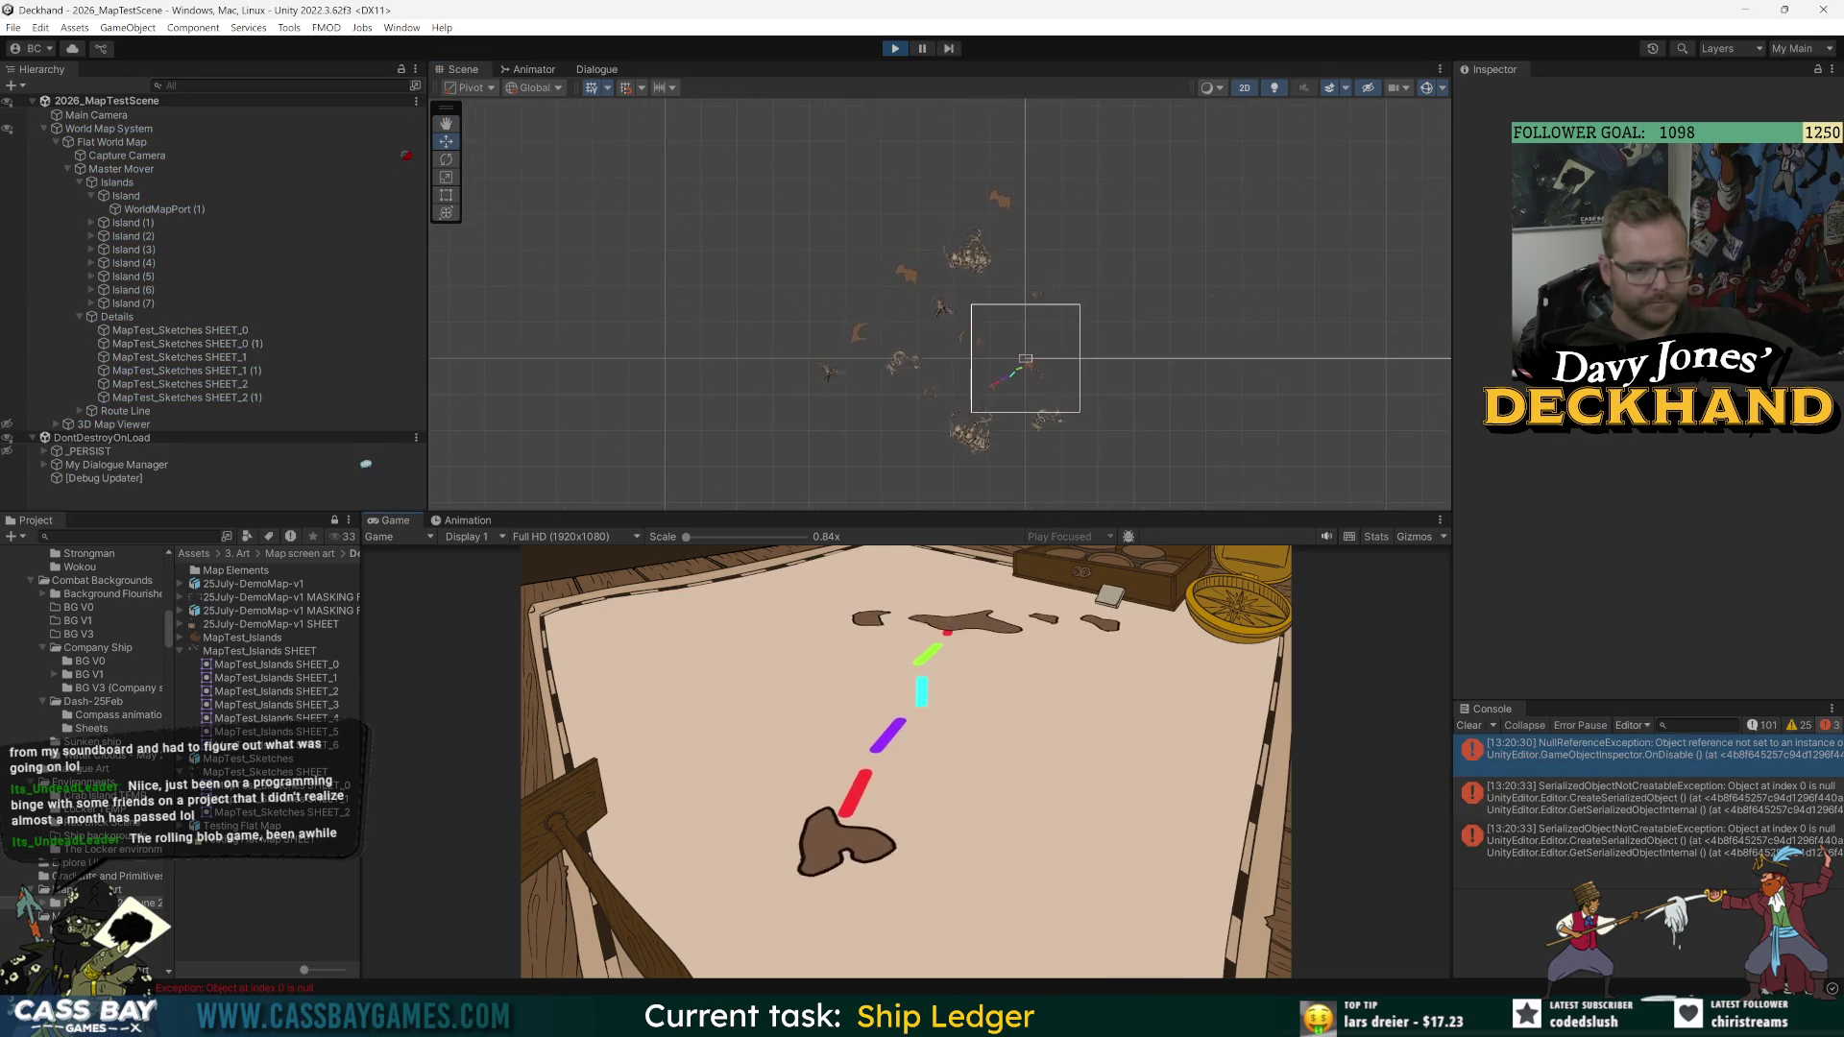
{"action": "left_click", "coordinate": [1474, 728]}
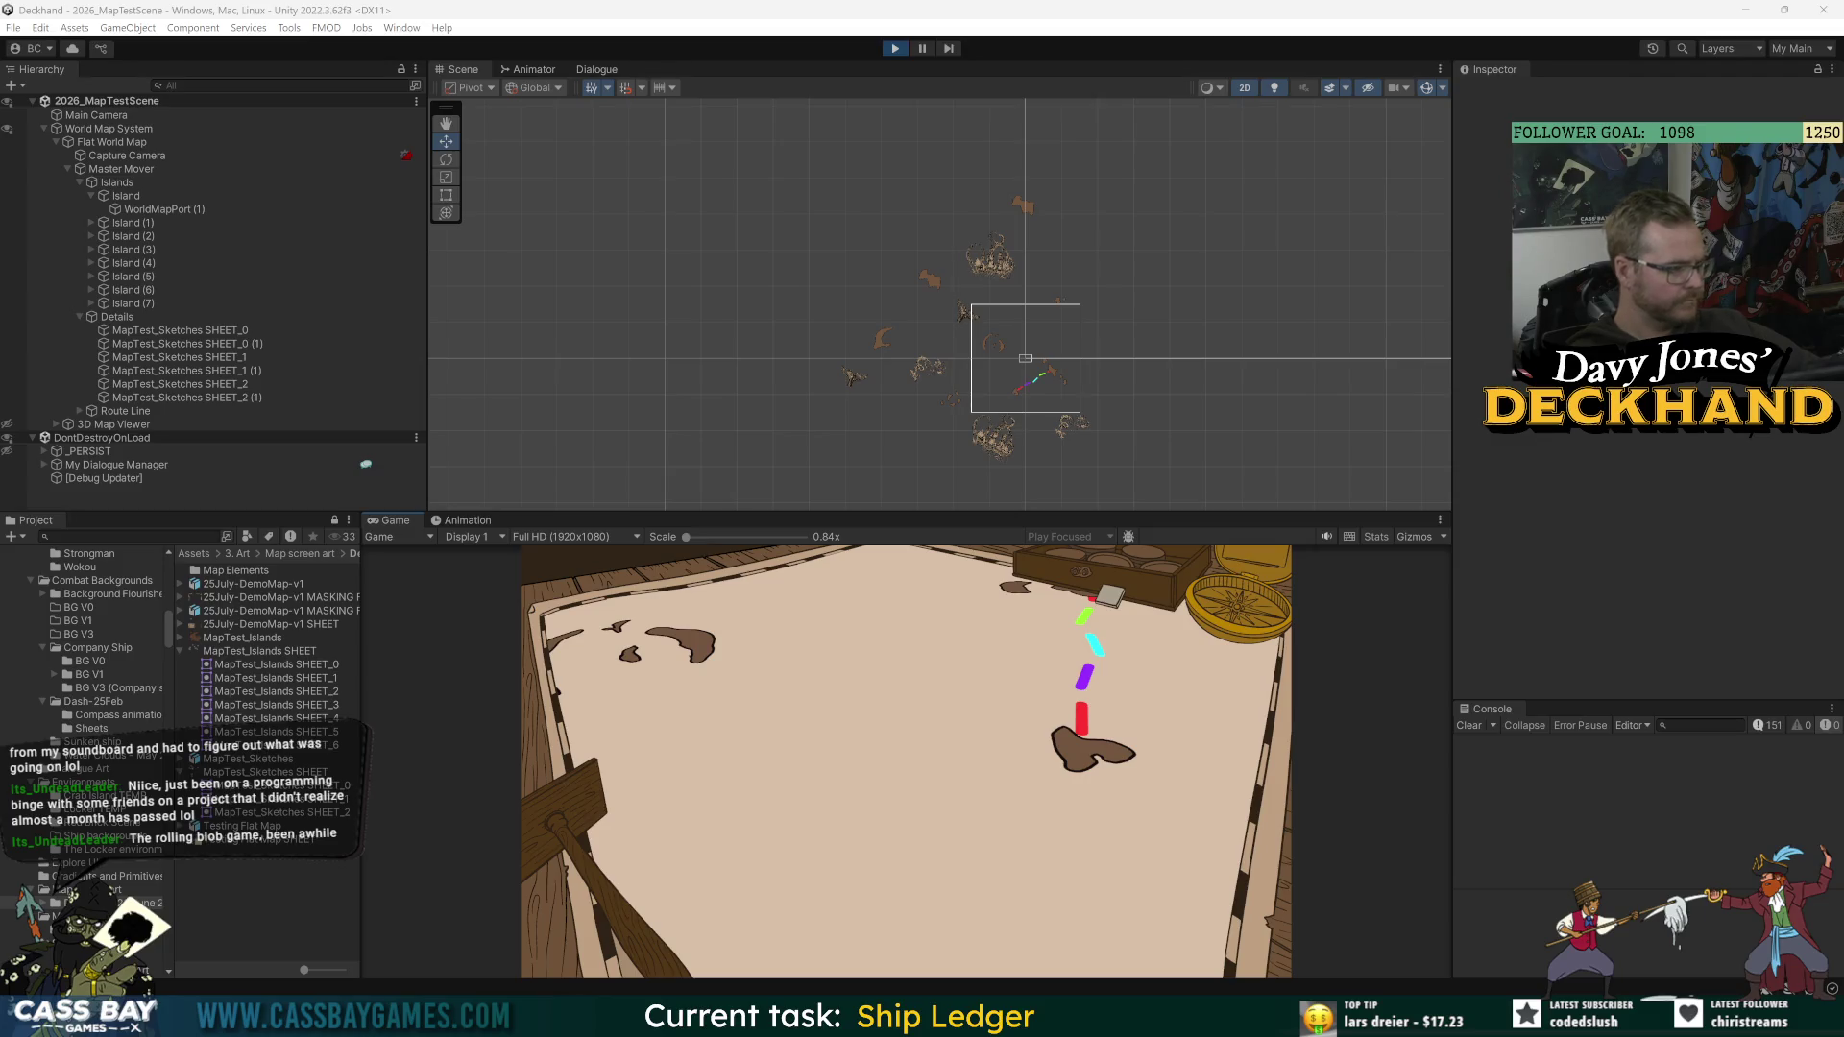
{"action": "left_click", "coordinate": [115, 411]}
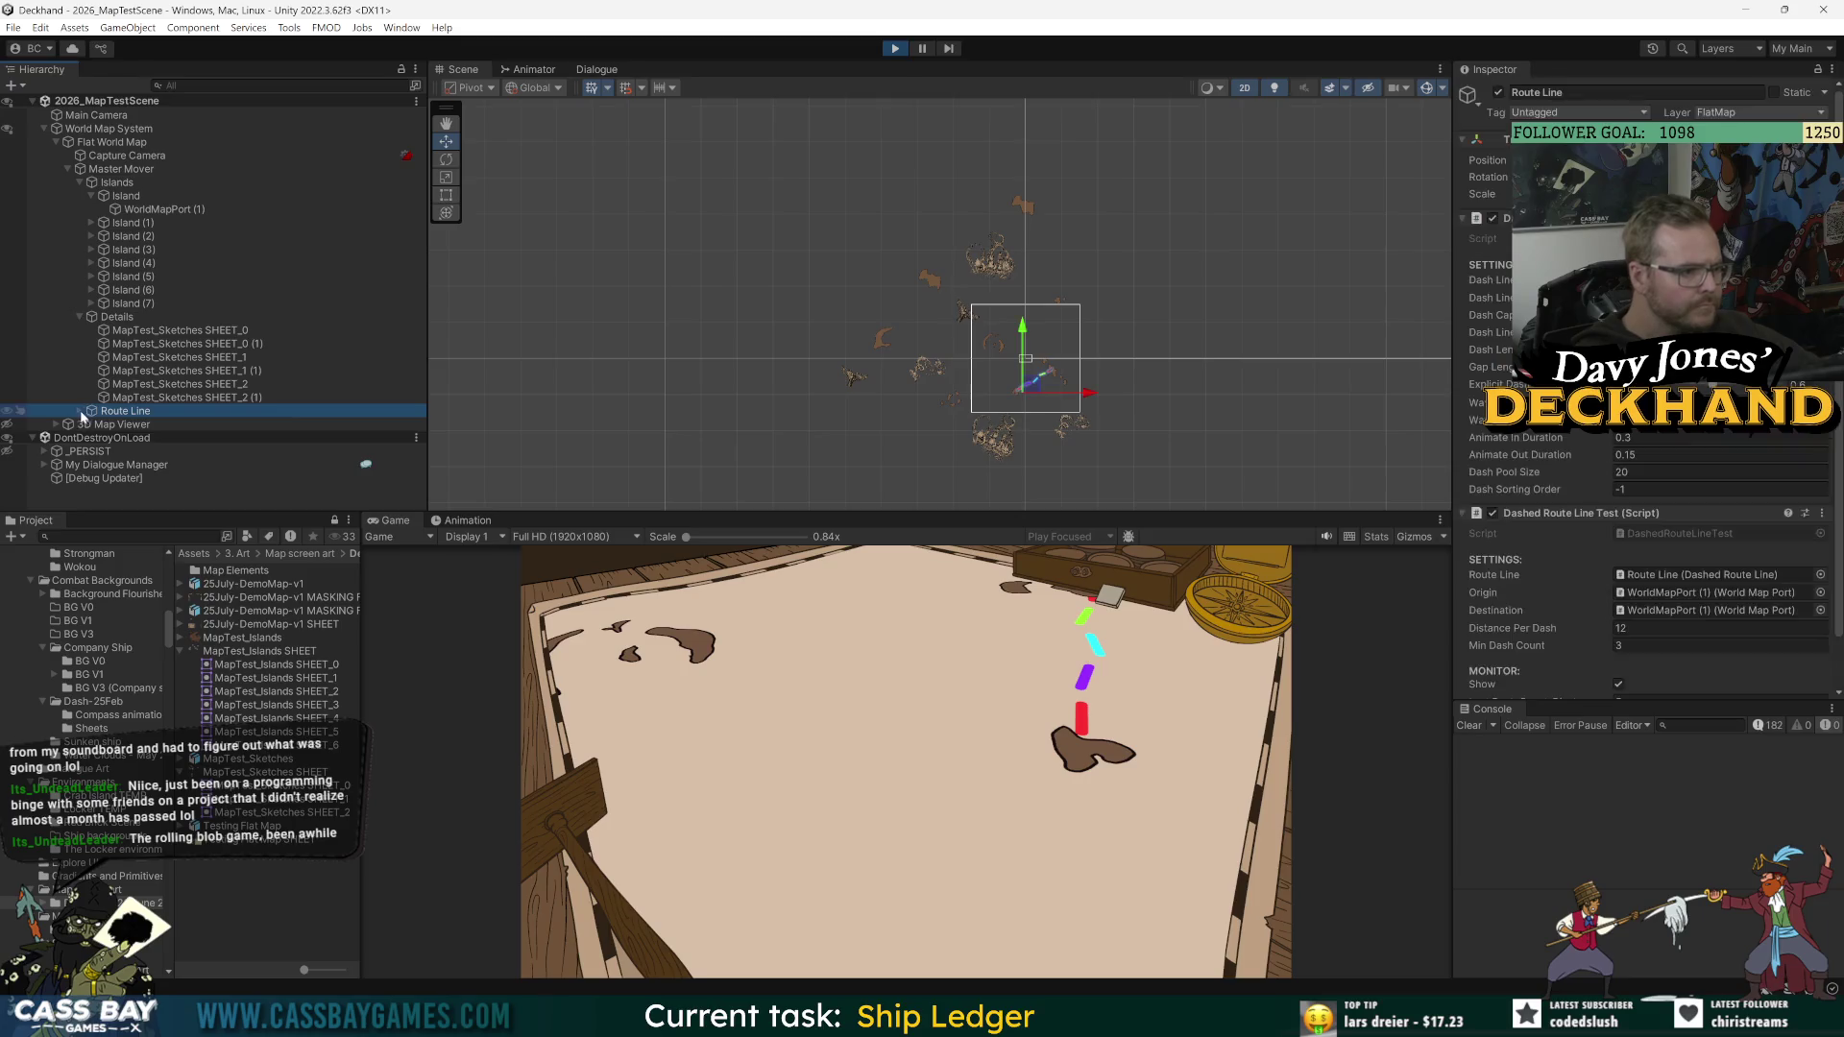
Step: Expand and collapse Route Line to review its dashed-route Inspector settings, then stop the game
{"action": "left_click", "coordinate": [81, 411]}
{"action": "left_click", "coordinate": [81, 411]}
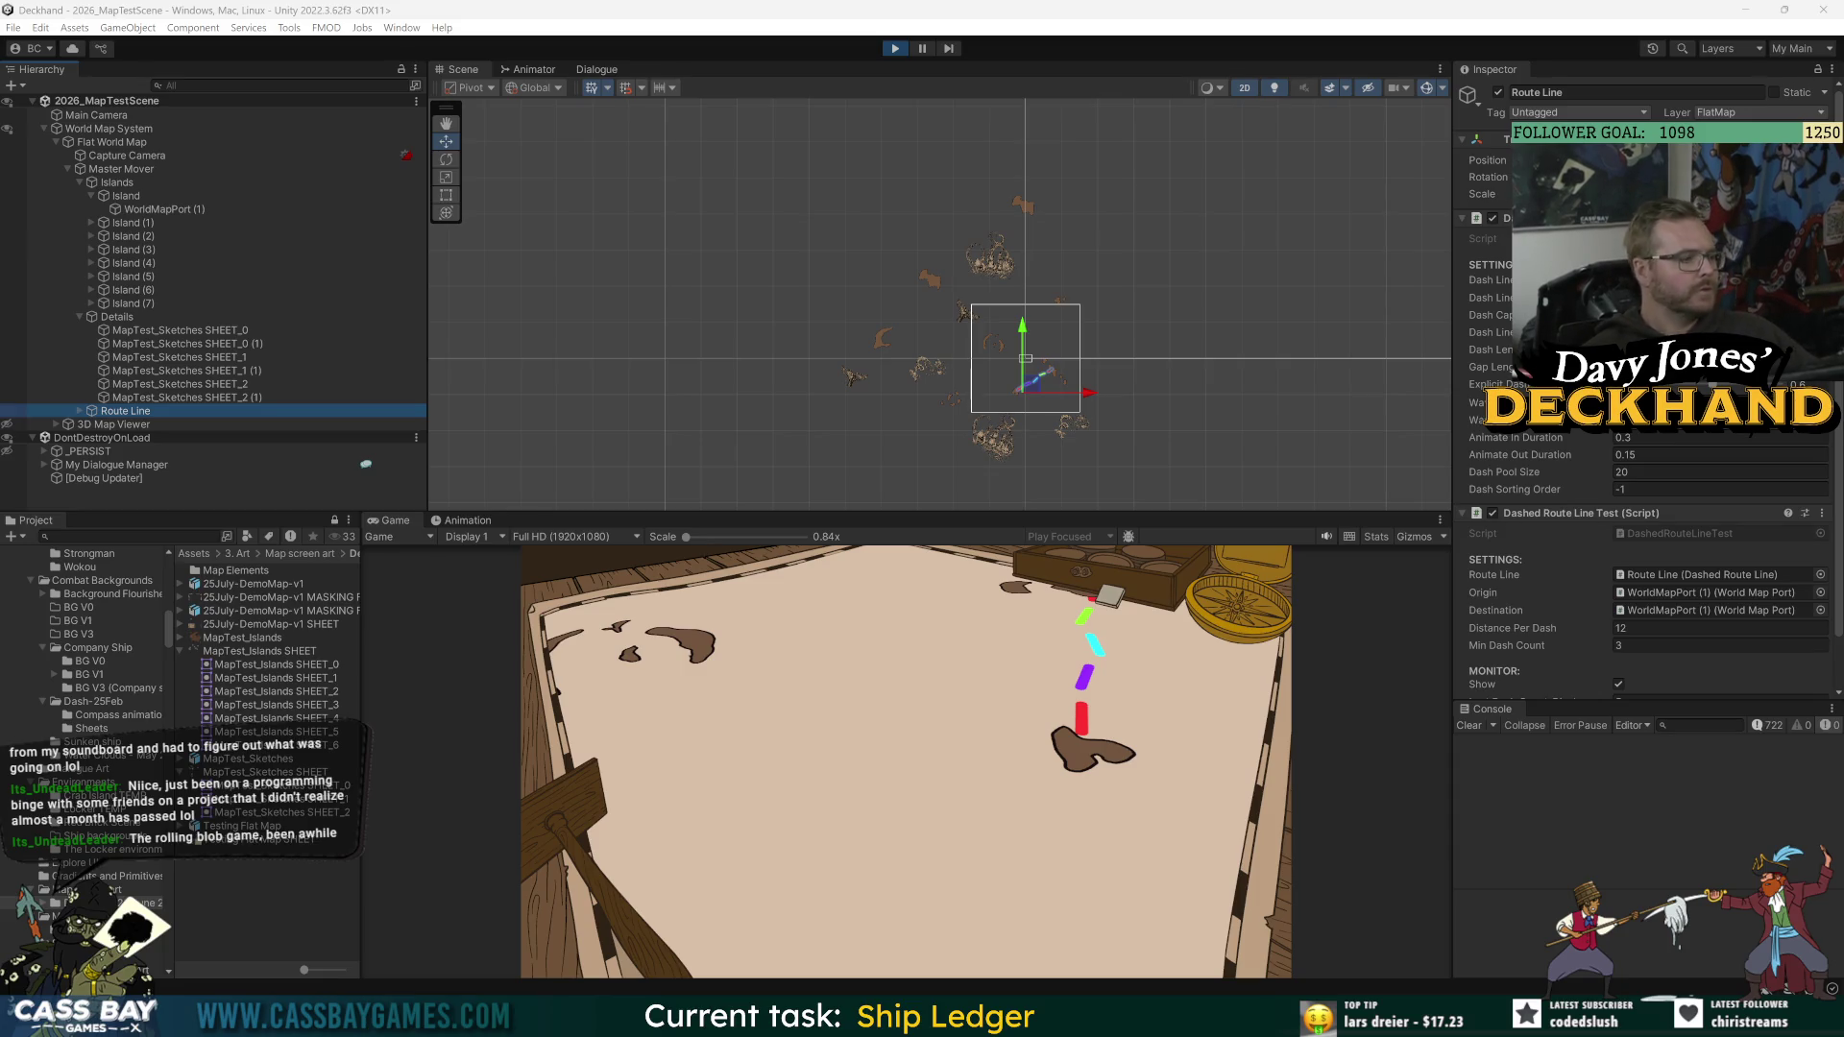
{"action": "scroll", "coordinate": [970, 332], "scroll_direction": "up", "scroll_amount": 8}
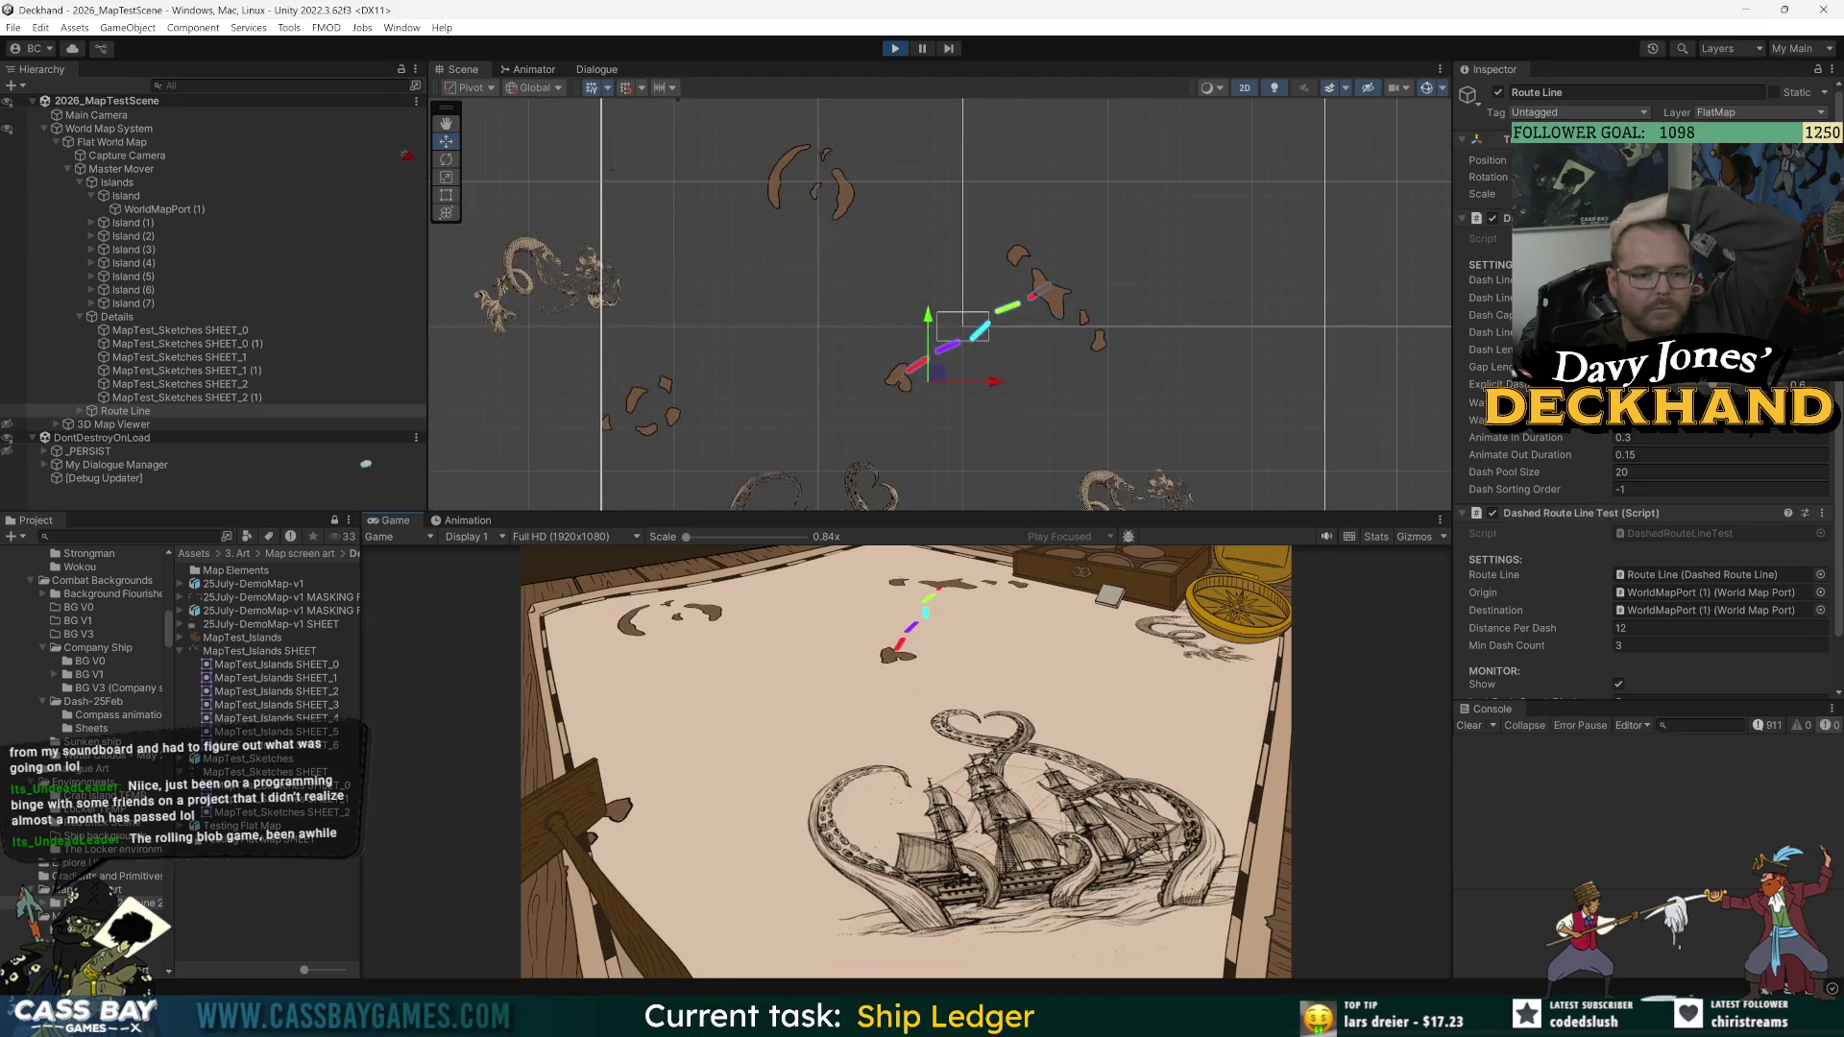
{"action": "left_click", "coordinate": [888, 52]}
{"action": "left_click", "coordinate": [180, 115]}
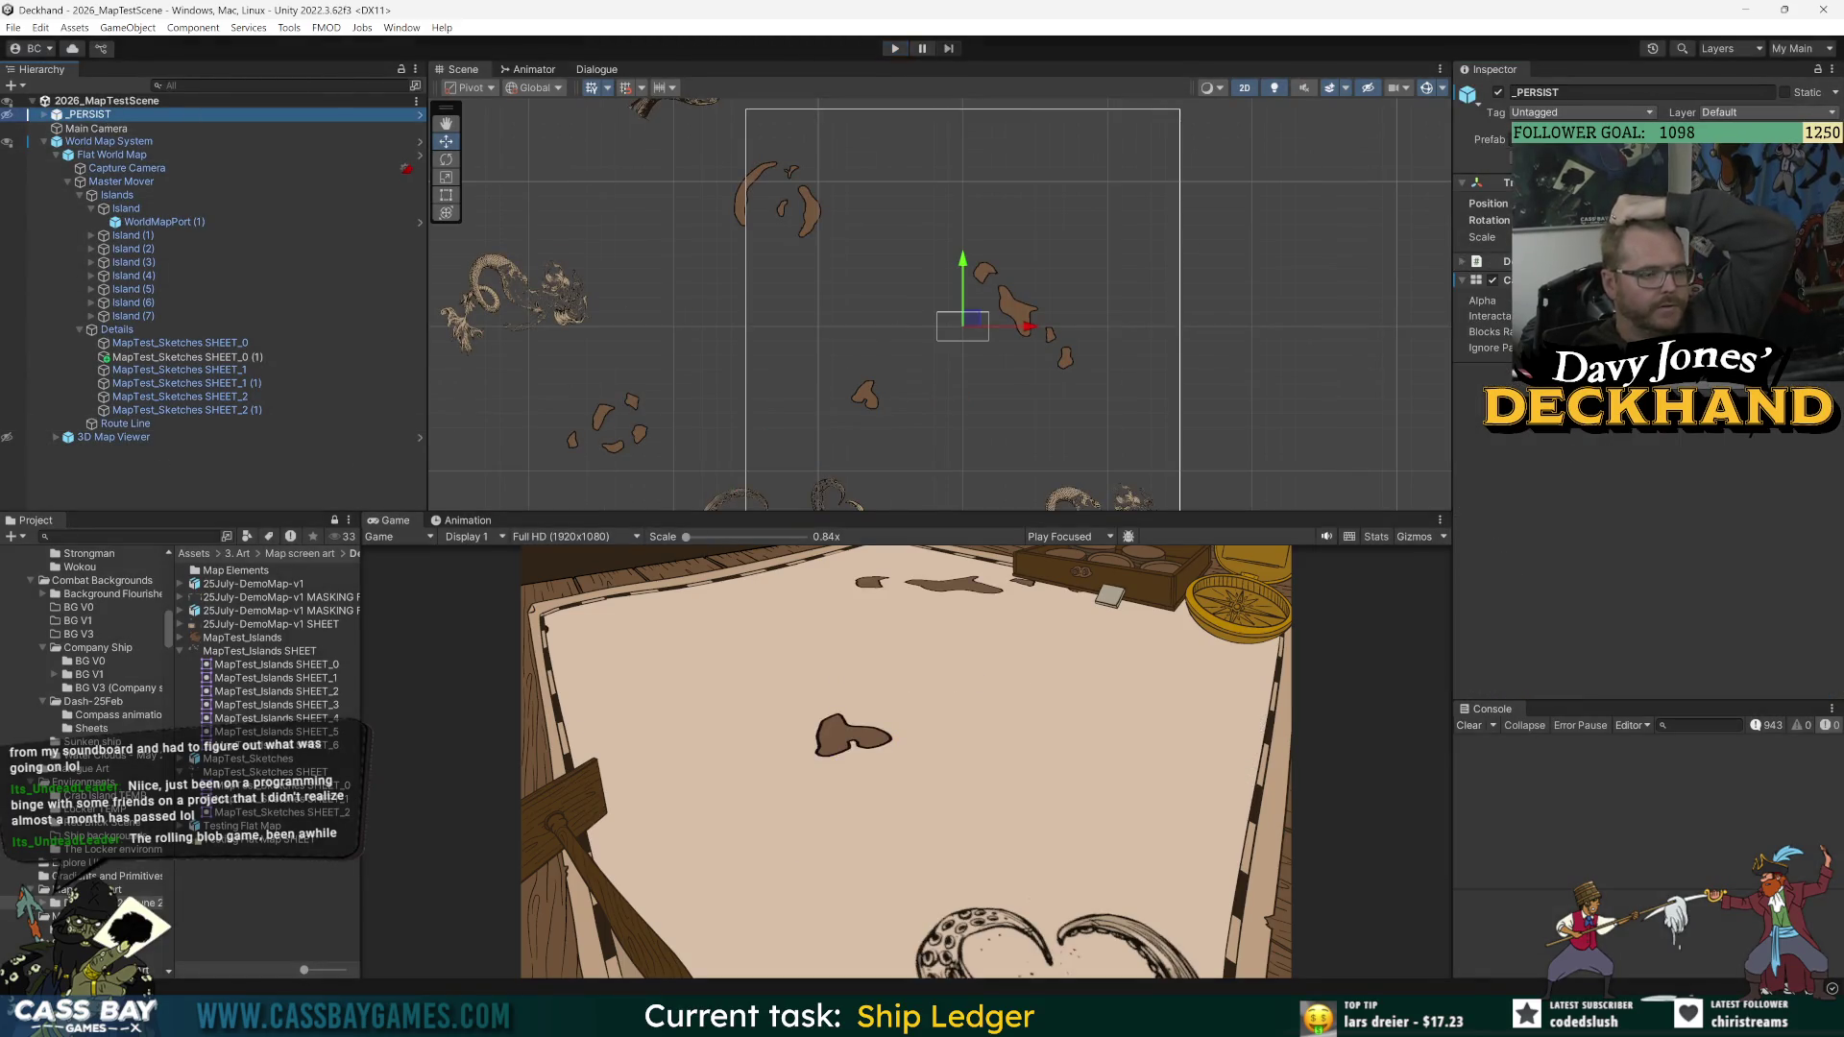
Step: Replay the map with its coloured dashed route, clear the Console errors, then stop the game
{"action": "left_click", "coordinate": [892, 49]}
{"action": "left_click", "coordinate": [888, 50]}
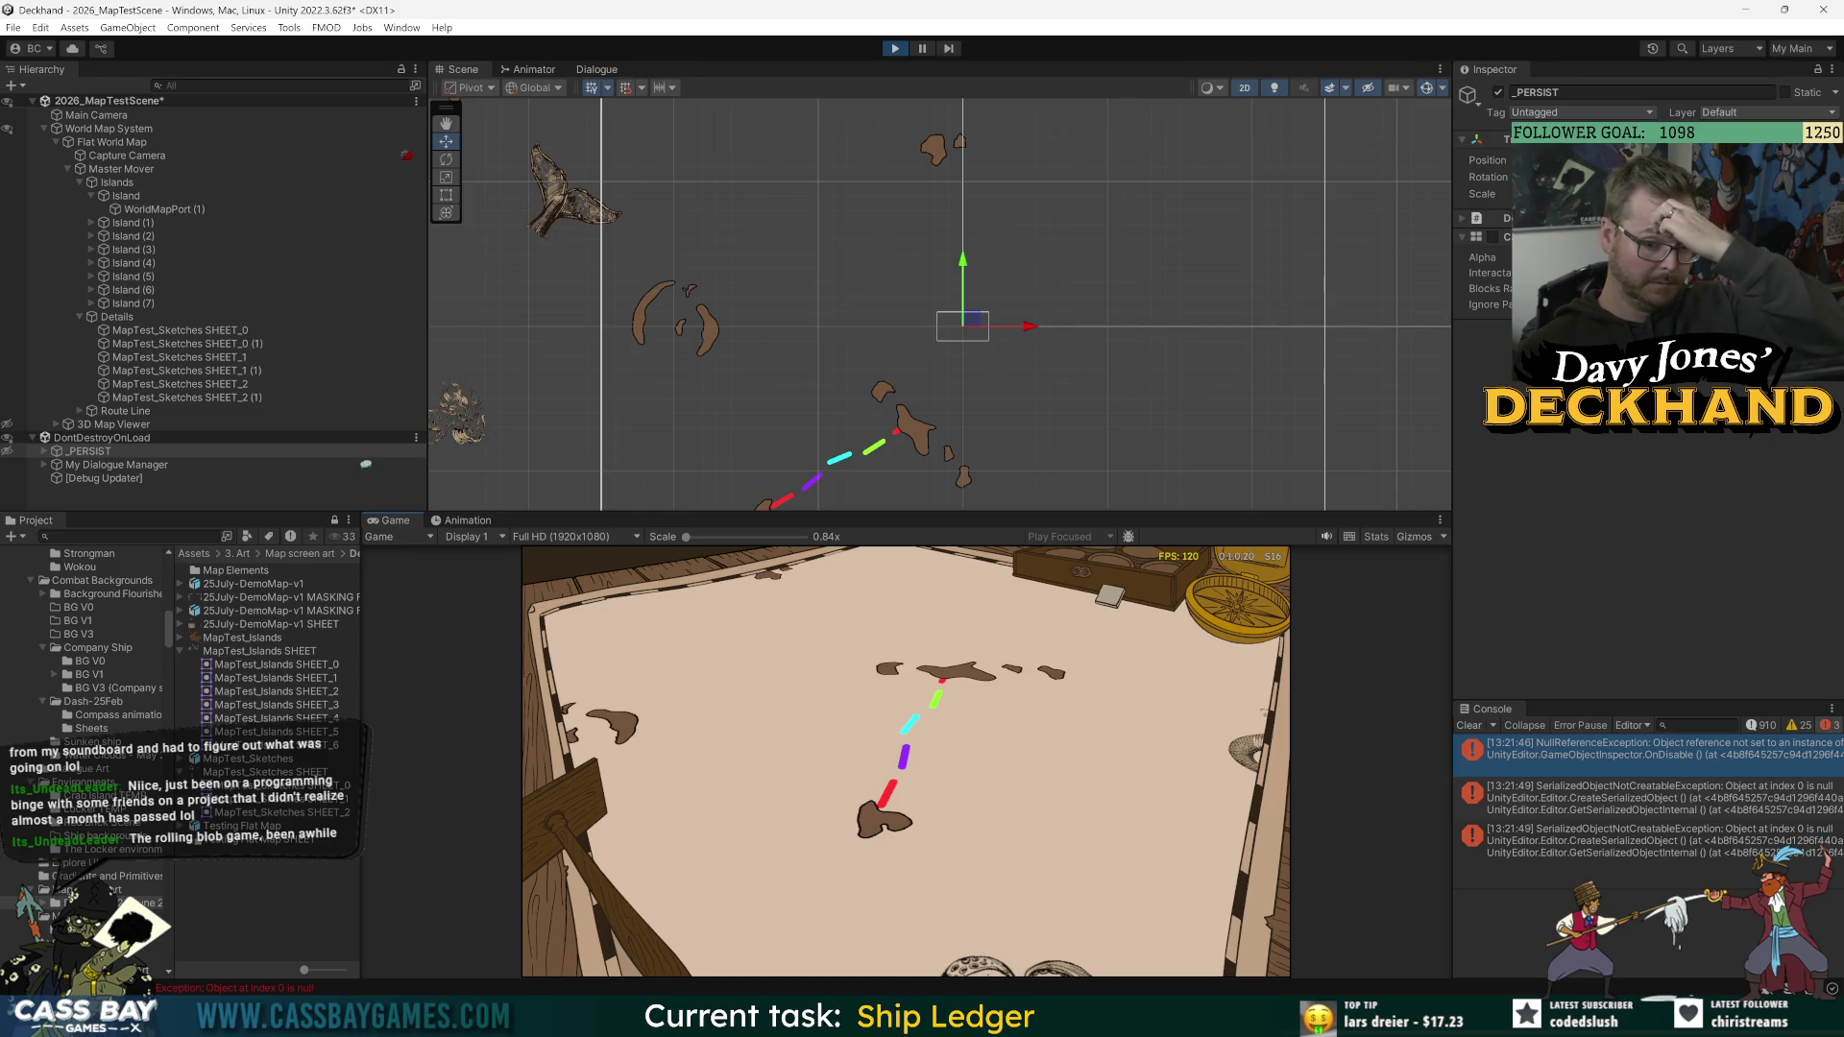
{"action": "left_click", "coordinate": [1466, 727]}
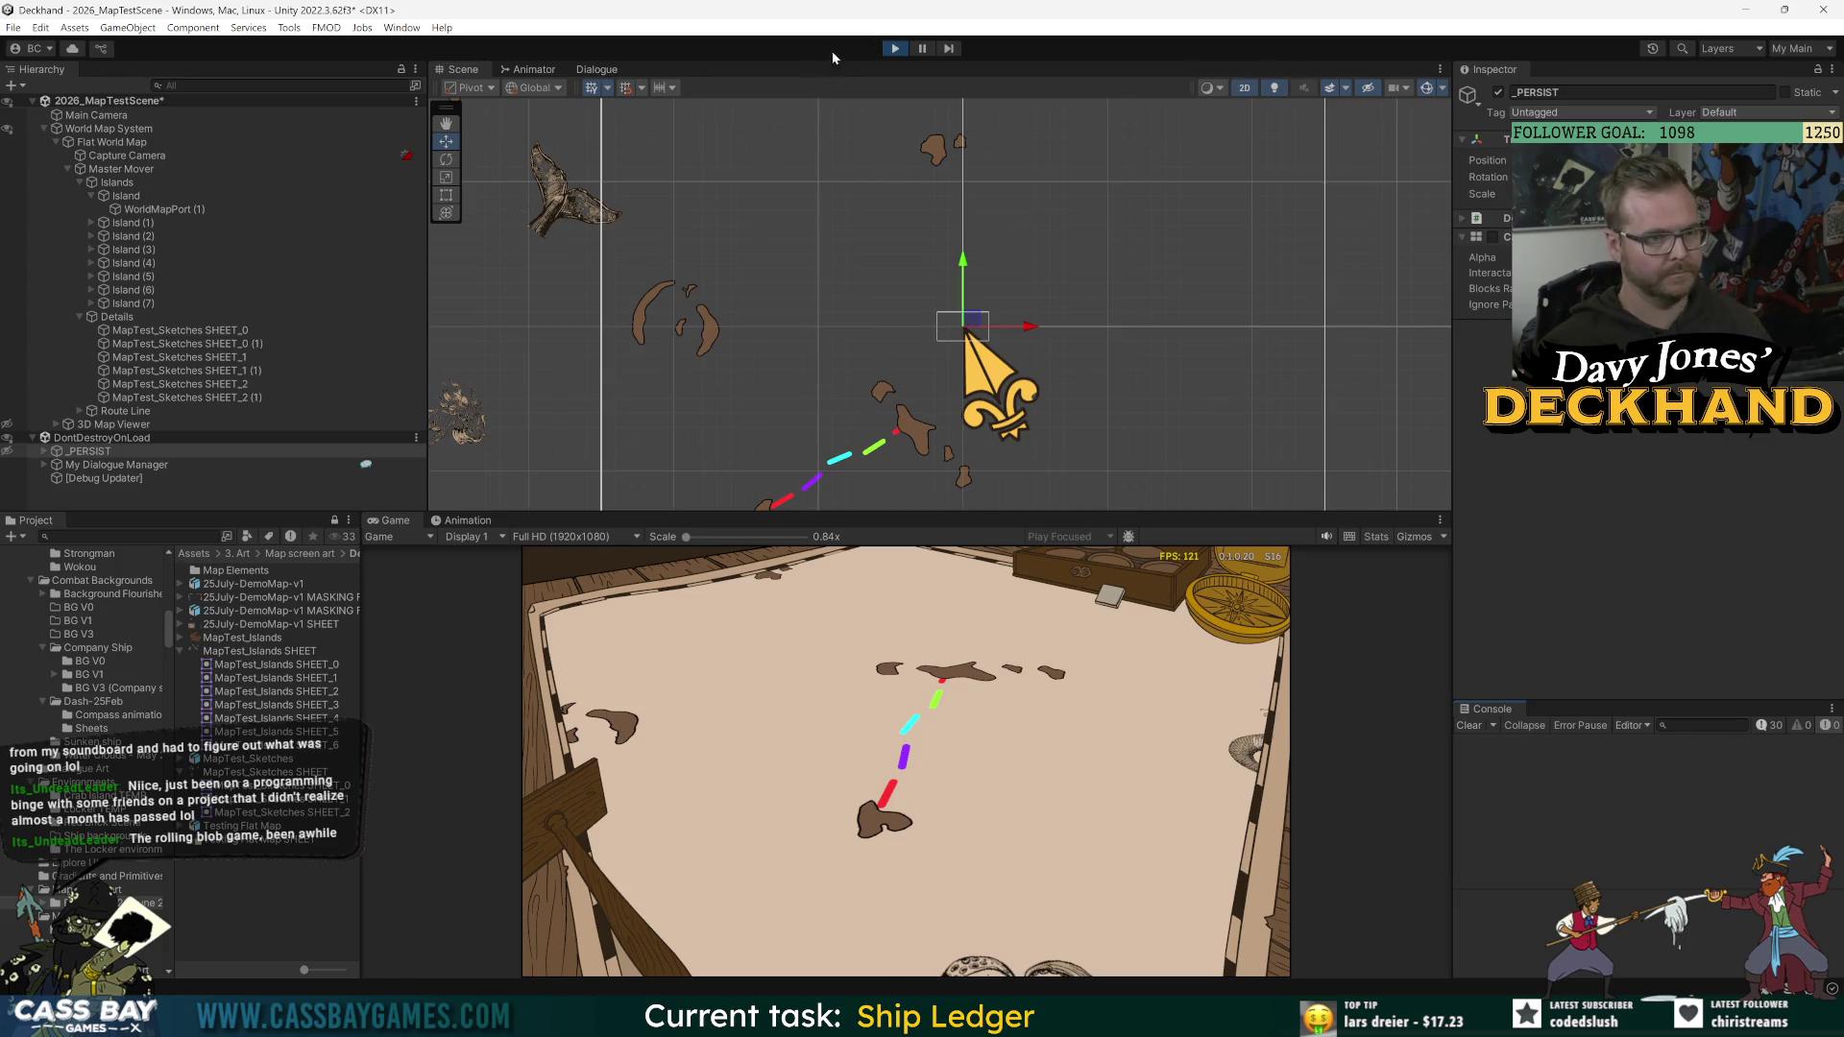
{"action": "left_click", "coordinate": [897, 51]}
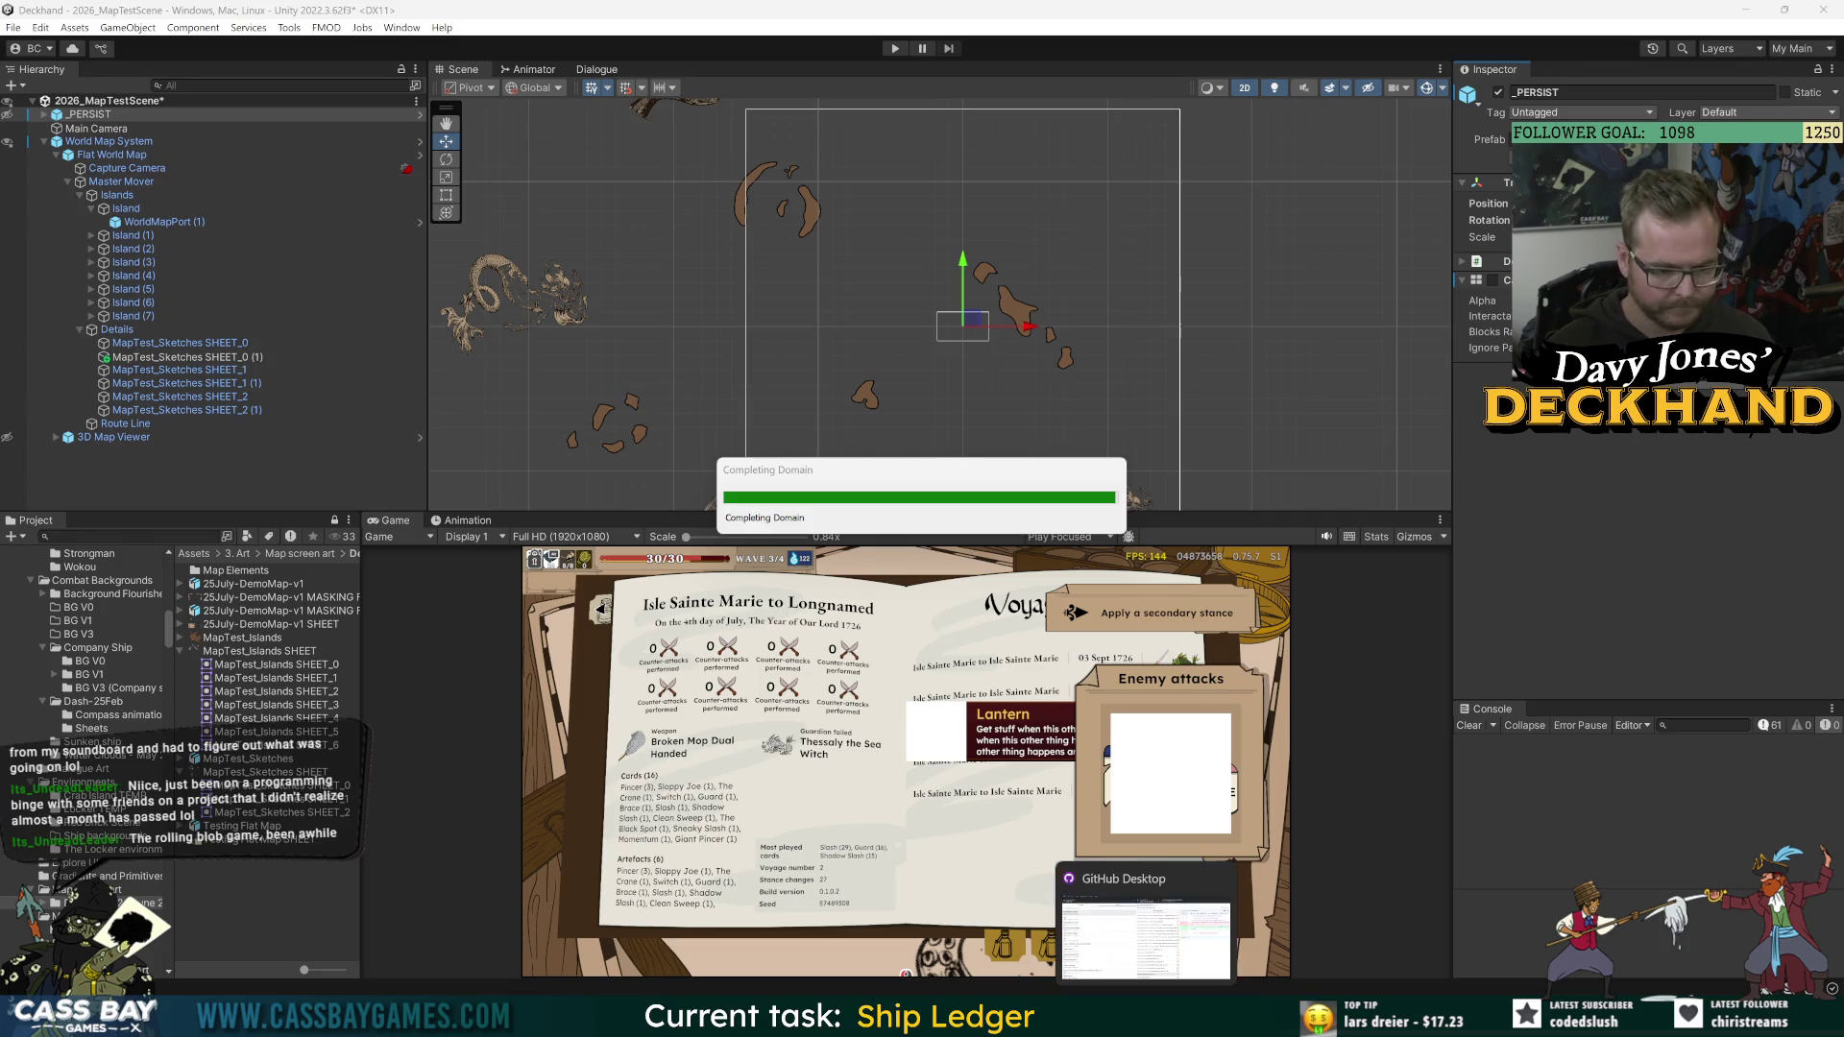
Step: Switch from Unity to the MapTest_Sketches.psb Sheet document in Photoshop
{"action": "key", "text": "alt+Tab"}
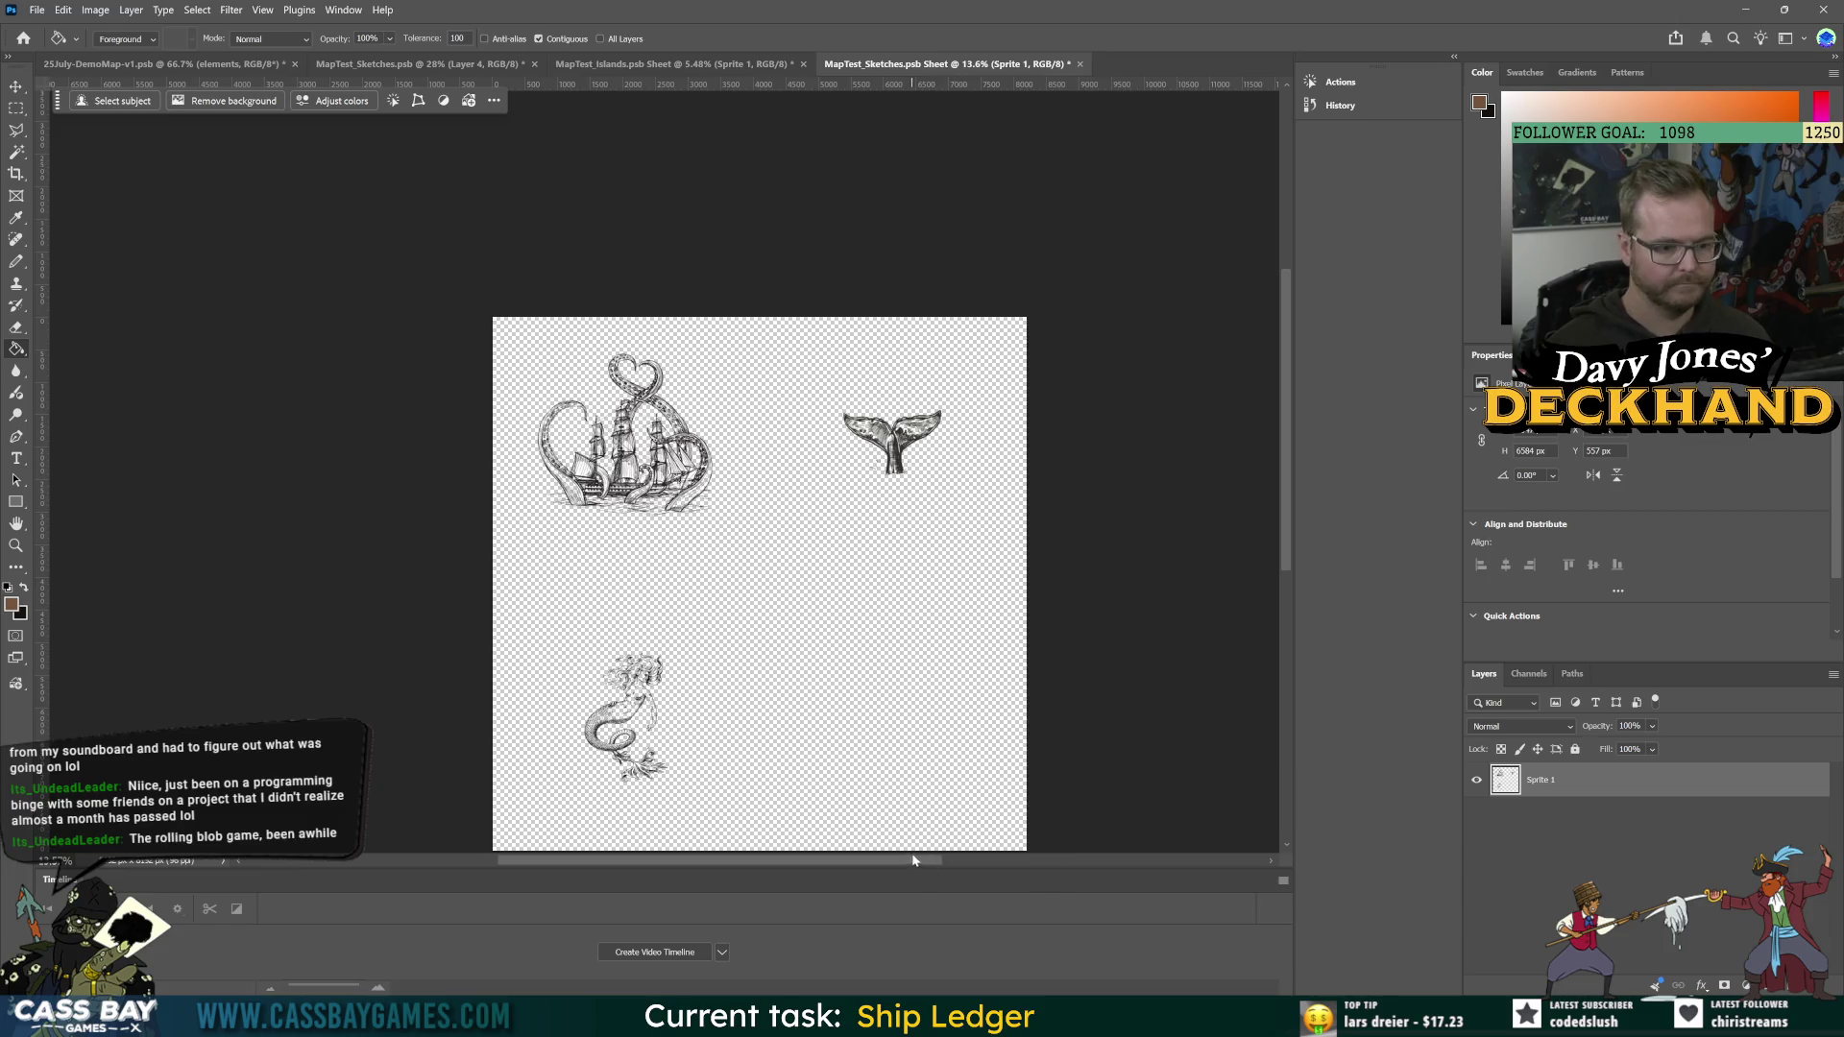
Step: In the MapTest_Sketches document, add a new Layer 5 and set a black size-25 pencil
{"action": "scroll", "coordinate": [906, 692], "scroll_direction": "up", "scroll_amount": 5}
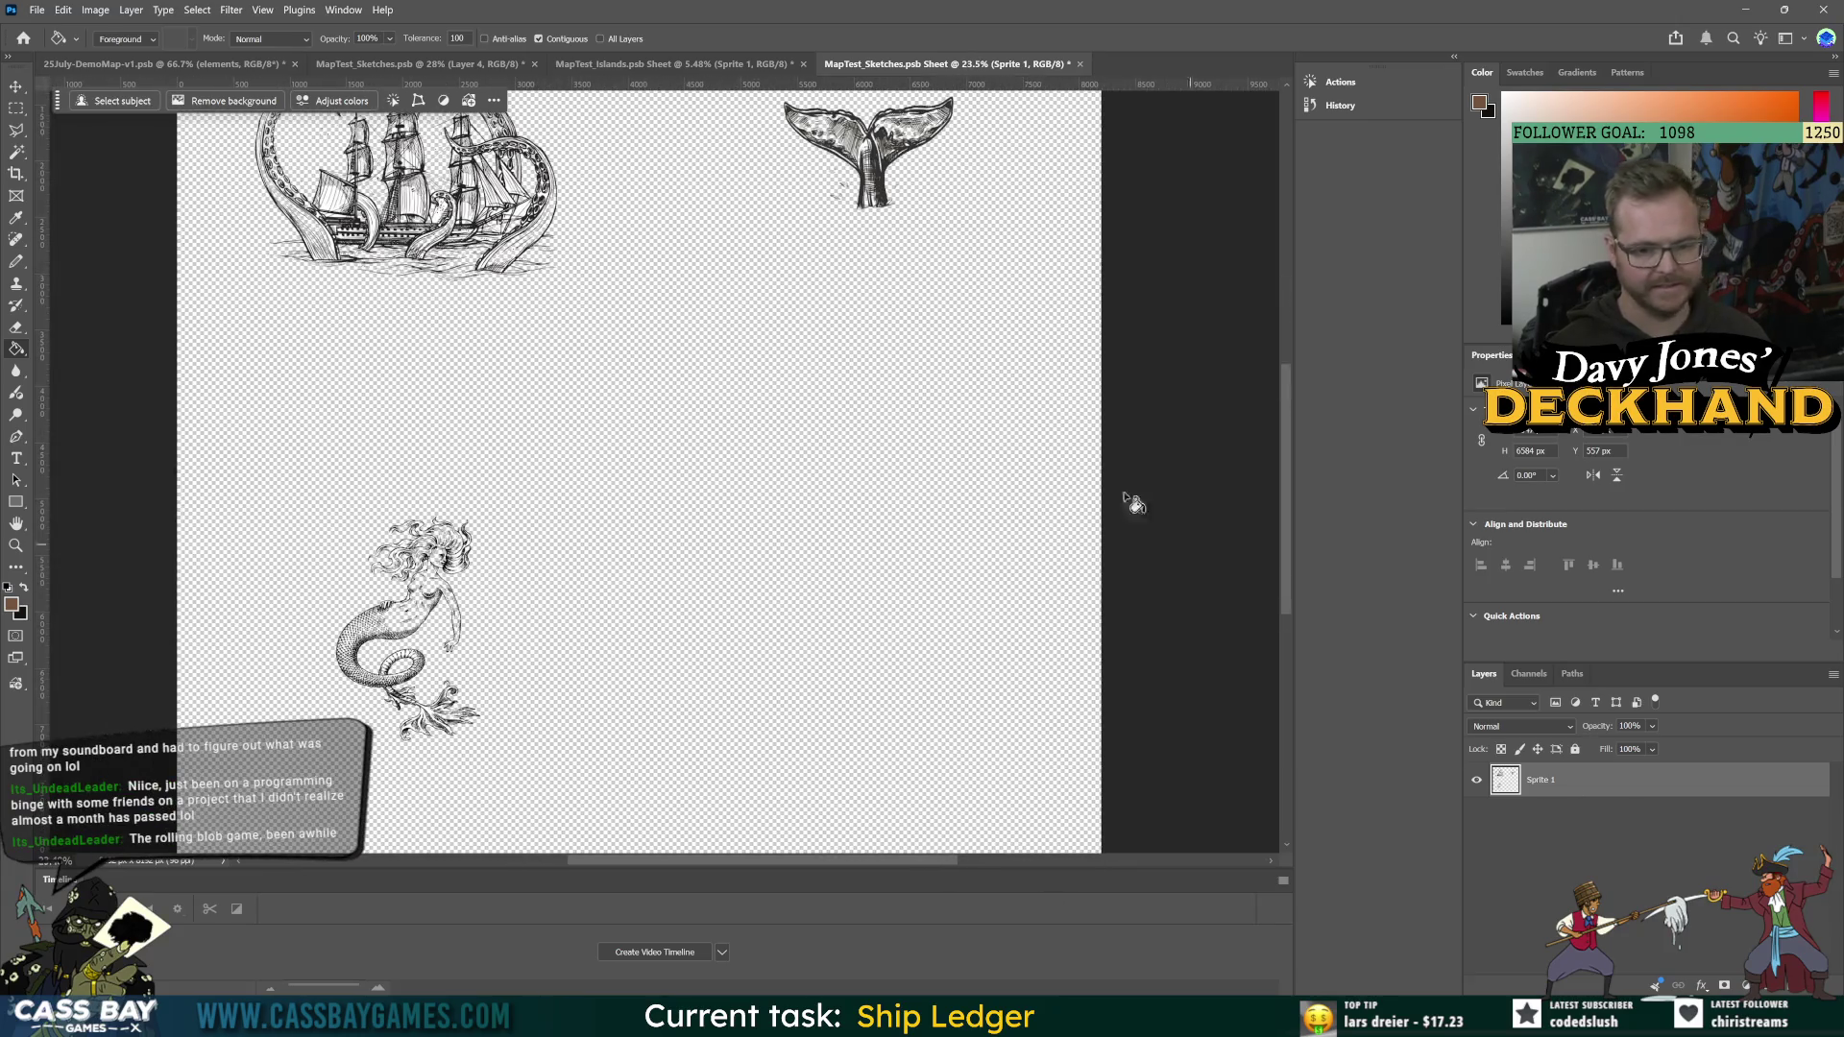
{"action": "left_click", "coordinate": [741, 64]}
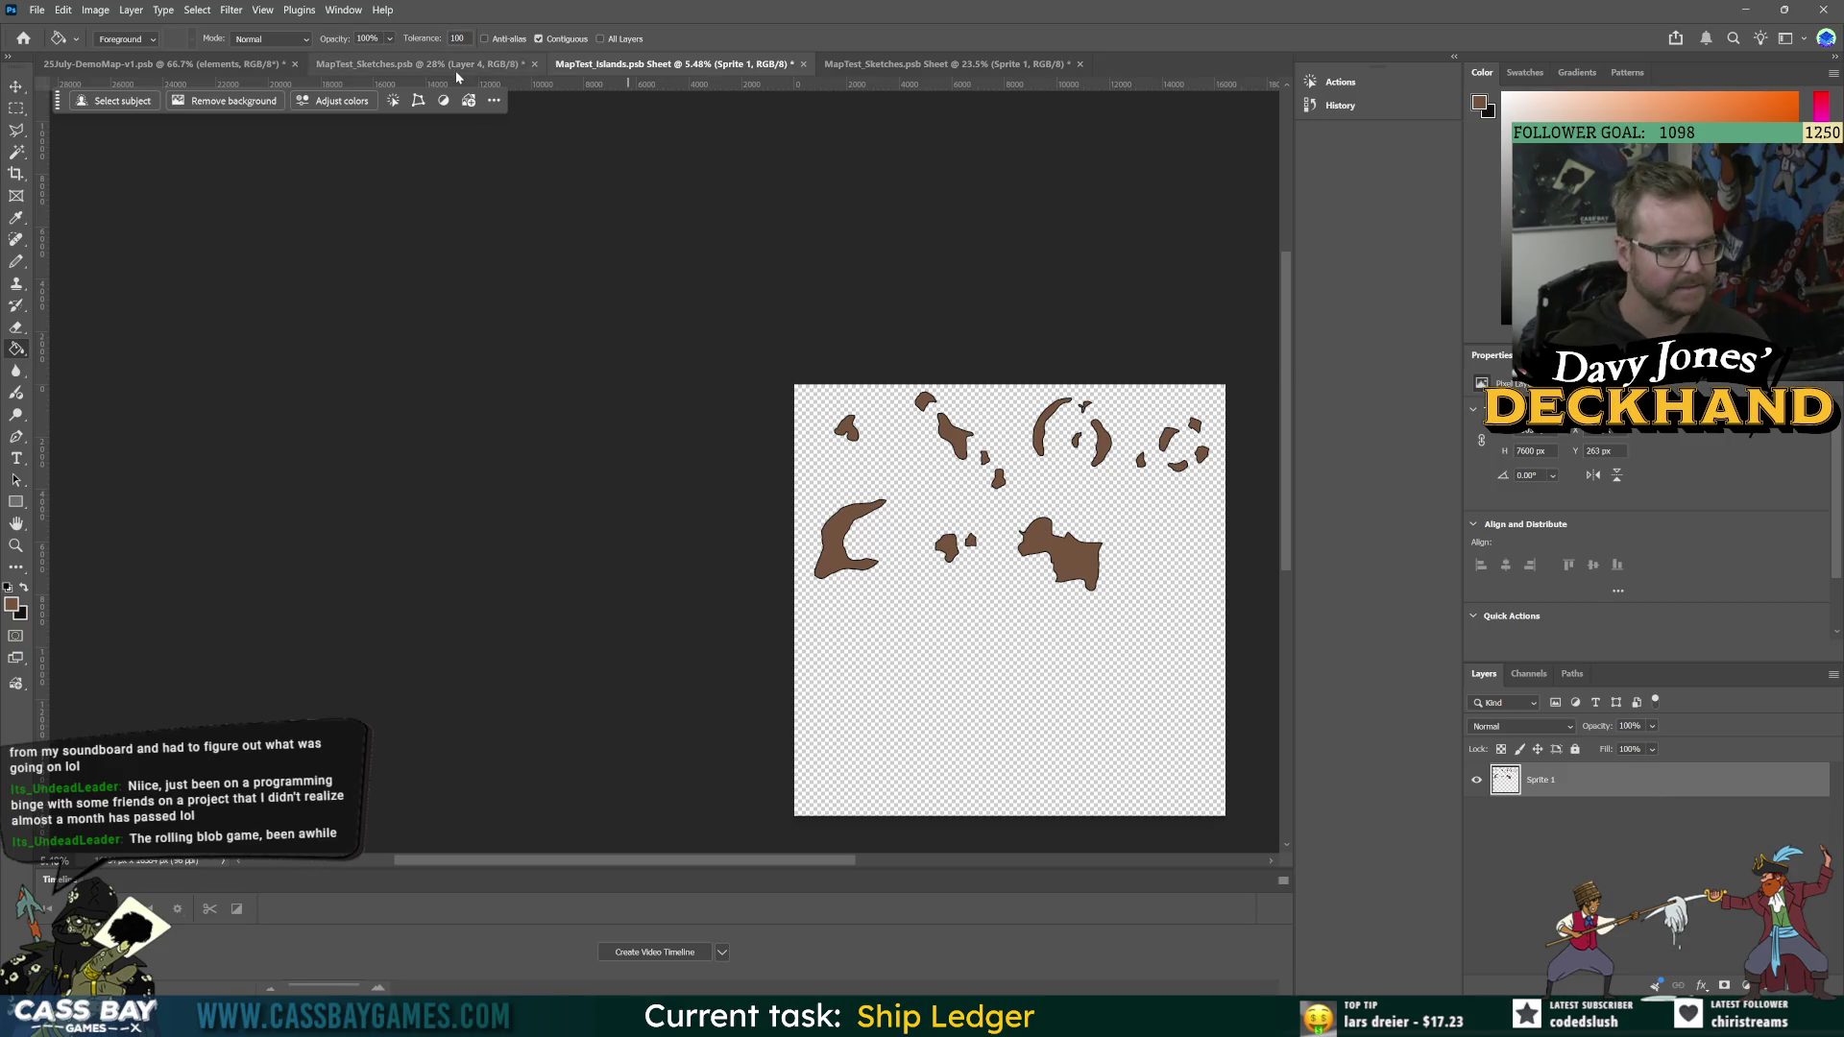
{"action": "left_click", "coordinate": [455, 67]}
{"action": "key", "text": "ctrl+shift+alt+n"}
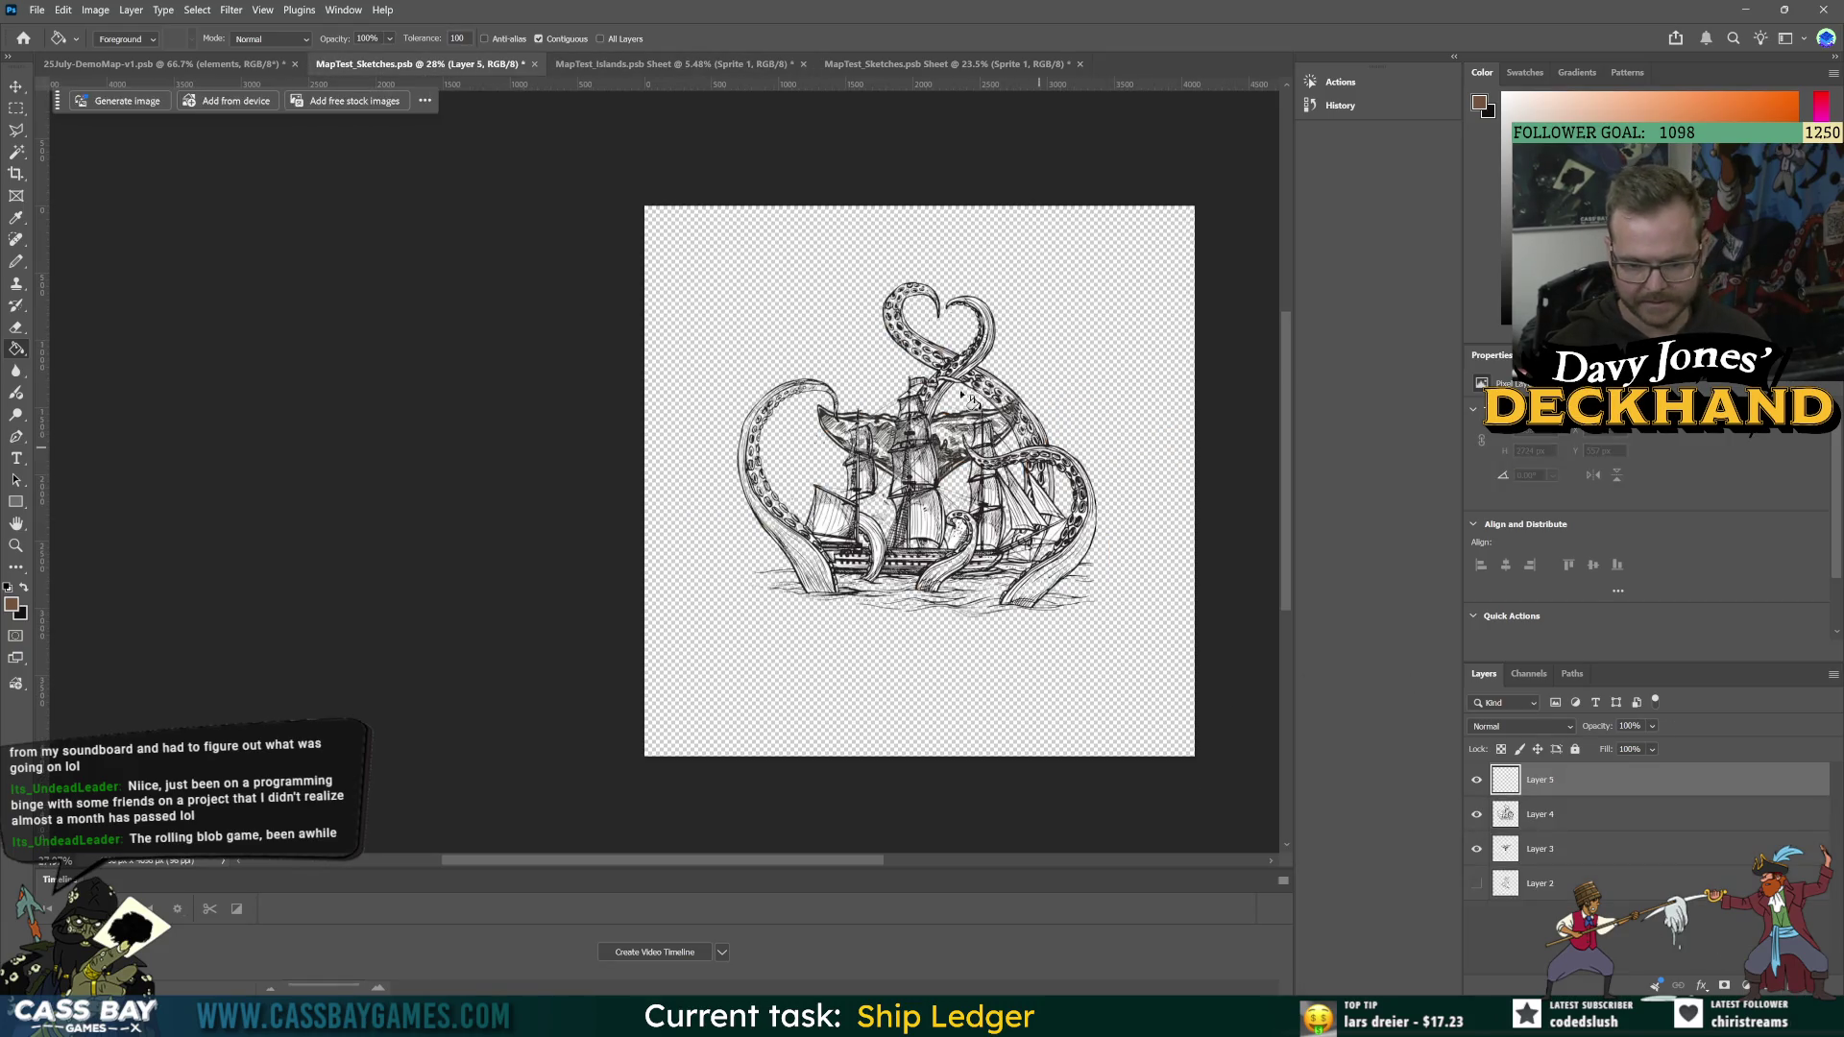
{"action": "scroll", "coordinate": [875, 461], "scroll_direction": "up", "scroll_amount": 8}
{"action": "key", "text": "b"}
{"action": "key", "text": "bracketleft"}
{"action": "key", "text": "bracketleft"}
{"action": "key", "text": "d"}
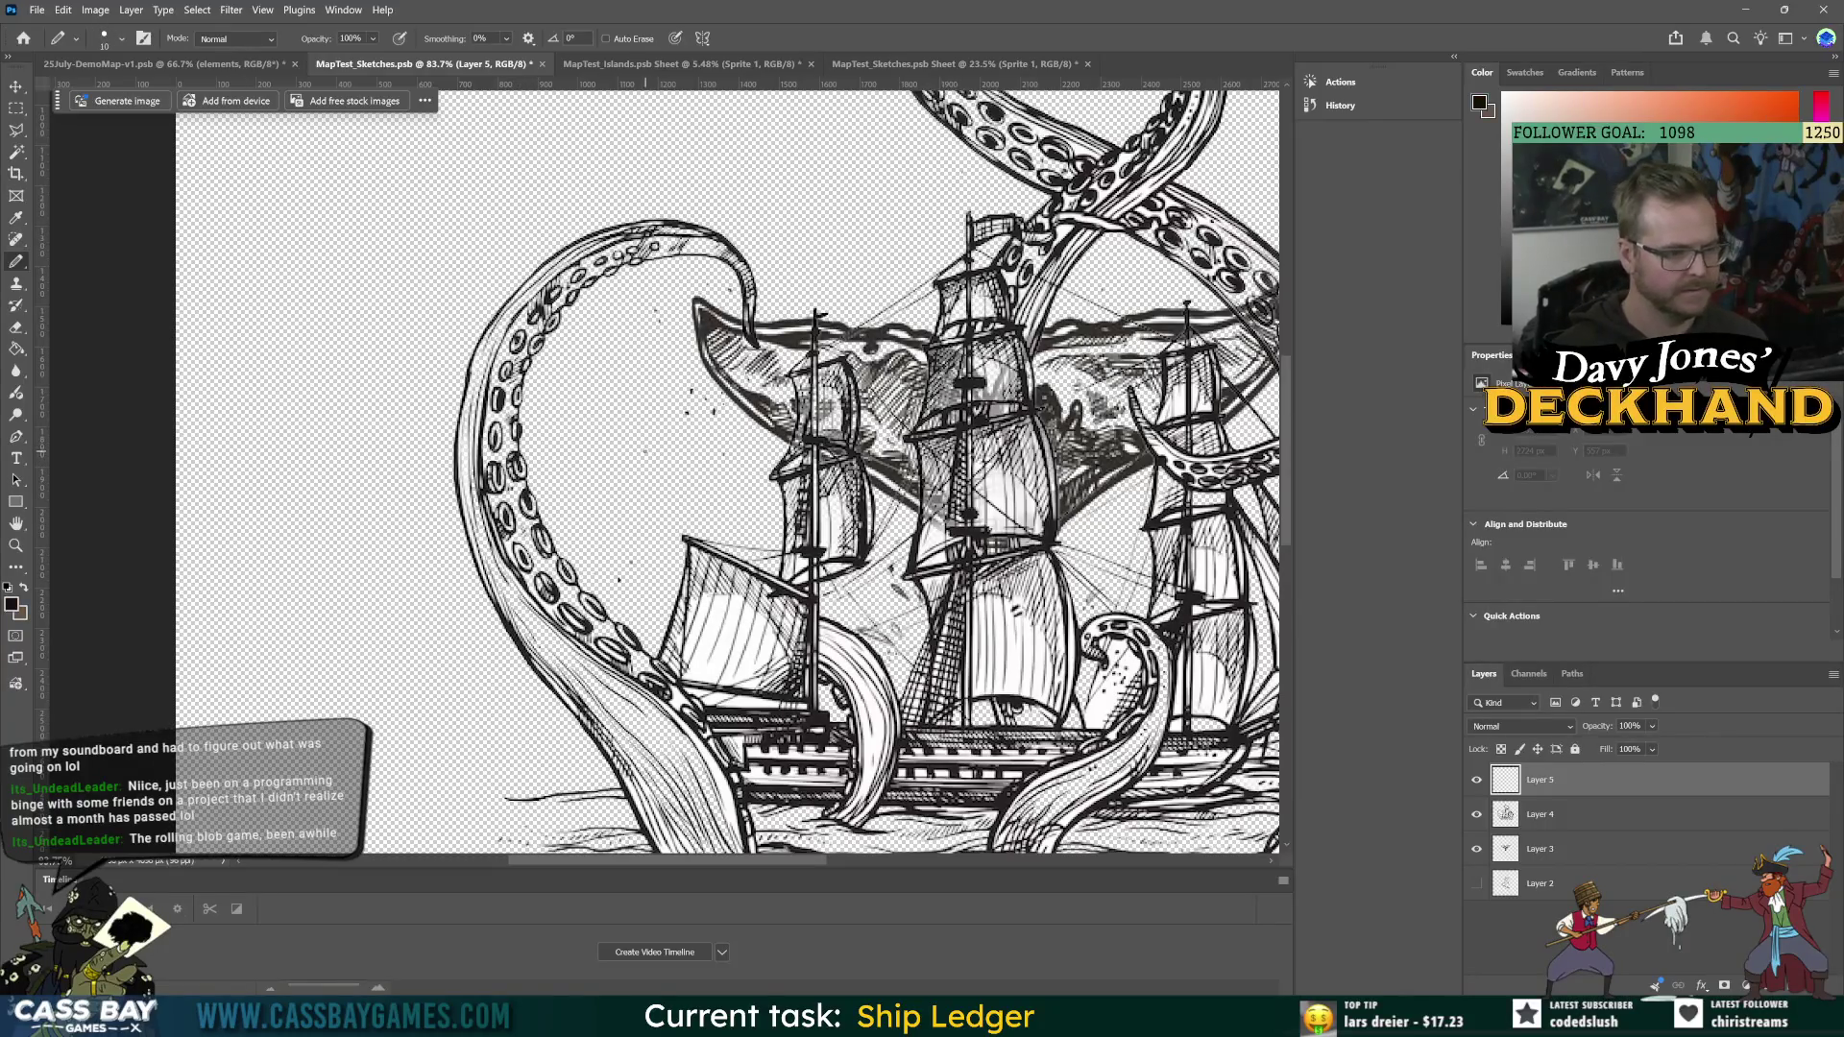
Step: Hide the kraken-and-ship sketch layers, then draw and undo a test wave stroke on Layer 5
{"action": "left_click_drag", "start_coordinate": [1477, 780], "coordinate": [1477, 849]}
{"action": "left_click", "coordinate": [585, 487]}
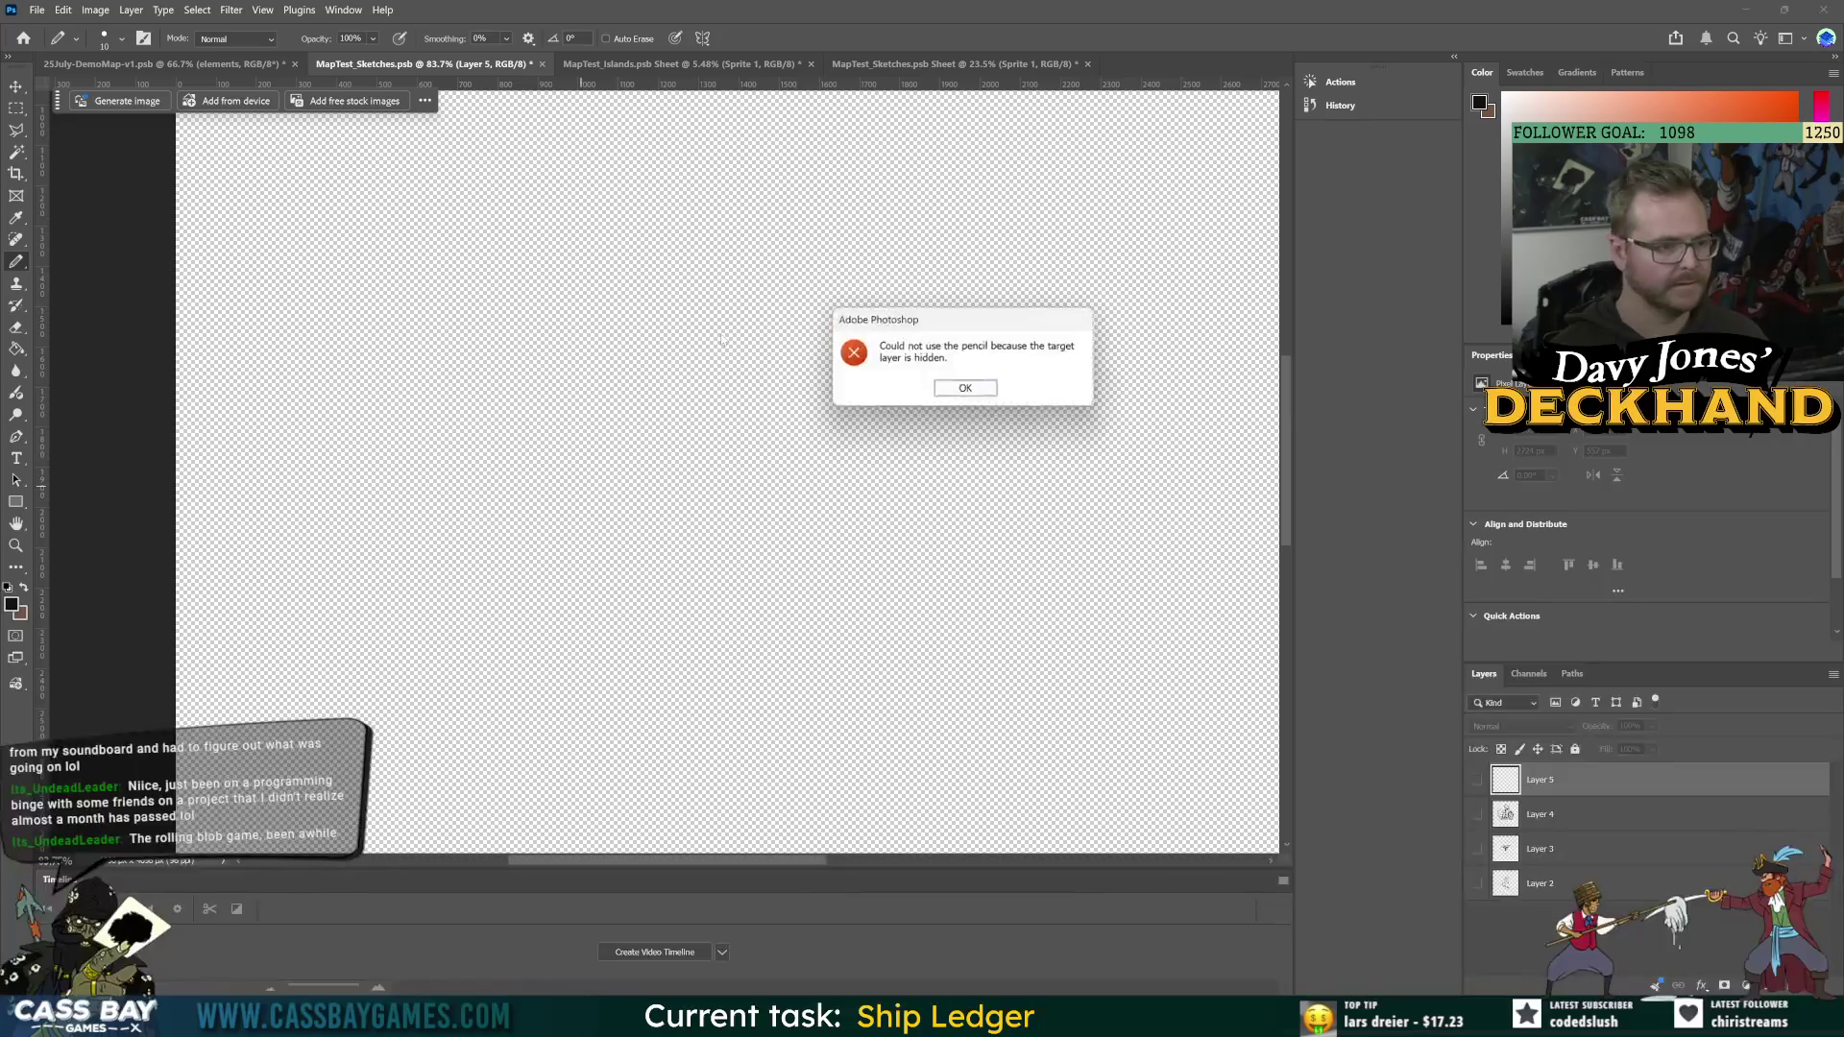
{"action": "left_click", "coordinate": [967, 388]}
{"action": "left_click", "coordinate": [1477, 780]}
{"action": "mouse_move", "coordinate": [592, 480]}
{"action": "left_mouse_down"}
{"action": "mouse_move", "coordinate": [709, 354]}
{"action": "mouse_move", "coordinate": [767, 365]}
{"action": "mouse_move", "coordinate": [618, 444]}
{"action": "mouse_move", "coordinate": [823, 405]}
{"action": "left_mouse_up"}
{"action": "key", "text": "ctrl+z"}
{"action": "key", "text": "ctrl+z"}
{"action": "key", "text": "alt+Tab"}
{"action": "key", "text": "alt+Tab"}
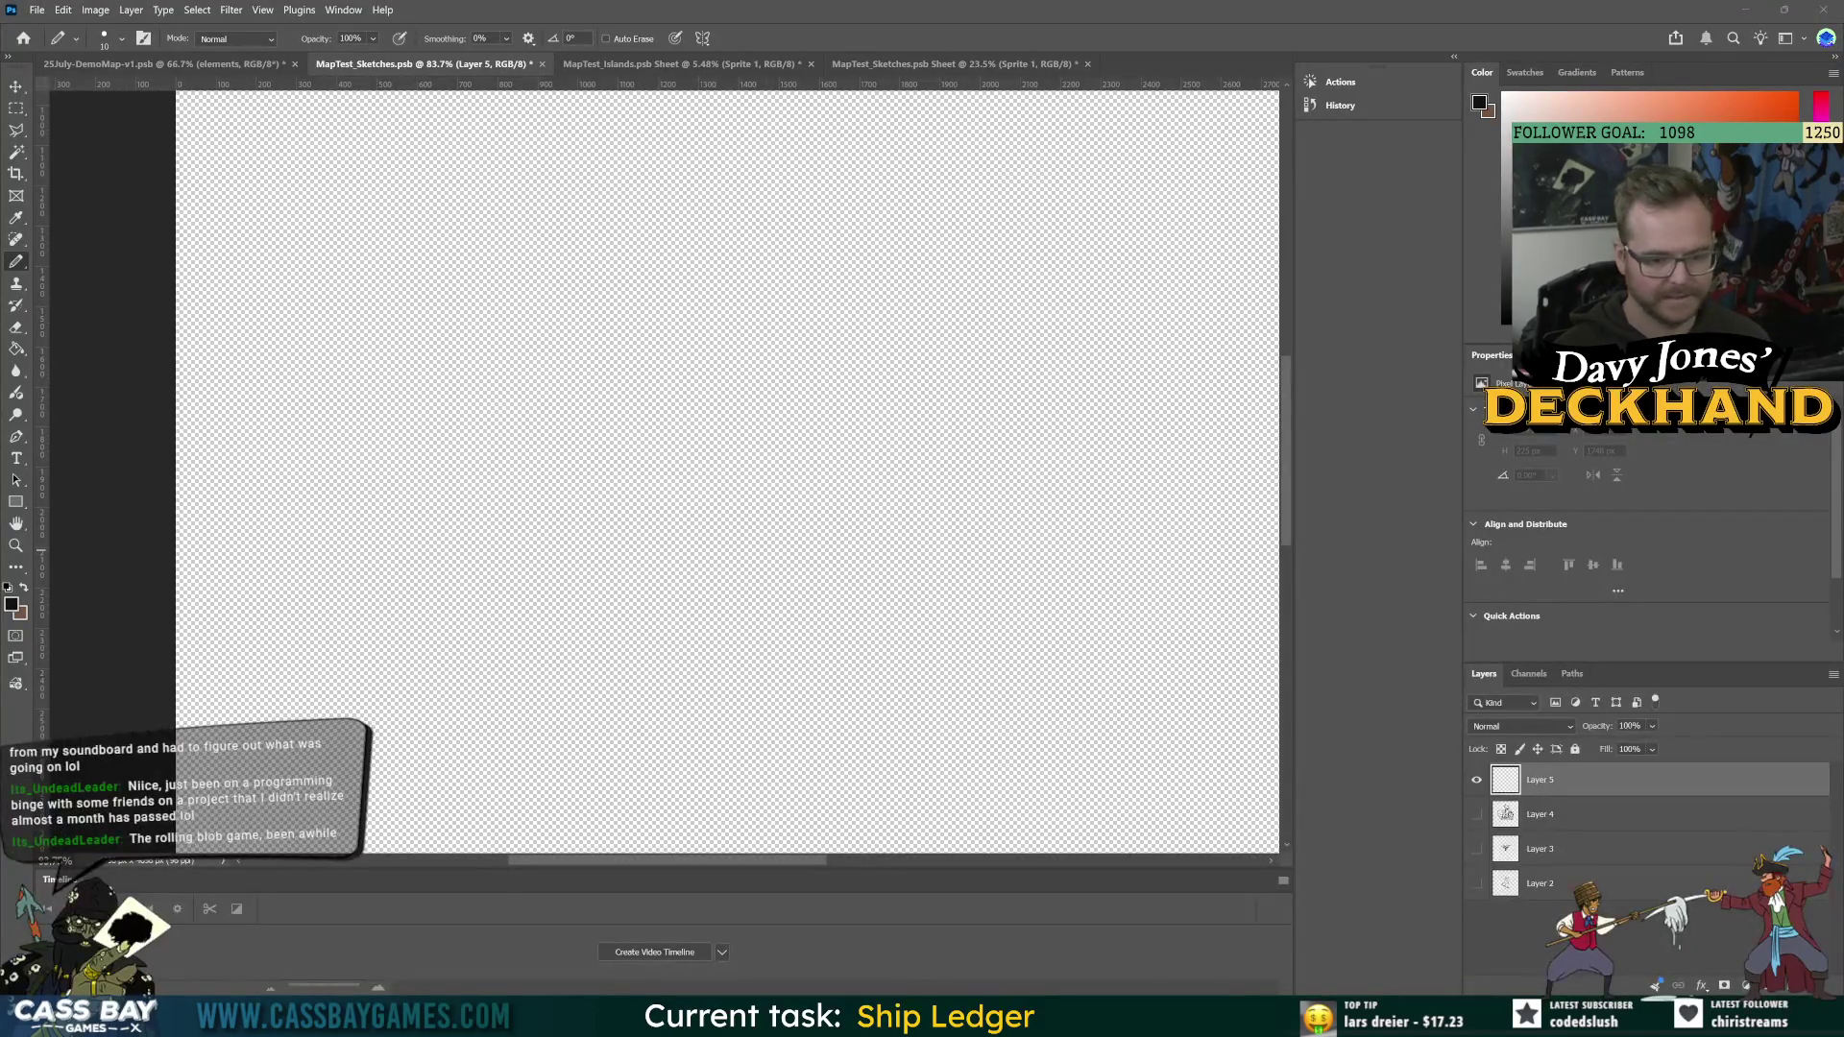
{"action": "key", "text": "alt+Tab"}
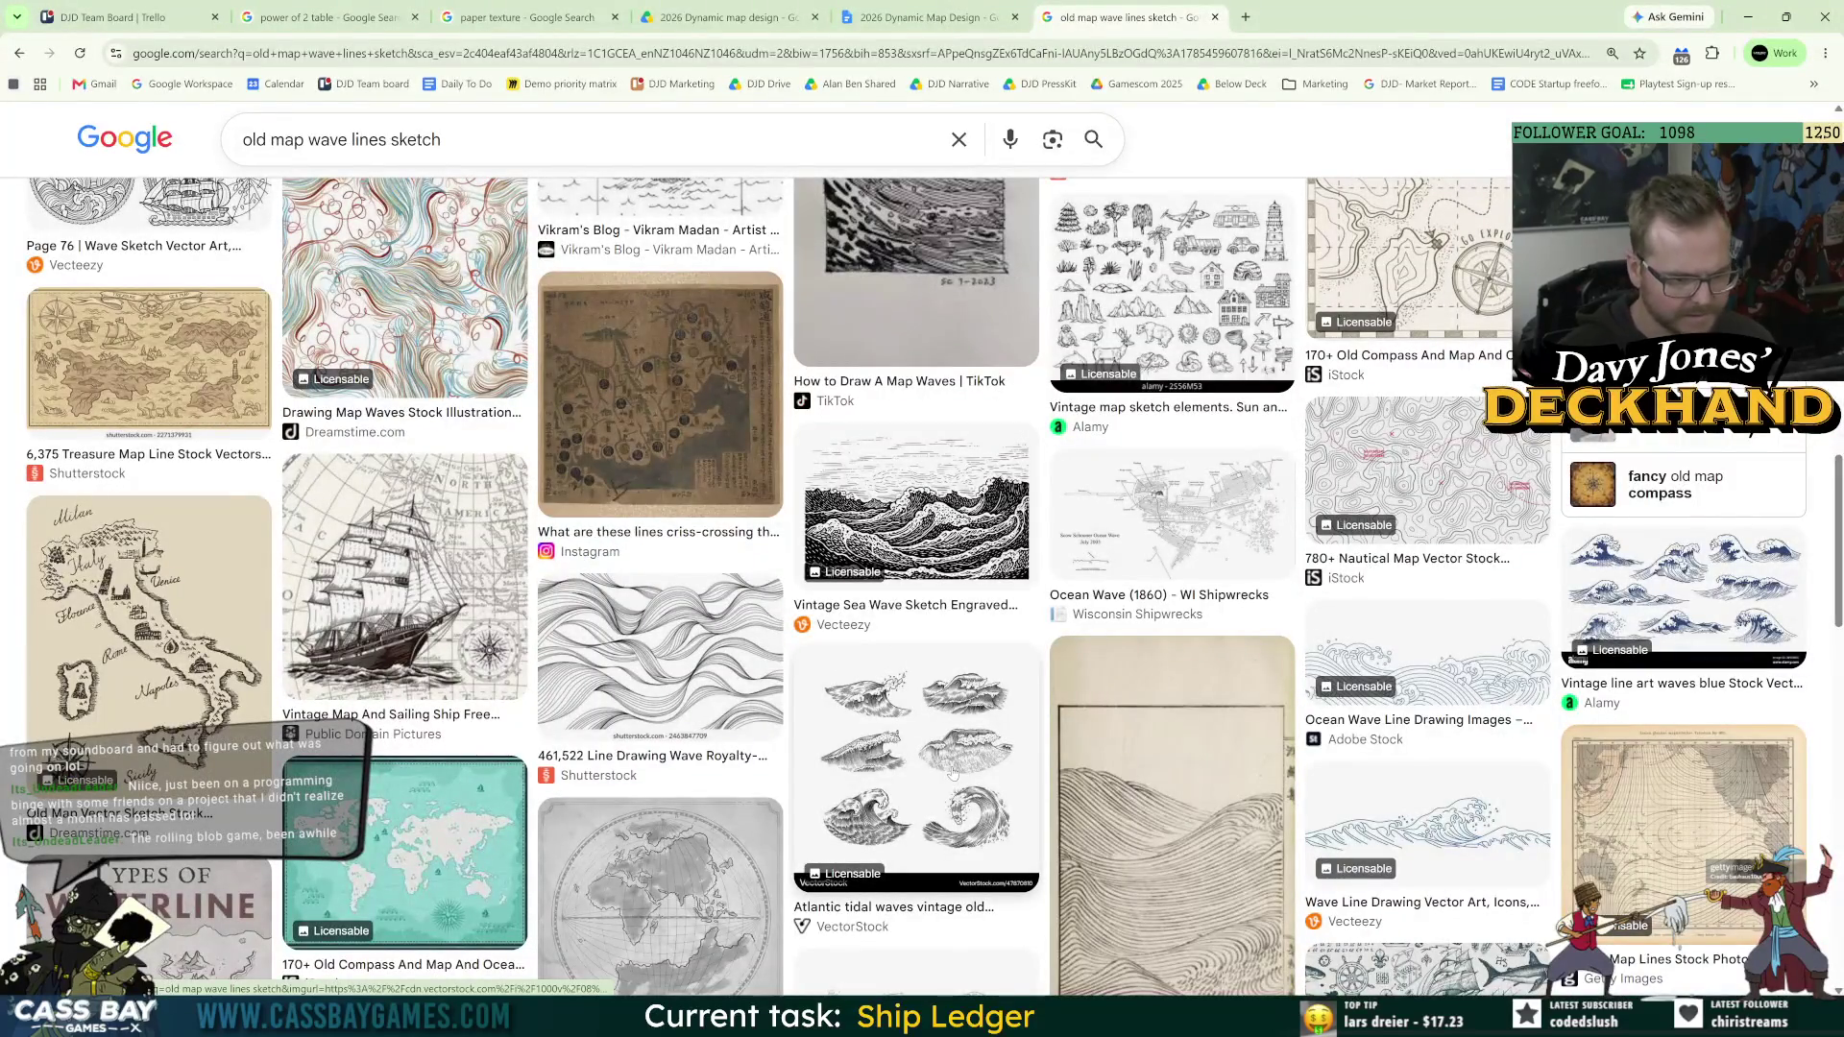
Step: Preview a ship-and-waves reference image, then try several pencil wave strokes in Photoshop, undoing them
{"action": "scroll", "coordinate": [952, 774], "scroll_direction": "up", "scroll_amount": 3}
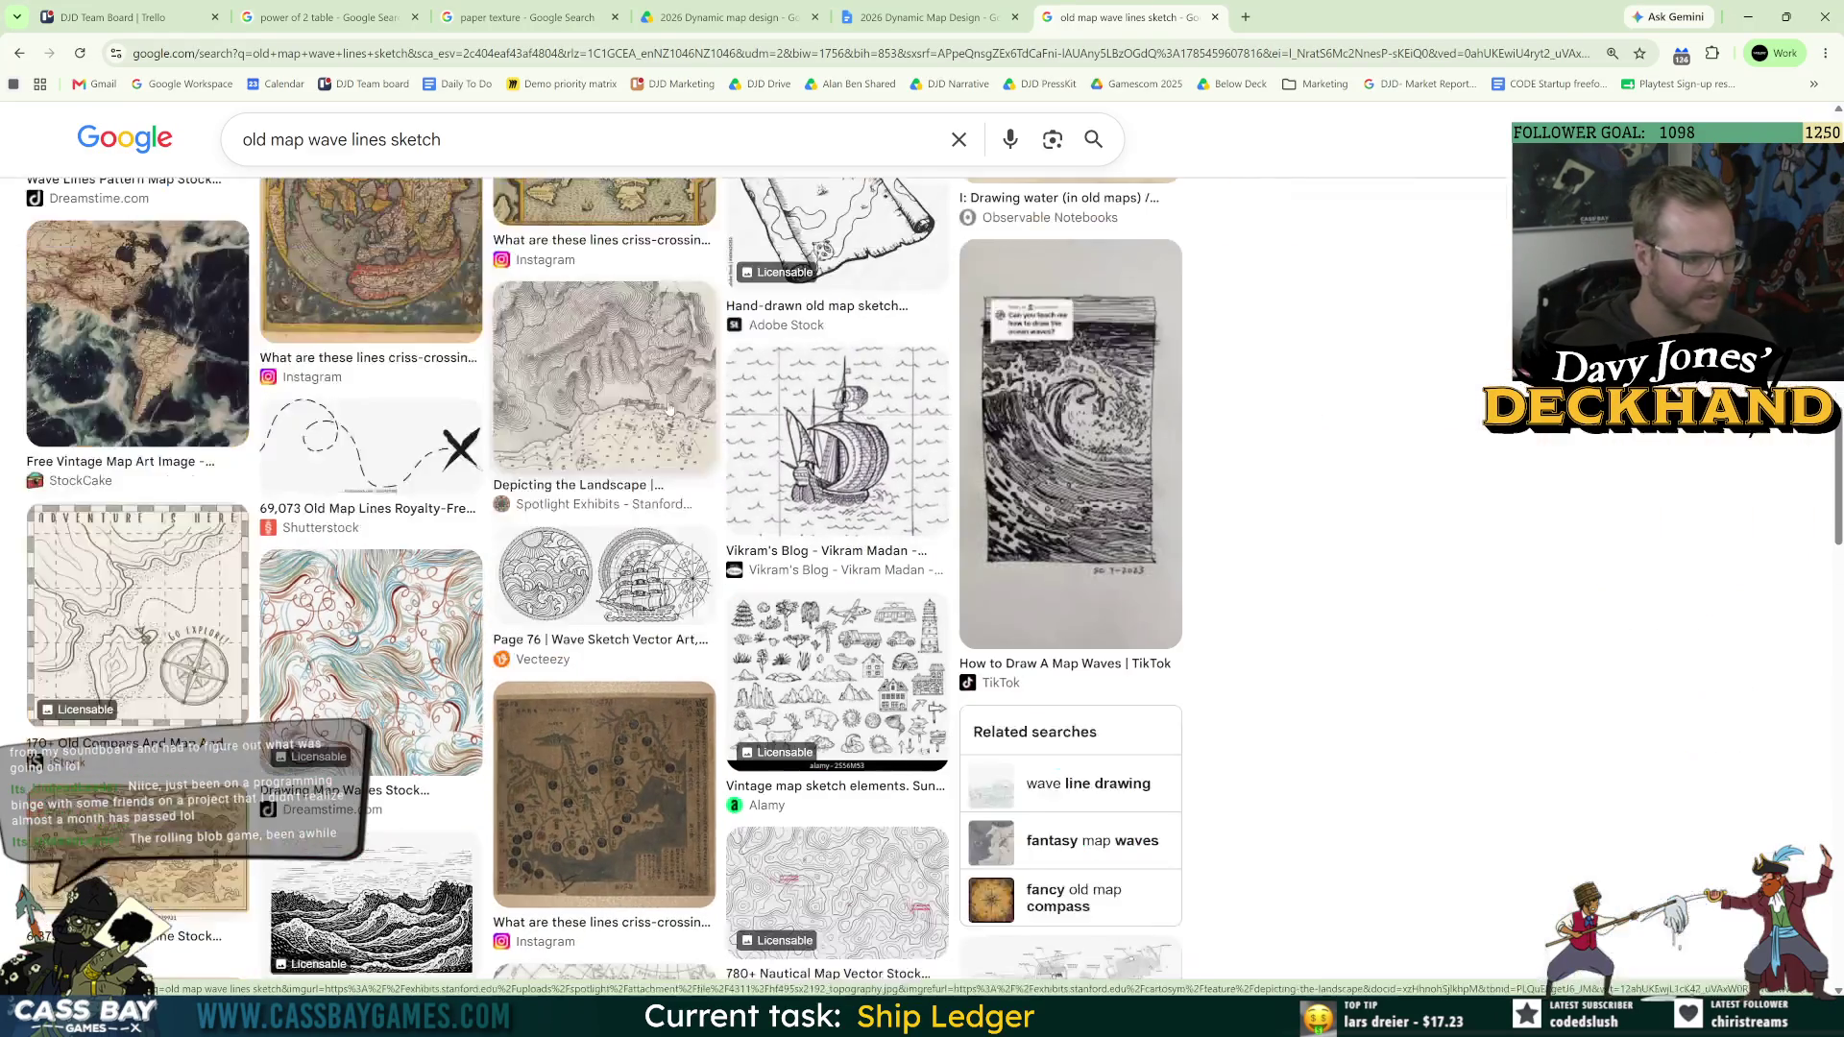
{"action": "left_click", "coordinate": [836, 441]}
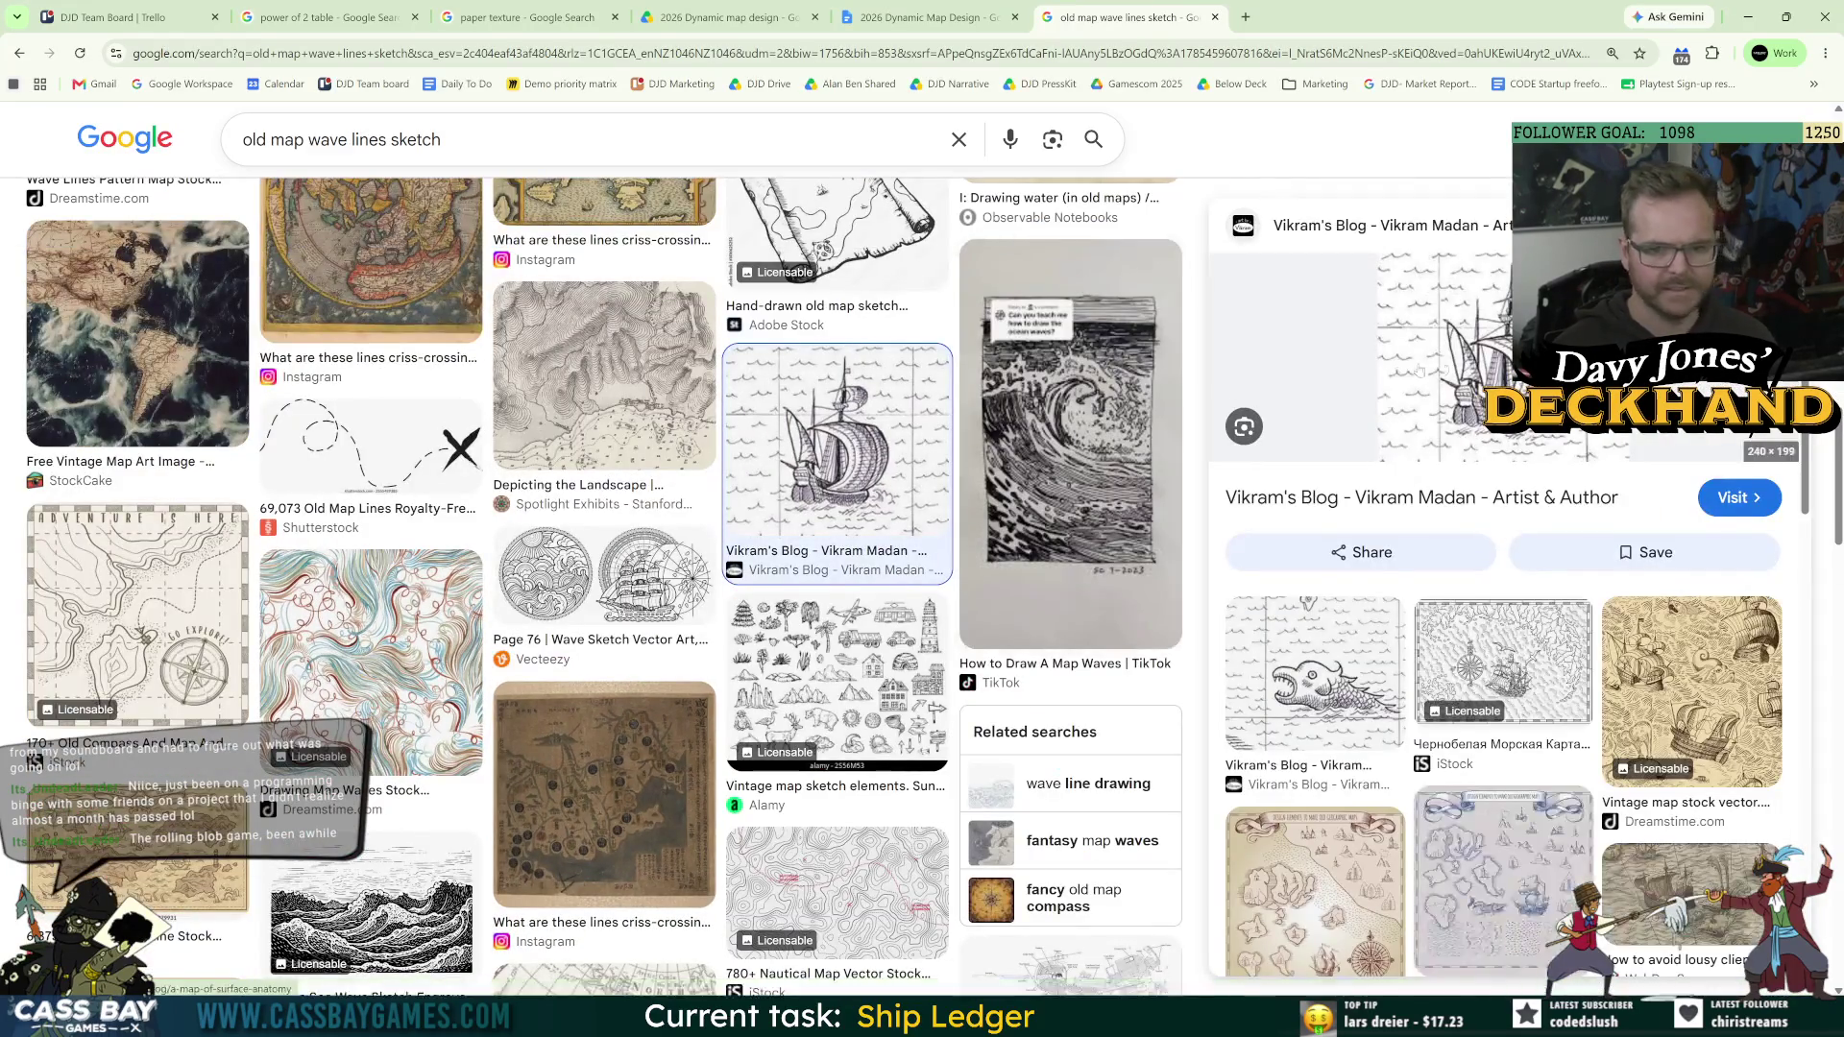
{"action": "key", "text": "alt+Tab"}
{"action": "mouse_move", "coordinate": [403, 496]}
{"action": "left_mouse_down"}
{"action": "mouse_move", "coordinate": [486, 398]}
{"action": "mouse_move", "coordinate": [959, 457]}
{"action": "left_mouse_up"}
{"action": "key", "text": "ctrl+z"}
{"action": "scroll", "coordinate": [956, 660], "scroll_direction": "down", "scroll_amount": 5}
{"action": "scroll", "coordinate": [984, 663], "scroll_direction": "down", "scroll_amount": 3}
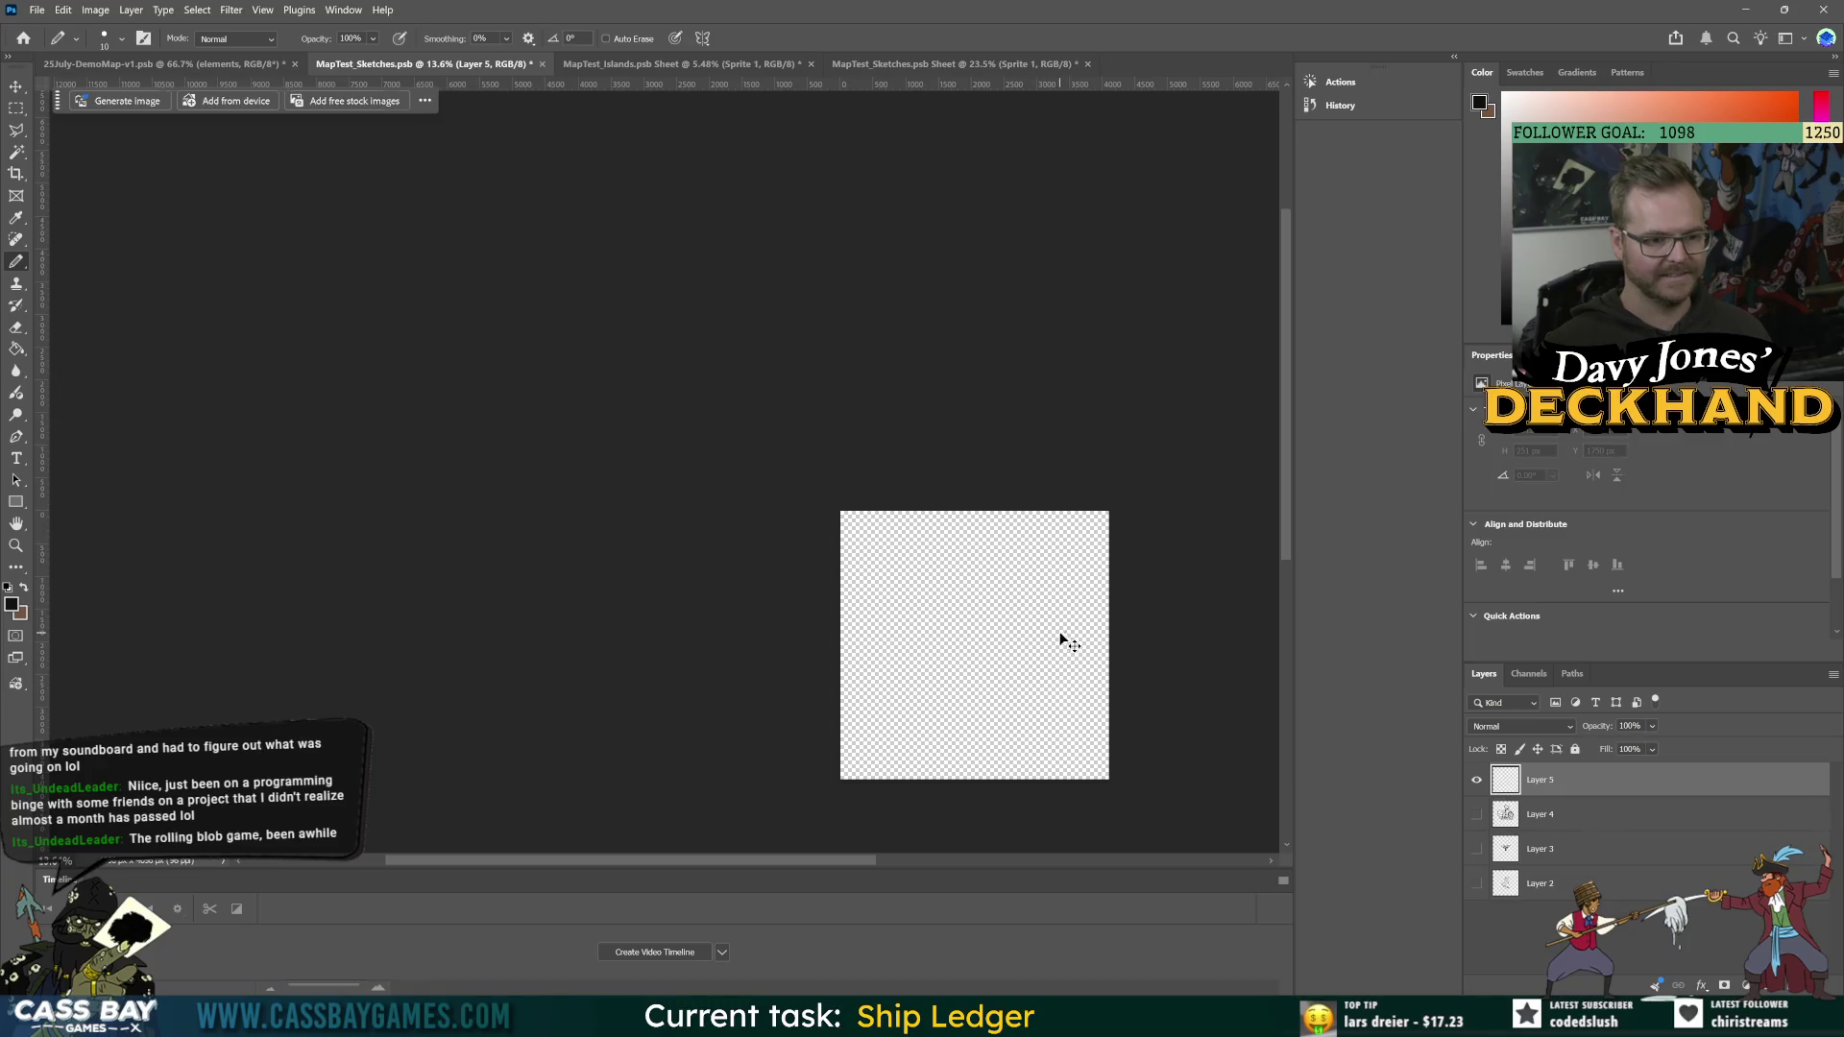
{"action": "left_click_drag", "start_coordinate": [929, 616], "coordinate": [1028, 628]}
{"action": "key", "text": "ctrl+z"}
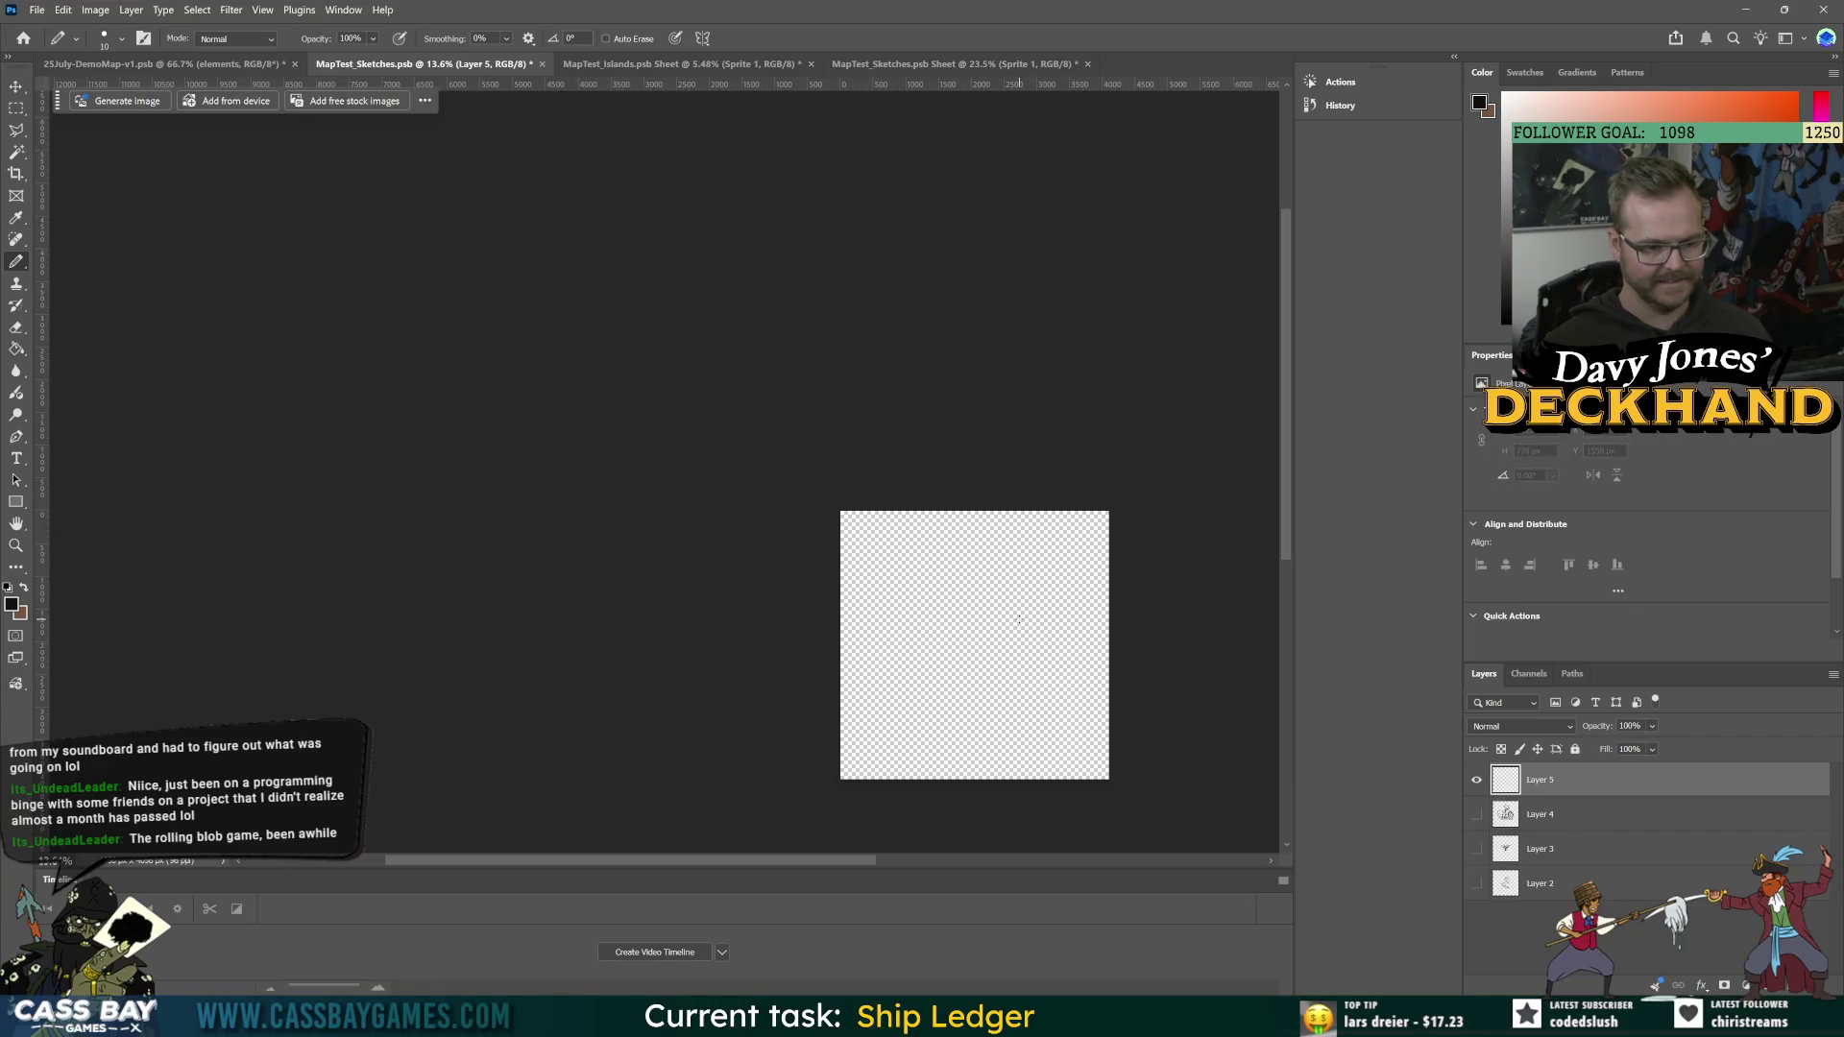
{"action": "scroll", "coordinate": [946, 639], "scroll_direction": "up", "scroll_amount": 3}
{"action": "mouse_move", "coordinate": [846, 688]}
{"action": "left_mouse_down"}
{"action": "mouse_move", "coordinate": [903, 642]}
{"action": "mouse_move", "coordinate": [995, 637]}
{"action": "mouse_move", "coordinate": [1089, 673]}
{"action": "left_mouse_up"}
Step: Back in Google Images, remove 'lines sketch' to search for 'old map wave'
{"action": "key", "text": "alt+Tab"}
{"action": "key", "text": "Escape"}
{"action": "key", "text": "alt+Tab"}
{"action": "key", "text": "alt+Tab"}
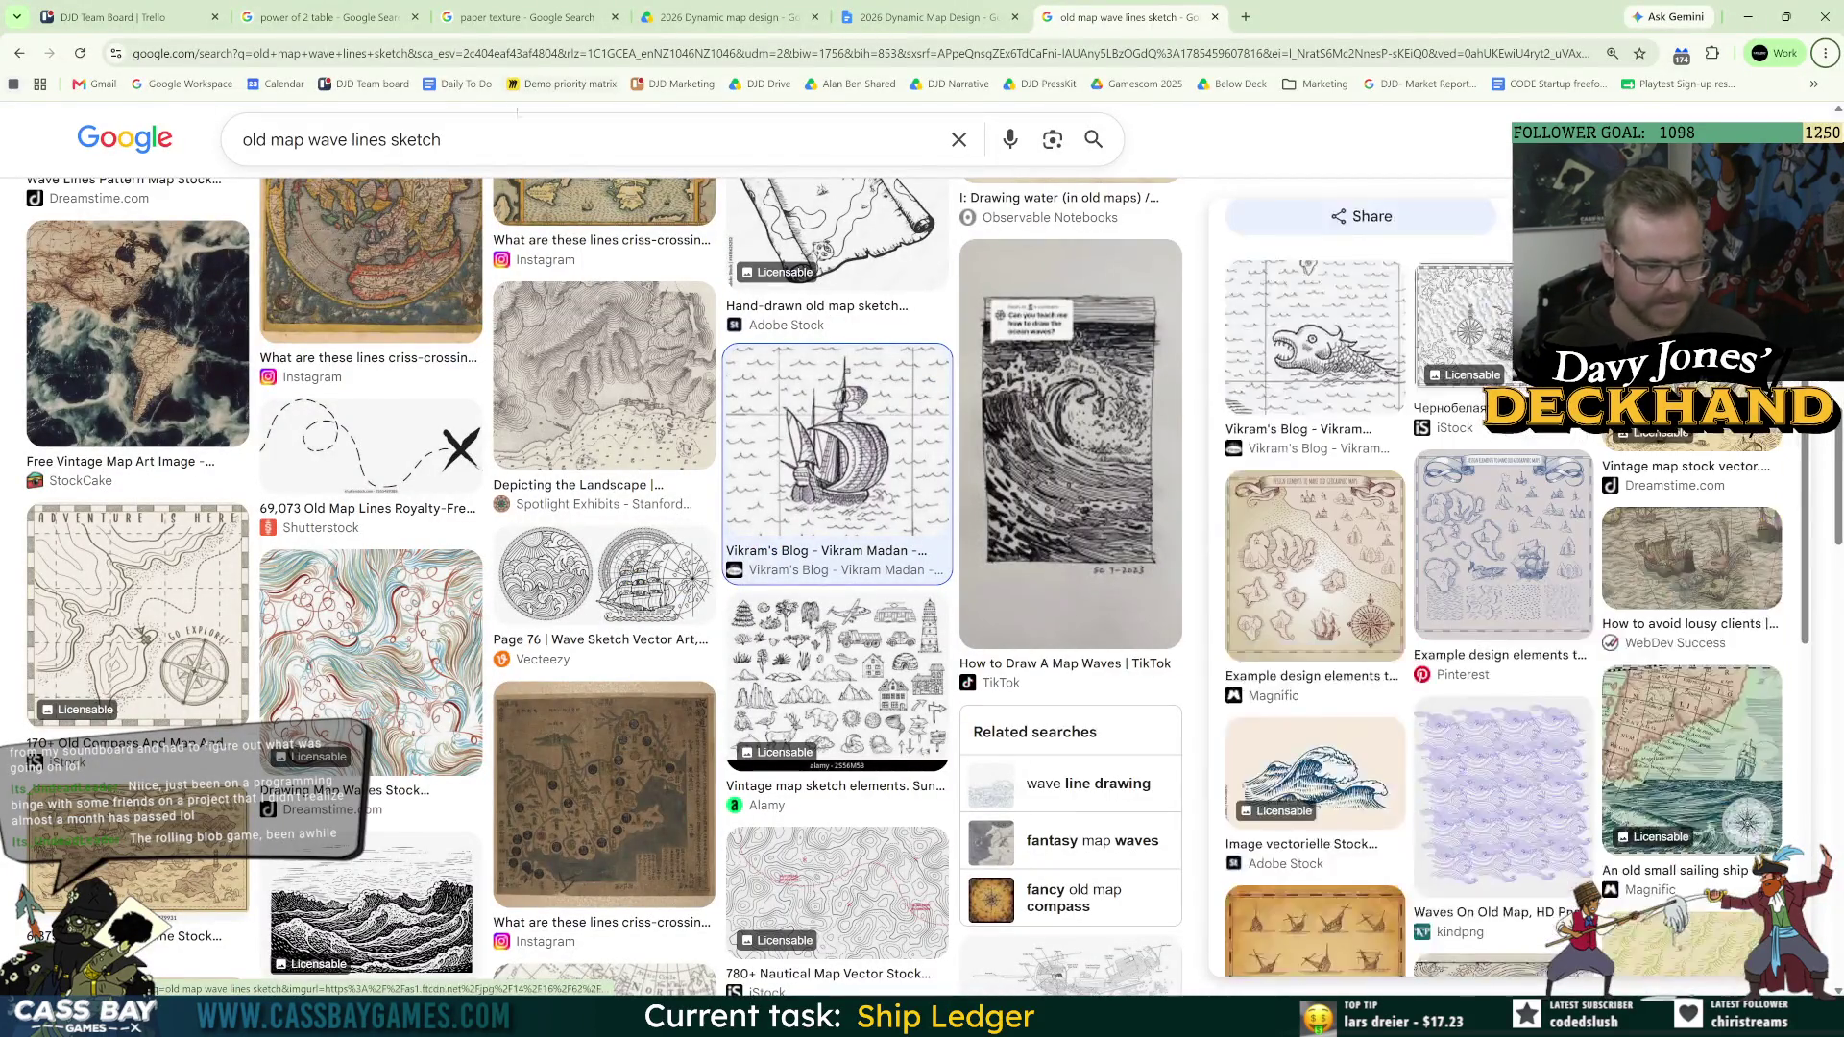
{"action": "scroll", "coordinate": [1550, 686], "scroll_direction": "down", "scroll_amount": 3}
{"action": "left_click_drag", "start_coordinate": [352, 140], "coordinate": [441, 139]}
{"action": "key", "text": "BackSpace"}
{"action": "key", "text": "Return"}
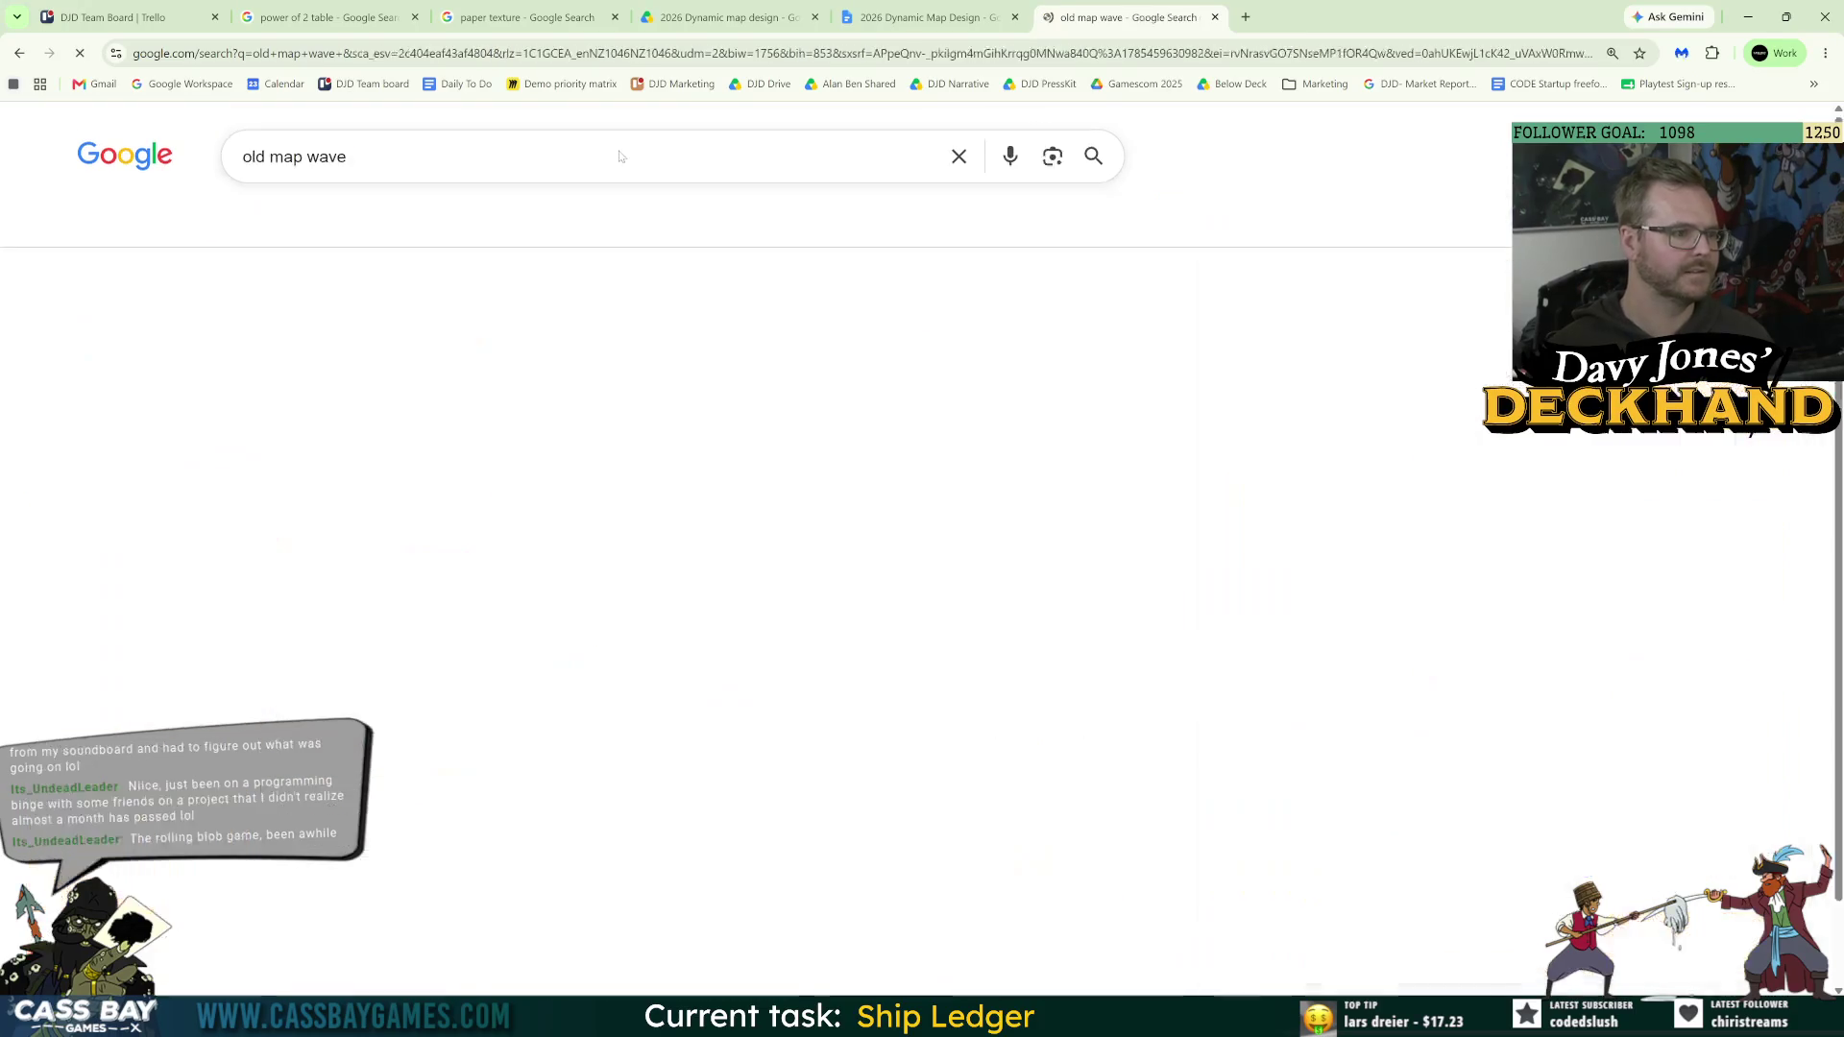
Step: Copy the Alamy vintage map sketch elements image from the old map wave results
{"action": "scroll", "coordinate": [903, 576], "scroll_direction": "down", "scroll_amount": 2}
{"action": "scroll", "coordinate": [901, 595], "scroll_direction": "down", "scroll_amount": 15}
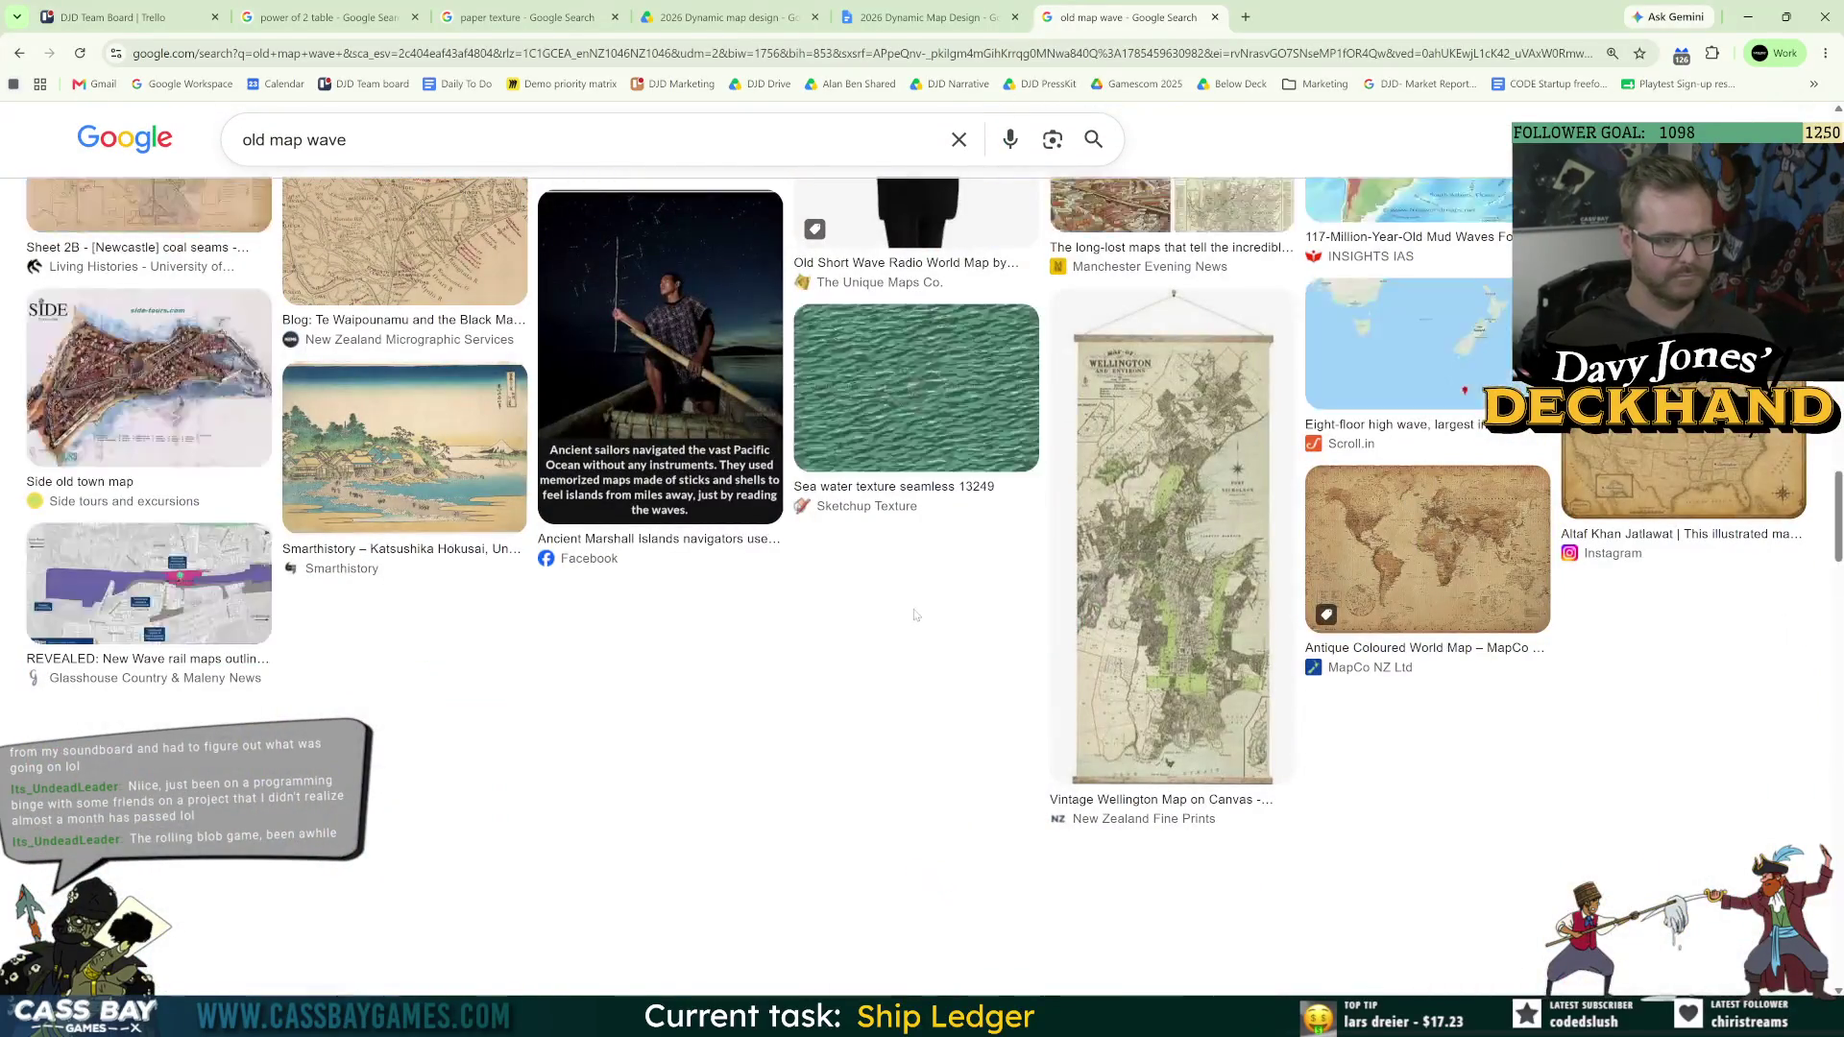
{"action": "scroll", "coordinate": [903, 601], "scroll_direction": "up", "scroll_amount": 10}
{"action": "scroll", "coordinate": [909, 612], "scroll_direction": "up", "scroll_amount": 3}
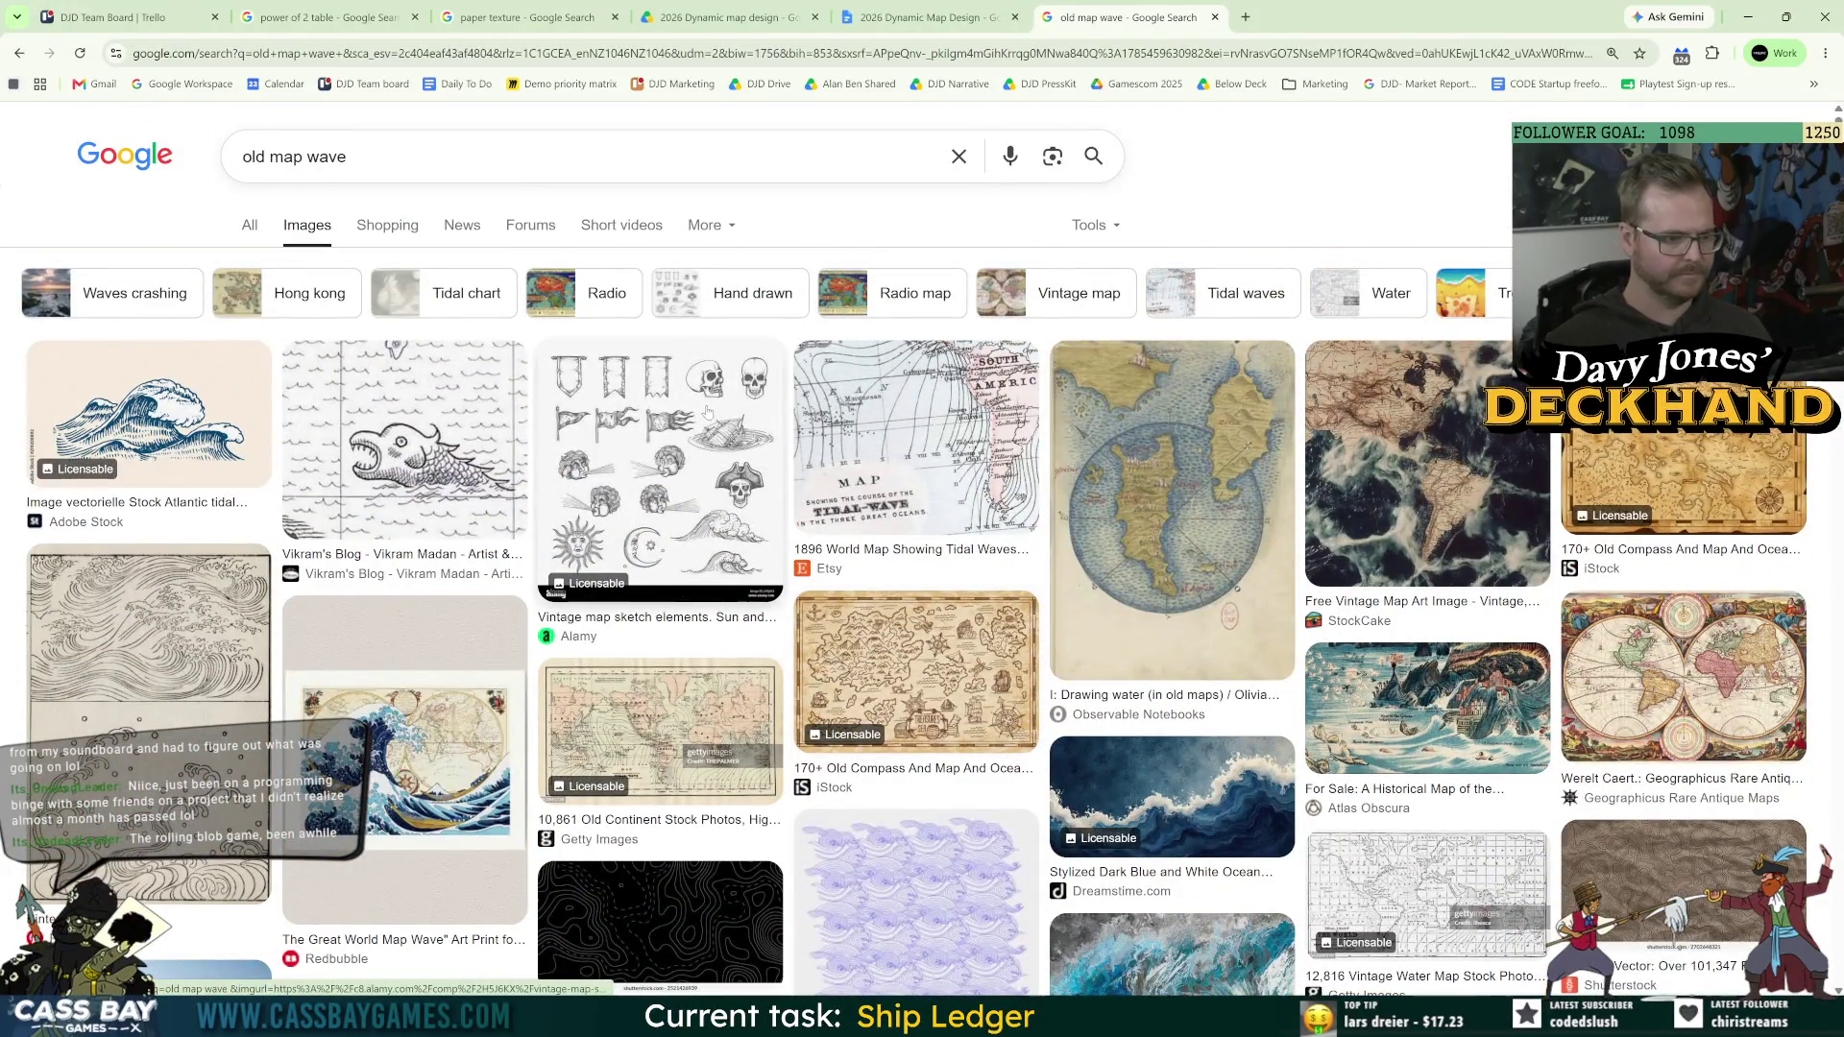
{"action": "left_click", "coordinate": [624, 403]}
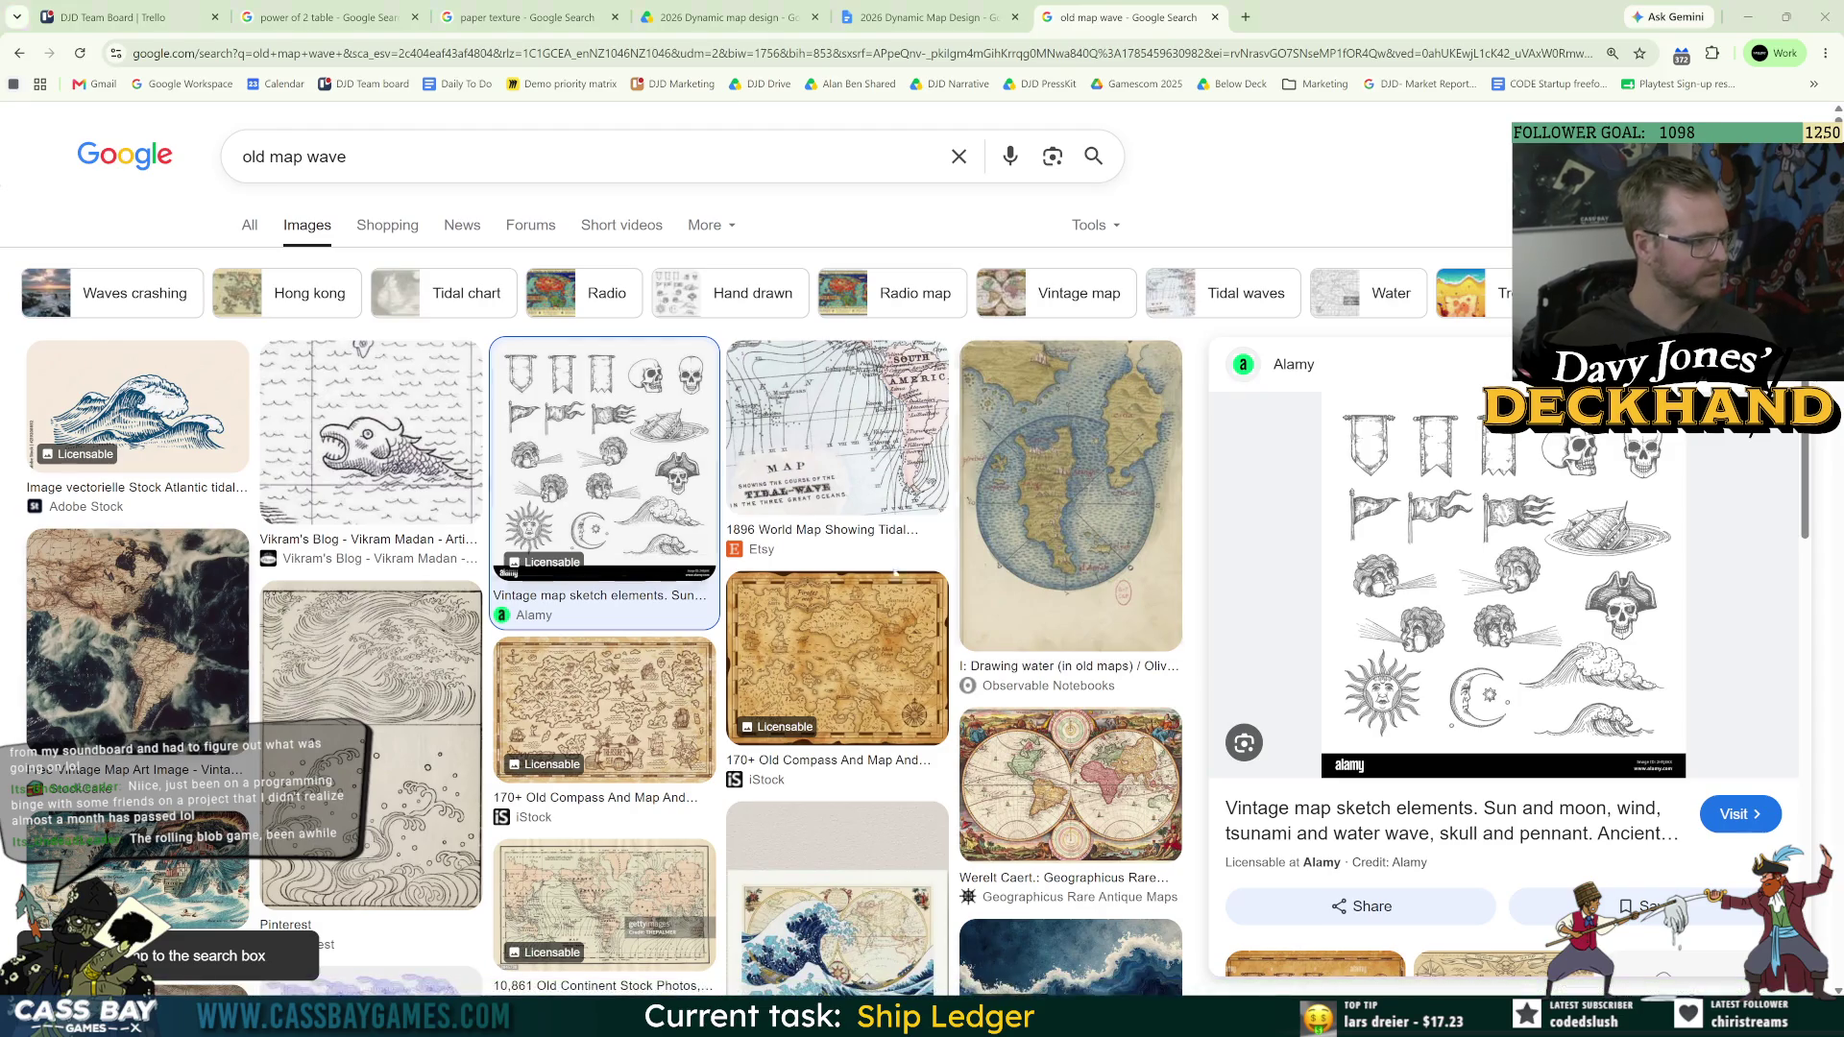
{"action": "right_click", "coordinate": [1354, 549]}
{"action": "left_click", "coordinate": [1424, 364]}
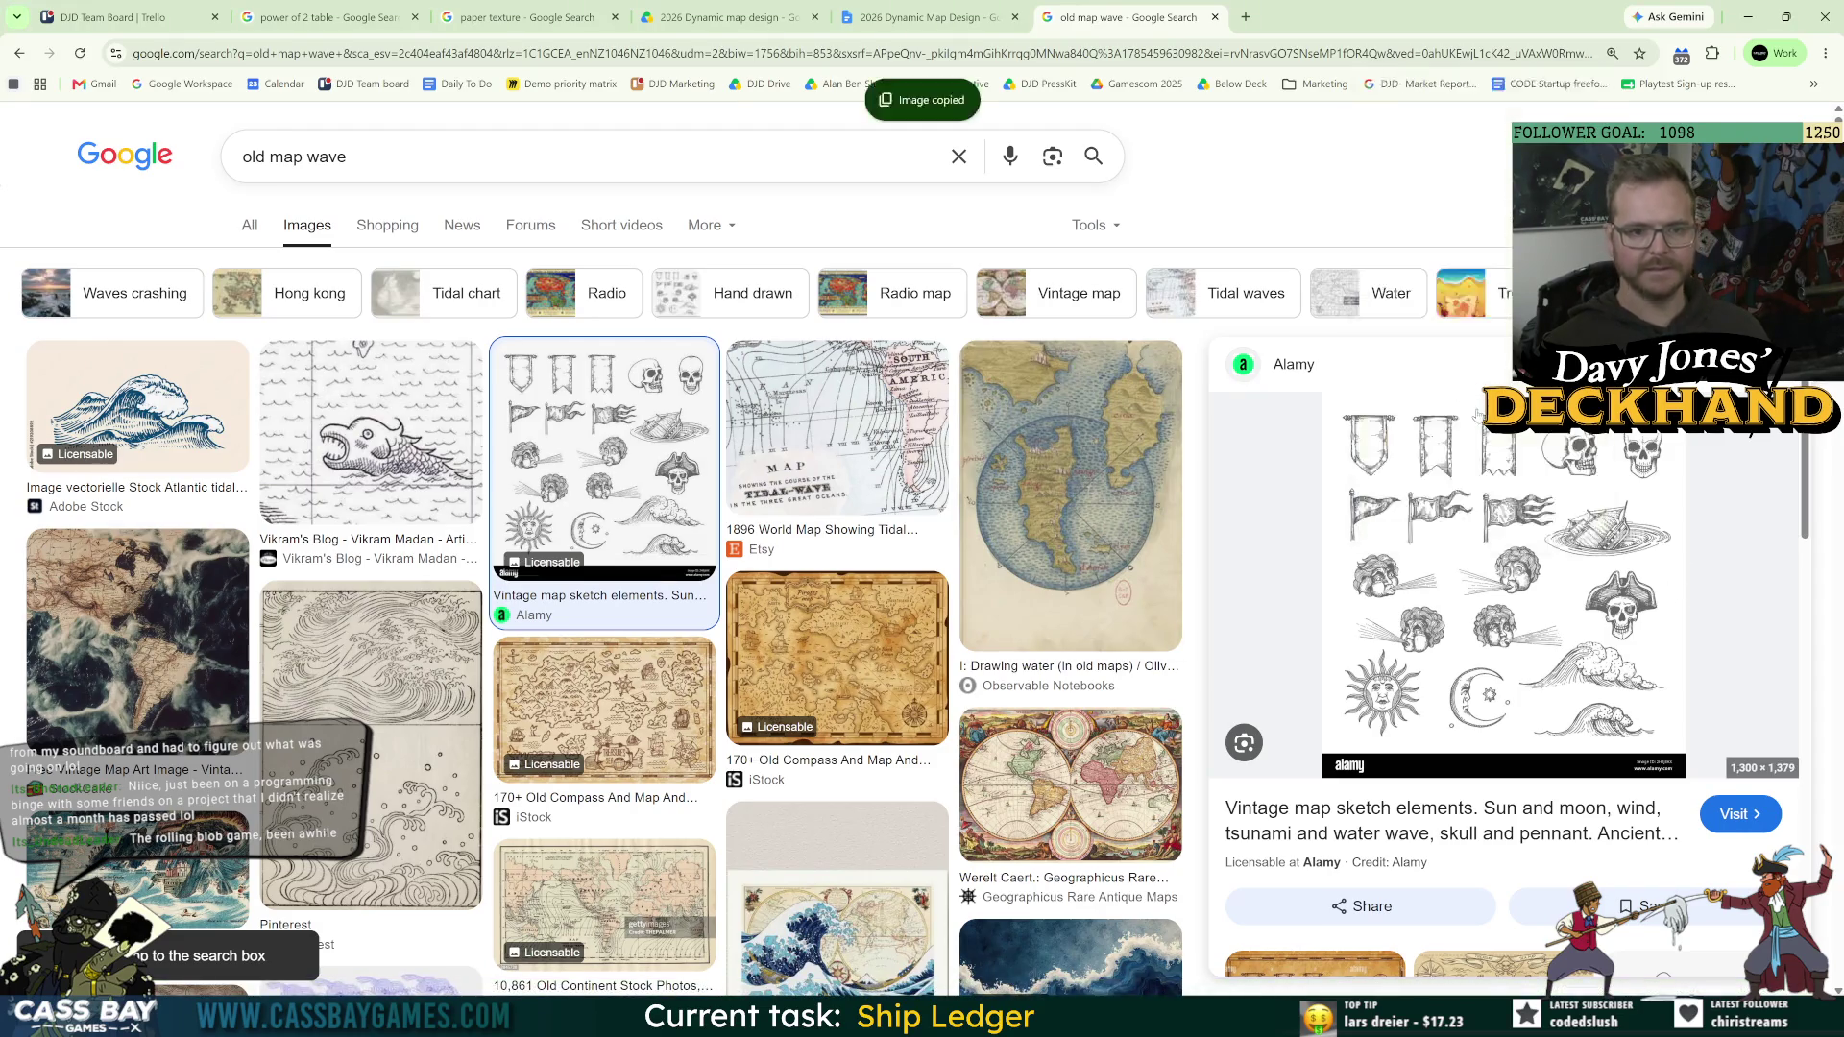
Step: Preview the wave map vector, seamless nautical pattern and vintage nautical map images
{"action": "scroll", "coordinate": [1125, 673], "scroll_direction": "down", "scroll_amount": 10}
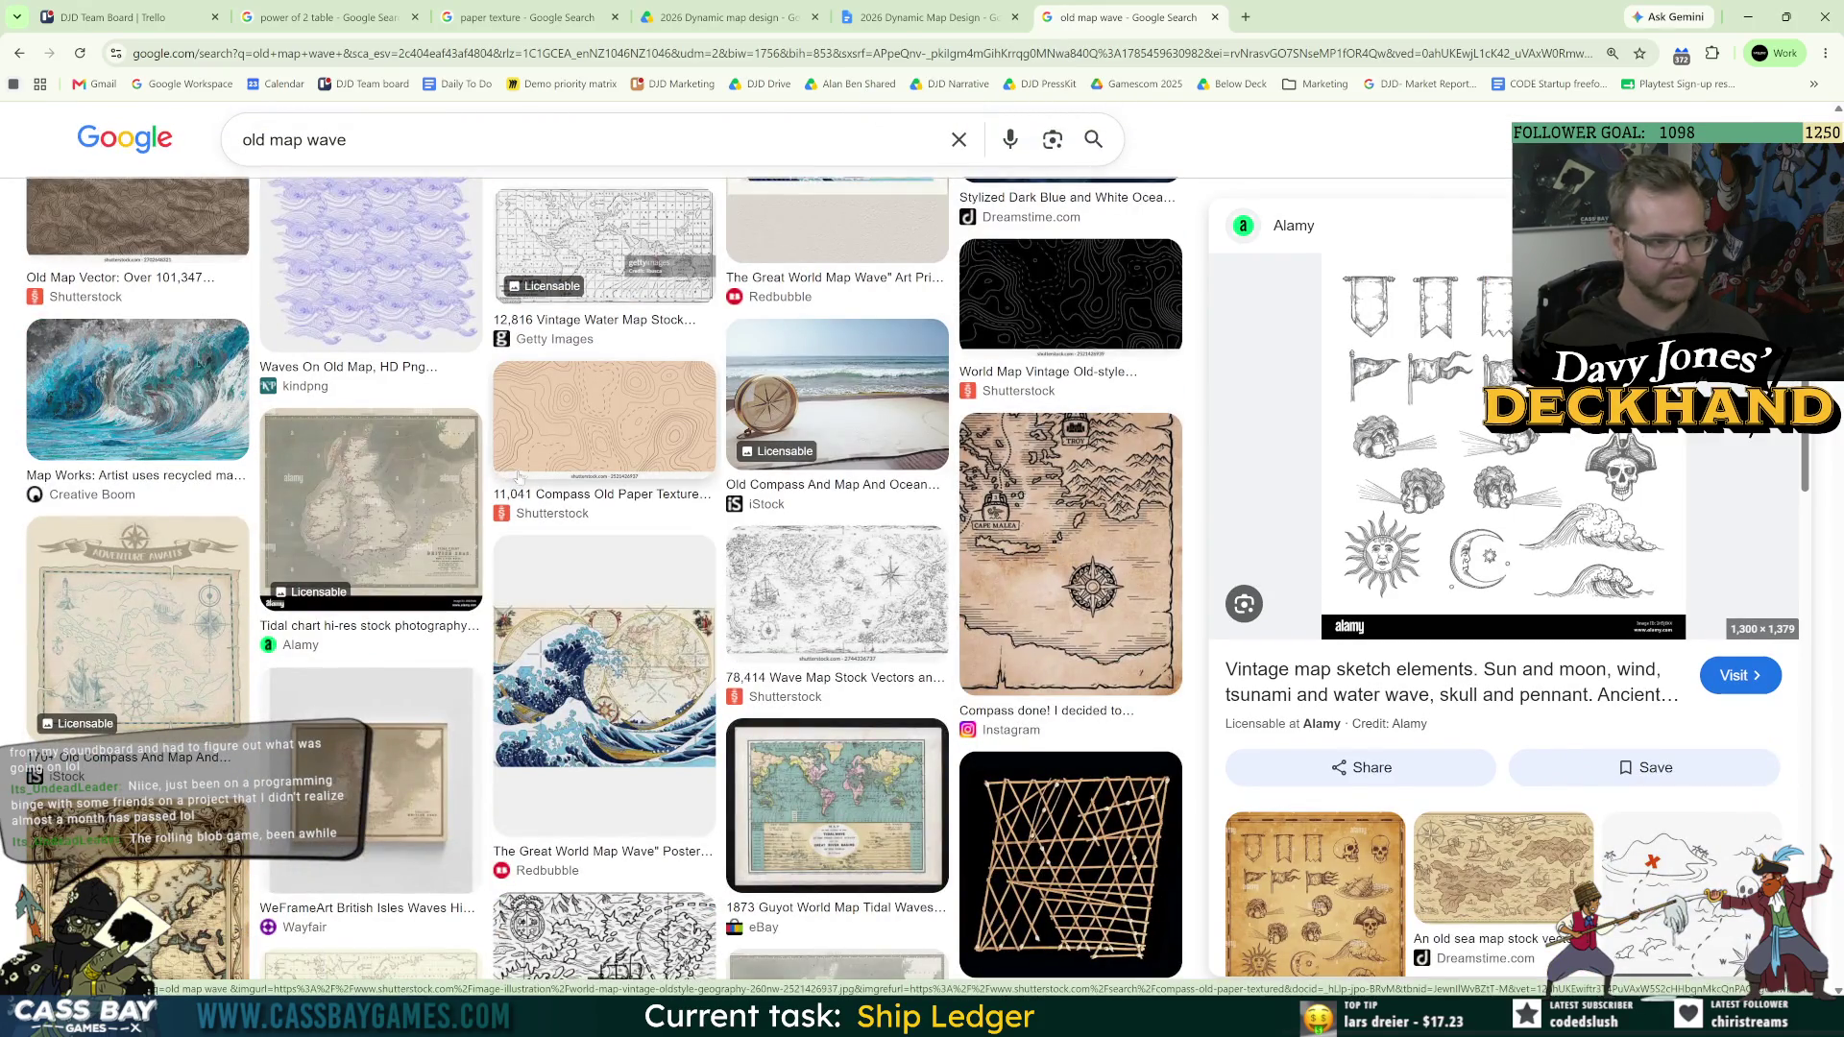
{"action": "left_click", "coordinate": [836, 591]}
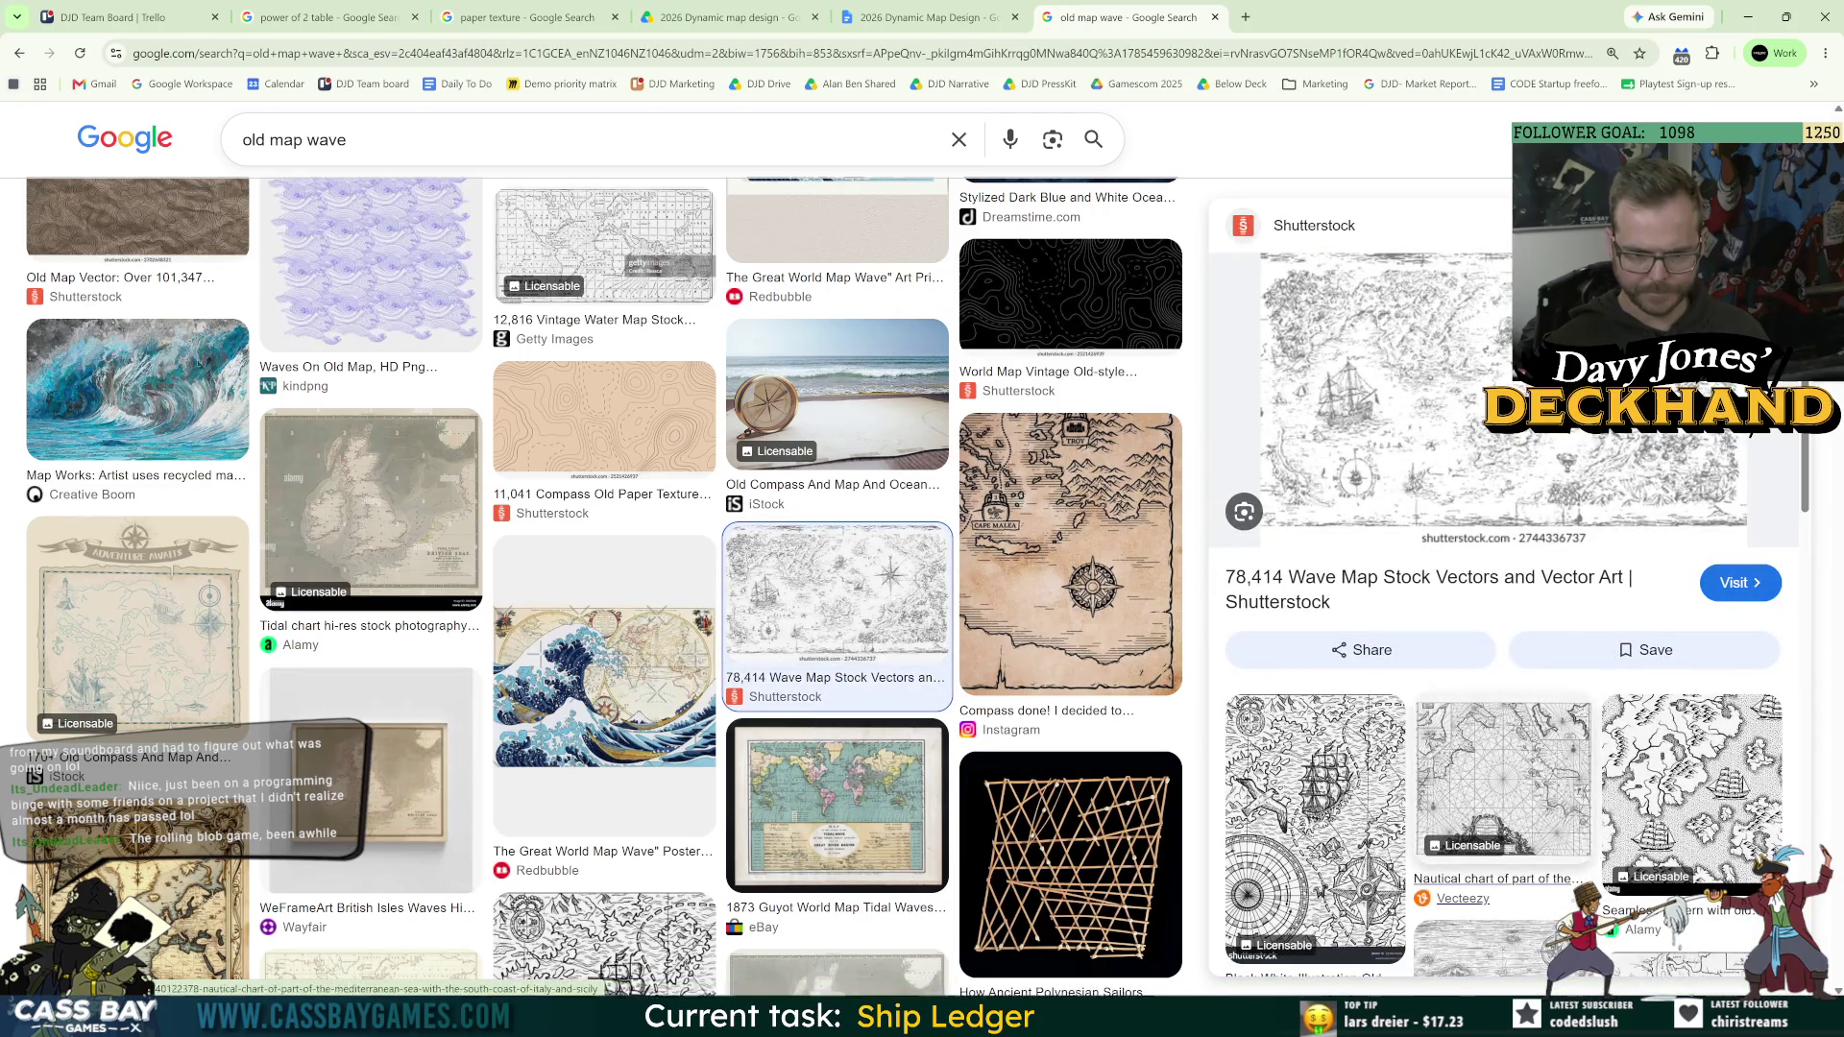
{"action": "left_click", "coordinate": [1695, 816]}
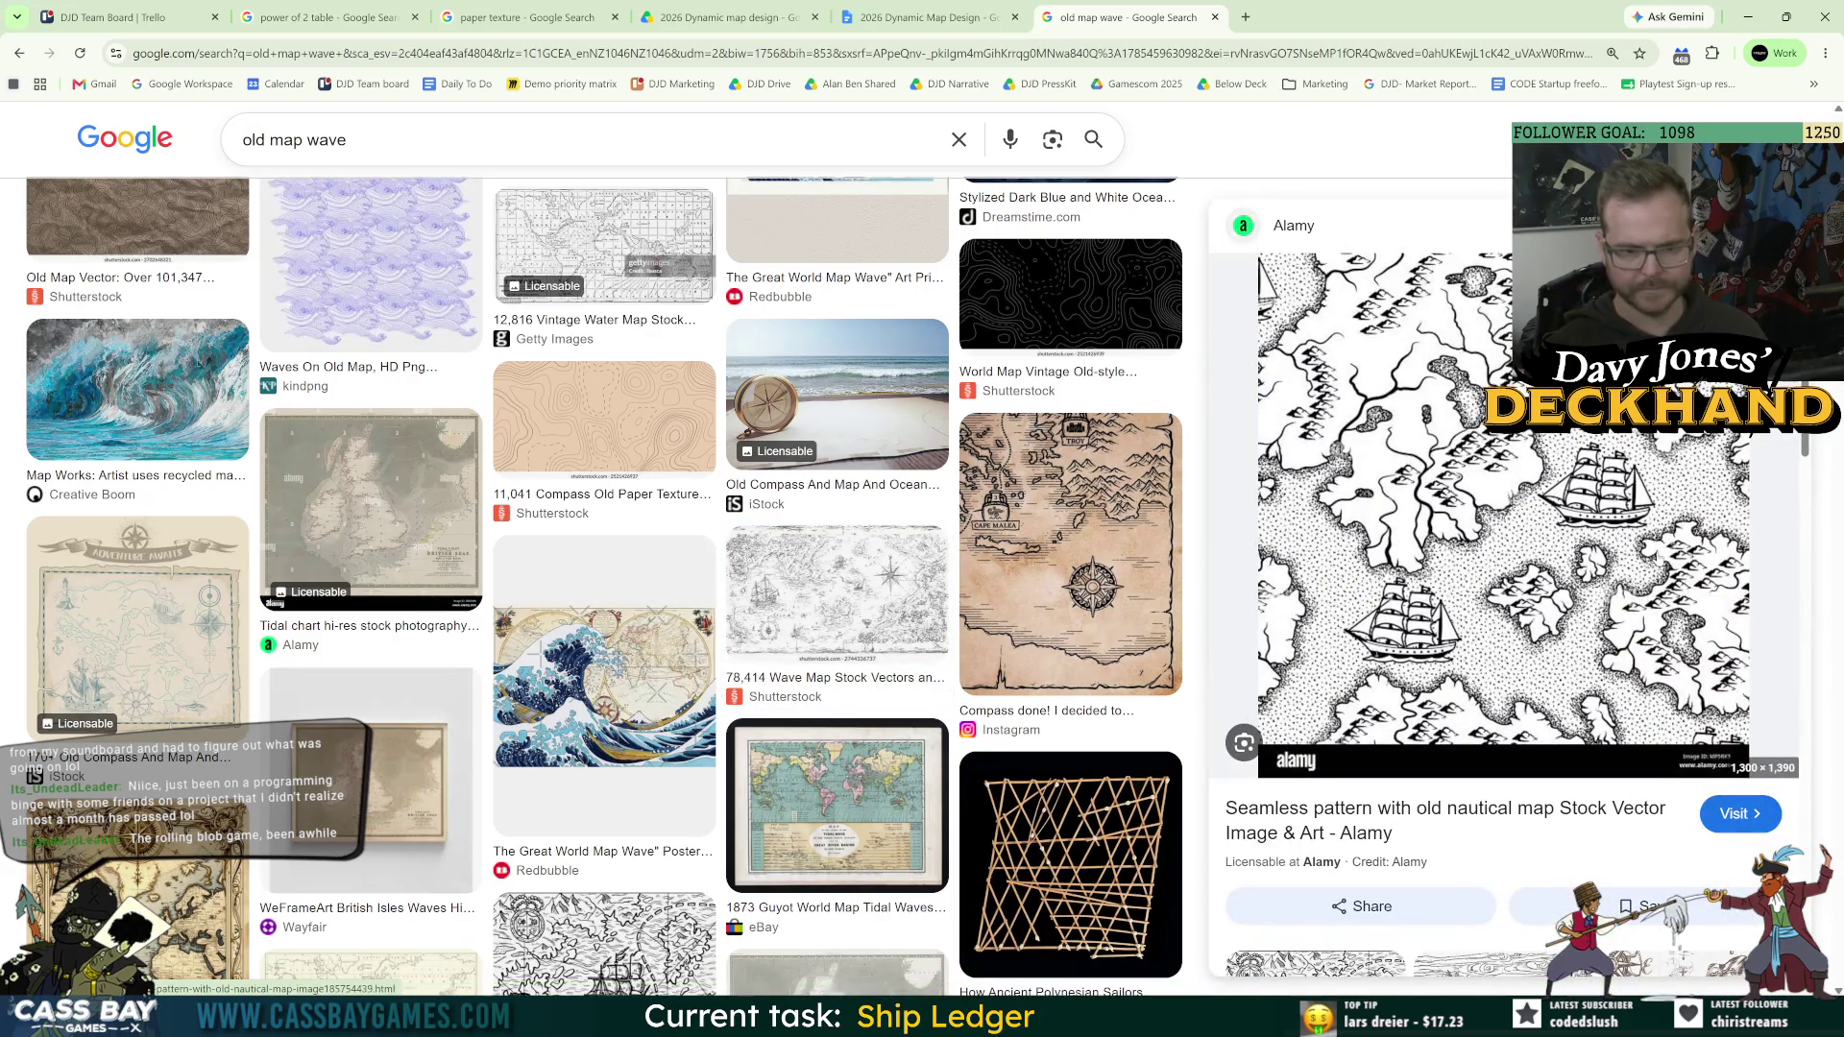
{"action": "scroll", "coordinate": [1652, 562], "scroll_direction": "down", "scroll_amount": 7}
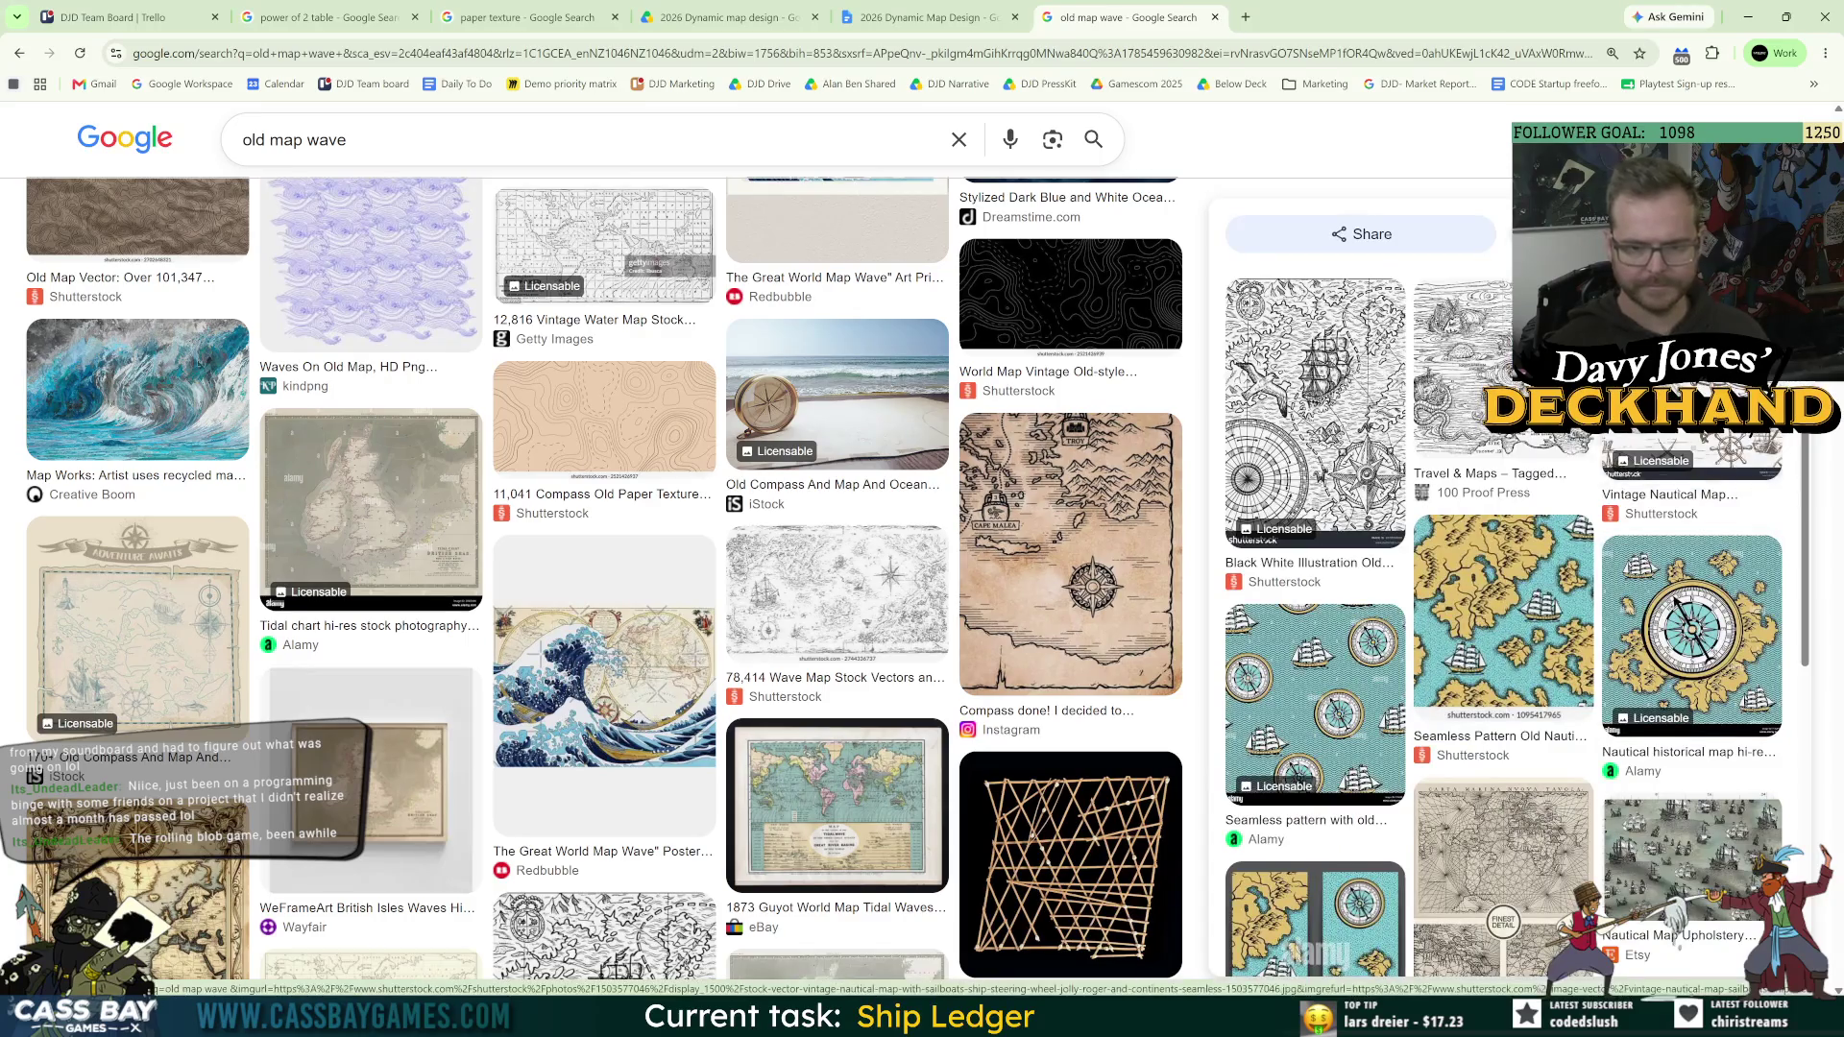
{"action": "left_click", "coordinate": [1706, 519]}
{"action": "scroll", "coordinate": [1532, 488], "scroll_direction": "down", "scroll_amount": 5}
{"action": "left_click", "coordinate": [1532, 488]}
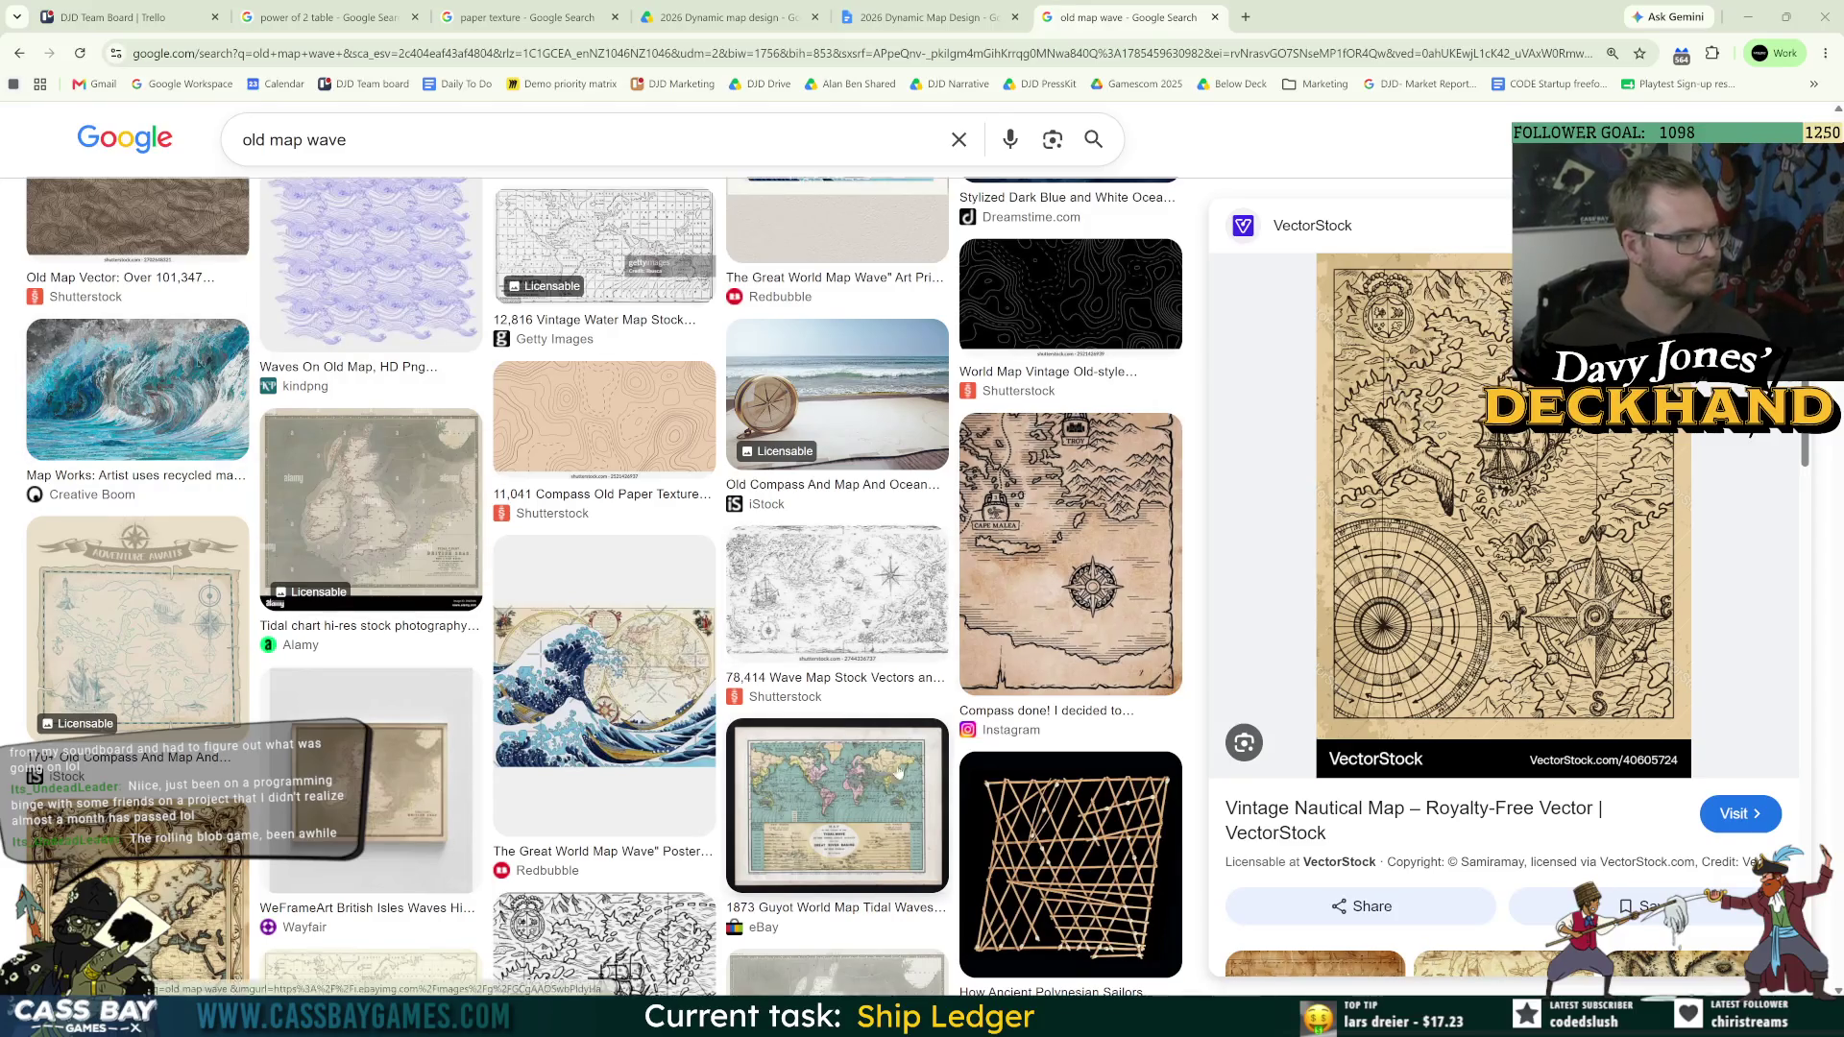
Step: Scroll further through the results, then return to the Unity map project from the taskbar
{"action": "scroll", "coordinate": [1503, 643], "scroll_direction": "down", "scroll_amount": 5}
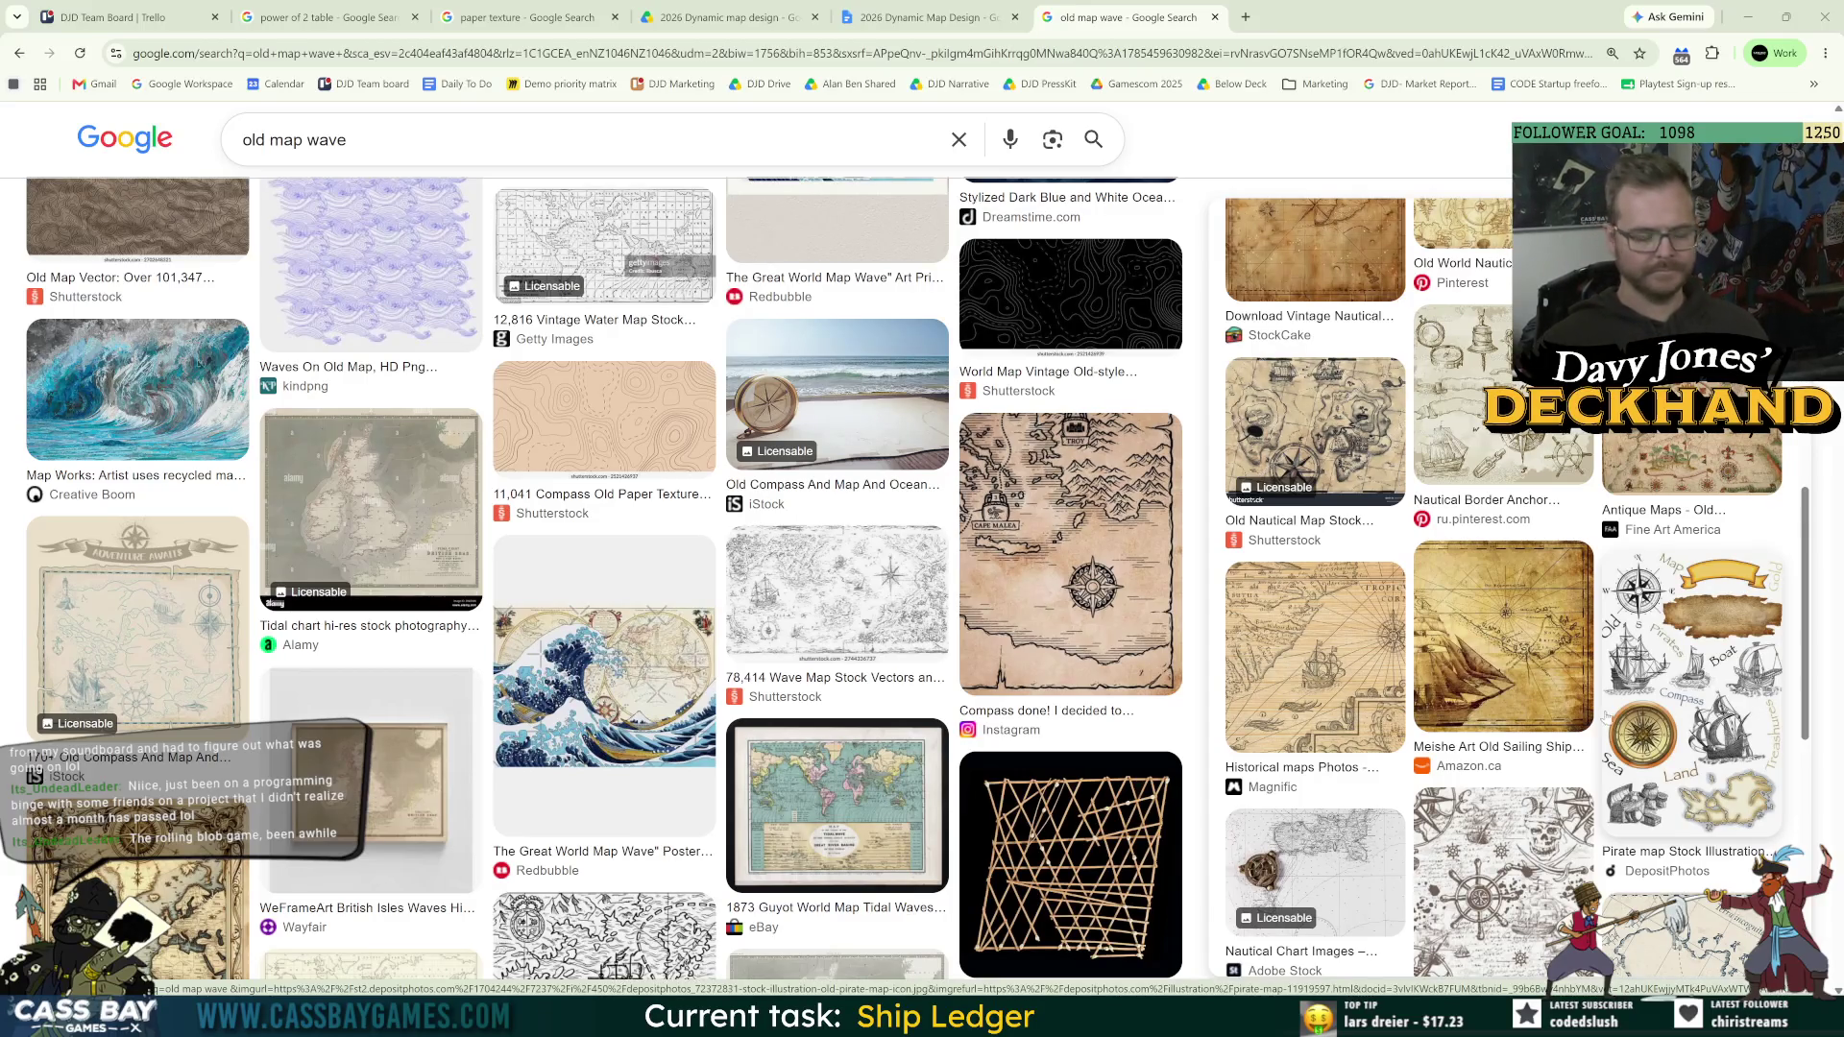
{"action": "scroll", "coordinate": [1613, 718], "scroll_direction": "down", "scroll_amount": 5}
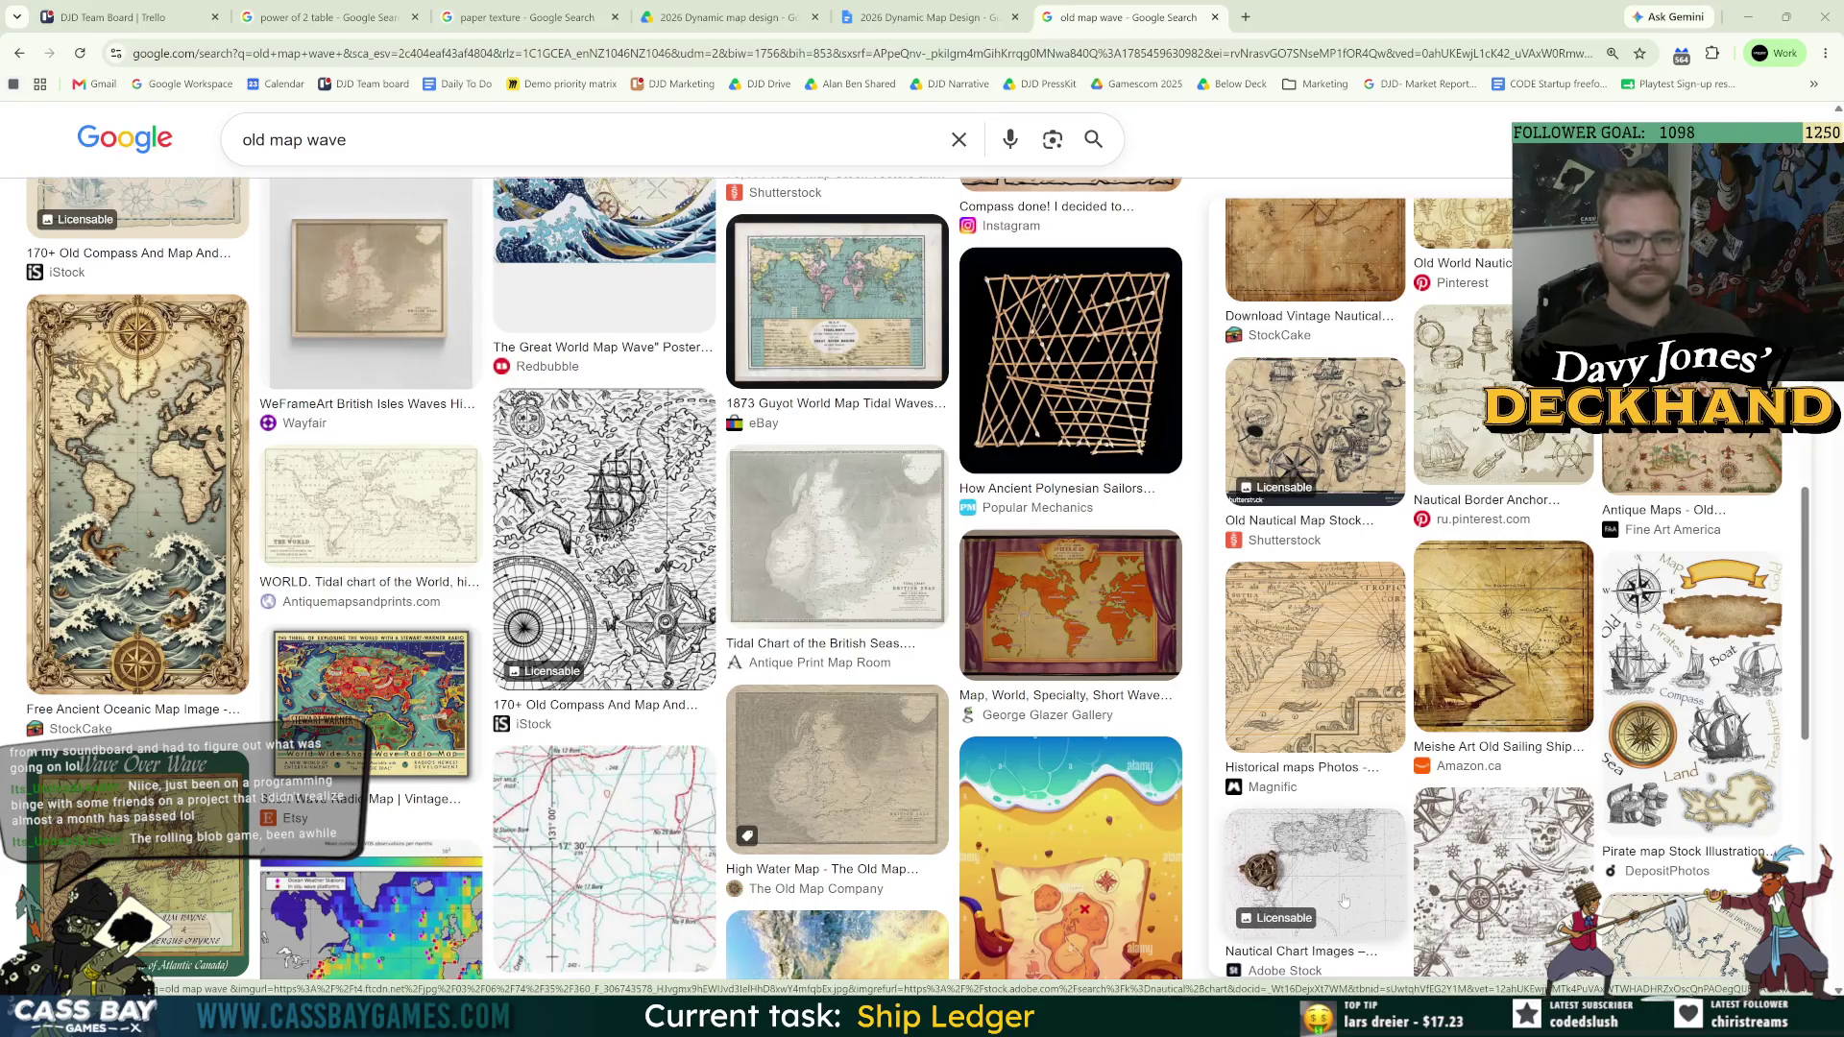
{"action": "mouse_move", "coordinate": [1294, 1020]}
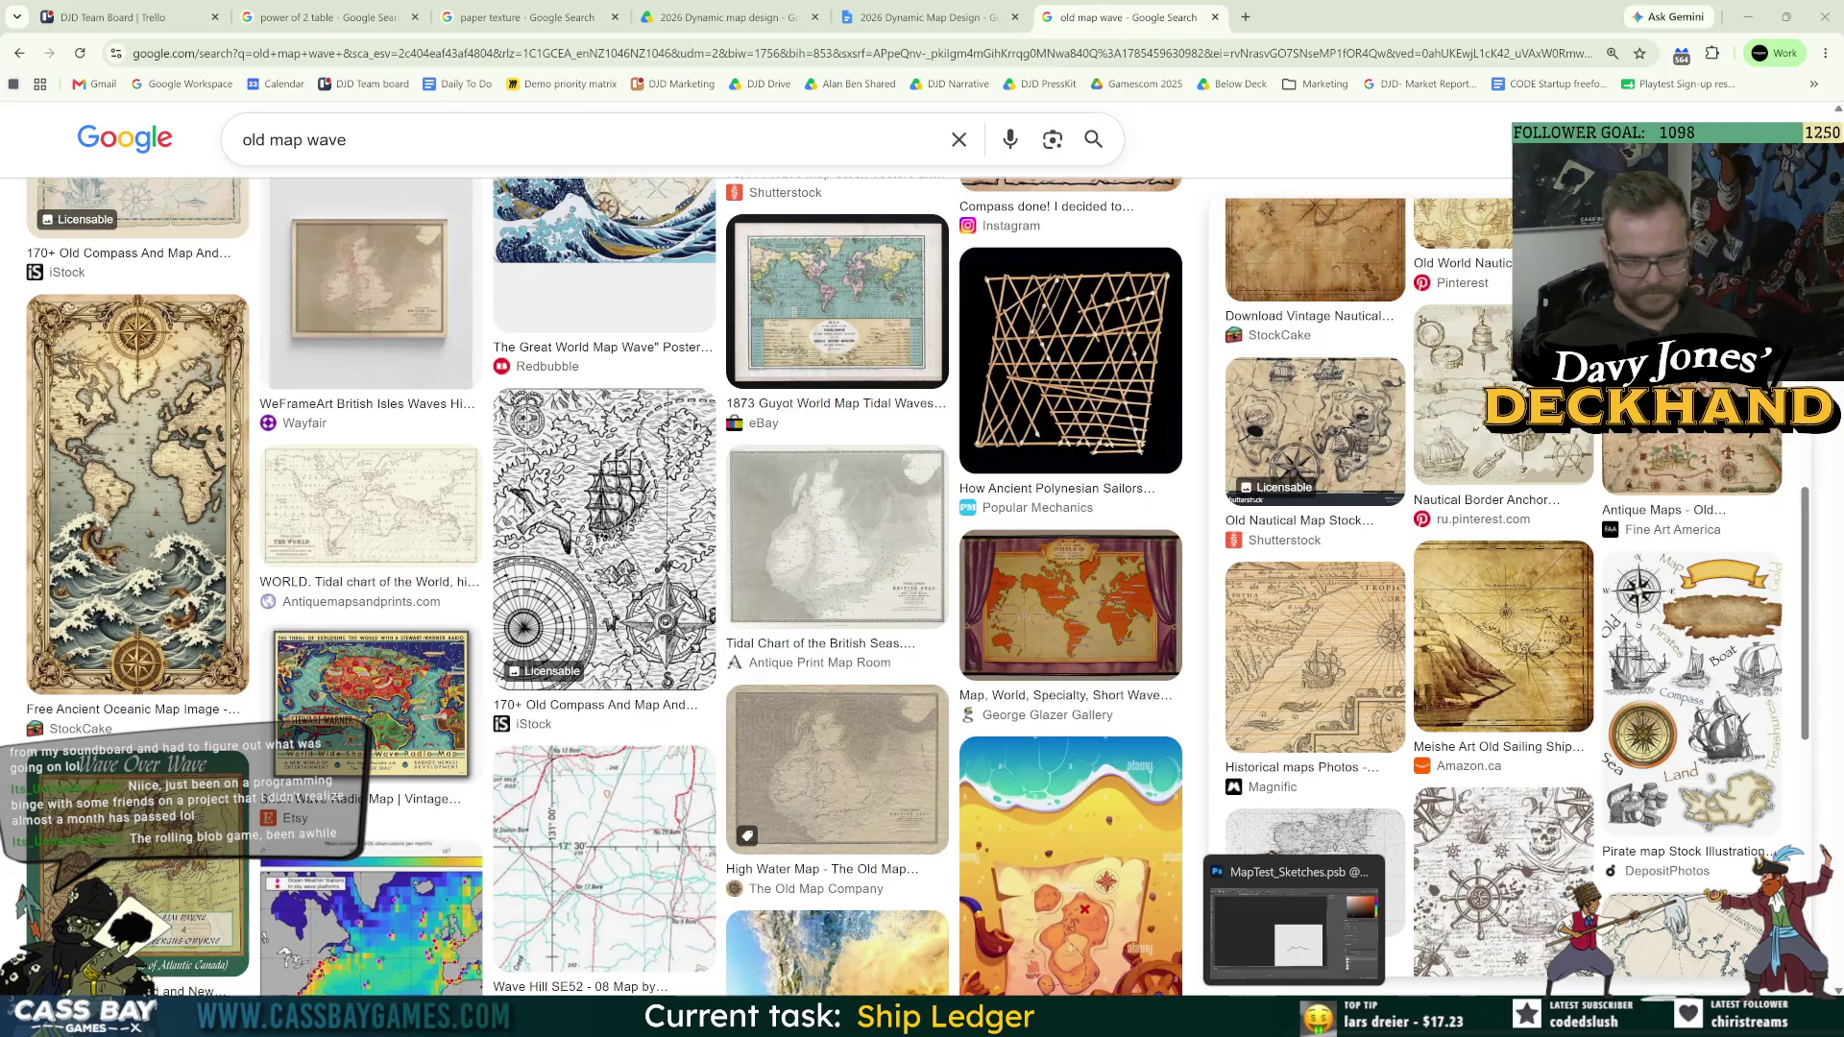
{"action": "scroll", "coordinate": [1503, 624], "scroll_direction": "down", "scroll_amount": 5}
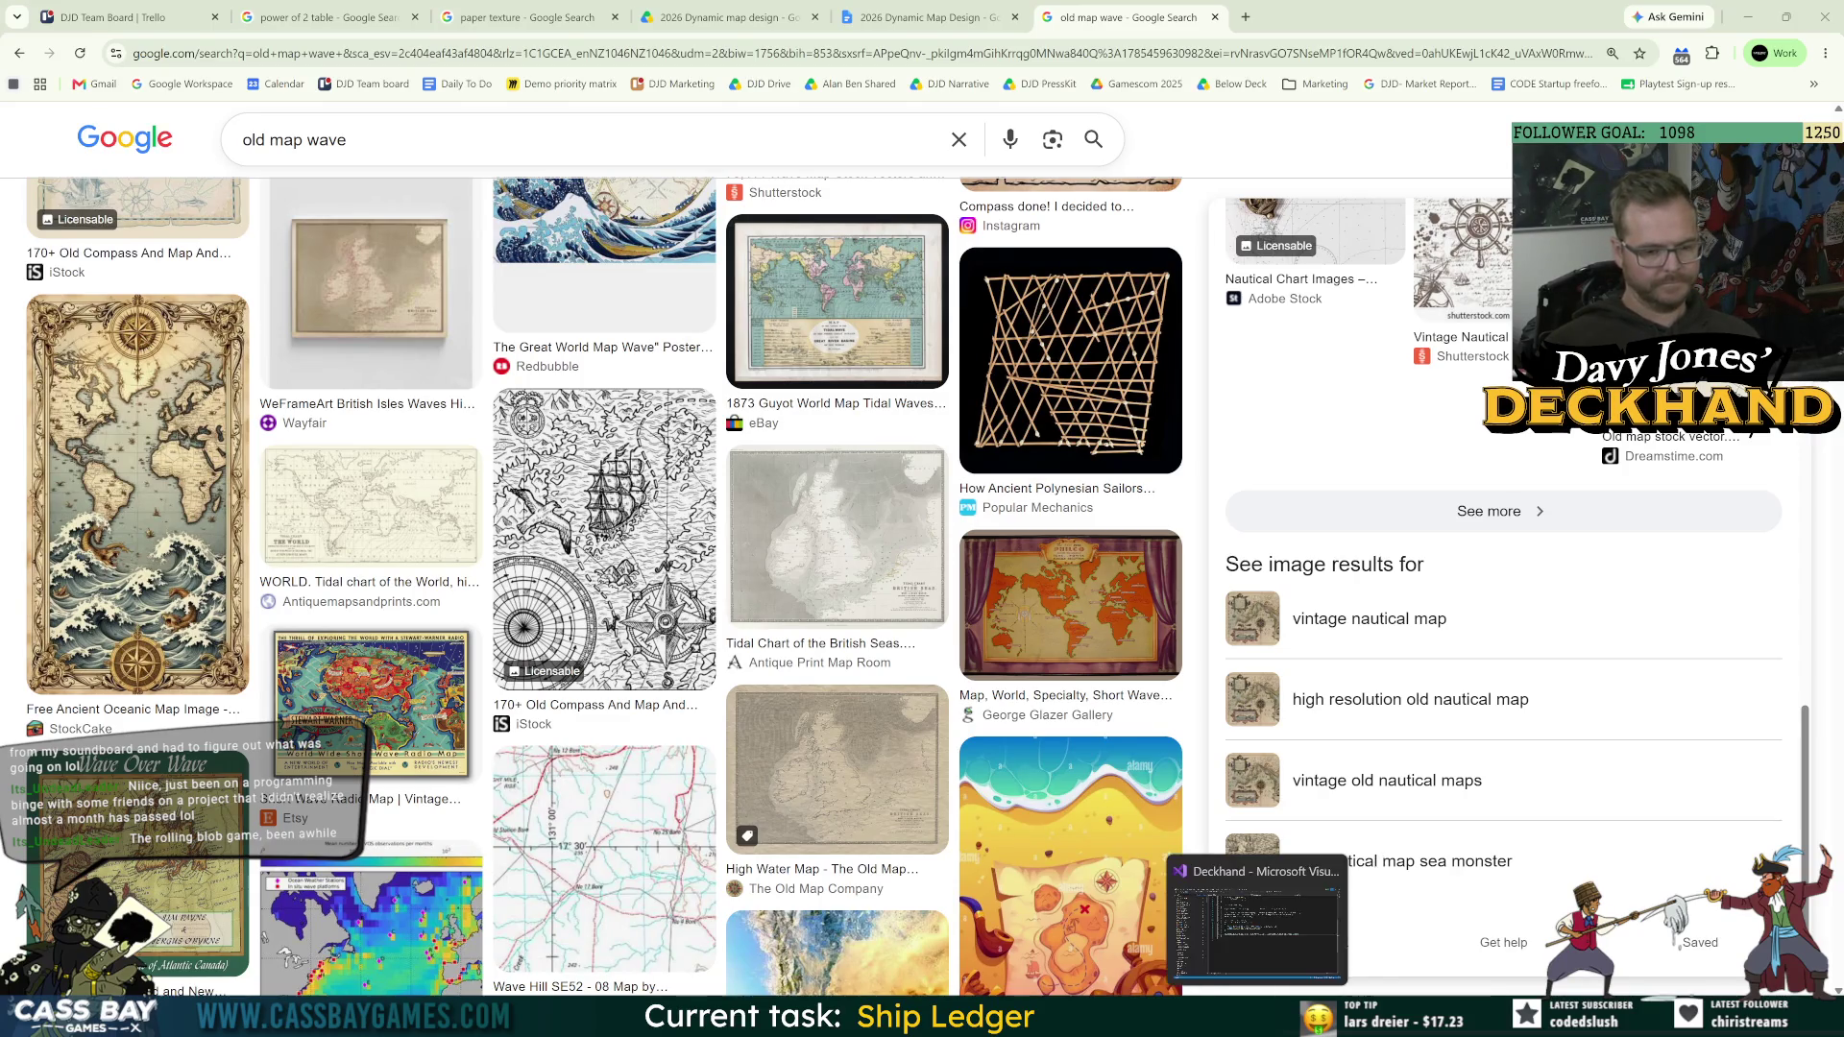
{"action": "mouse_move", "coordinate": [1219, 1020]}
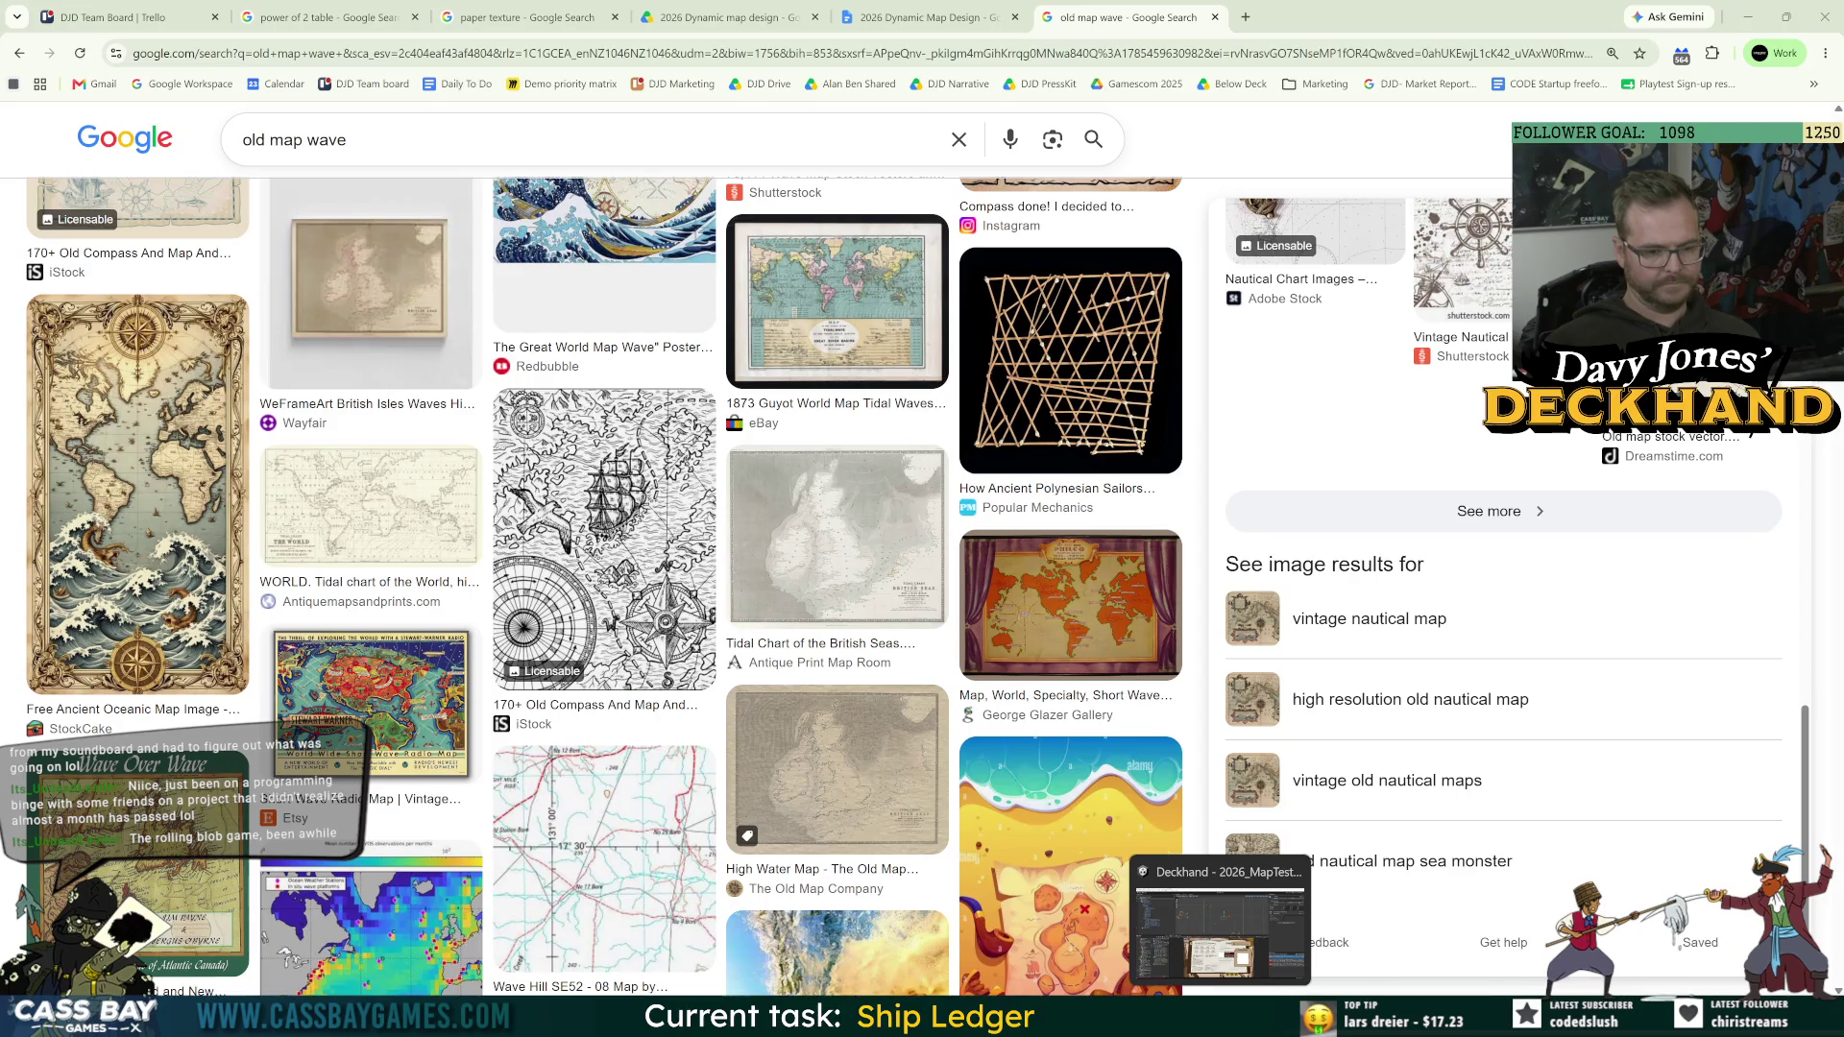
{"action": "left_click", "coordinate": [1220, 1020]}
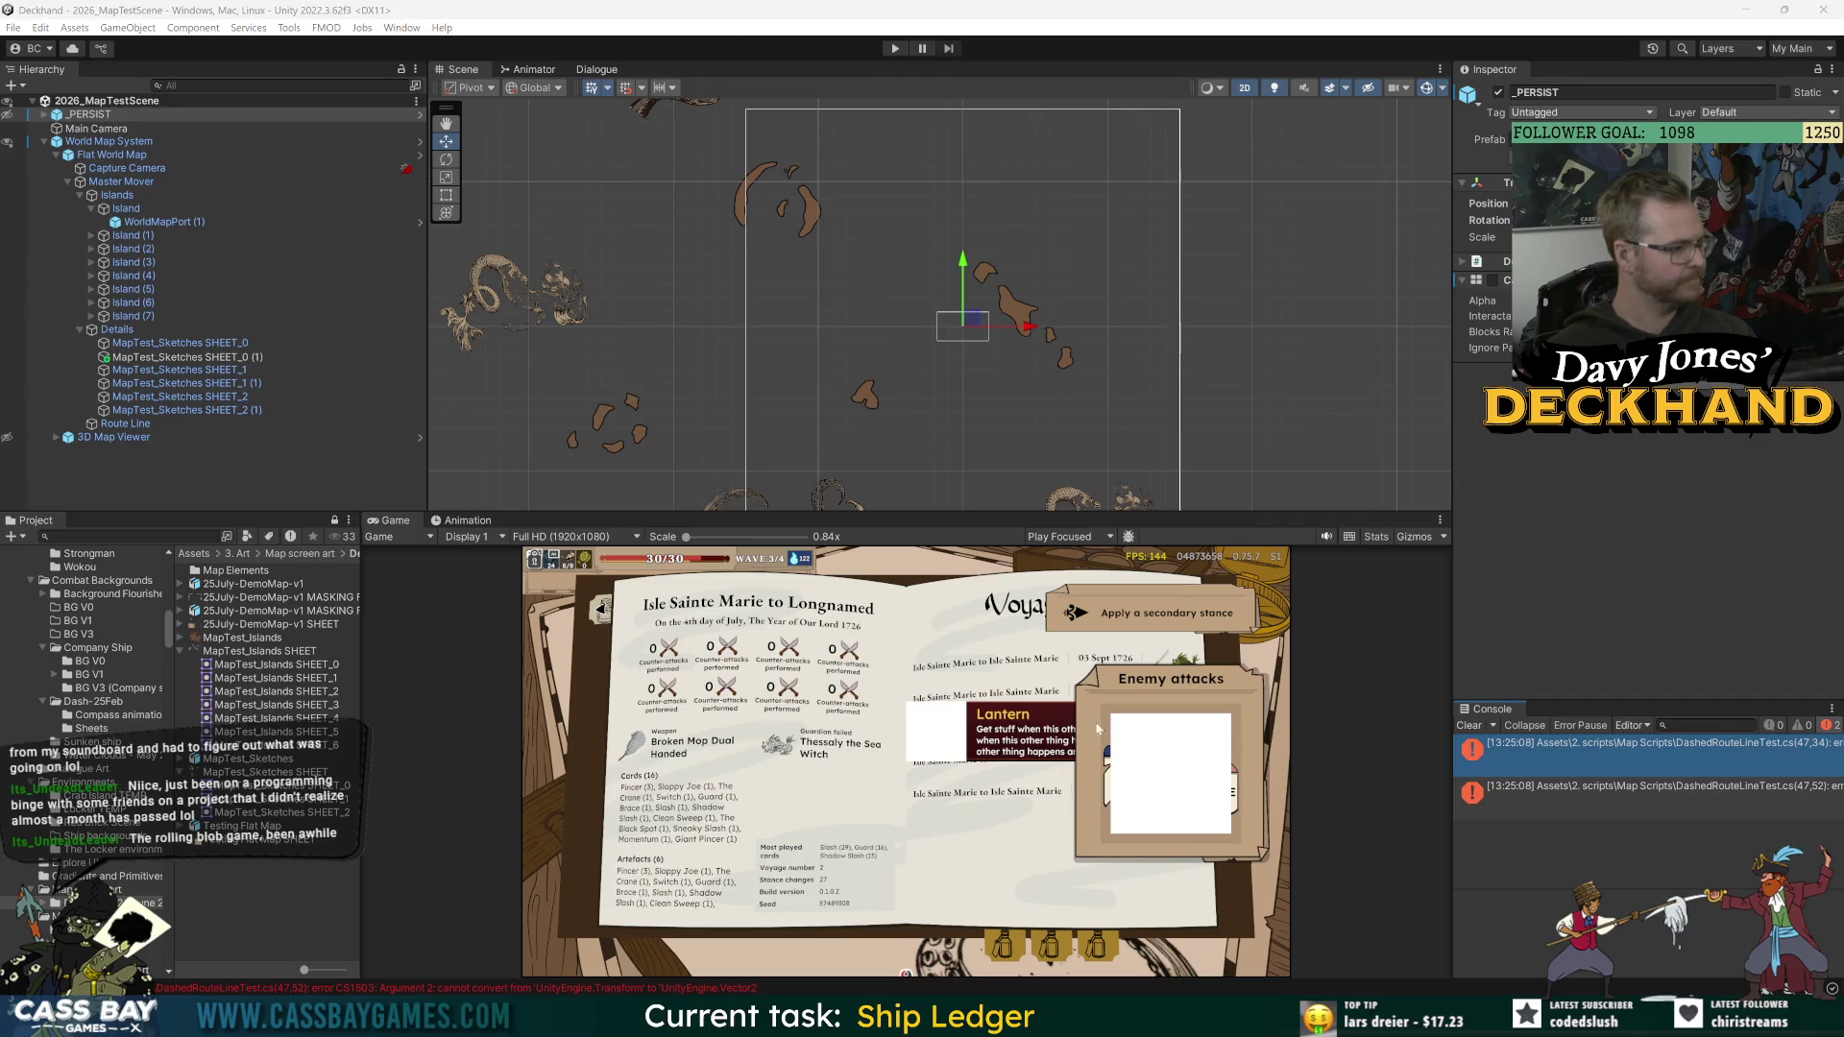
Step: Read the second DashedRouteLineTest.cs error's details in the Console, then switch to Photoshop
{"action": "left_click", "coordinate": [1616, 797]}
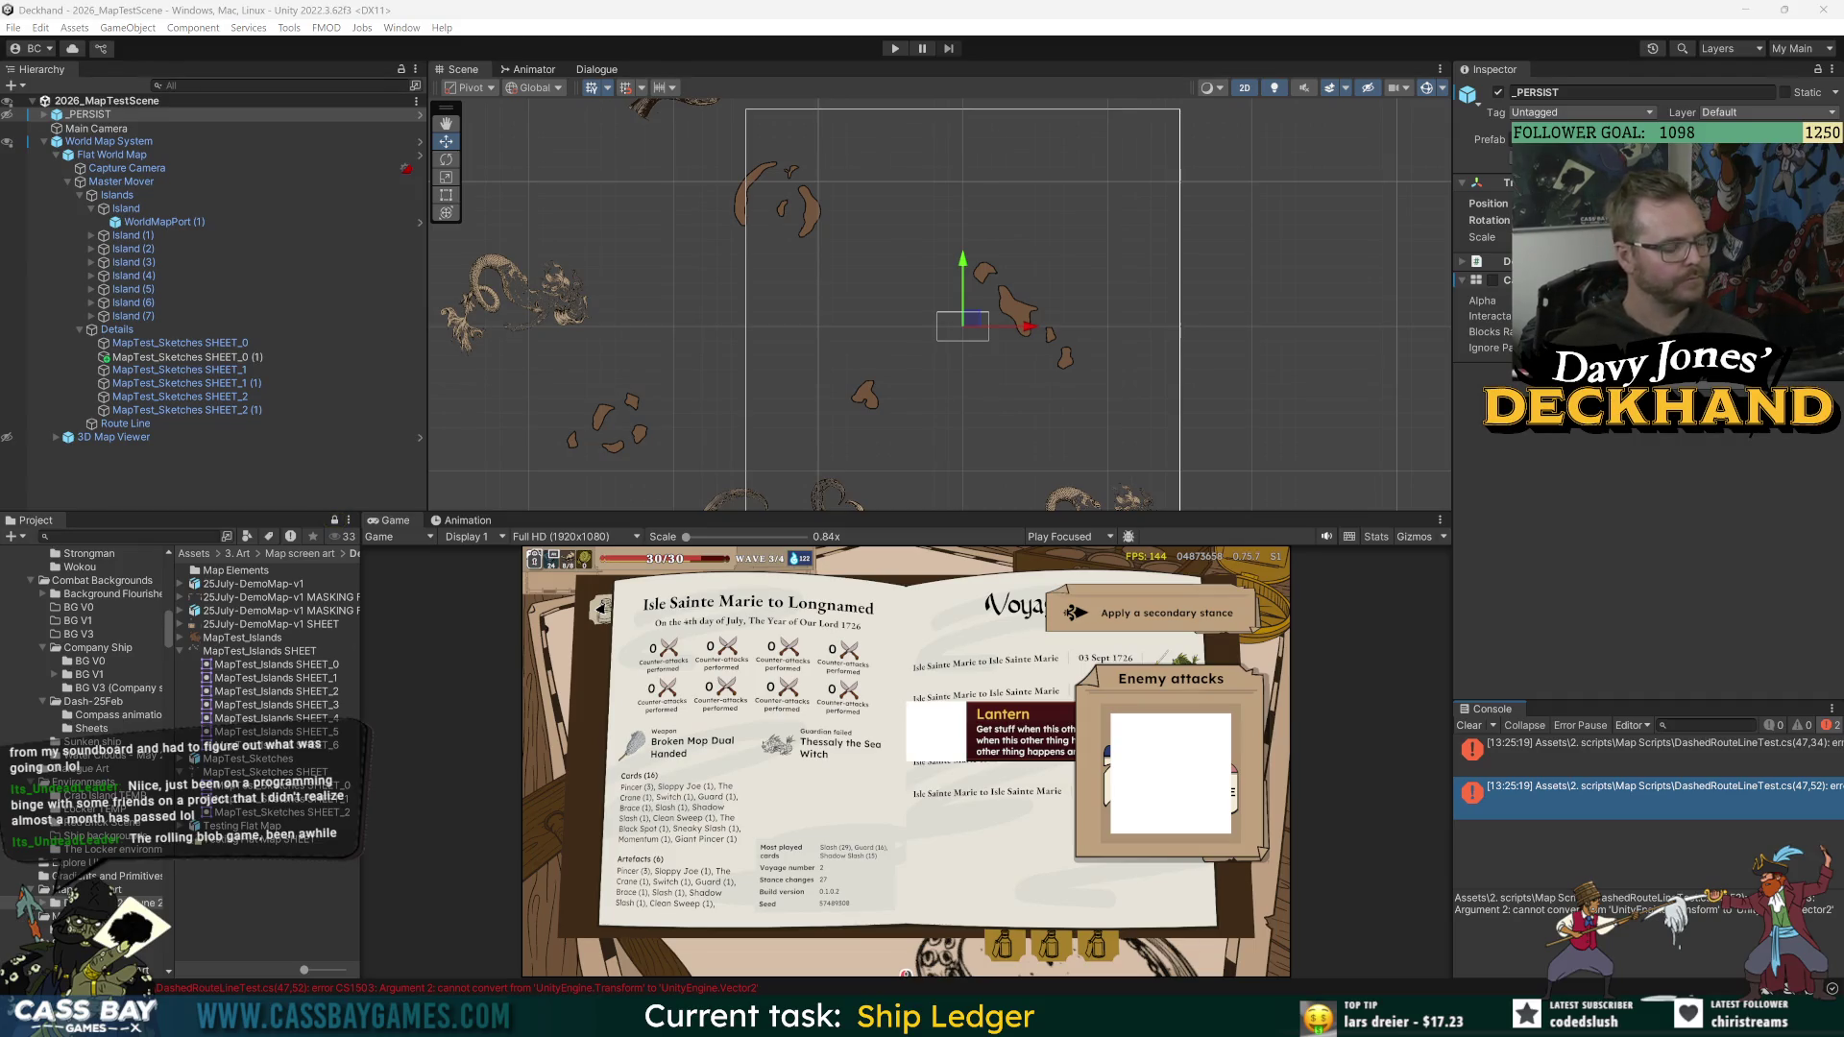
{"action": "key", "text": "alt+Tab"}
{"action": "key", "text": "alt+Tab"}
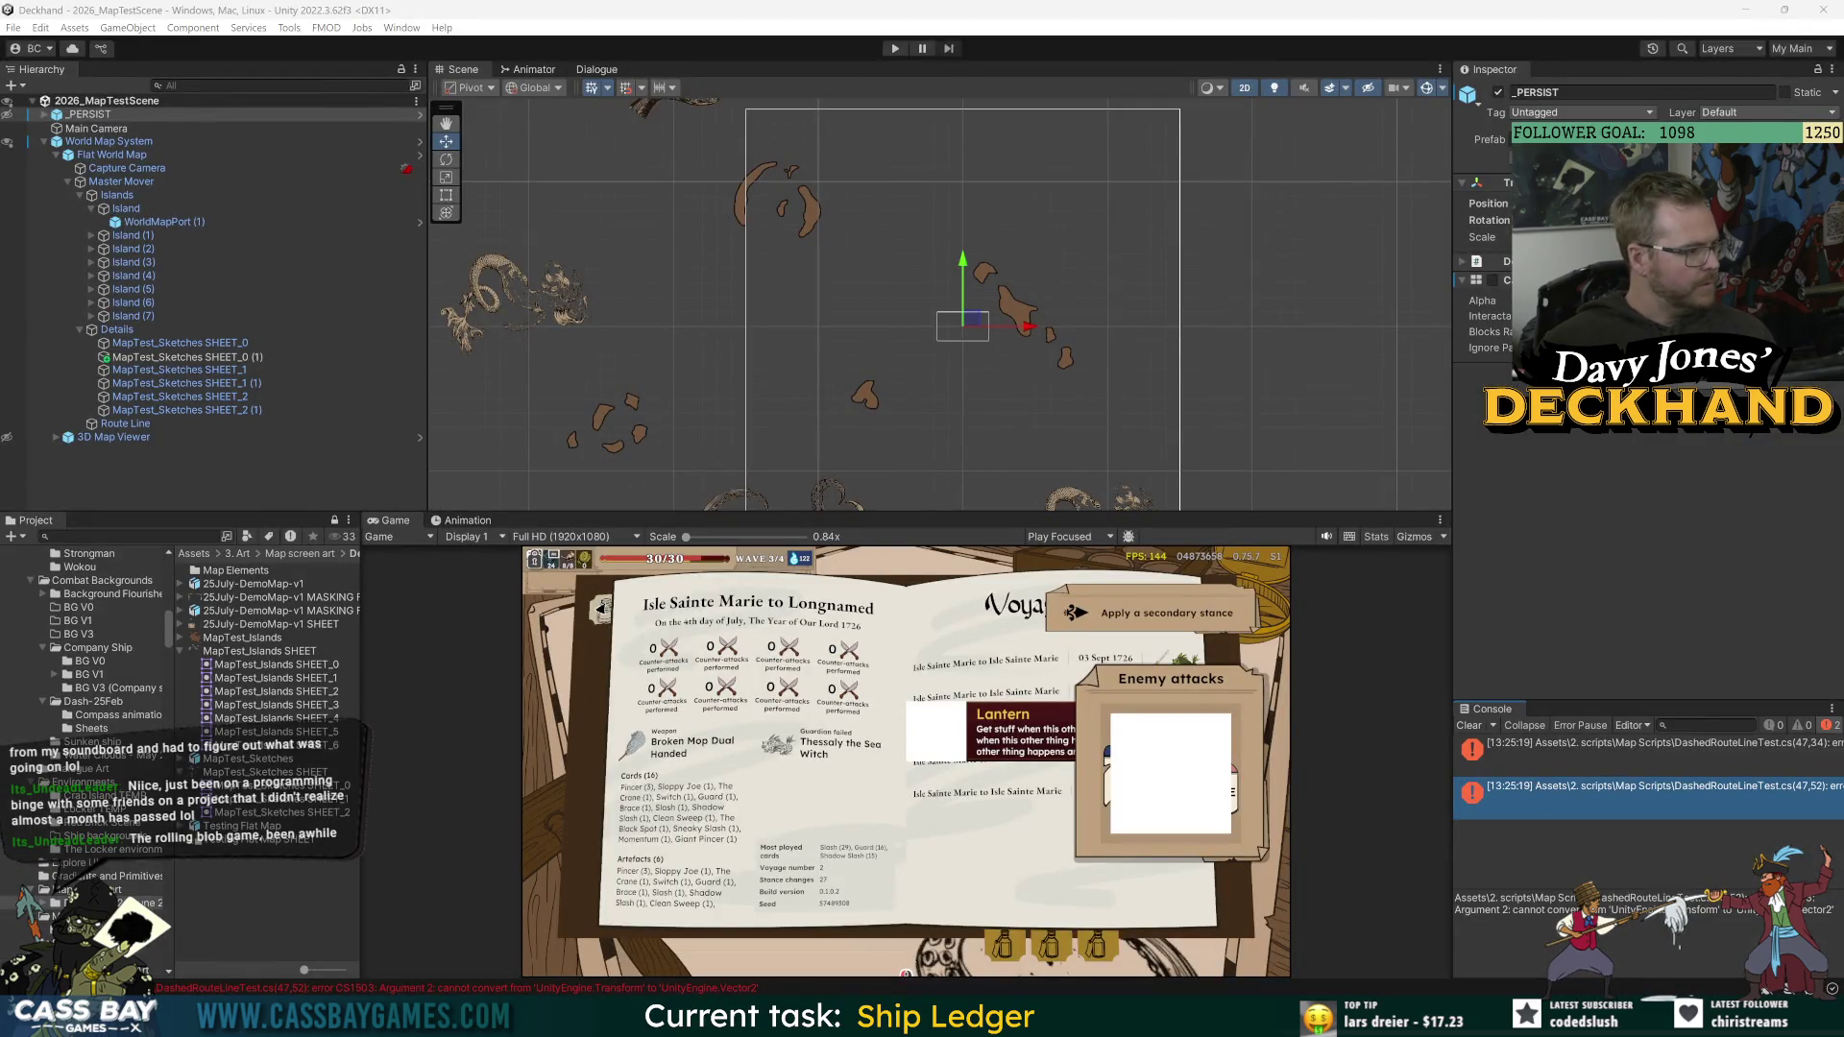
{"action": "key", "text": "alt+Tab"}
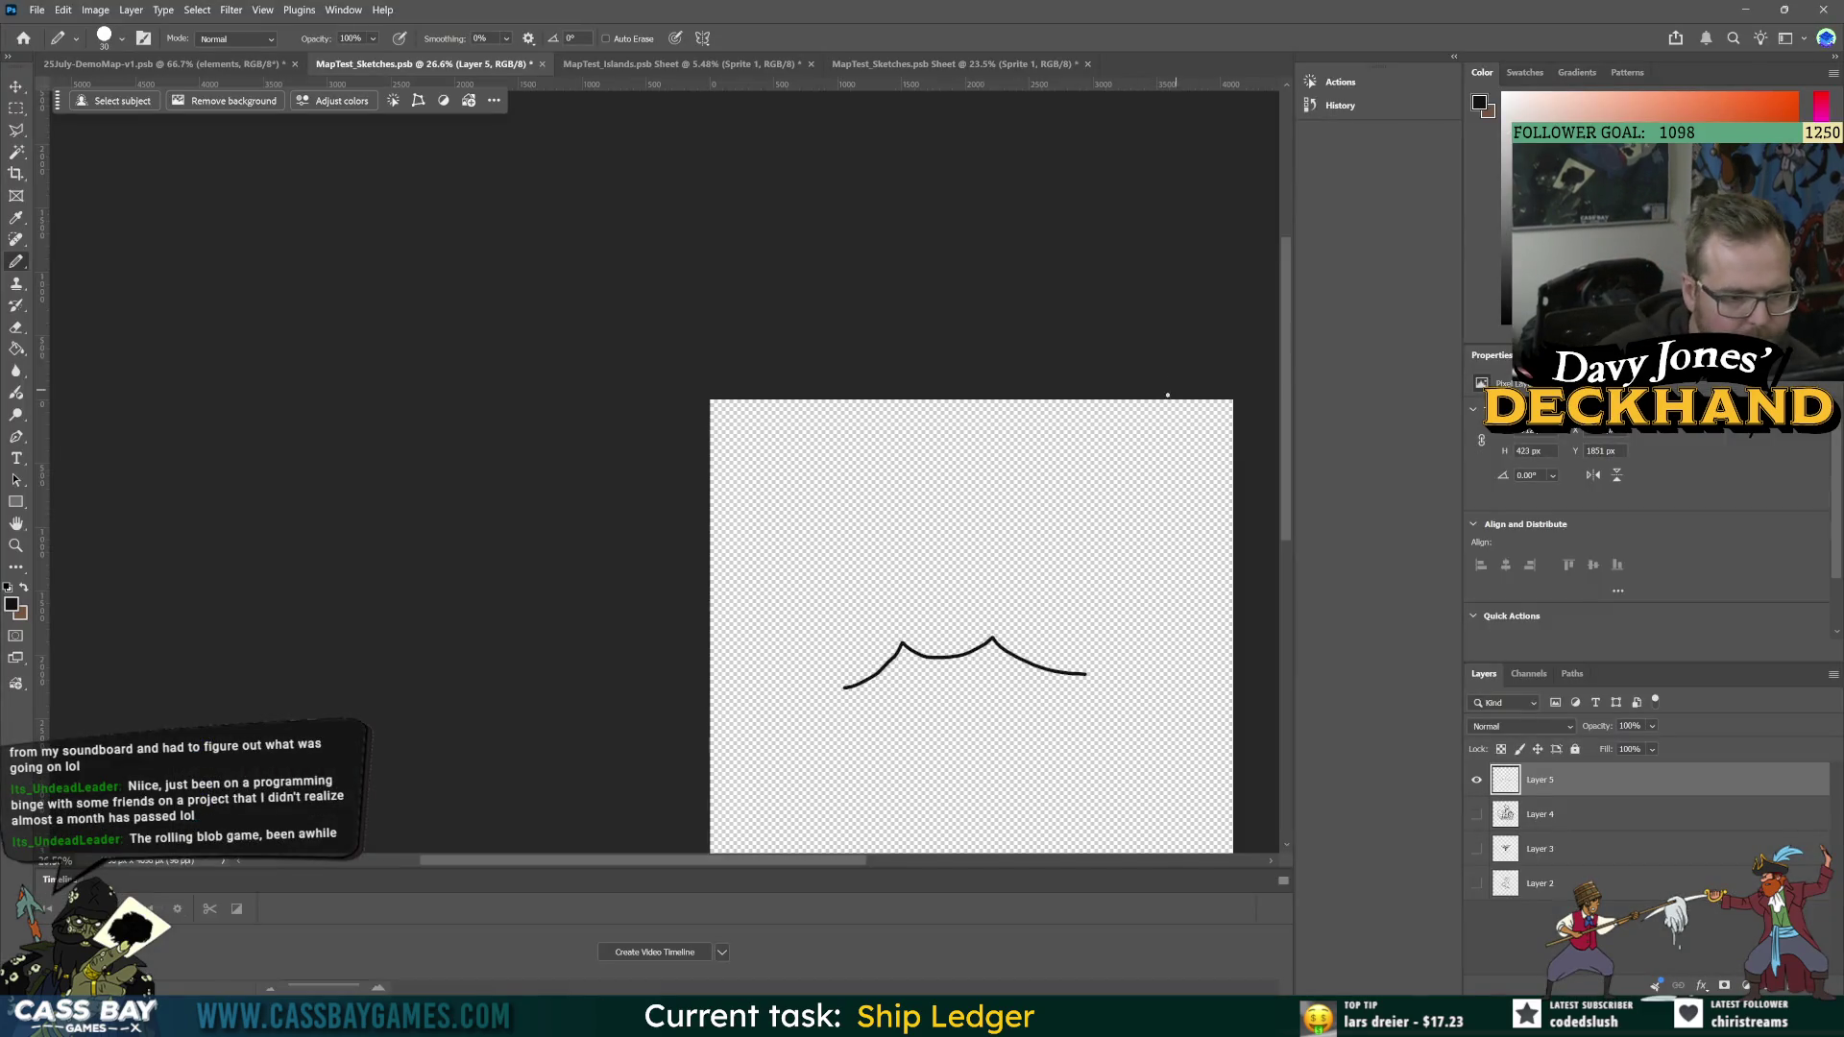
Step: Show the ship-and-tentacles sketch and Layer 3, and delete the wave-stroke Layer 5
{"action": "left_click", "coordinate": [1476, 814]}
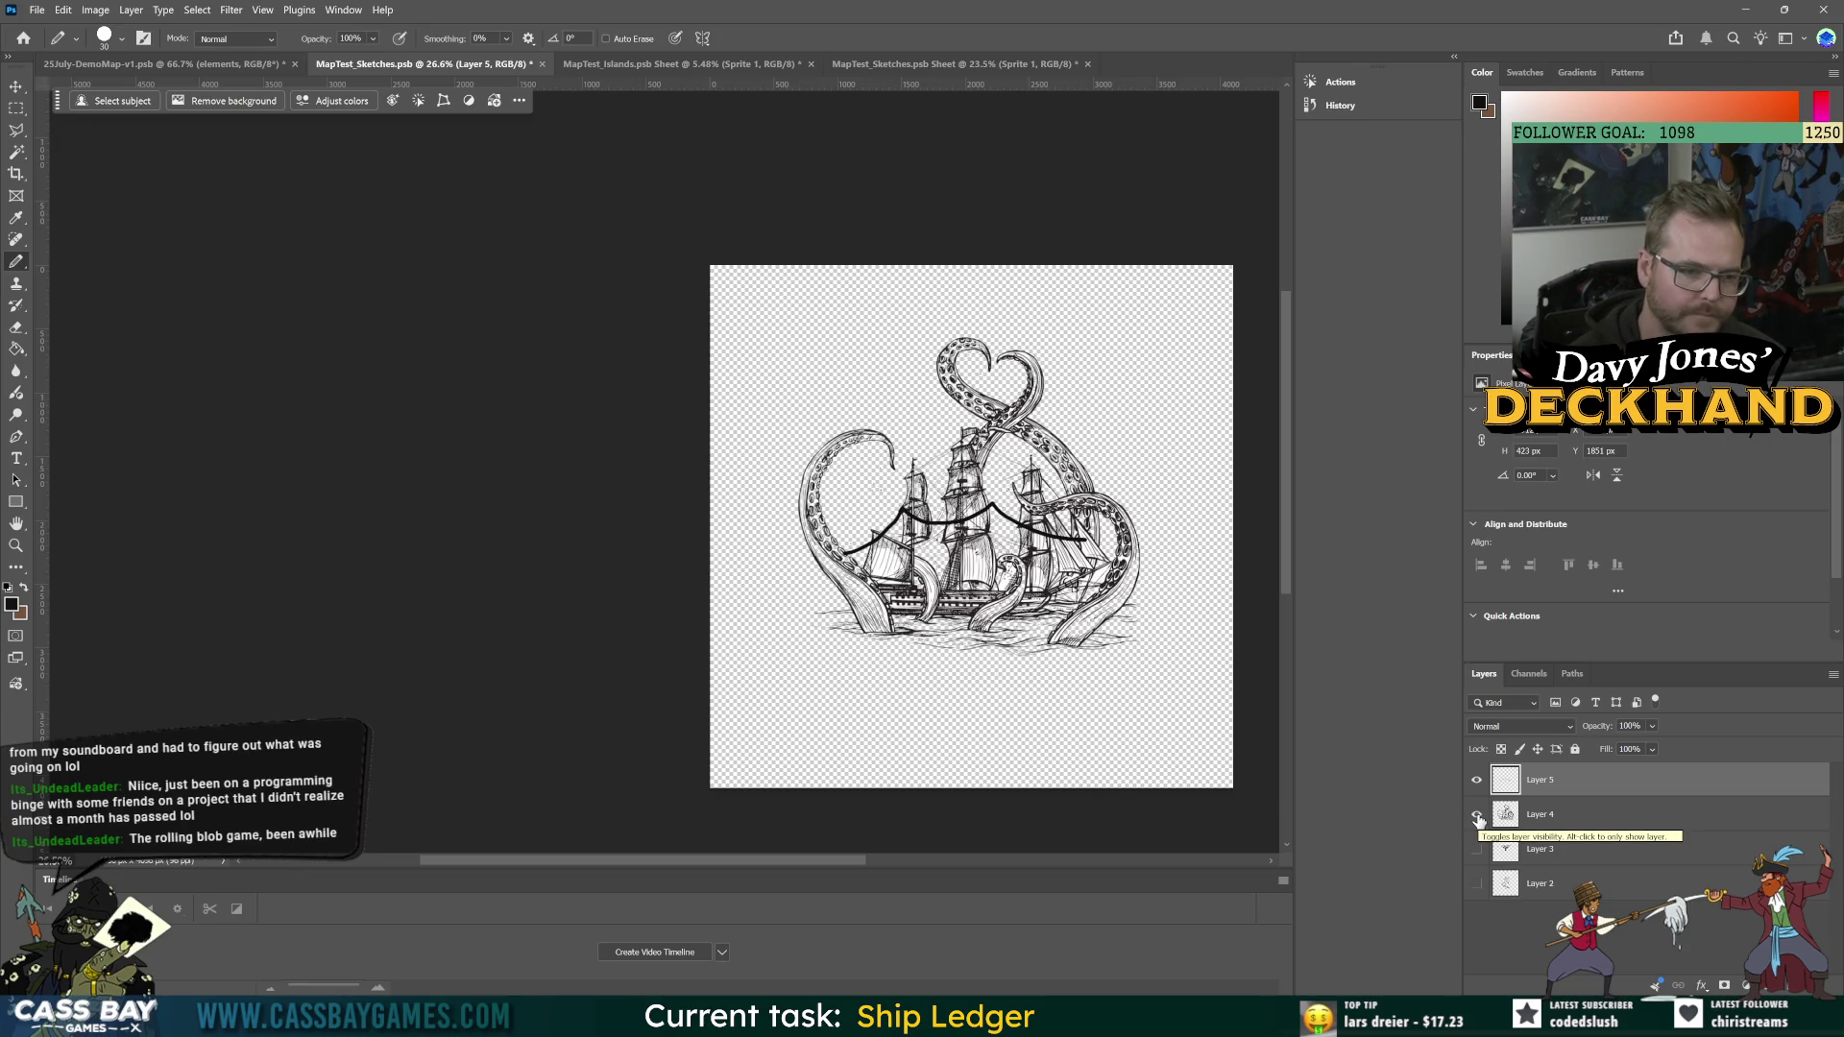
{"action": "left_click", "coordinate": [1477, 815]}
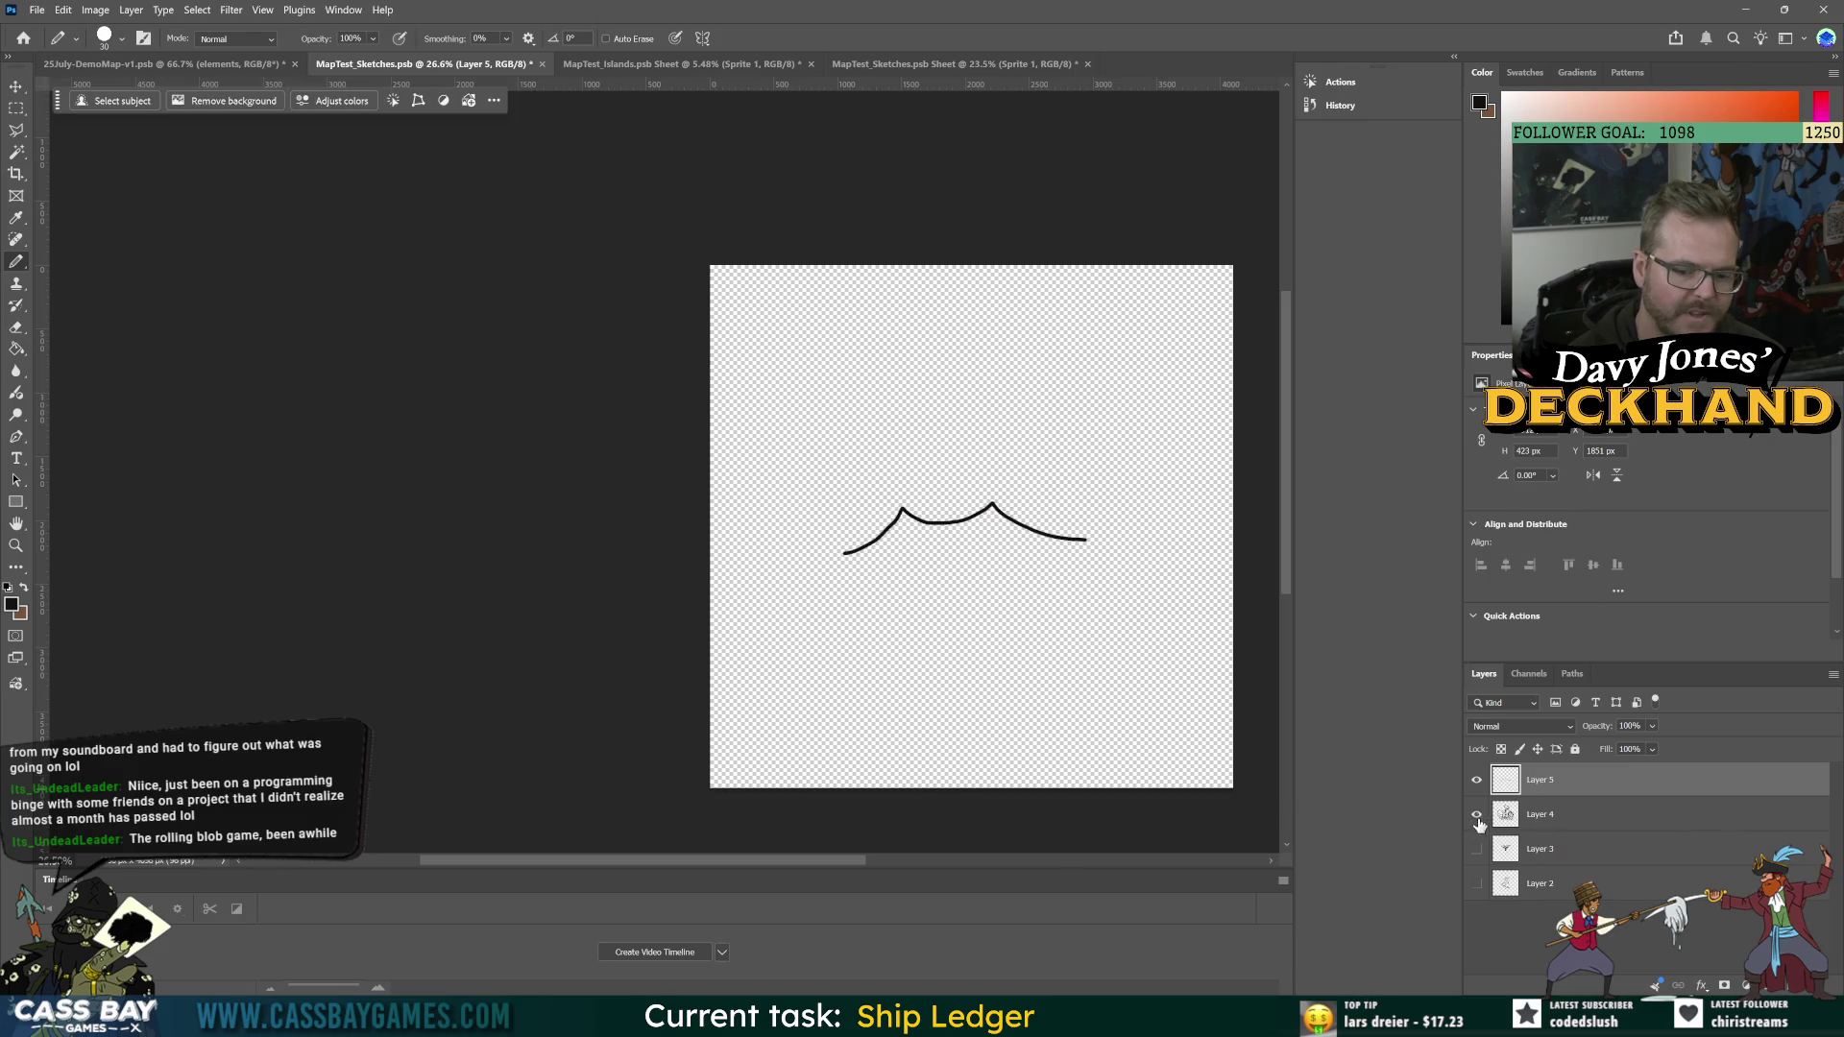
{"action": "left_click", "coordinate": [1478, 815]}
{"action": "left_click", "coordinate": [1478, 849]}
{"action": "left_click_drag", "start_coordinate": [1506, 784], "coordinate": [1717, 987]}
{"action": "left_click", "coordinate": [1688, 924]}
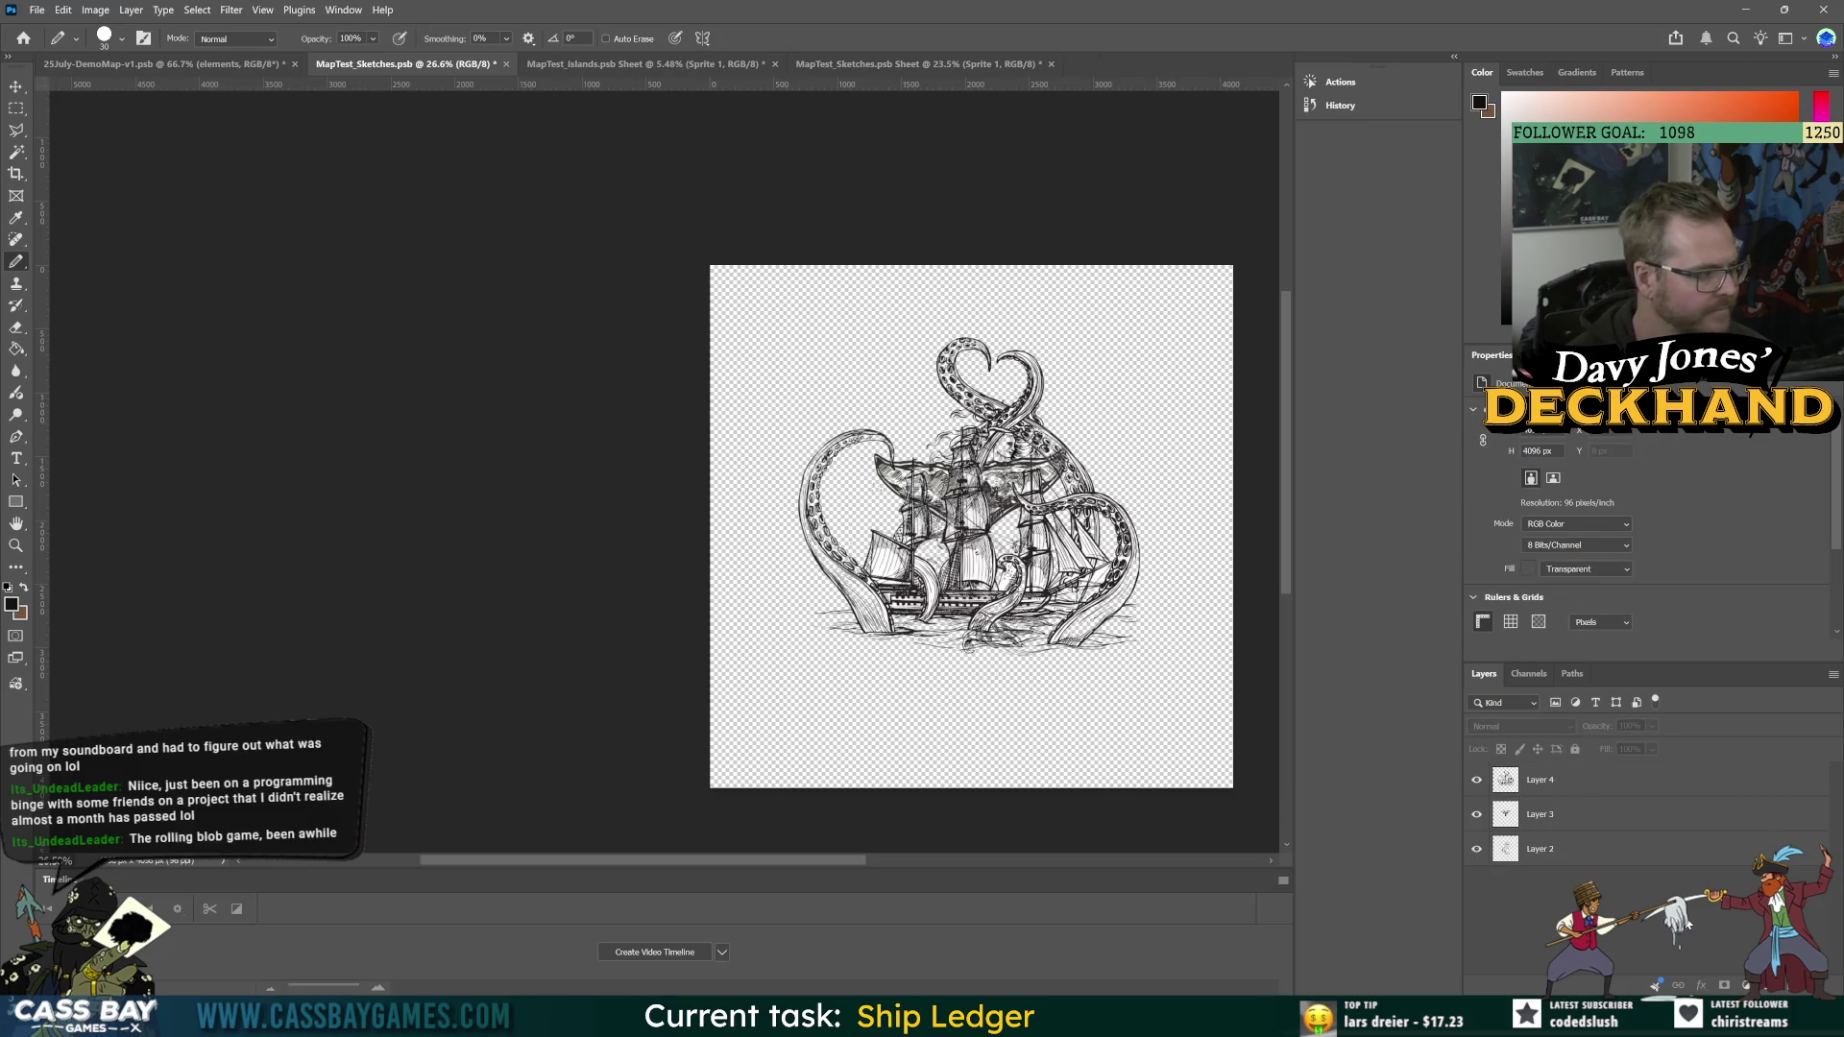
{"action": "key", "text": "alt+Tab"}
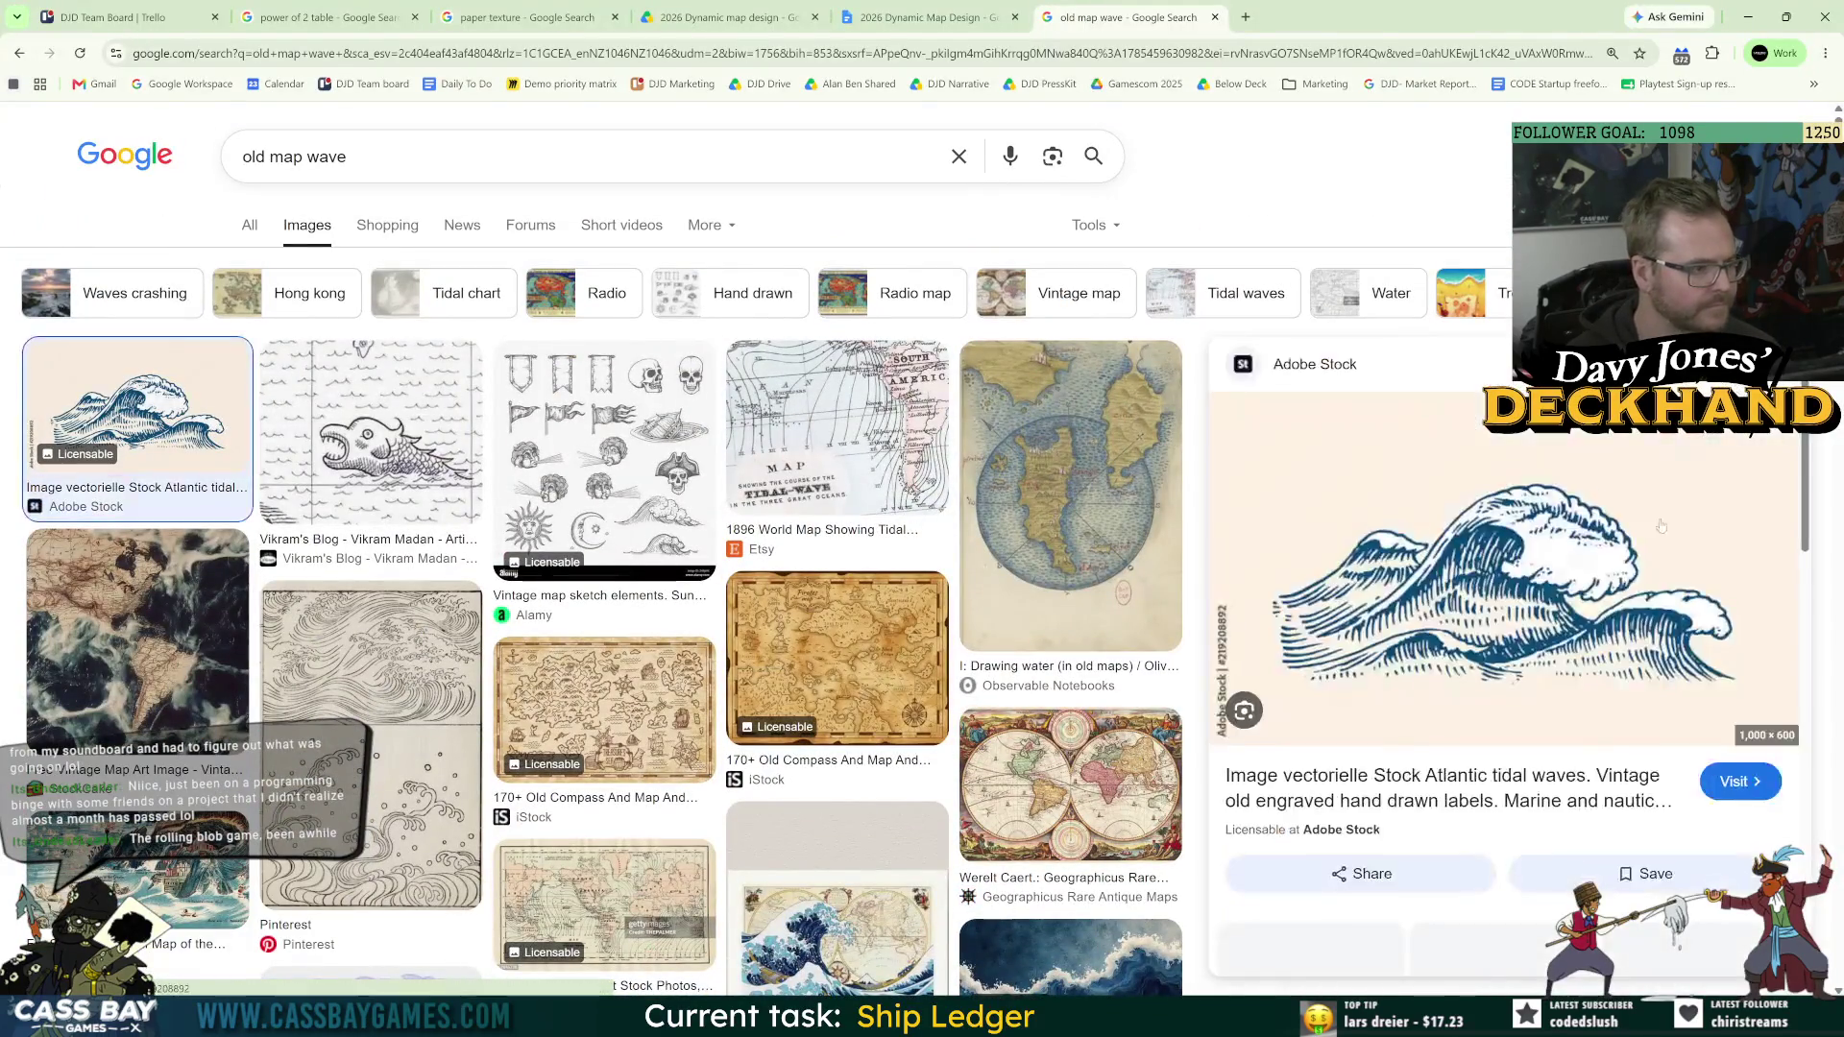
Step: Copy the blue tidal-wave image and paste it into MapTest_Sketches.psb
{"action": "right_click", "coordinate": [1549, 437]}
{"action": "left_click", "coordinate": [1562, 441]}
{"action": "key", "text": "alt+Tab"}
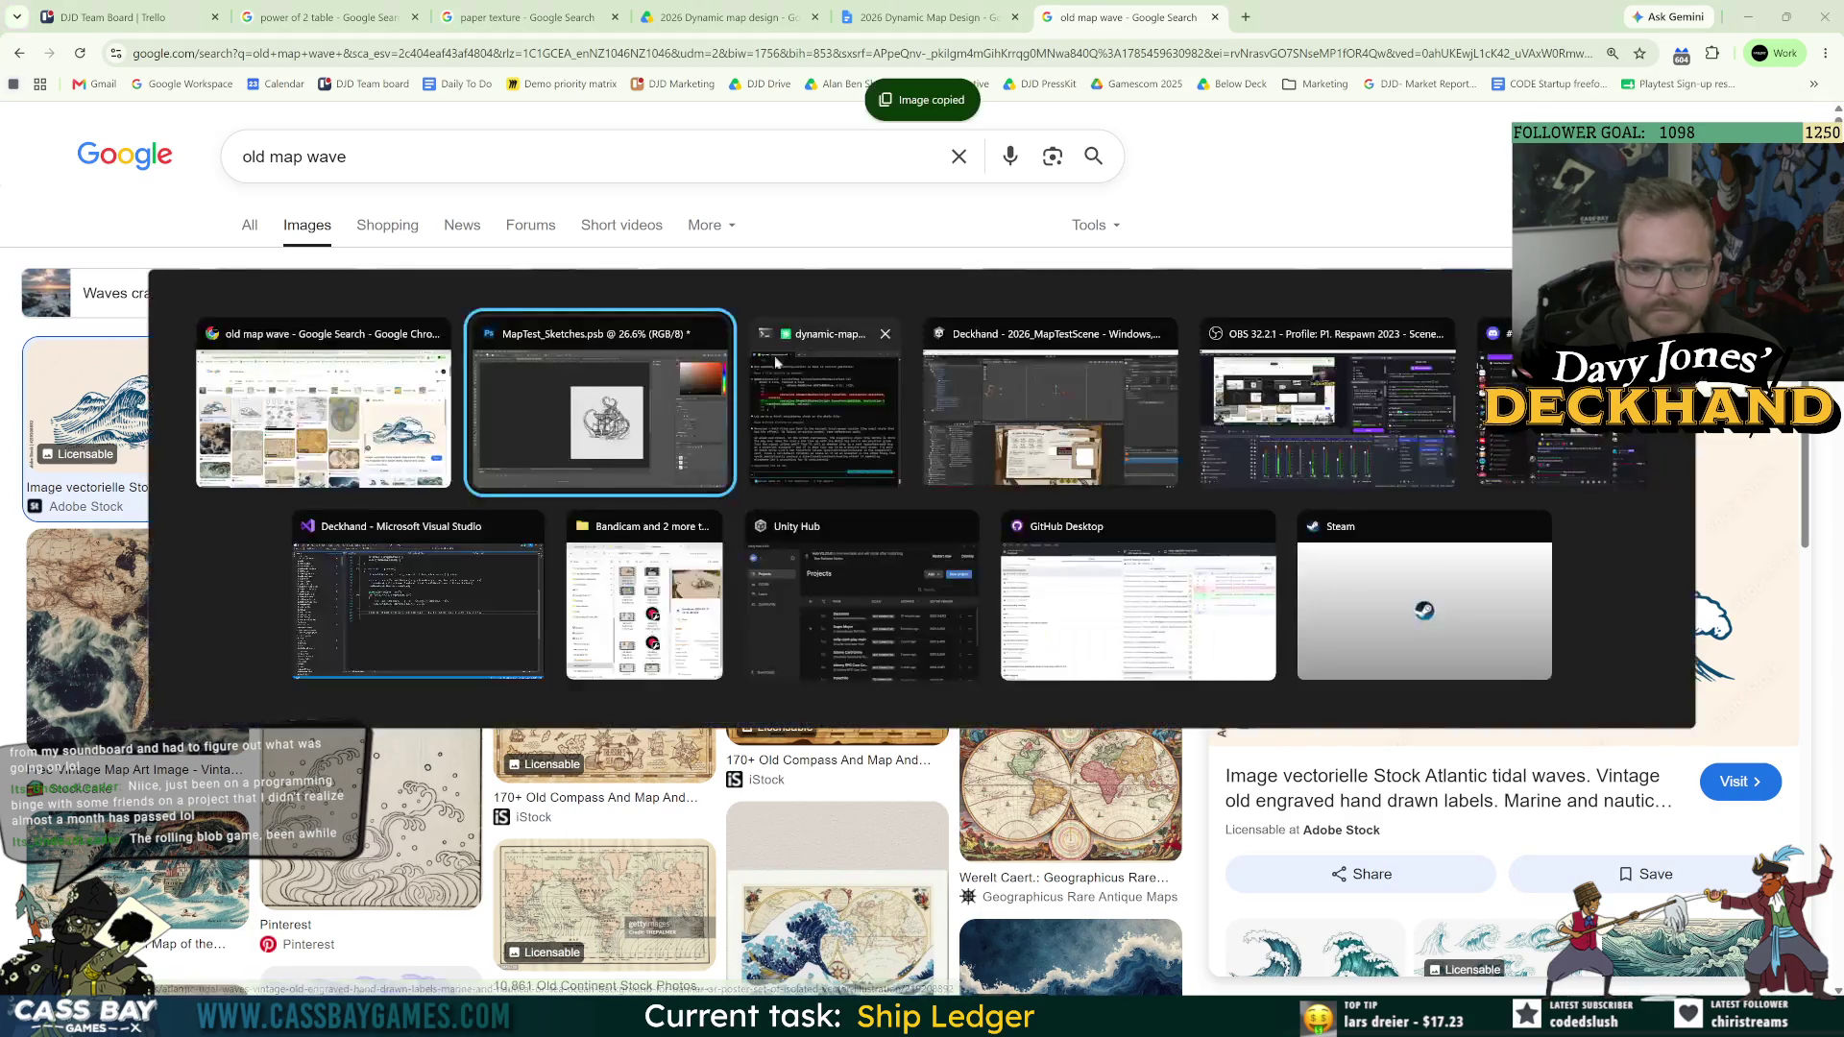
{"action": "key", "text": "ctrl+v"}
Step: Scale the pasted wave to about 178% near the canvas centre and remove its background
{"action": "key", "text": "ctrl+t"}
{"action": "mouse_move", "coordinate": [975, 491]}
{"action": "left_mouse_down"}
{"action": "mouse_move", "coordinate": [971, 323]}
{"action": "mouse_move", "coordinate": [970, 381]}
{"action": "left_mouse_up"}
{"action": "mouse_move", "coordinate": [978, 445]}
{"action": "left_mouse_down"}
{"action": "mouse_move", "coordinate": [977, 551]}
{"action": "mouse_move", "coordinate": [978, 499]}
{"action": "left_mouse_up"}
{"action": "left_click_drag", "start_coordinate": [1122, 615], "coordinate": [1085, 594]}
{"action": "key", "text": "Return"}
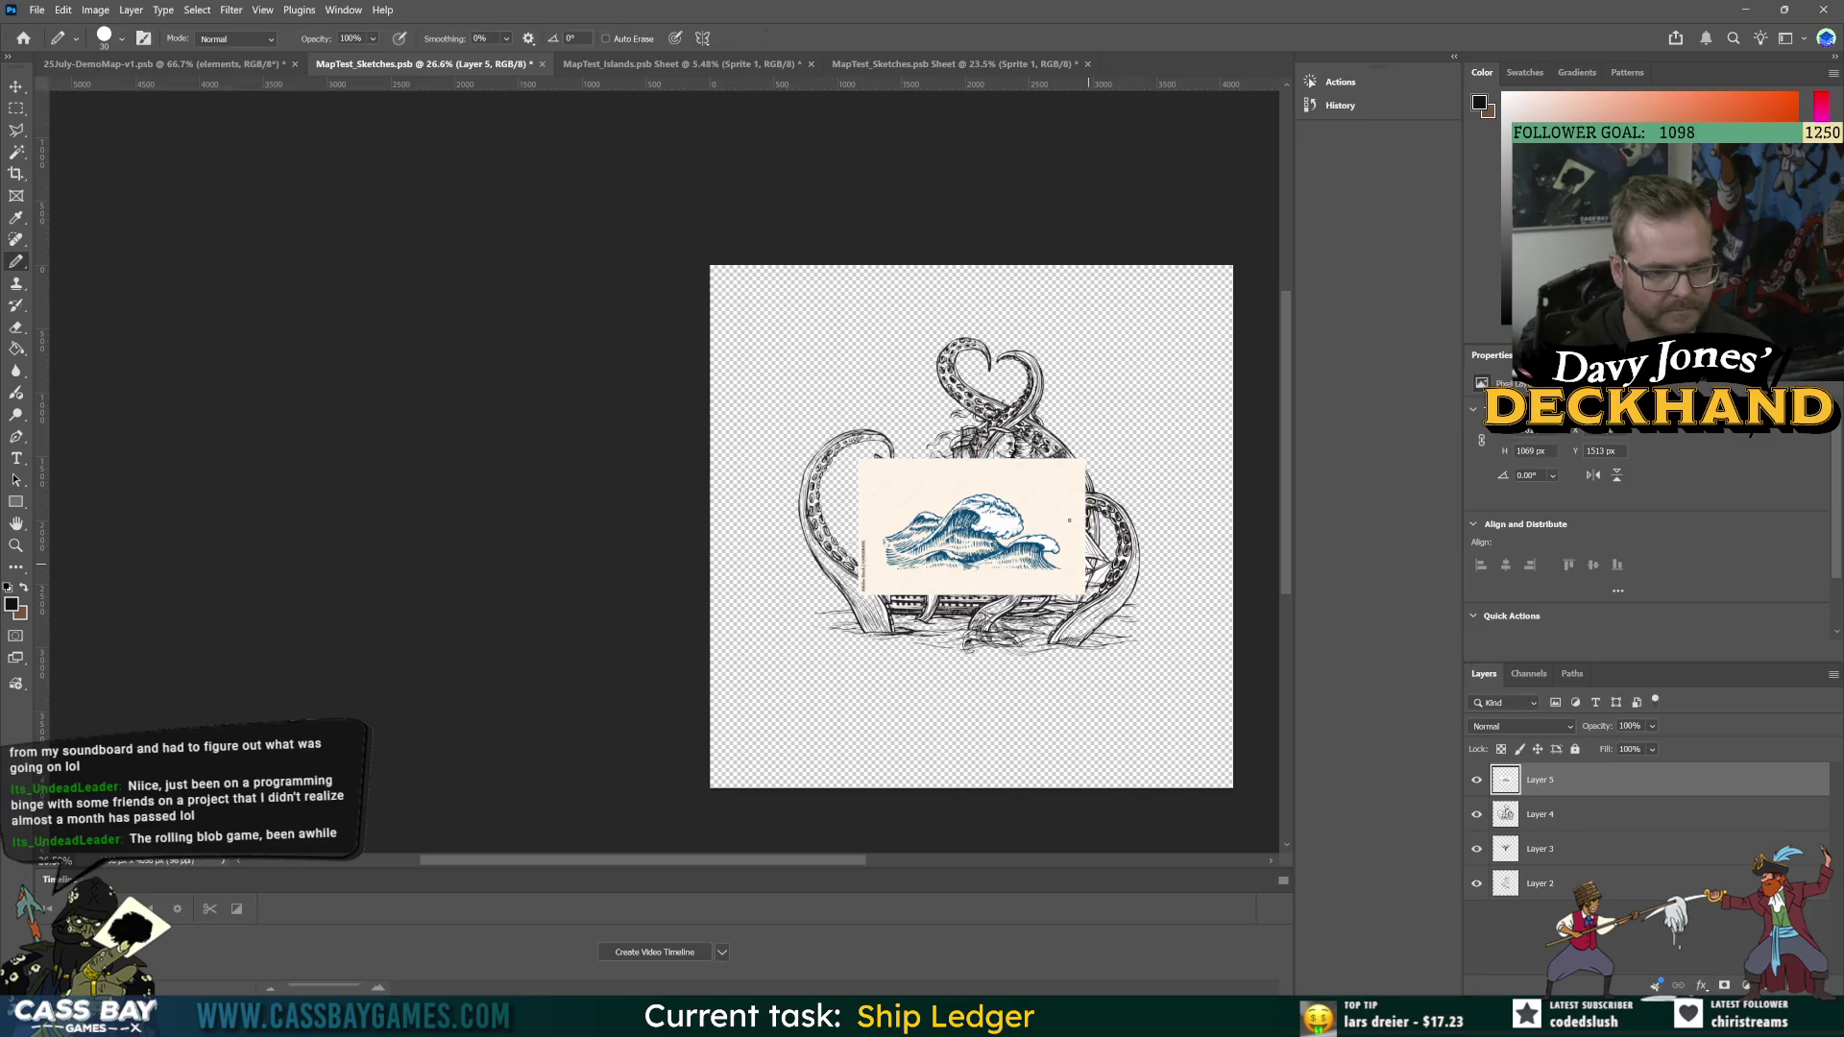
{"action": "key", "text": "b"}
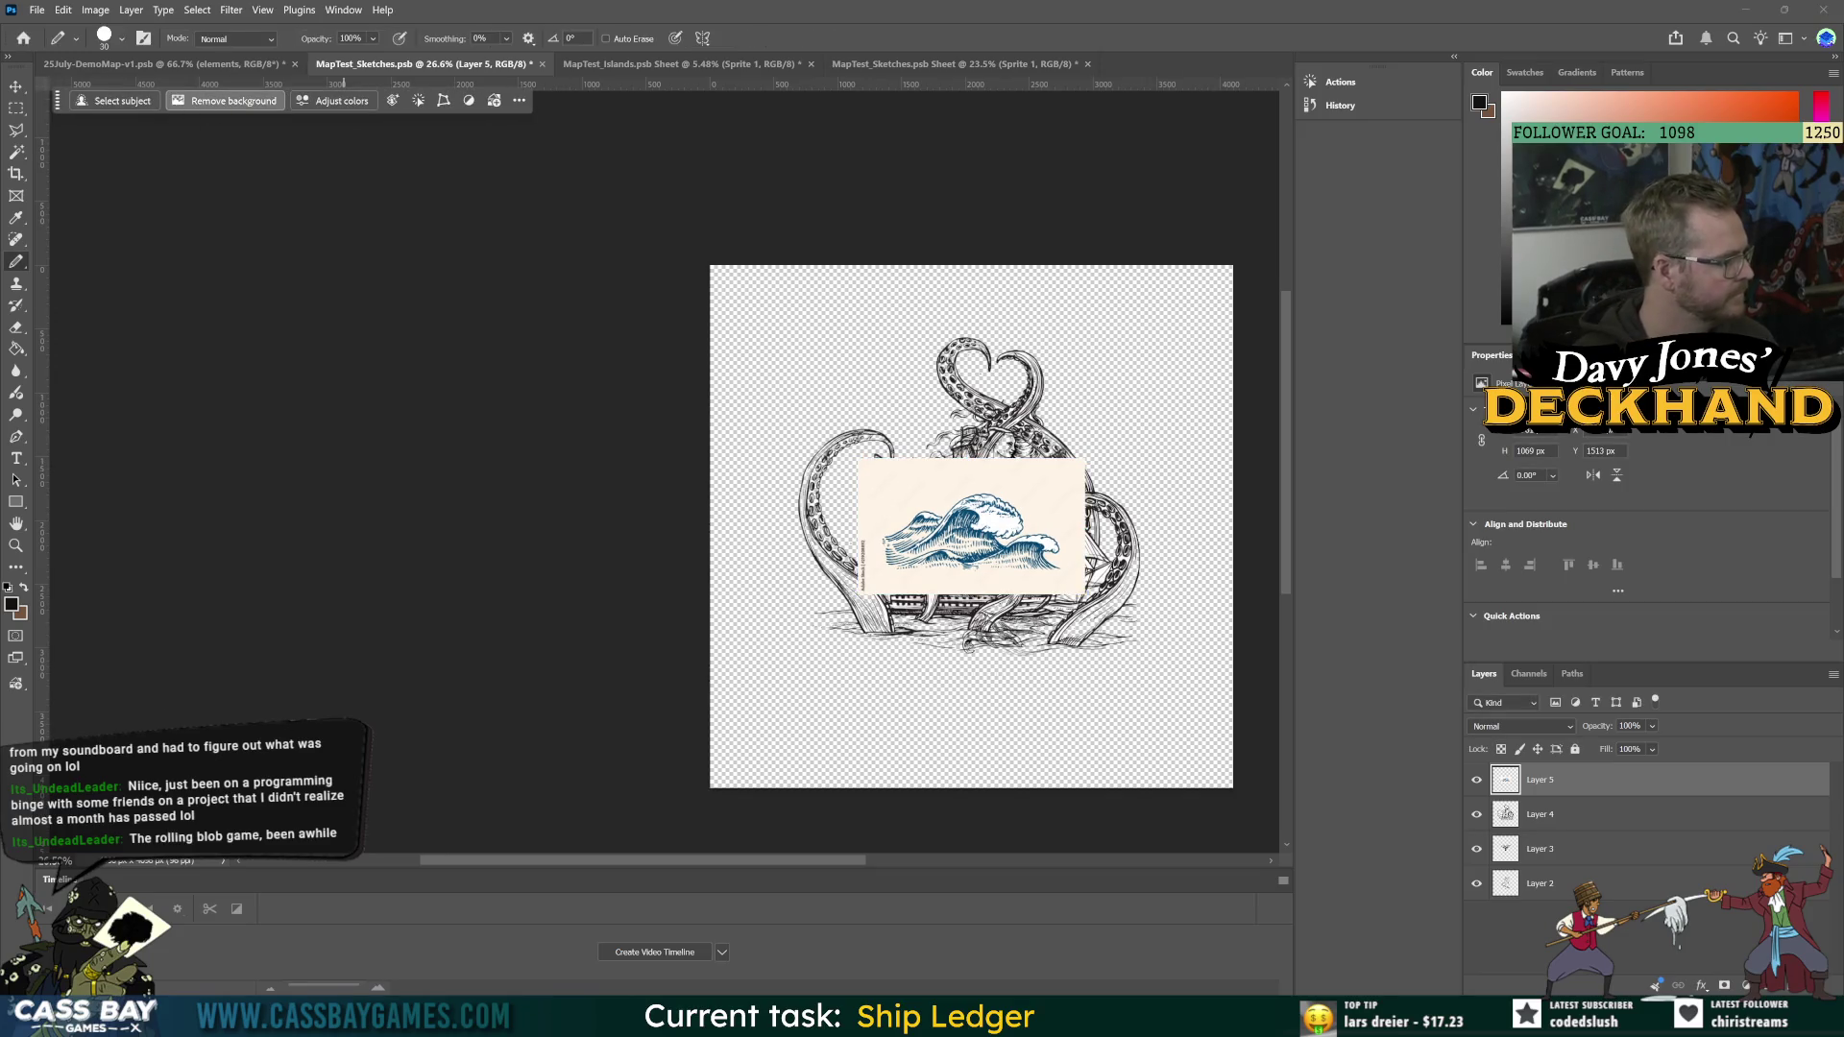
{"action": "left_click", "coordinate": [226, 101]}
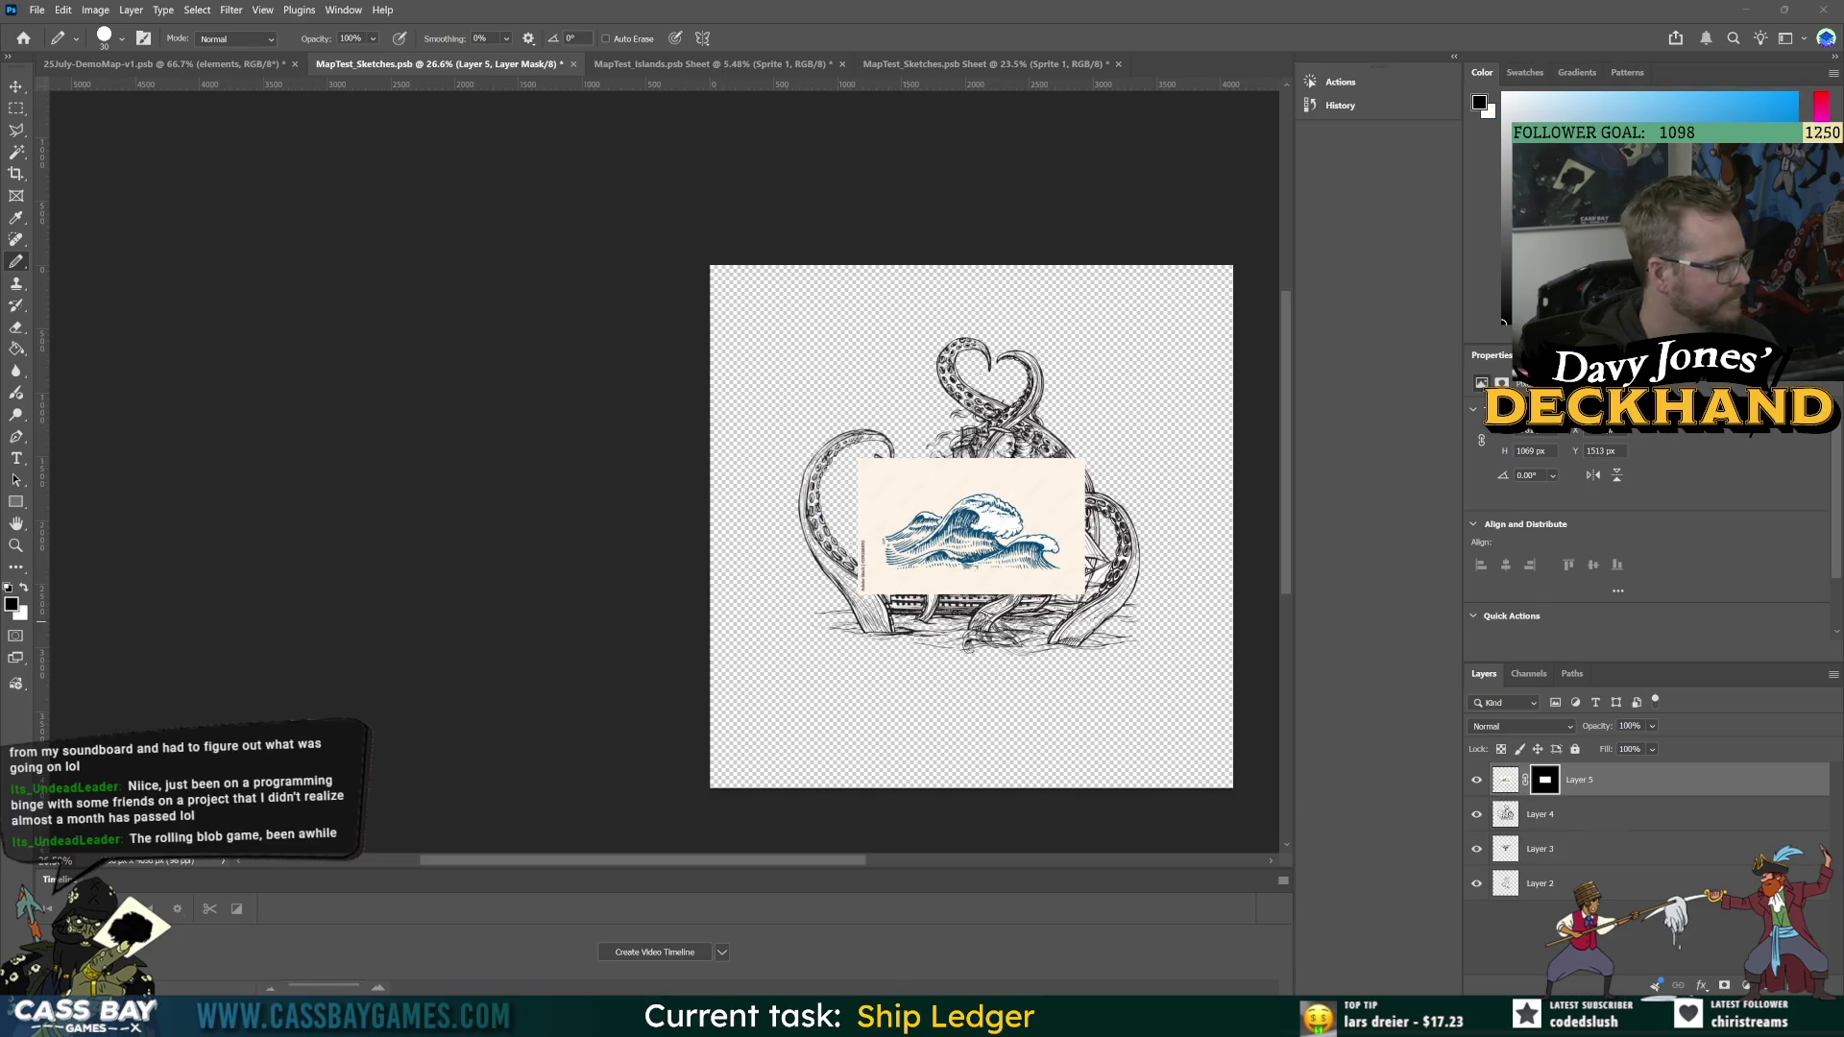
{"action": "key", "text": "alt+Tab"}
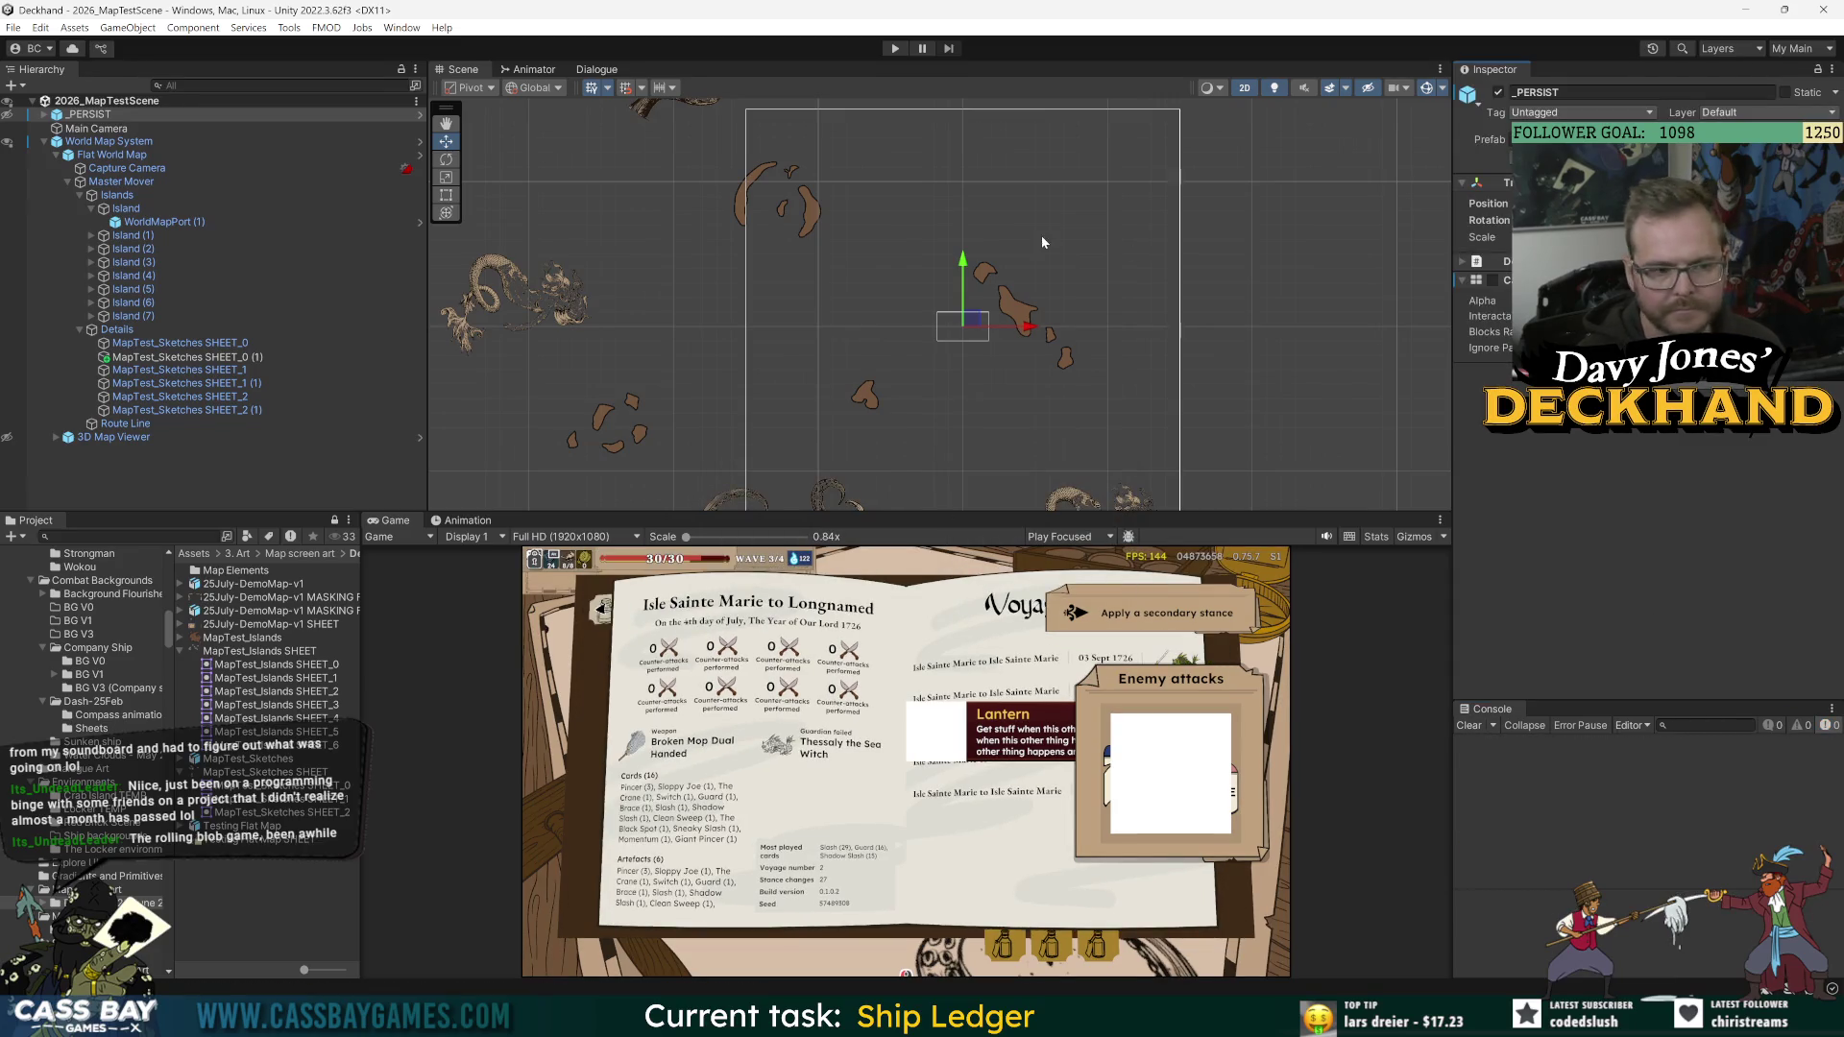
{"action": "left_click", "coordinate": [904, 50]}
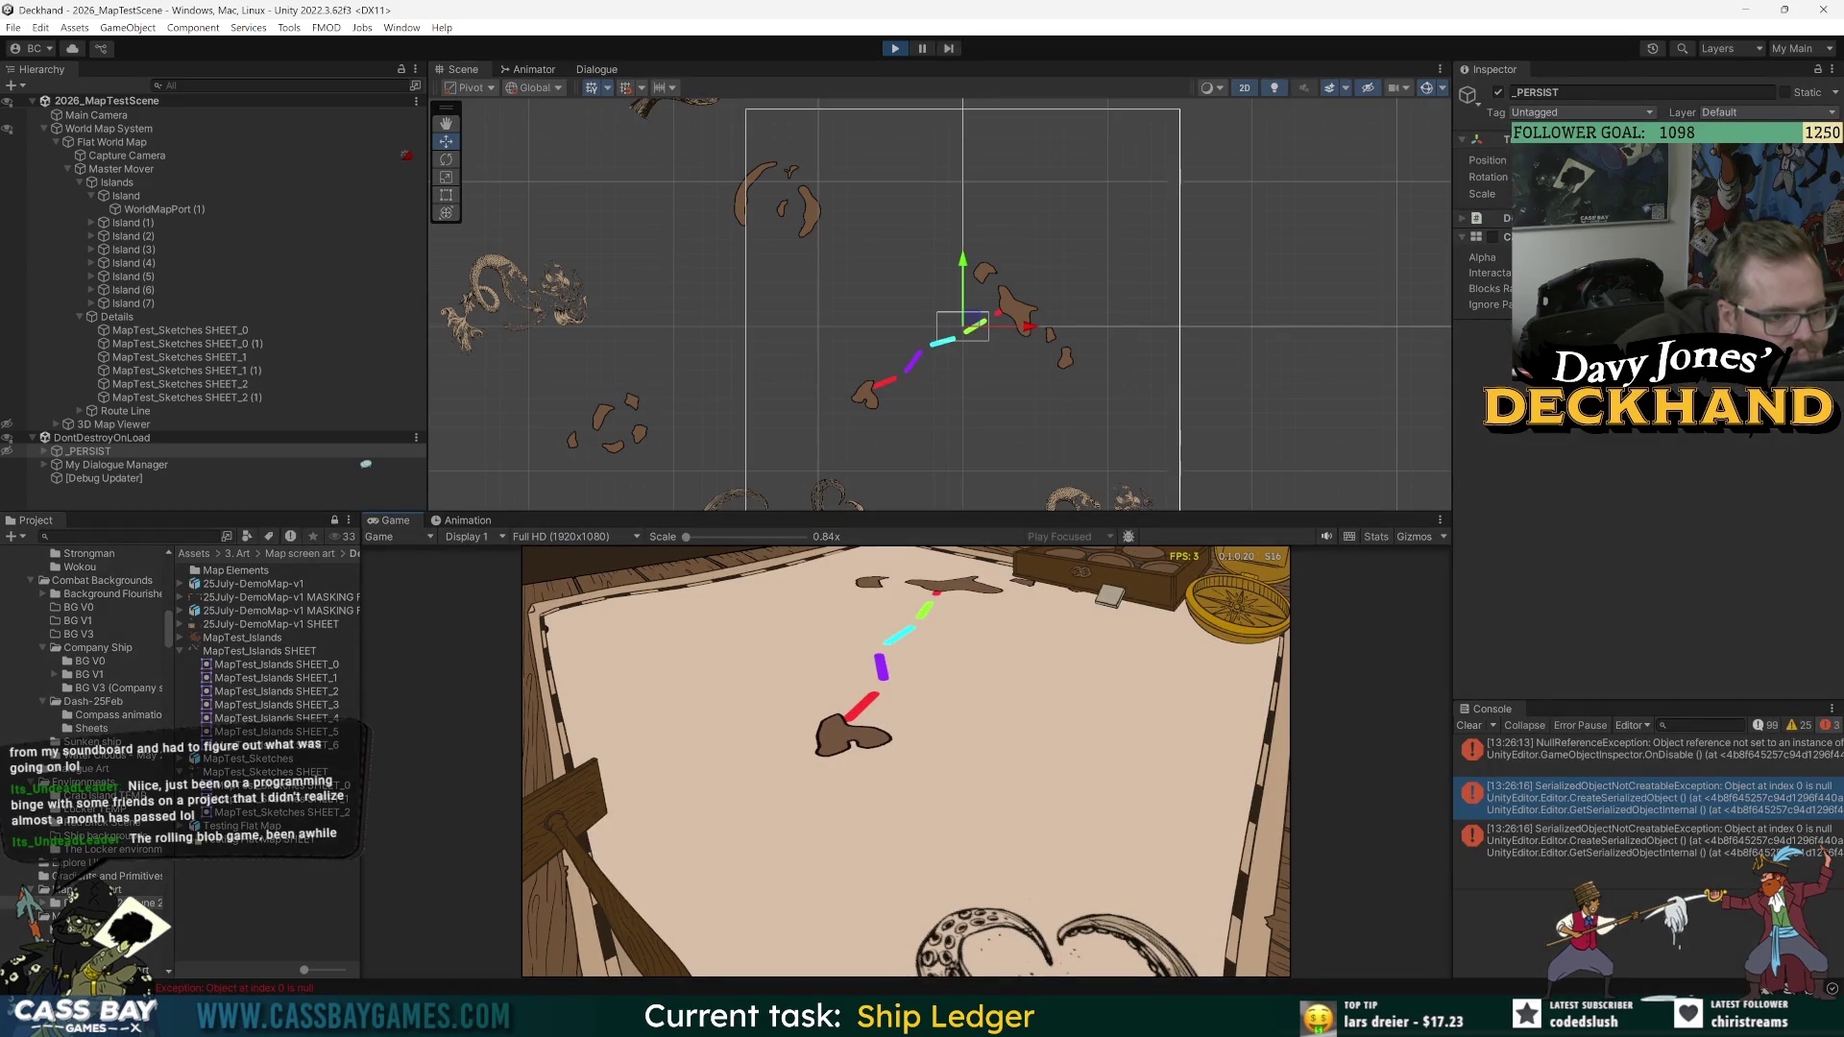
{"action": "left_click", "coordinate": [1462, 727]}
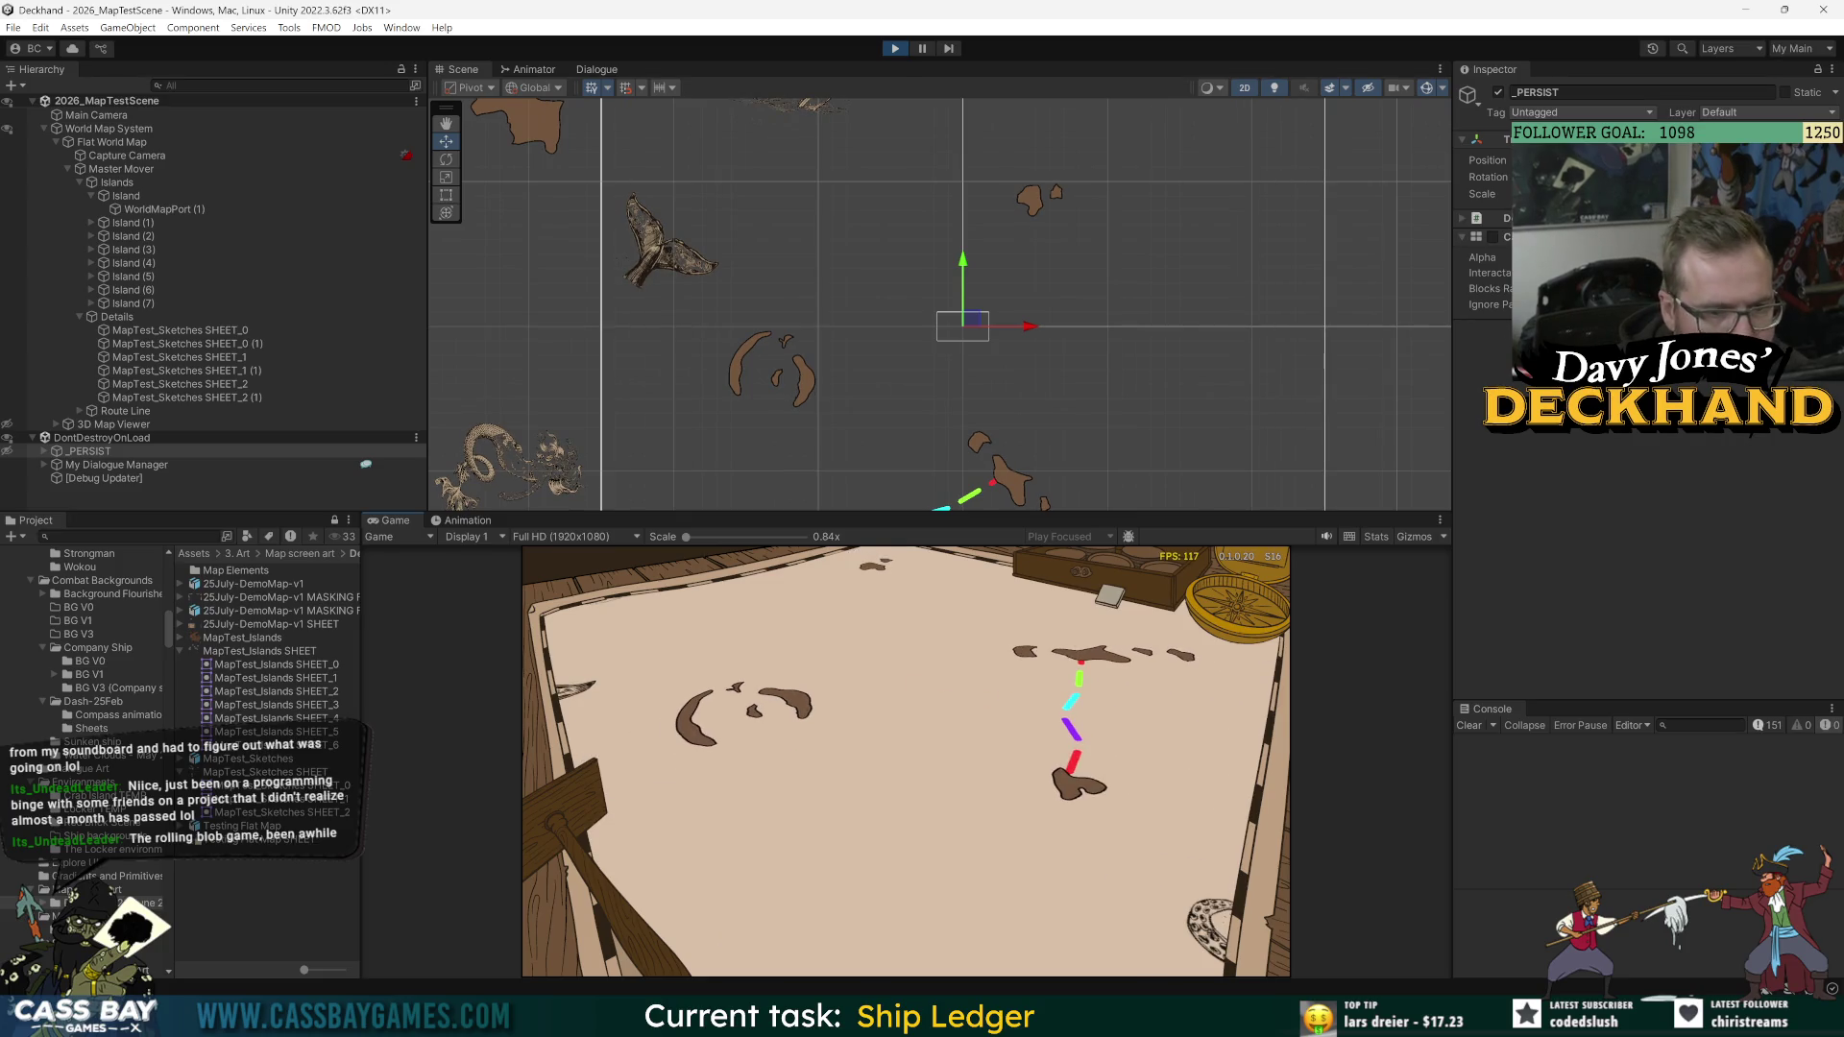
{"action": "key", "text": "ctrl+p"}
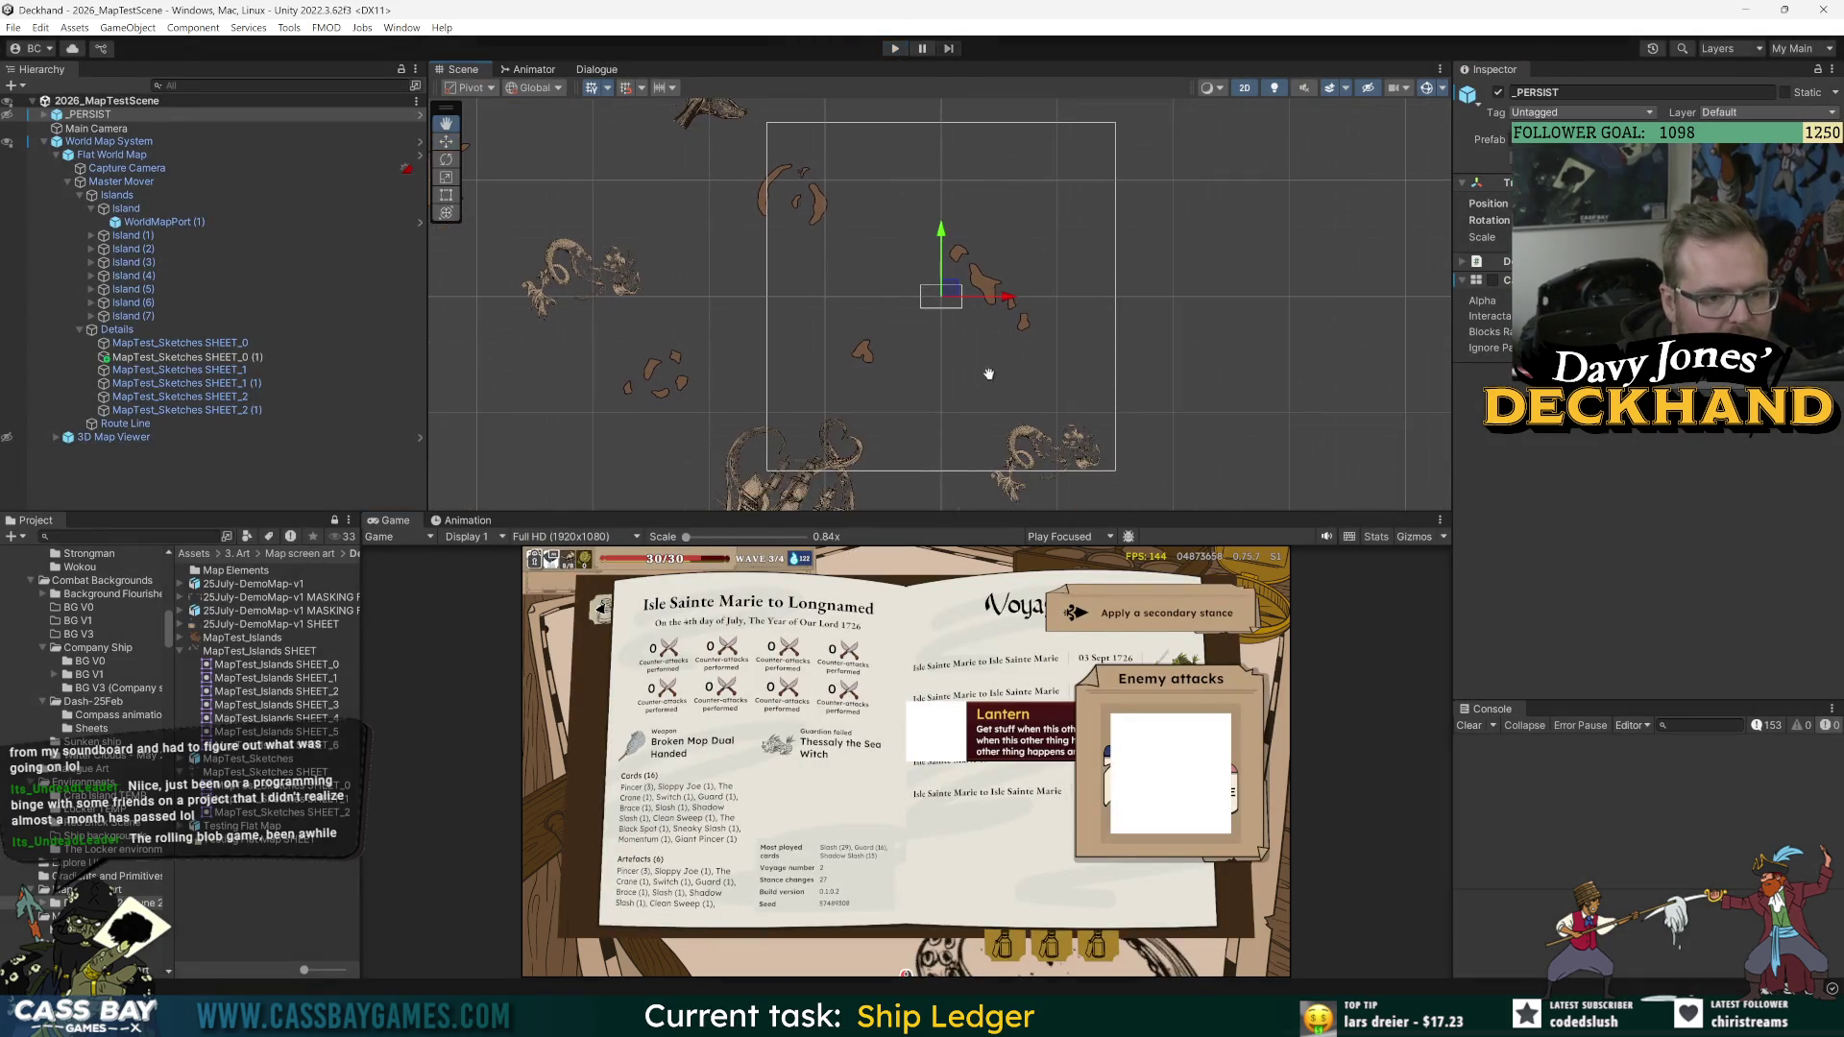
Step: Select Route Line and locate its origin and destination ports in the scene
{"action": "left_click", "coordinate": [123, 424]}
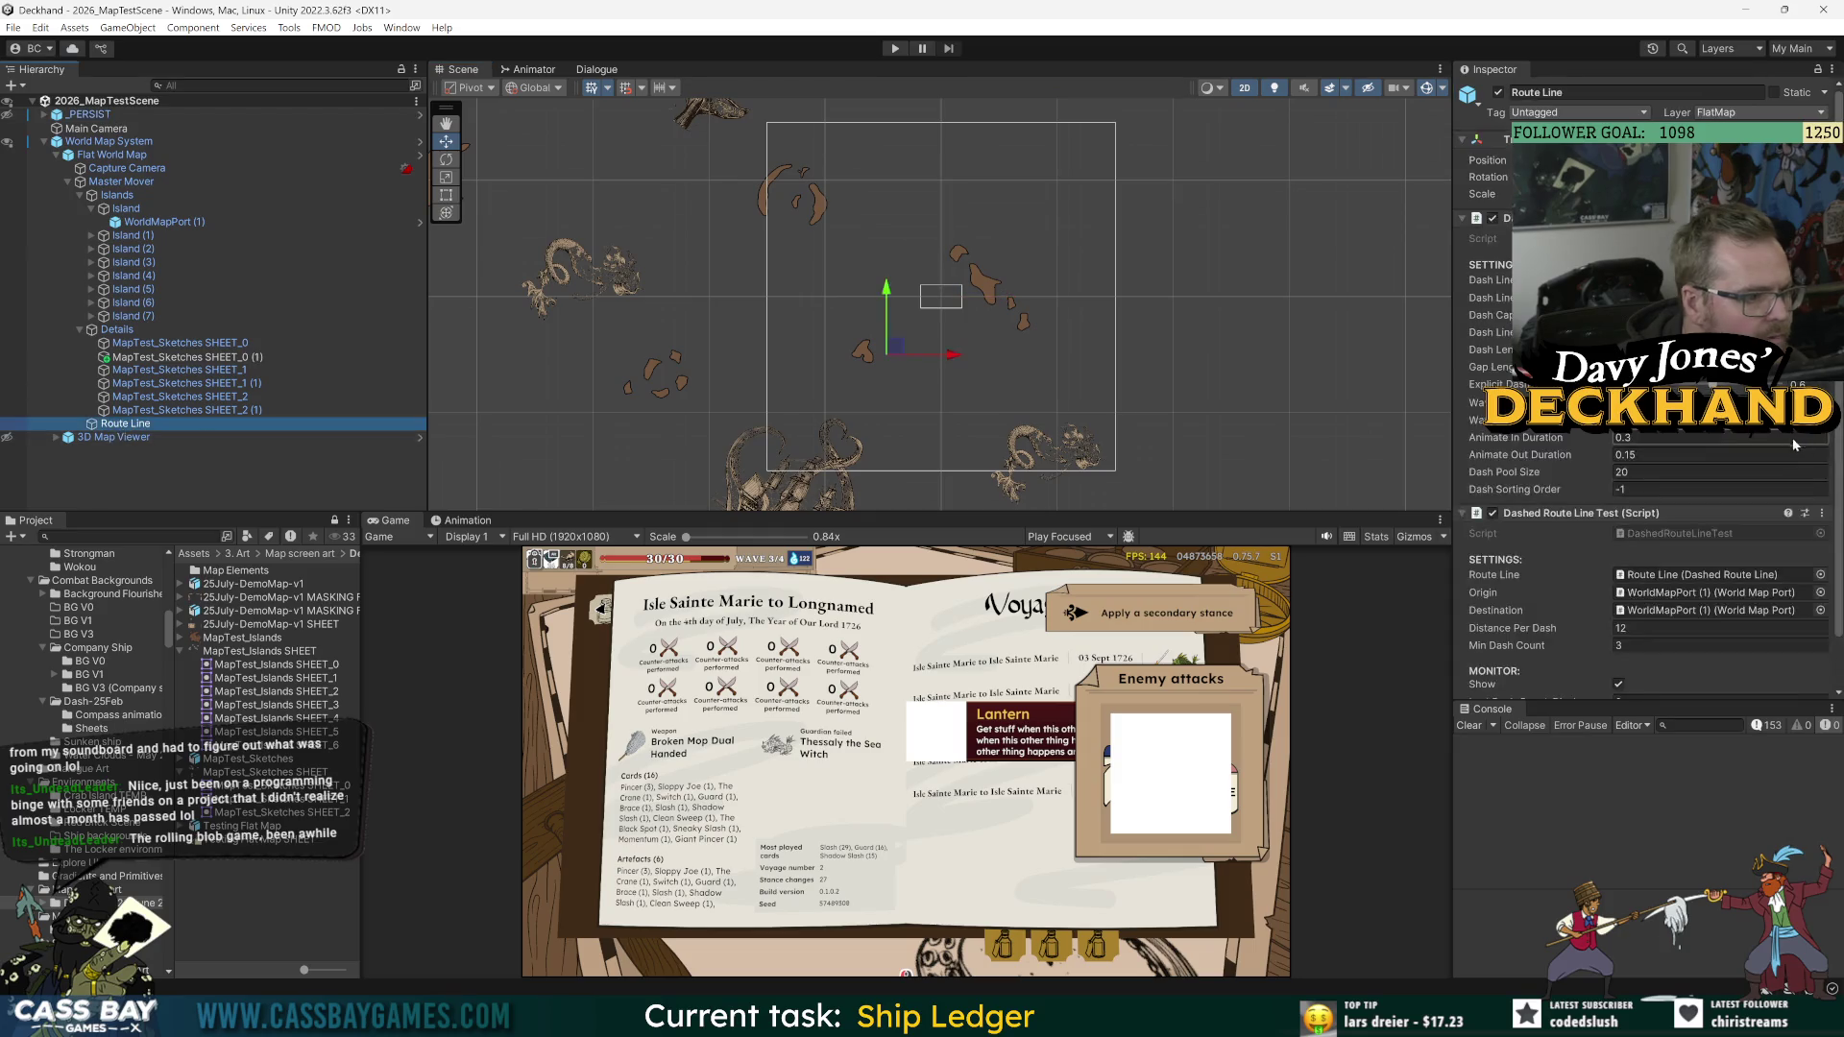
{"action": "left_click", "coordinate": [1696, 594]}
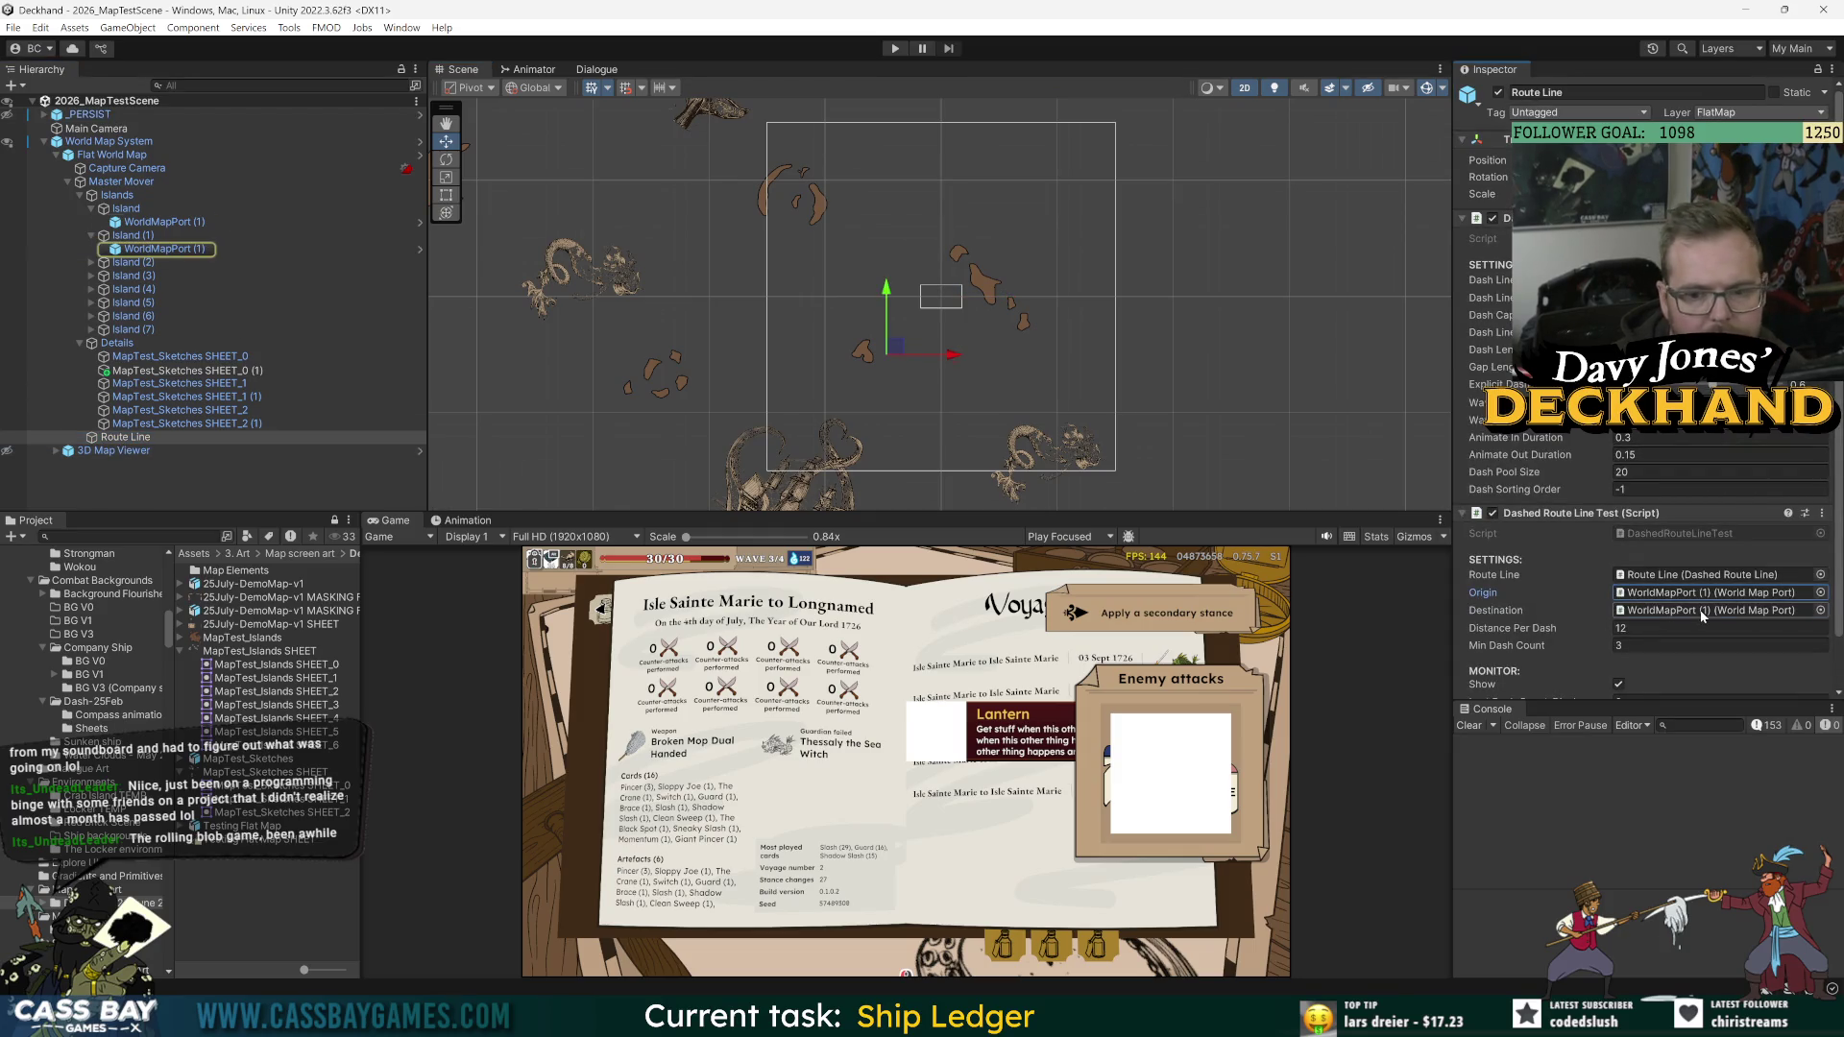
{"action": "left_click", "coordinate": [1696, 611]}
Step: Check the islands' ports and set WorldMapPort (1) as the route's destination
{"action": "left_click", "coordinate": [173, 222]}
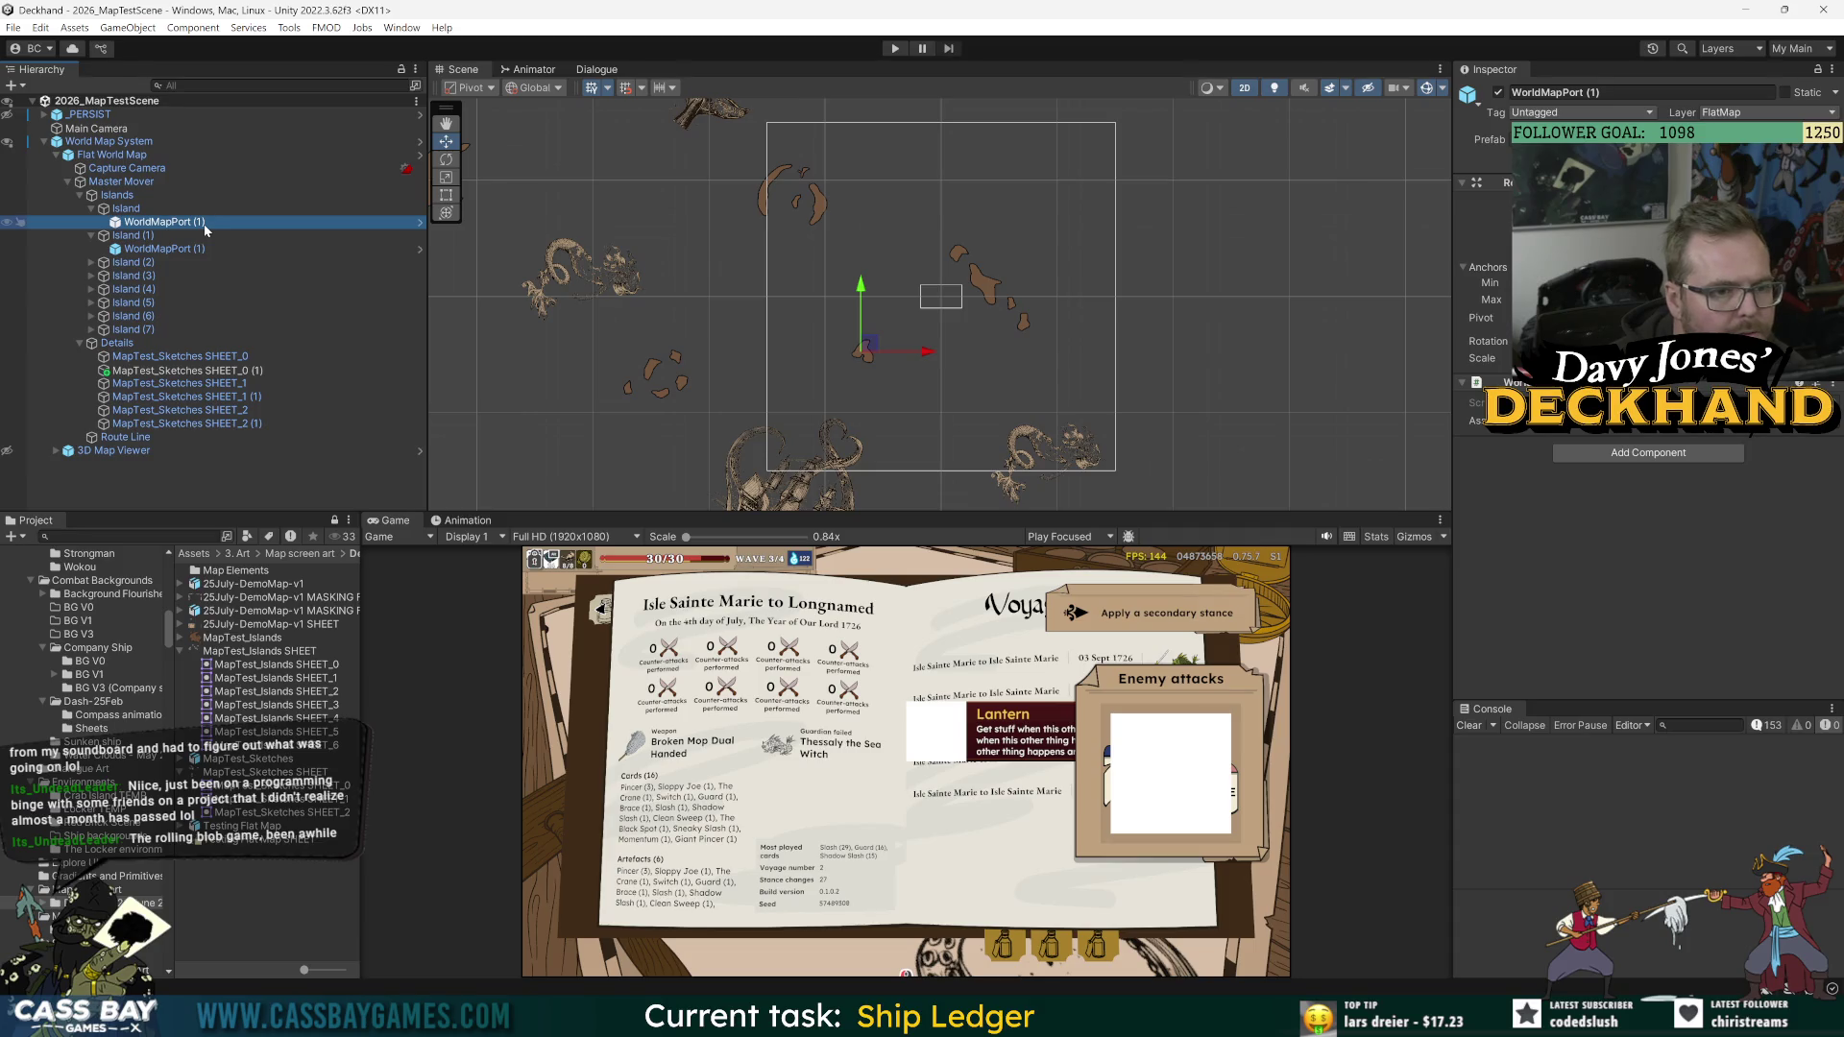
{"action": "left_click", "coordinate": [204, 250]}
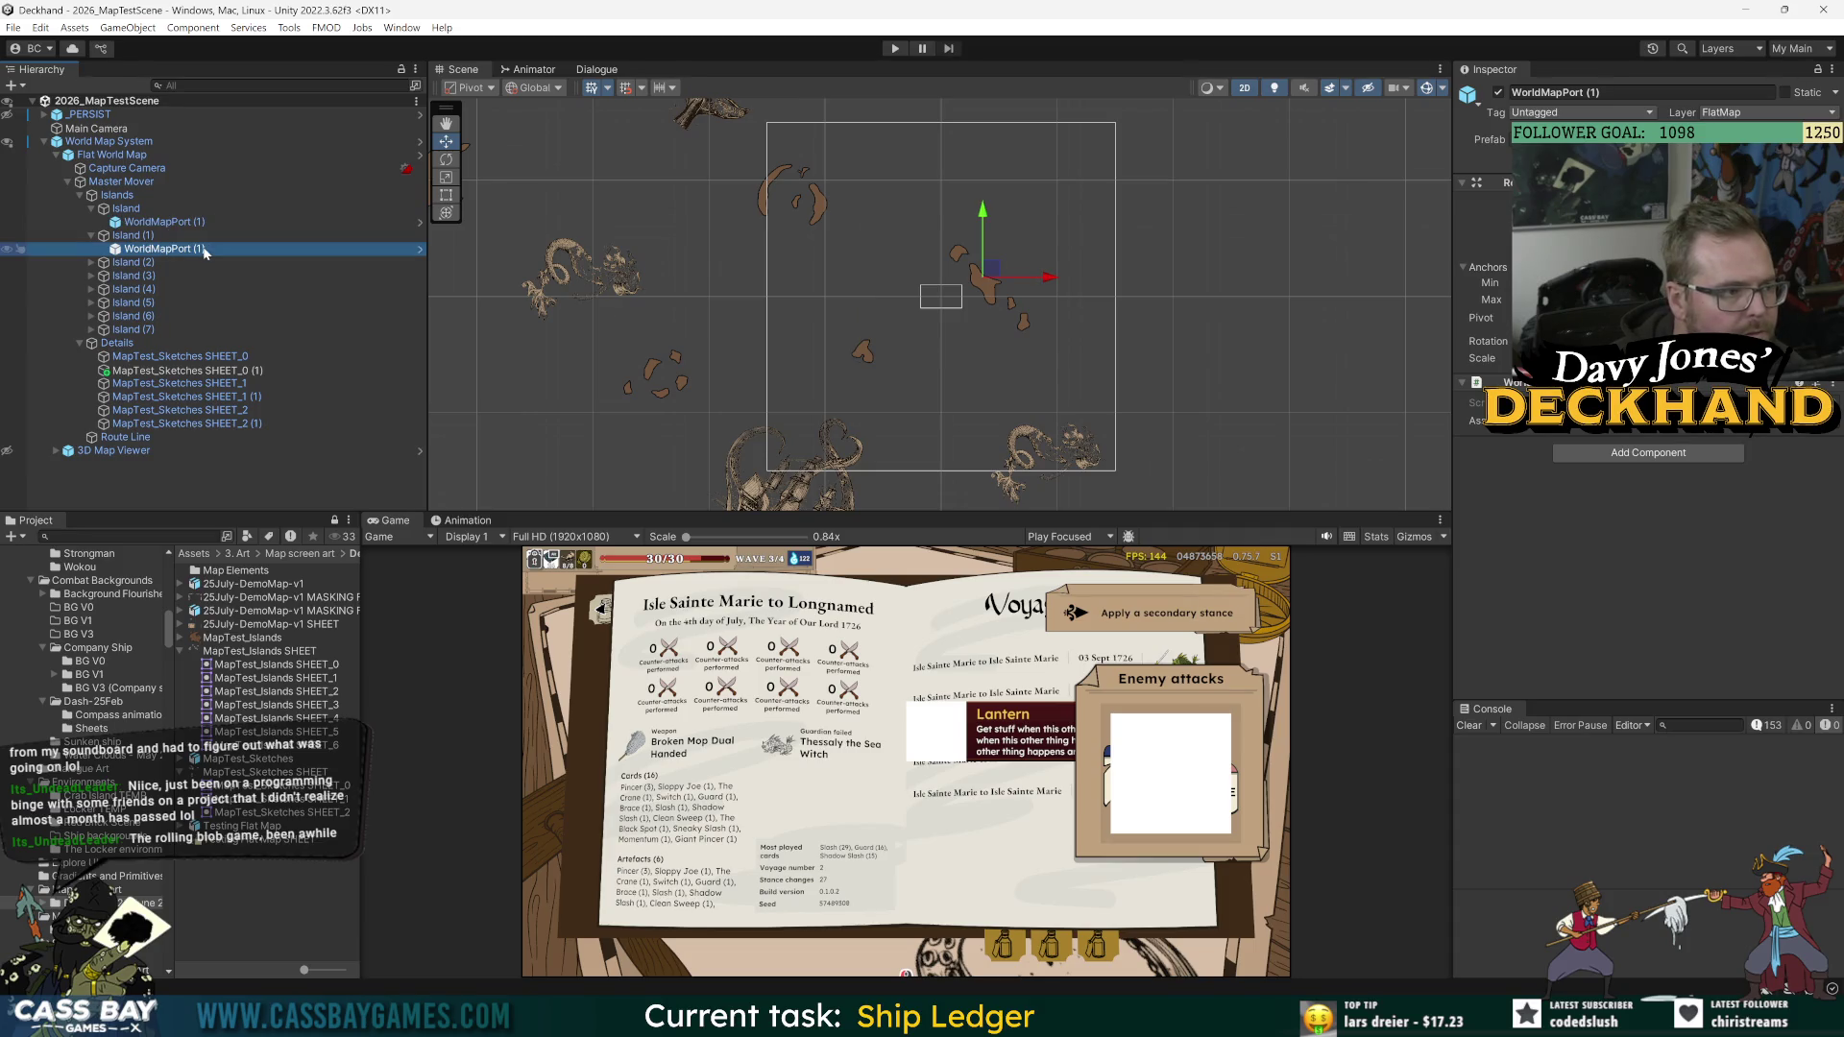
{"action": "left_click", "coordinate": [171, 262]}
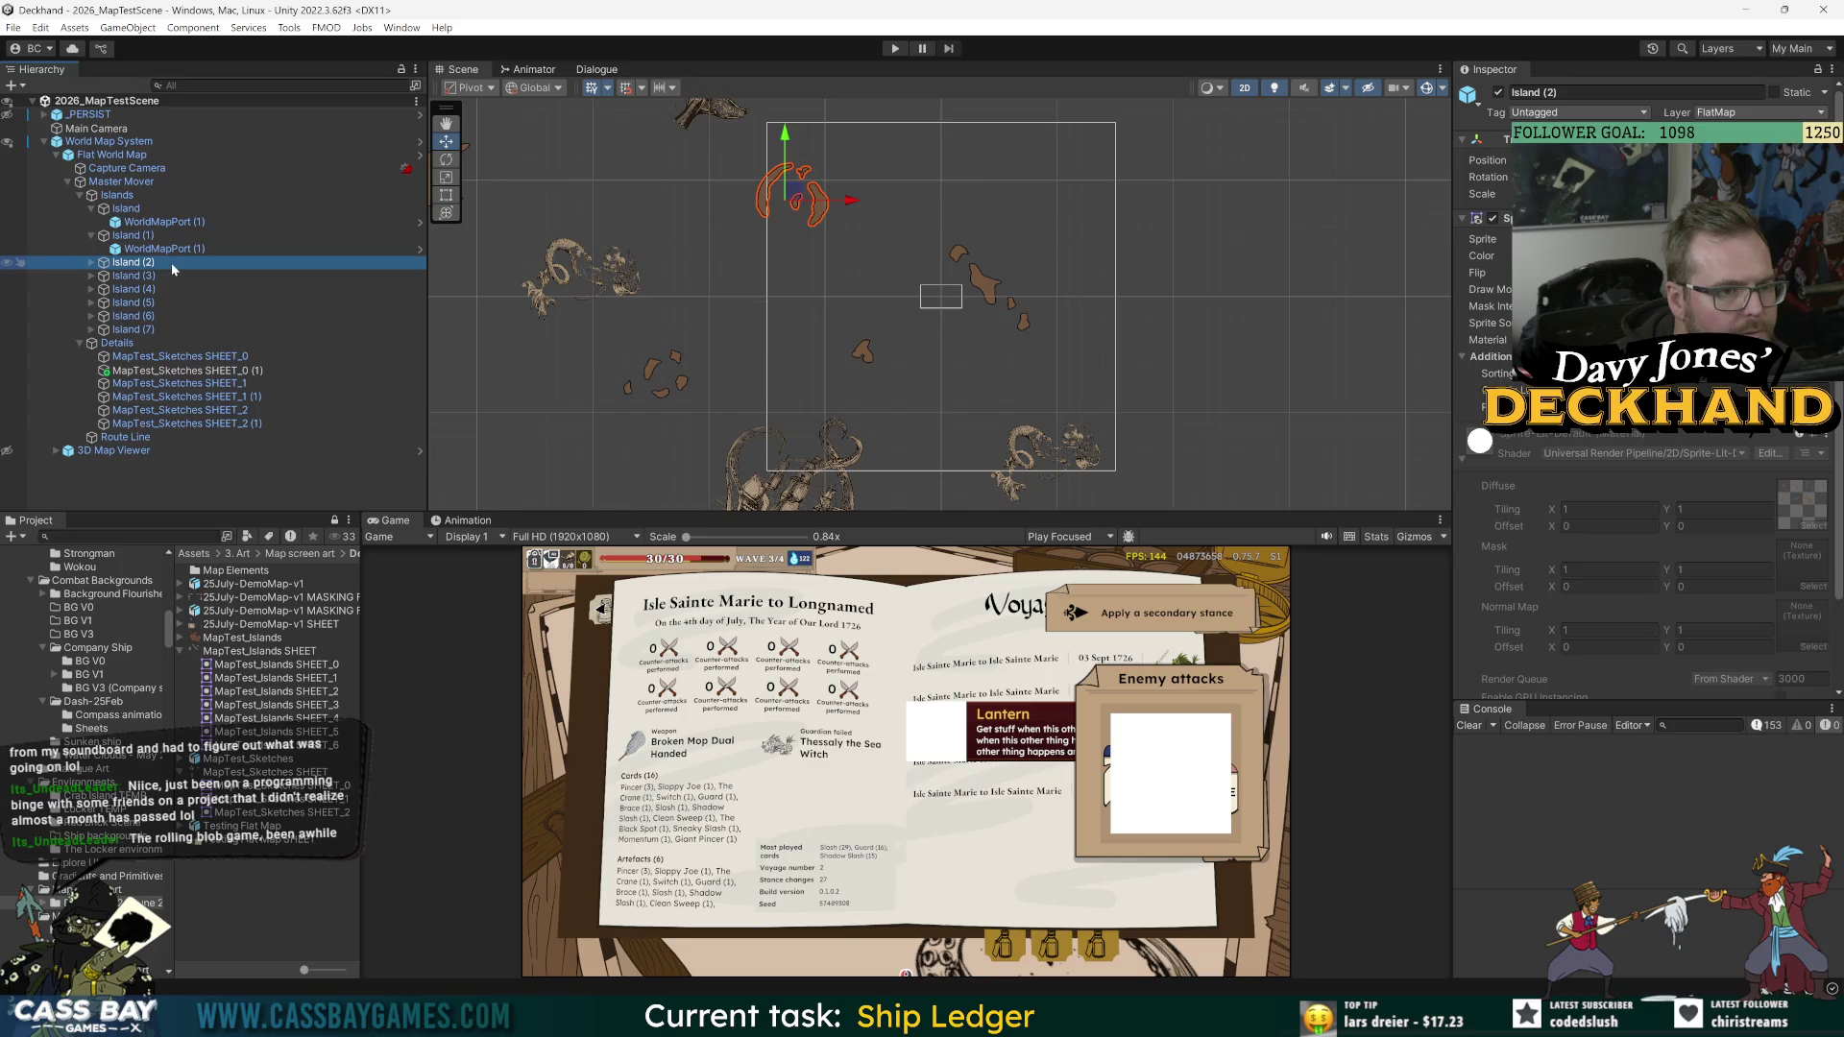
{"action": "left_click", "coordinate": [124, 276]}
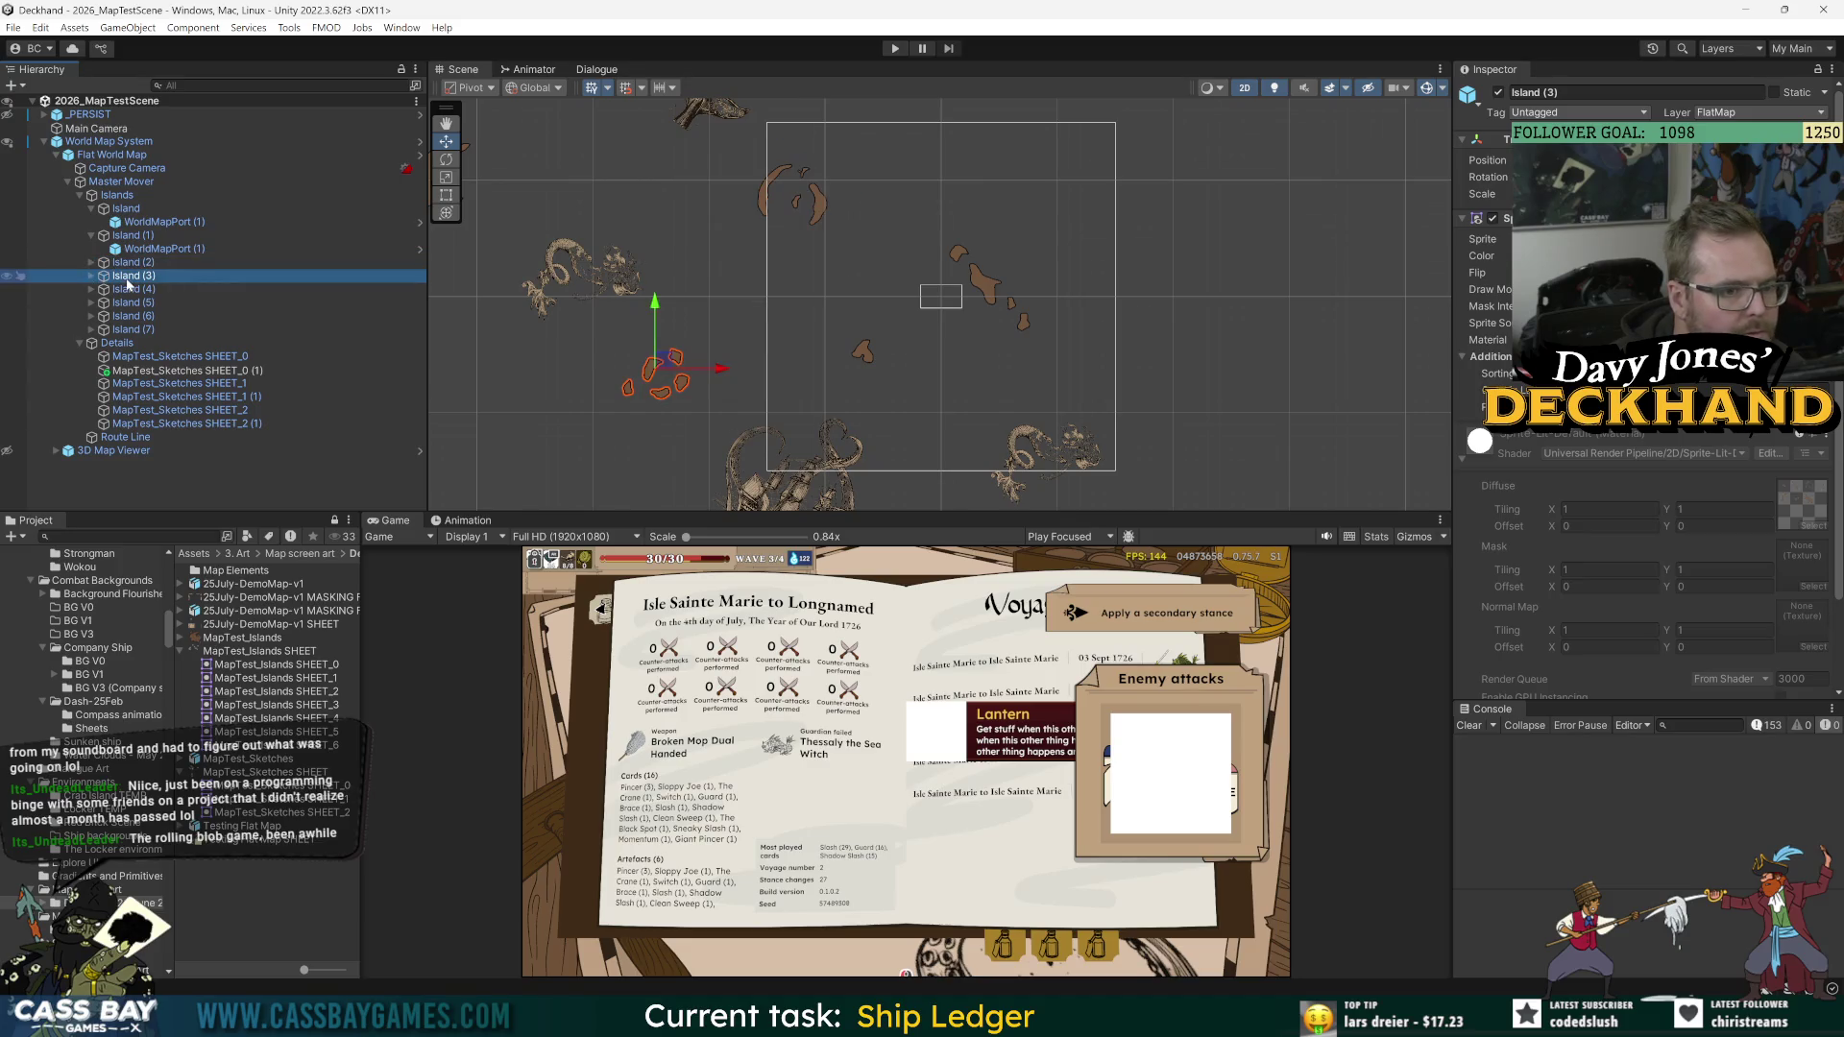
{"action": "left_click", "coordinate": [91, 275]}
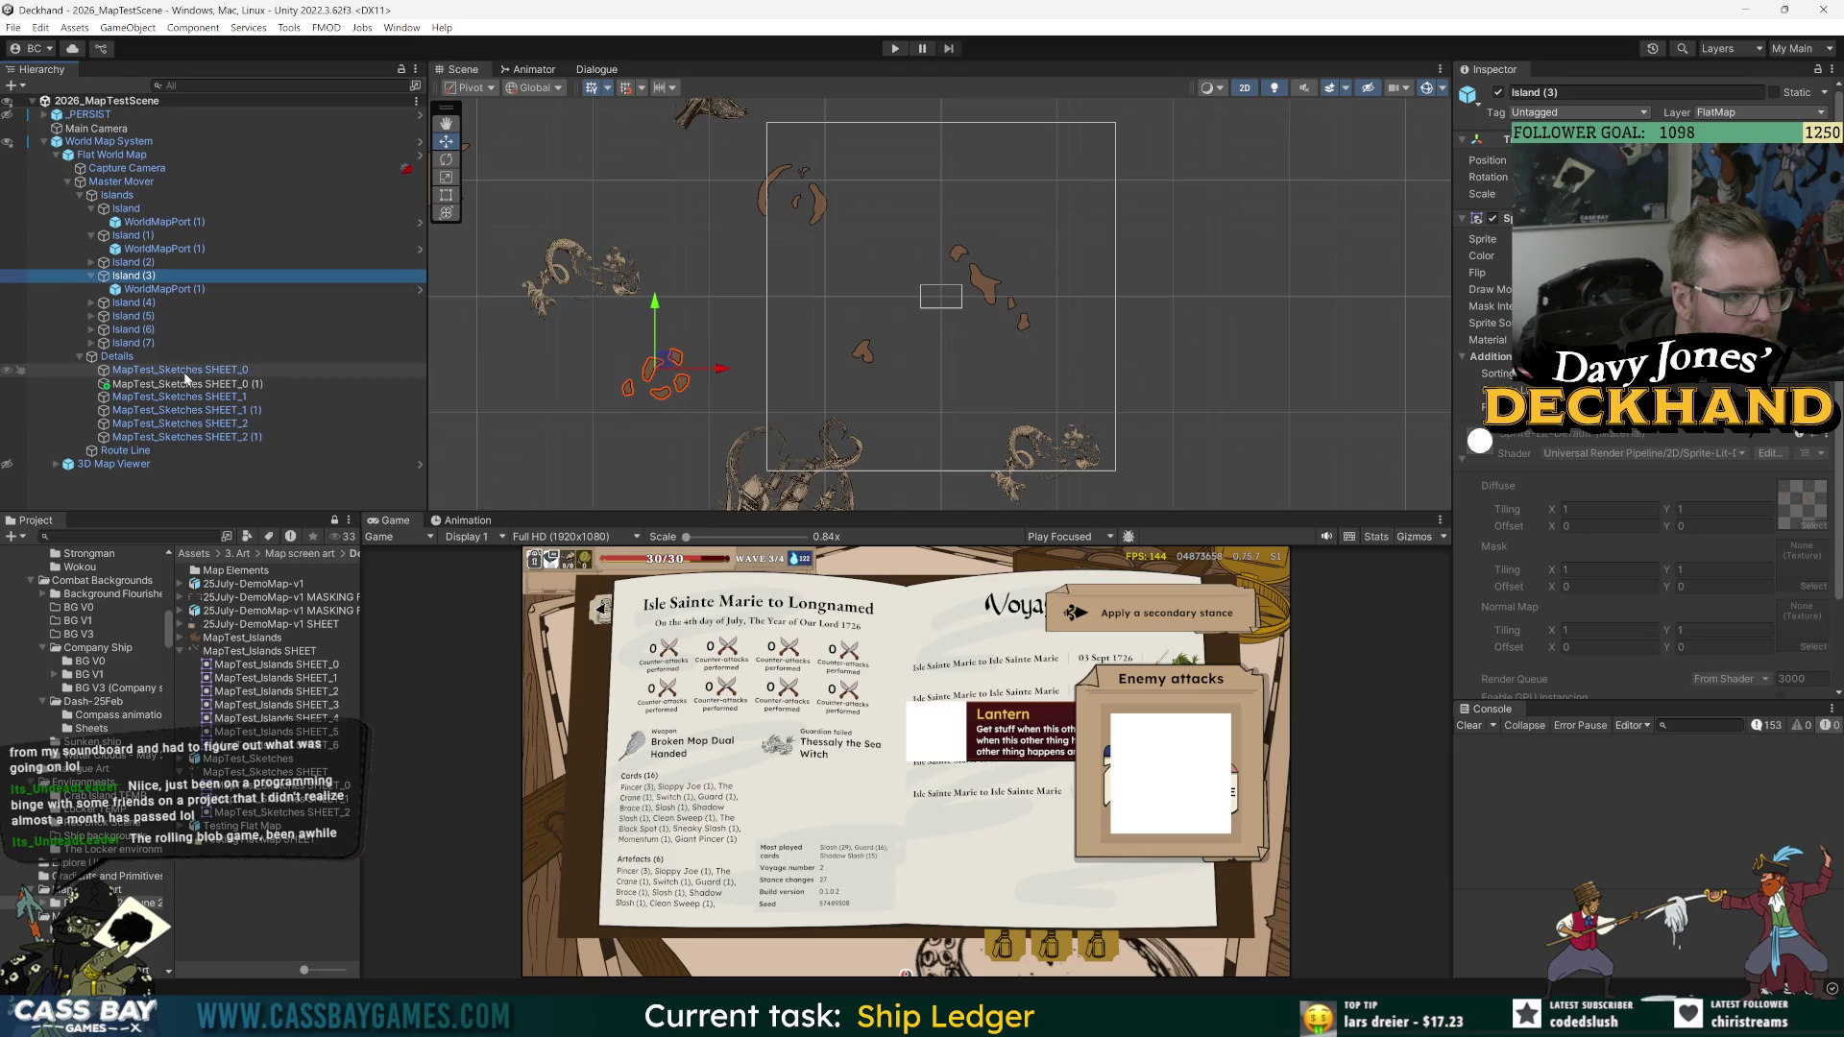
{"action": "left_click", "coordinate": [129, 450]}
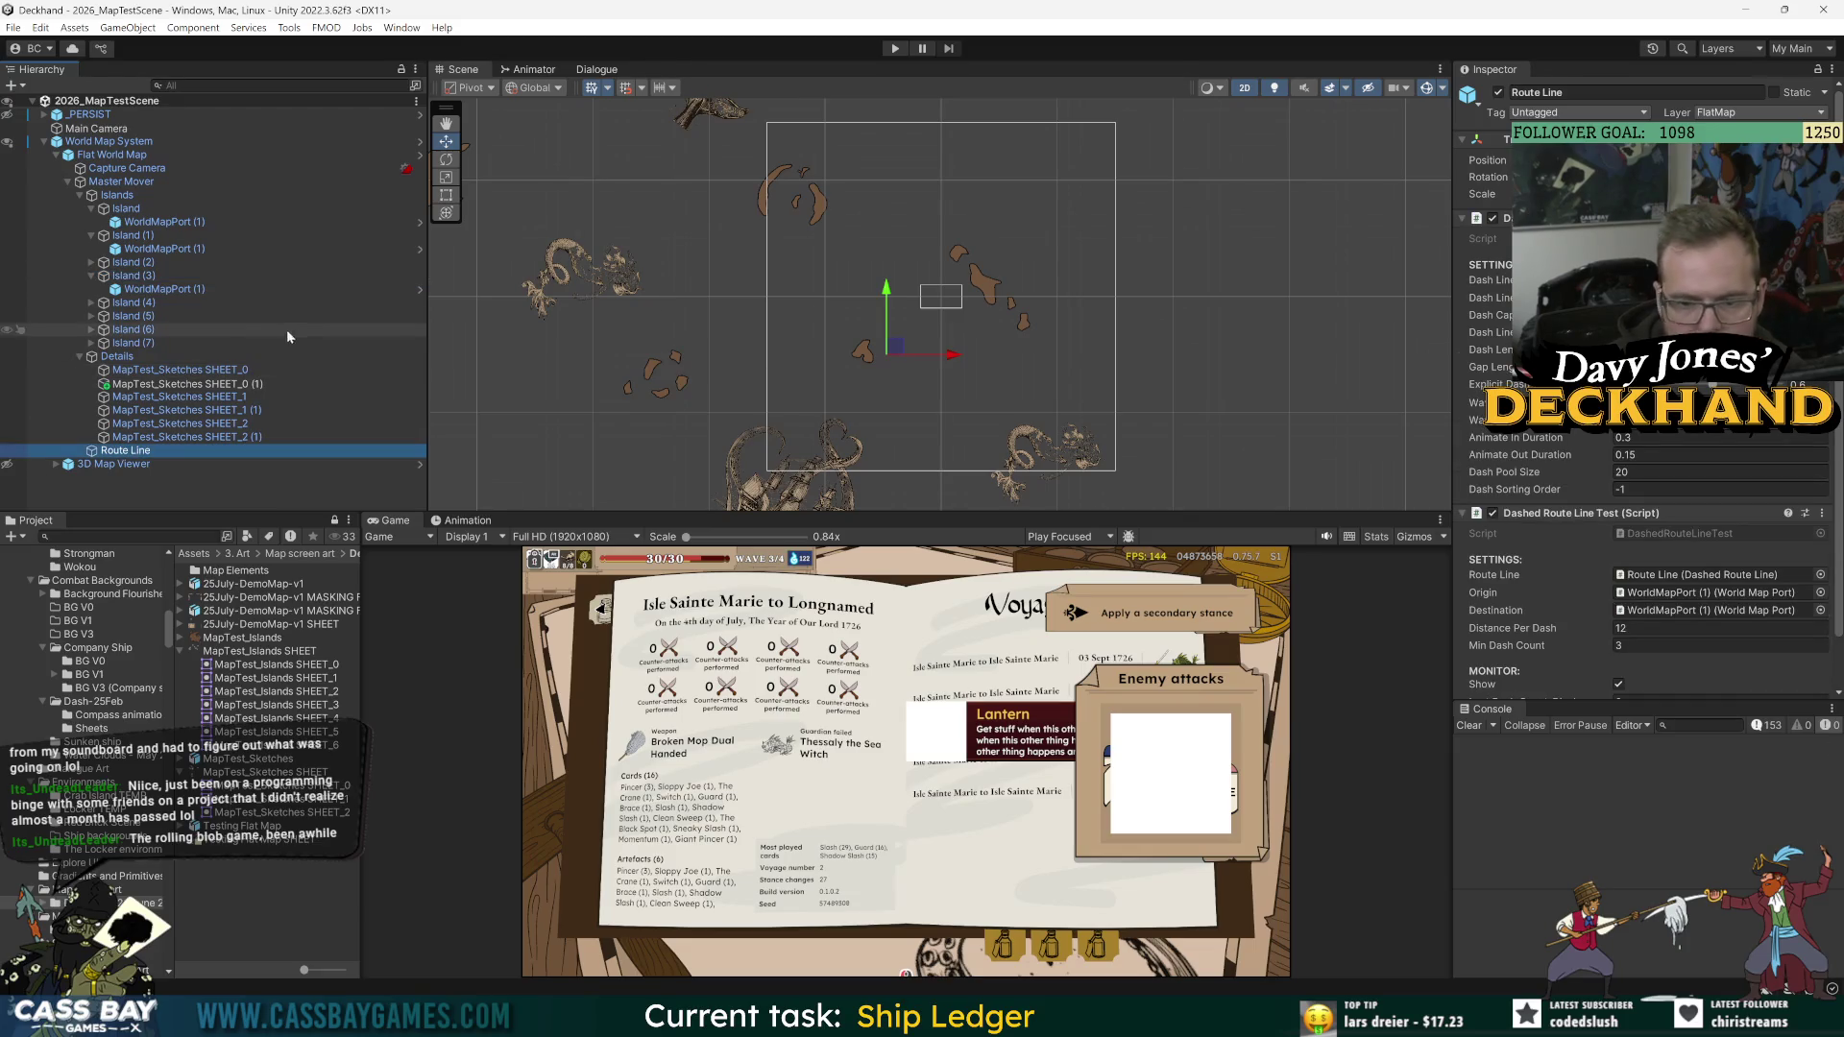
{"action": "left_click_drag", "start_coordinate": [171, 290], "coordinate": [1700, 567]}
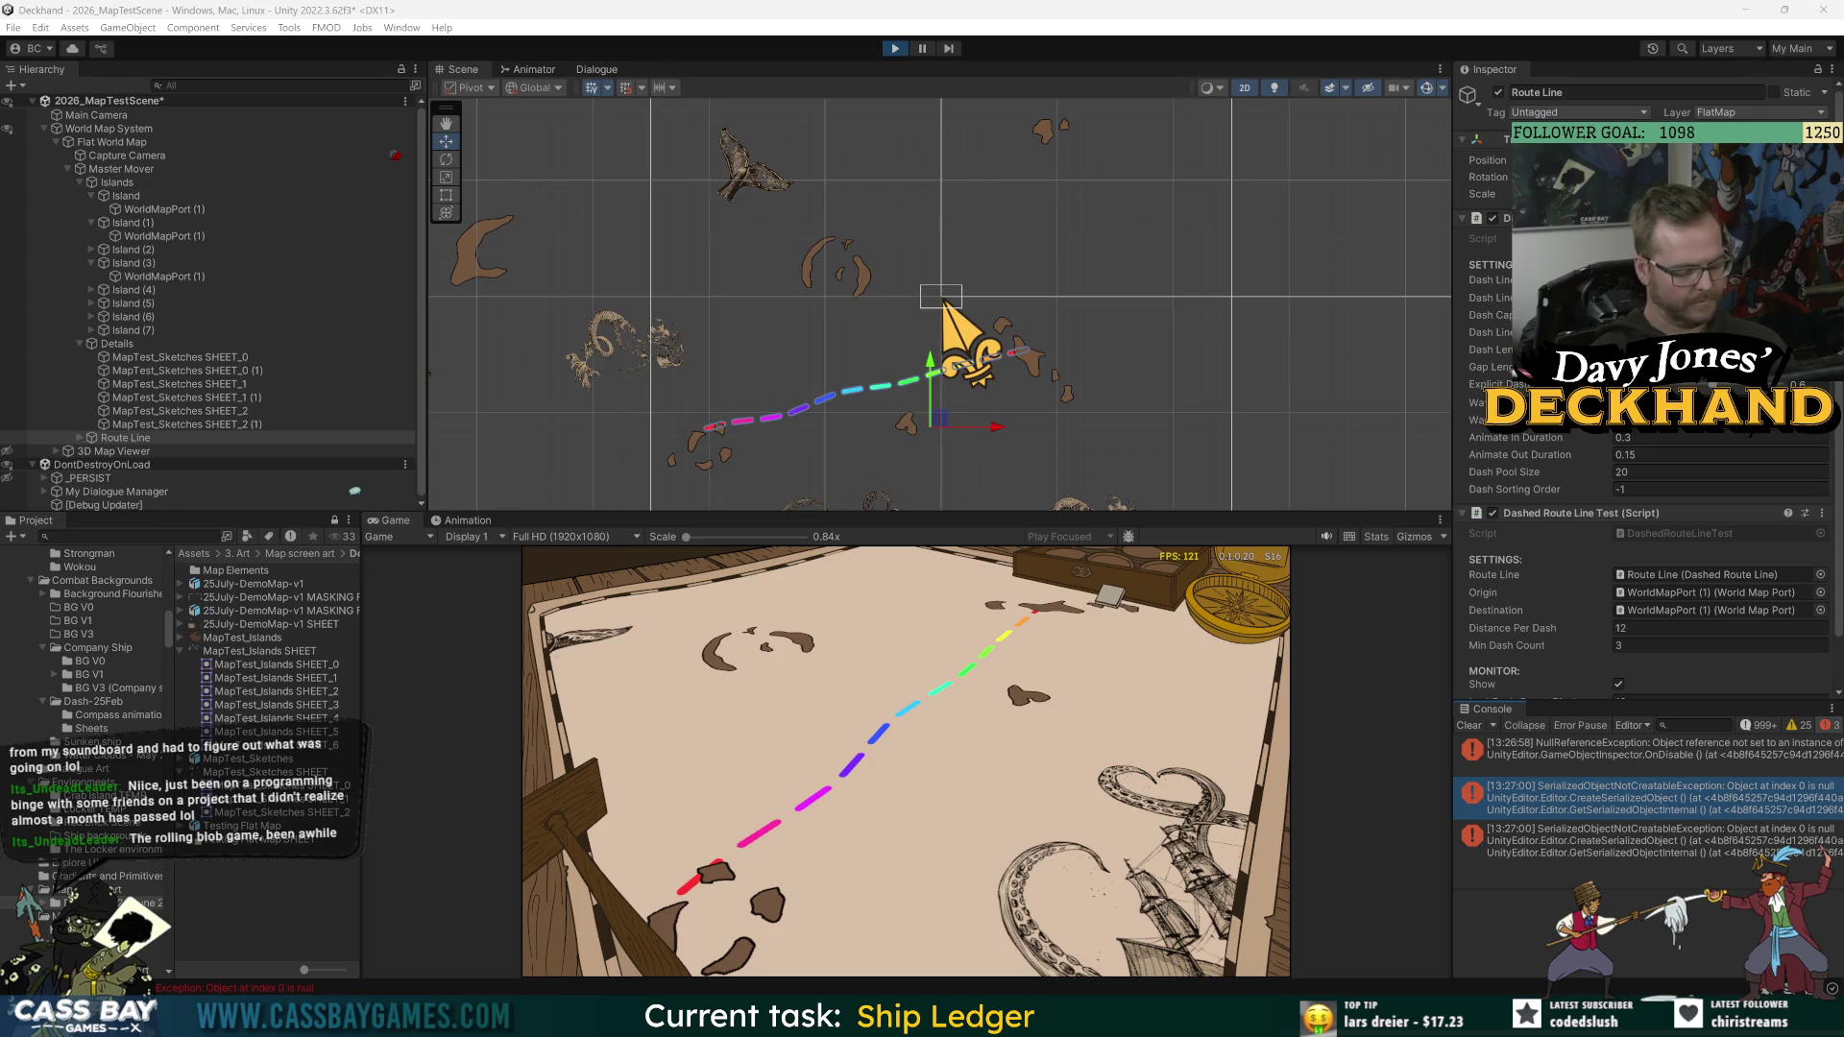
Step: Select MapTest_Sketches SHEET_0 (1) to view its settings
{"action": "left_click", "coordinate": [149, 371]}
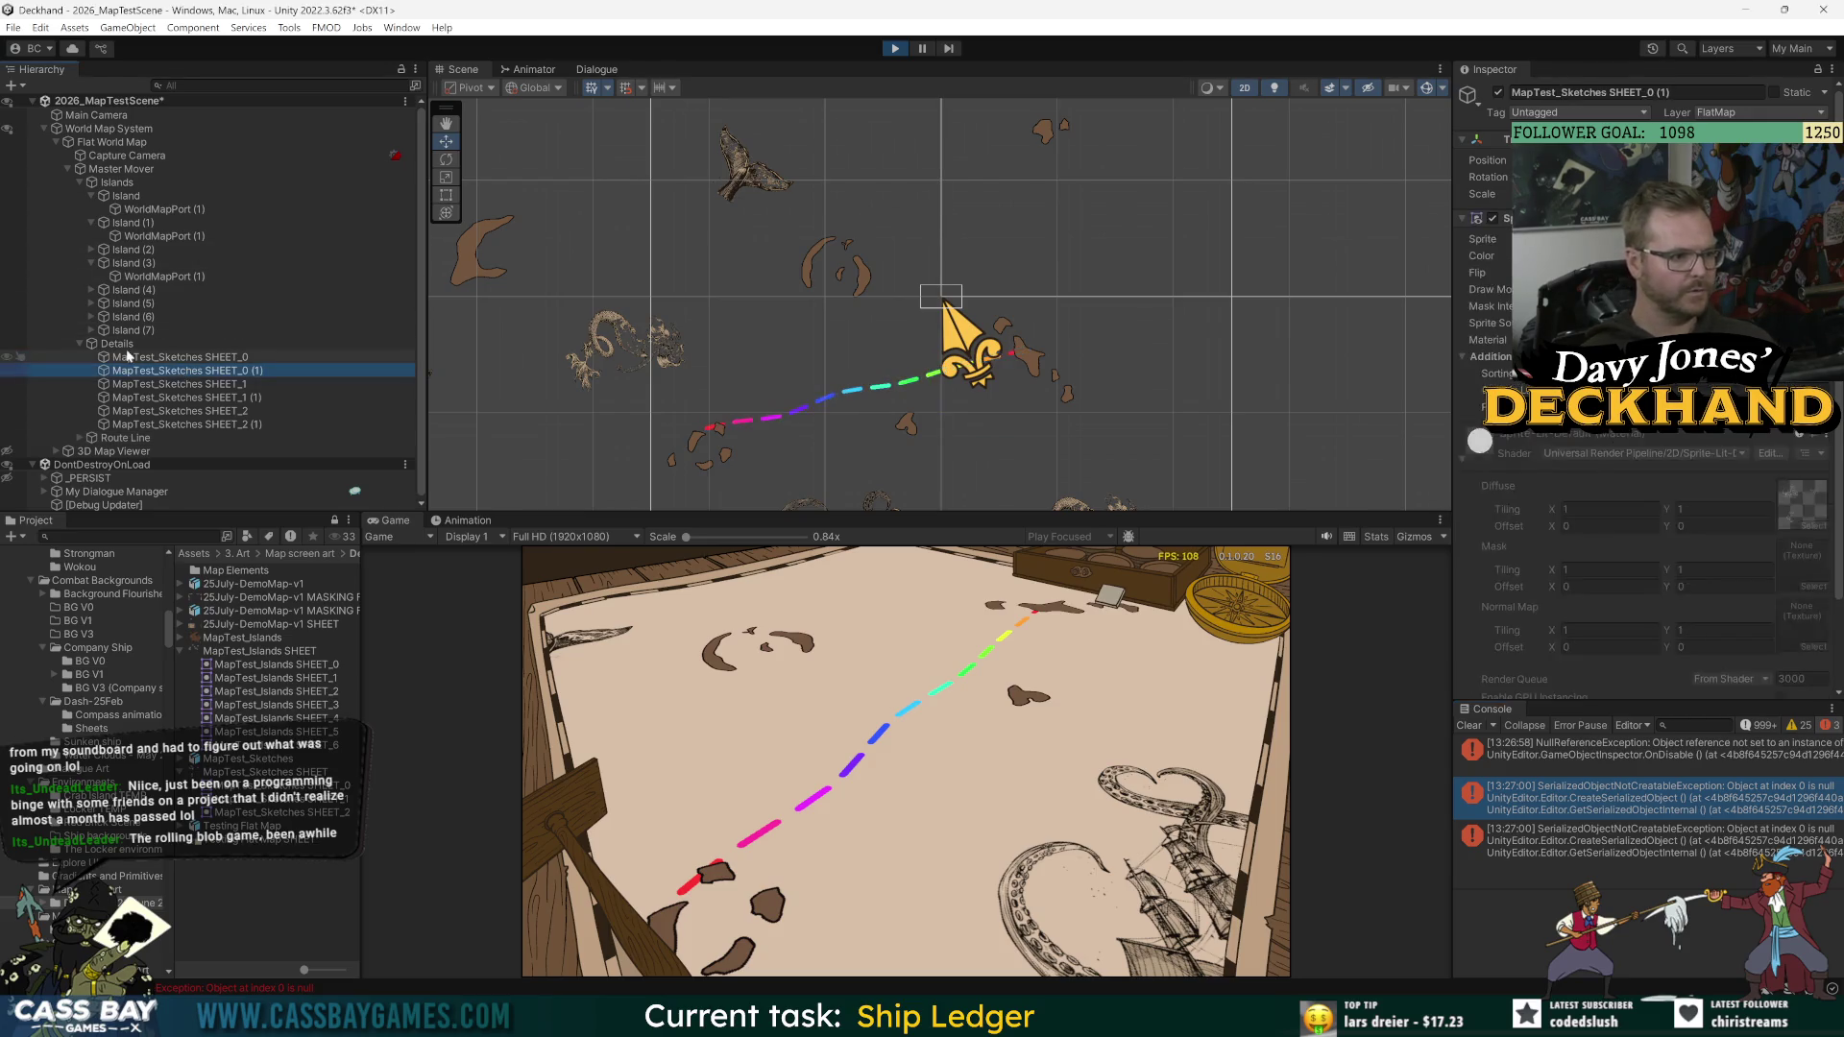
Step: Add a Polygon Collider 2D to Island (4), frame it, then undo the collider
{"action": "left_click", "coordinate": [19, 289]}
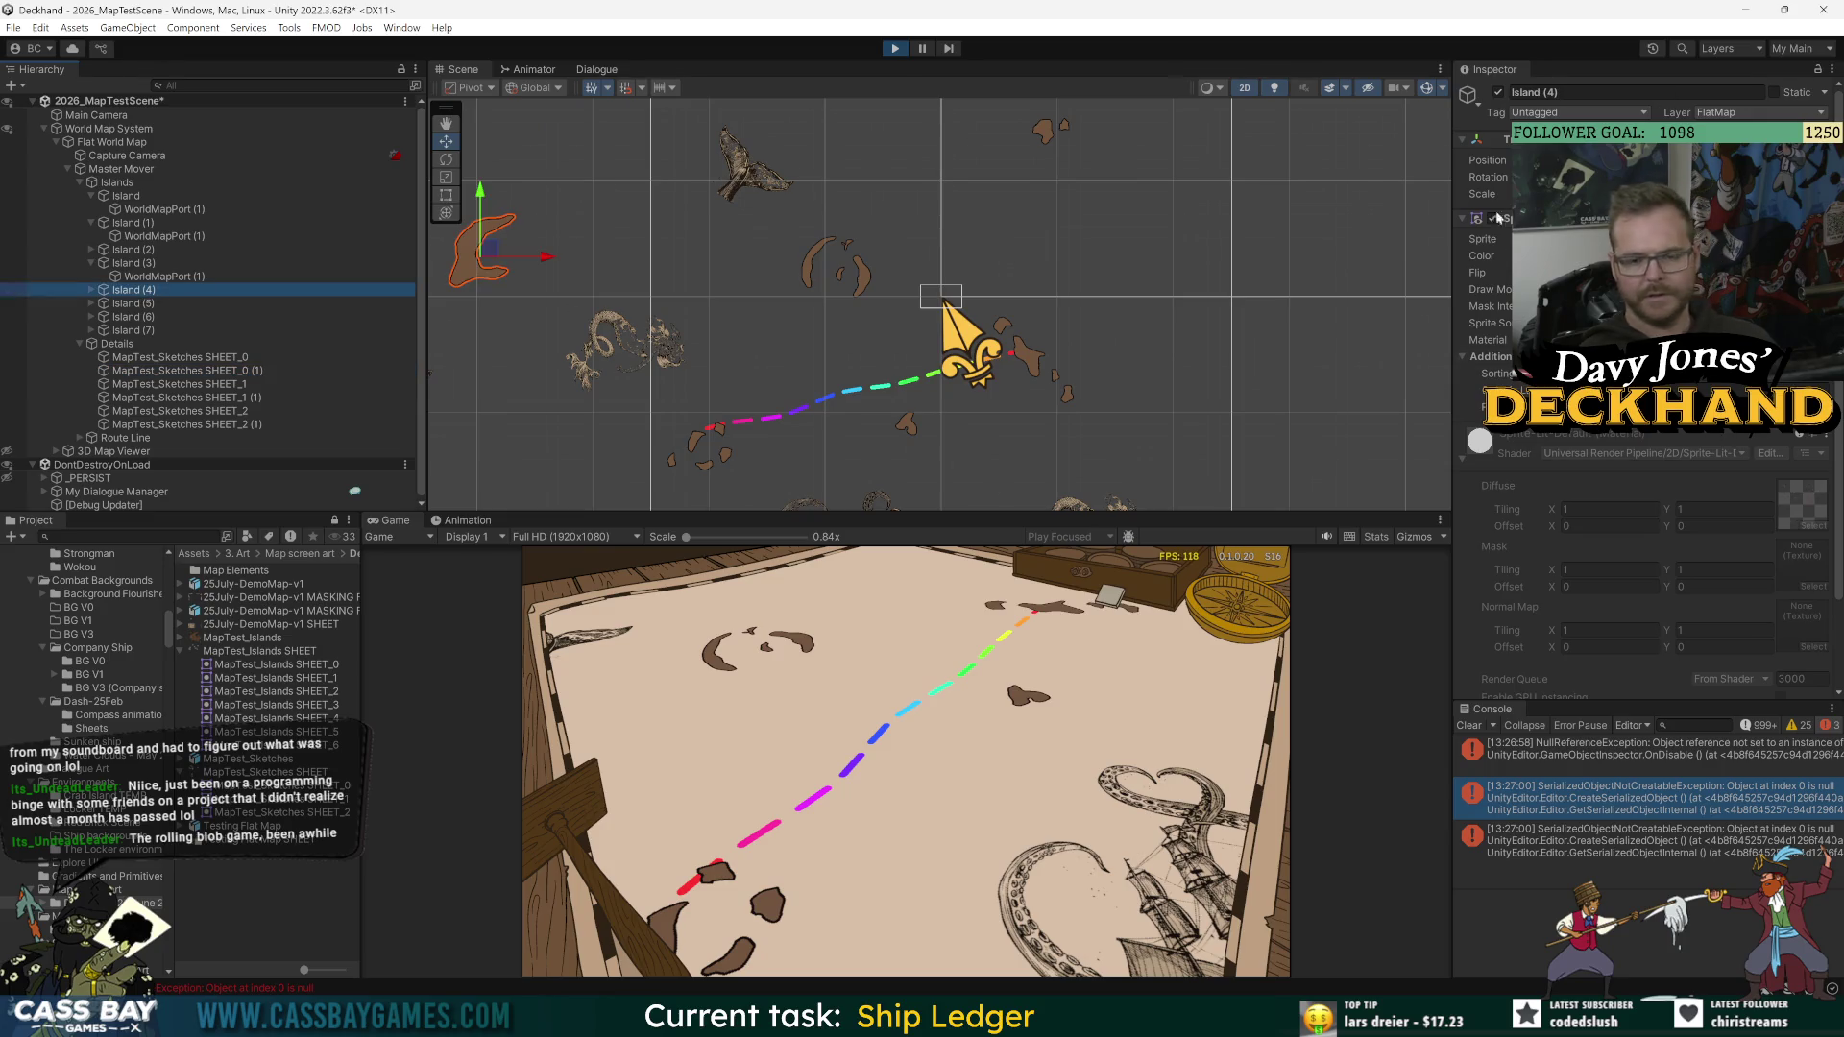
{"action": "left_click", "coordinate": [1679, 592]}
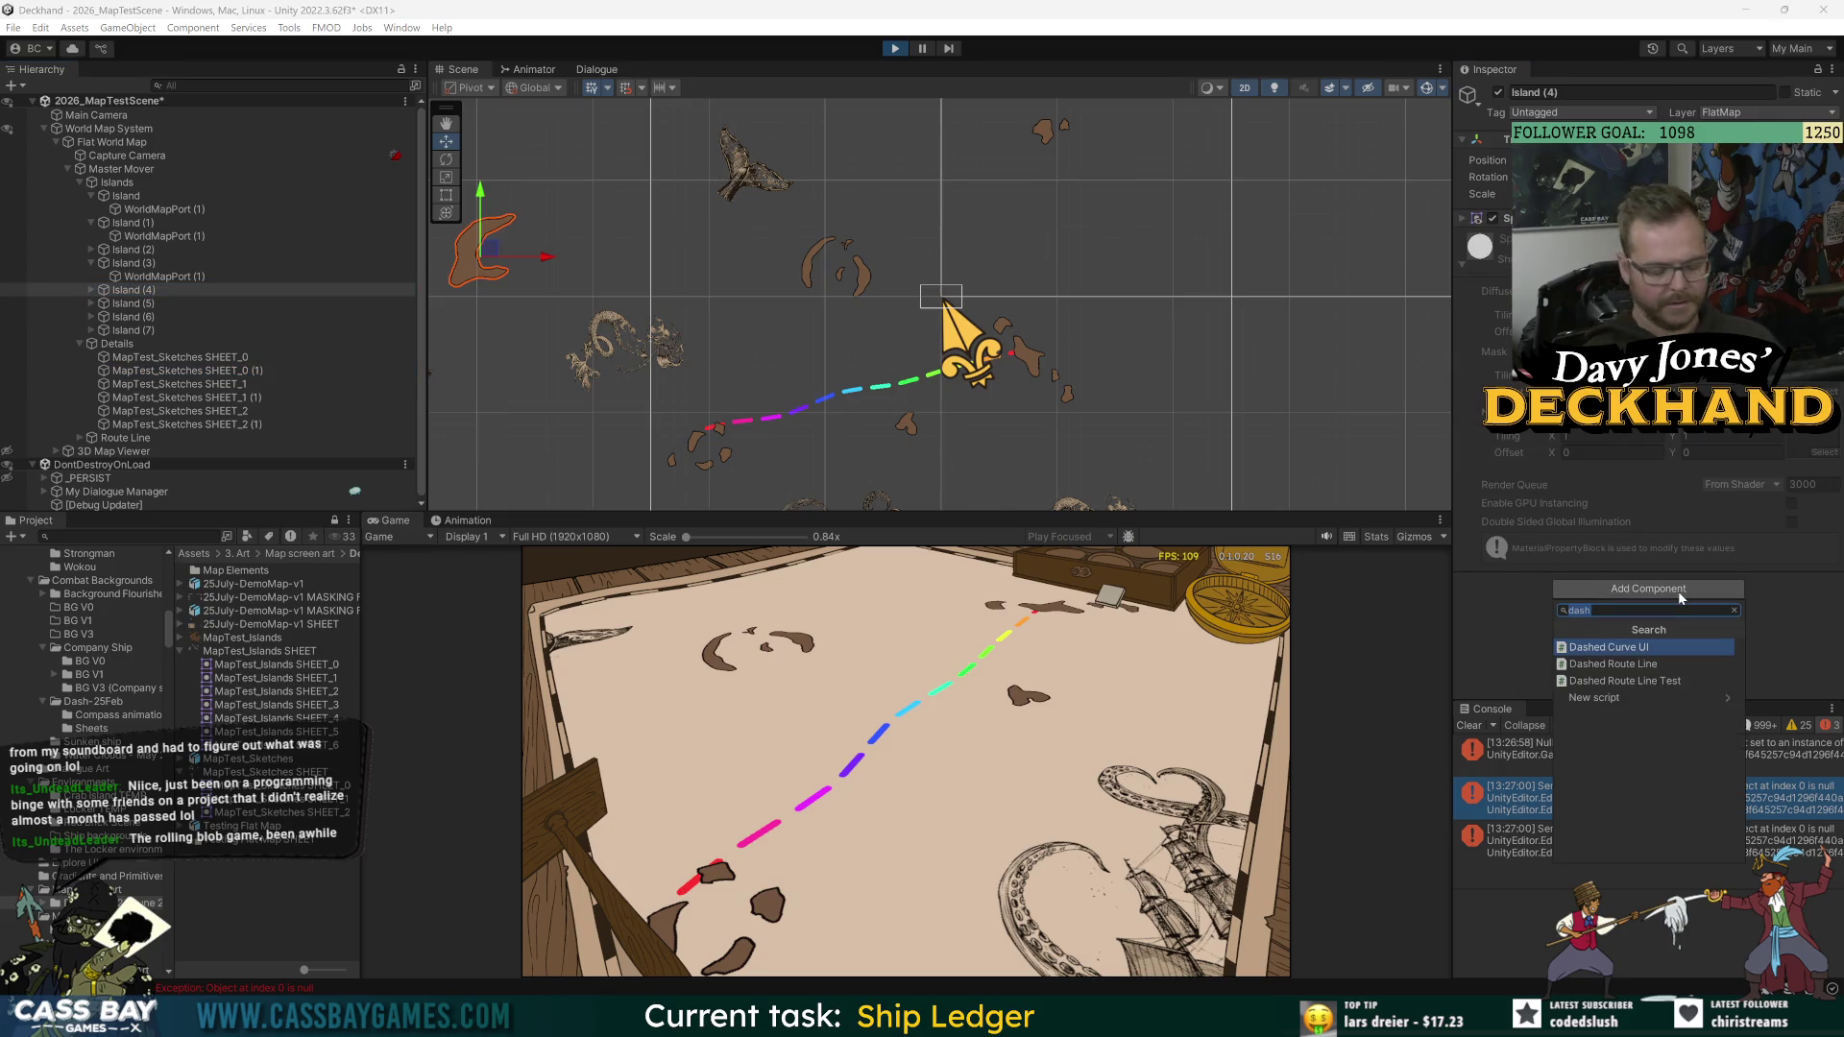
{"action": "type", "text": "collid"}
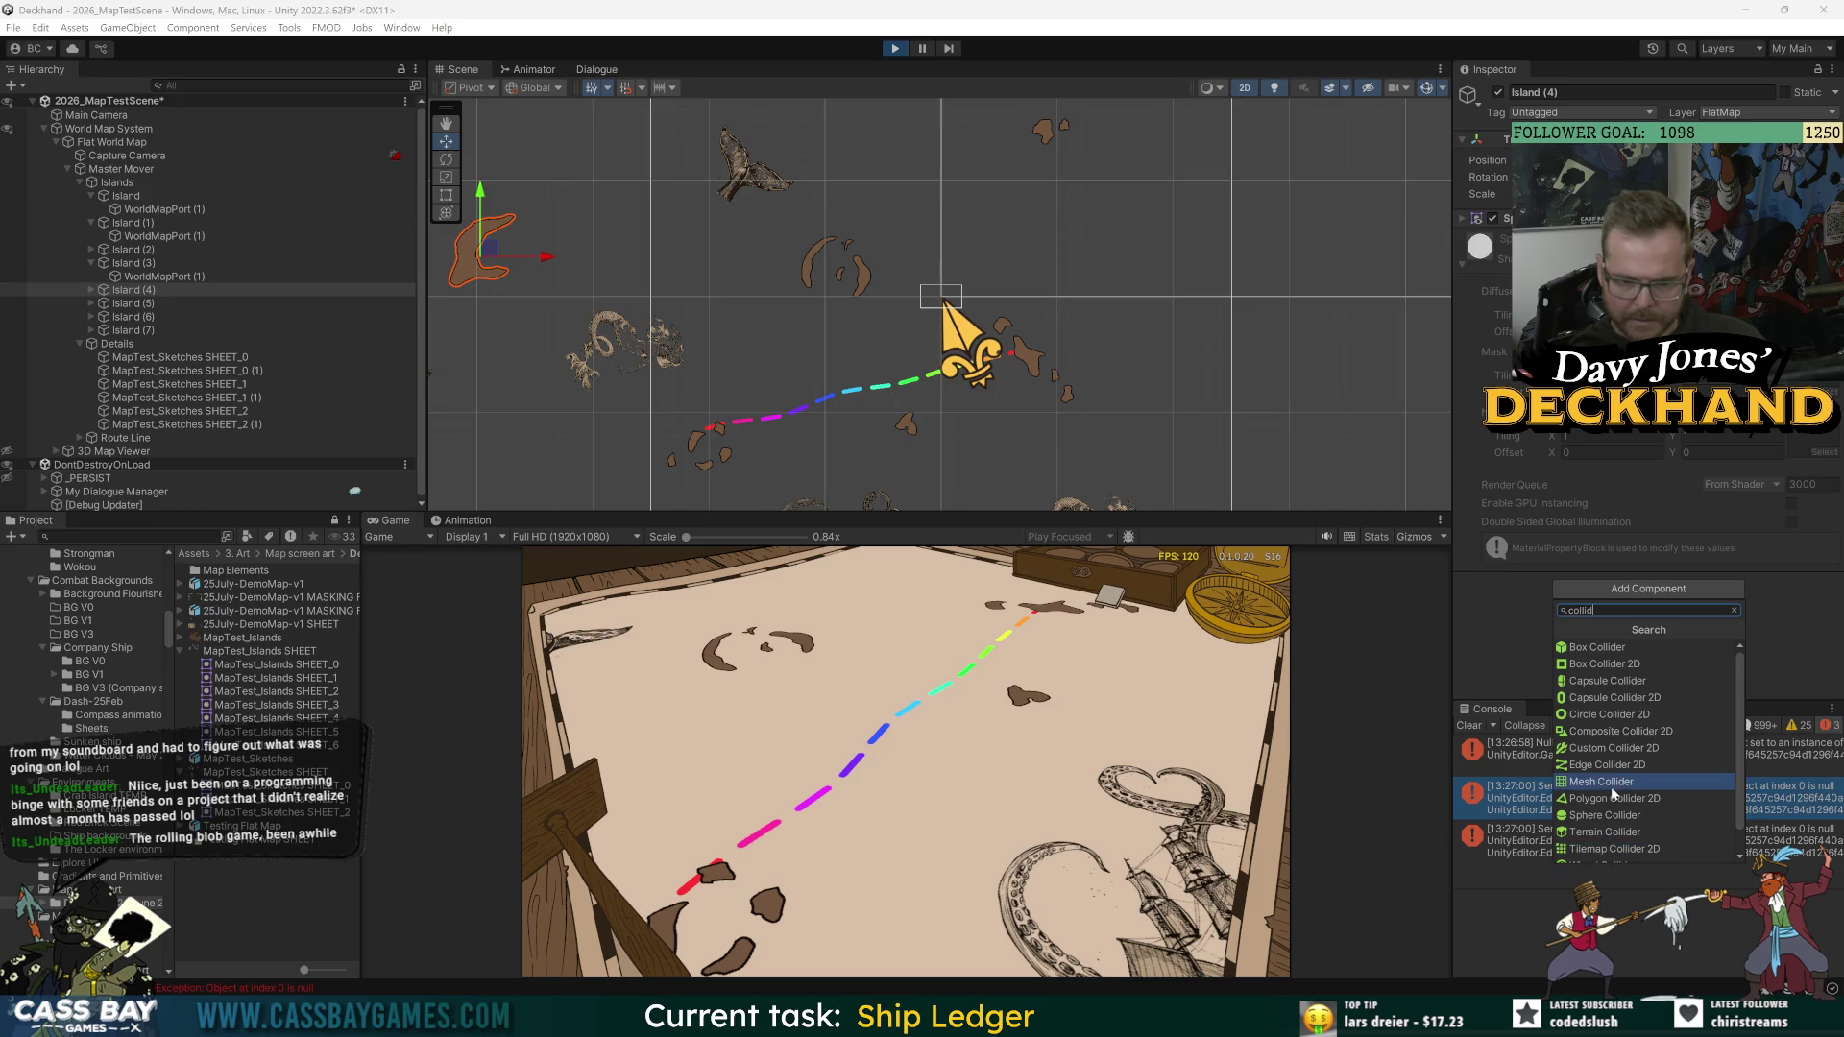
{"action": "left_click", "coordinate": [1627, 799]}
{"action": "key", "text": "f"}
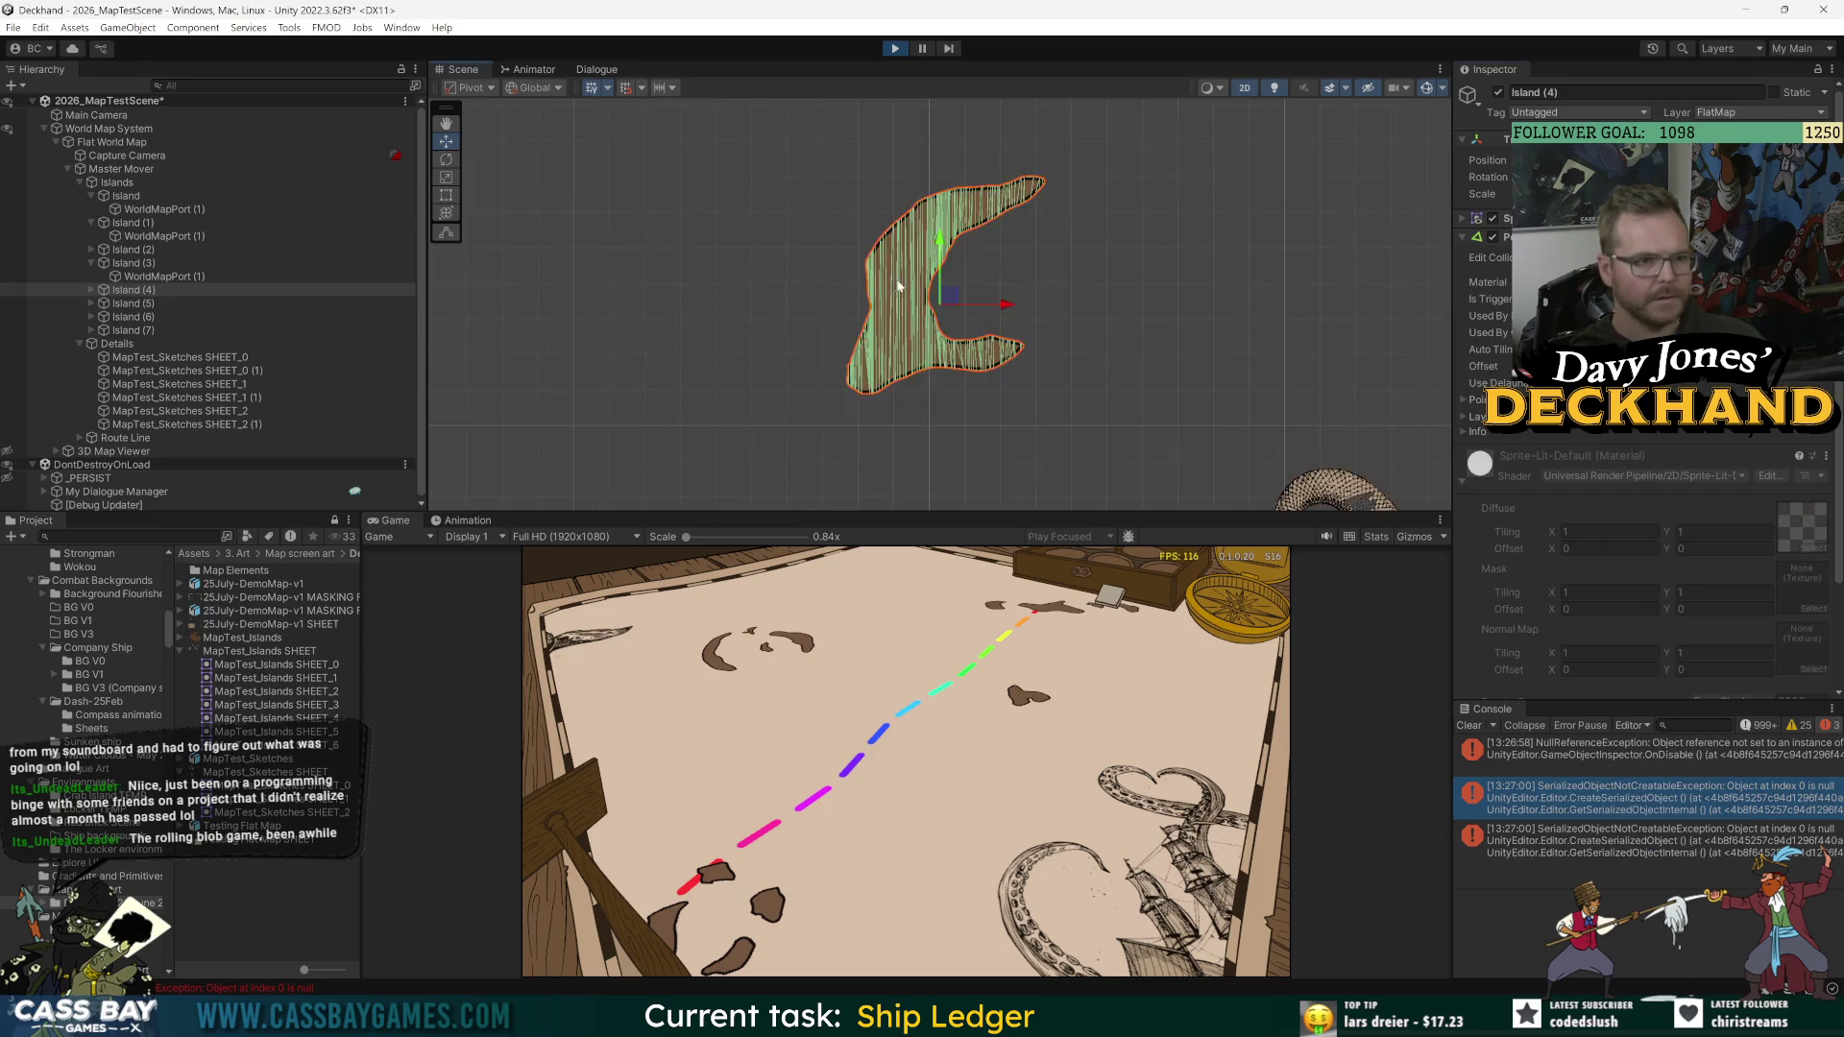
{"action": "key", "text": "ctrl+z"}
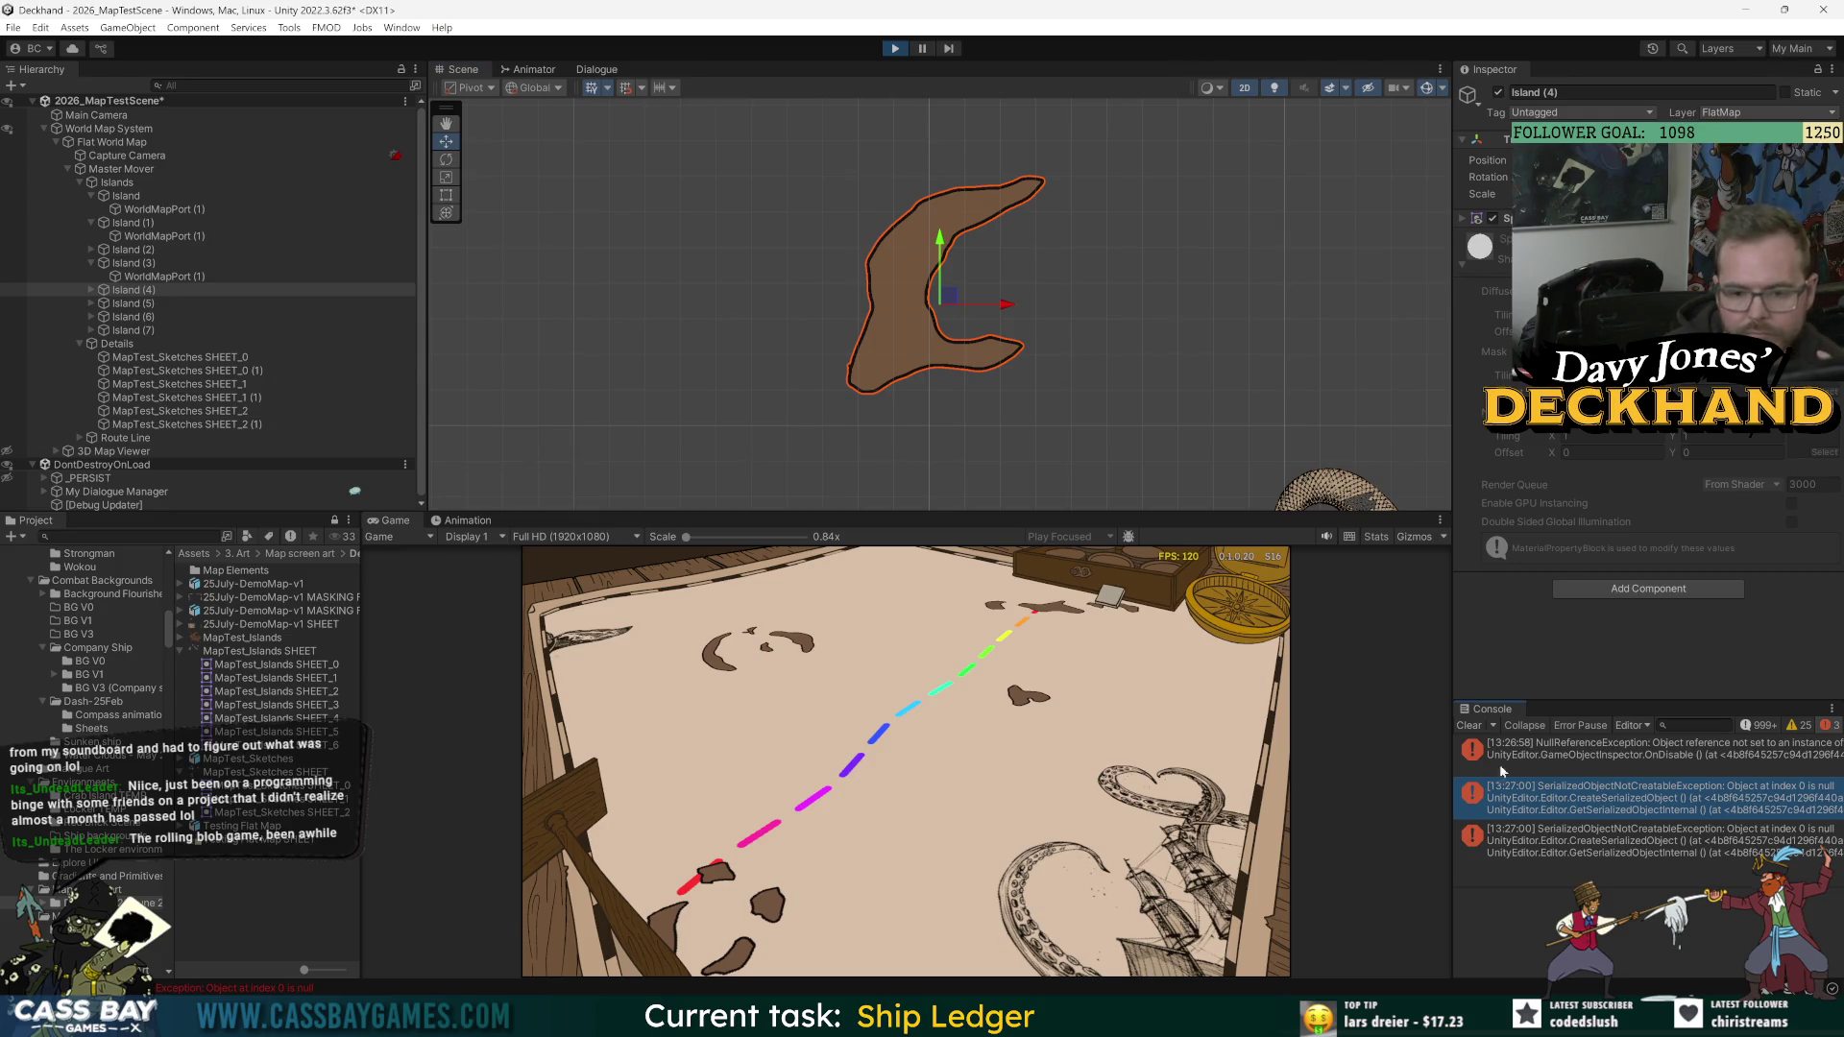
Step: Clear the Console errors and widen the Inspector panel
{"action": "left_click", "coordinate": [1469, 725]}
{"action": "left_click_drag", "start_coordinate": [1450, 603], "coordinate": [1390, 603]}
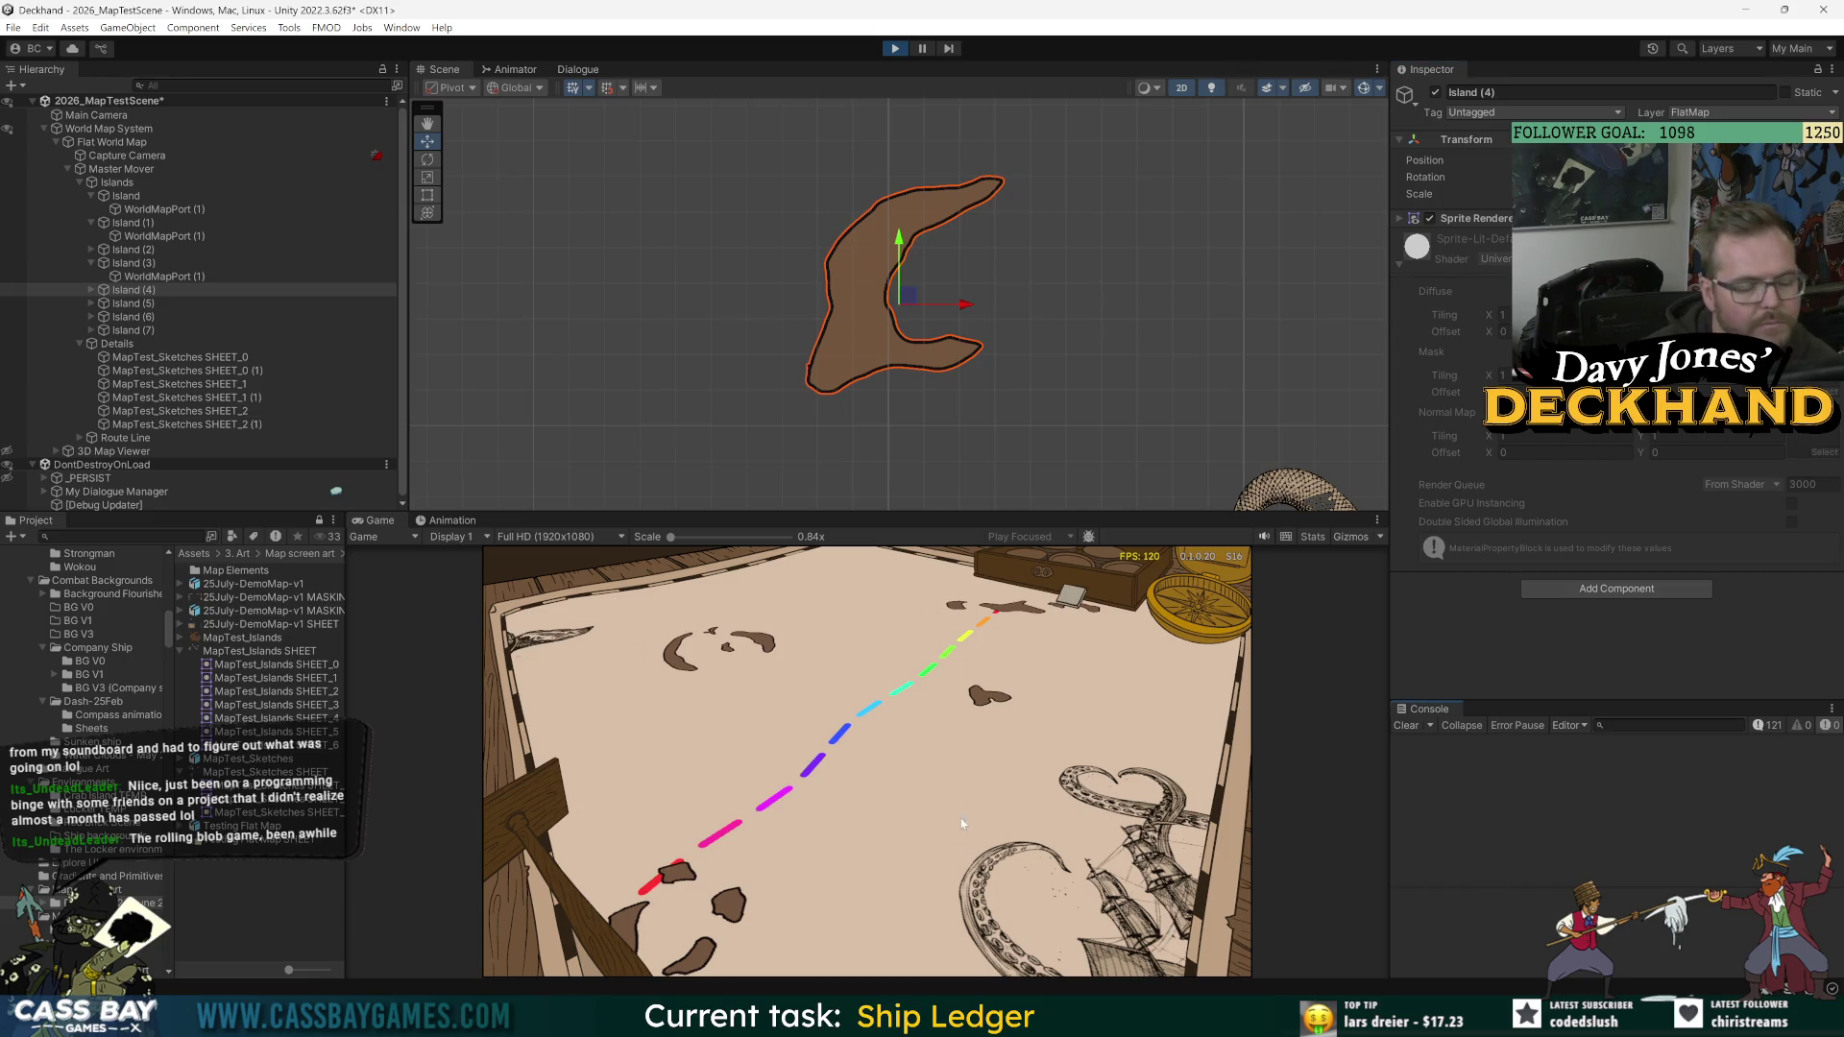
{"action": "scroll", "coordinate": [980, 393], "scroll_direction": "down", "scroll_amount": 5}
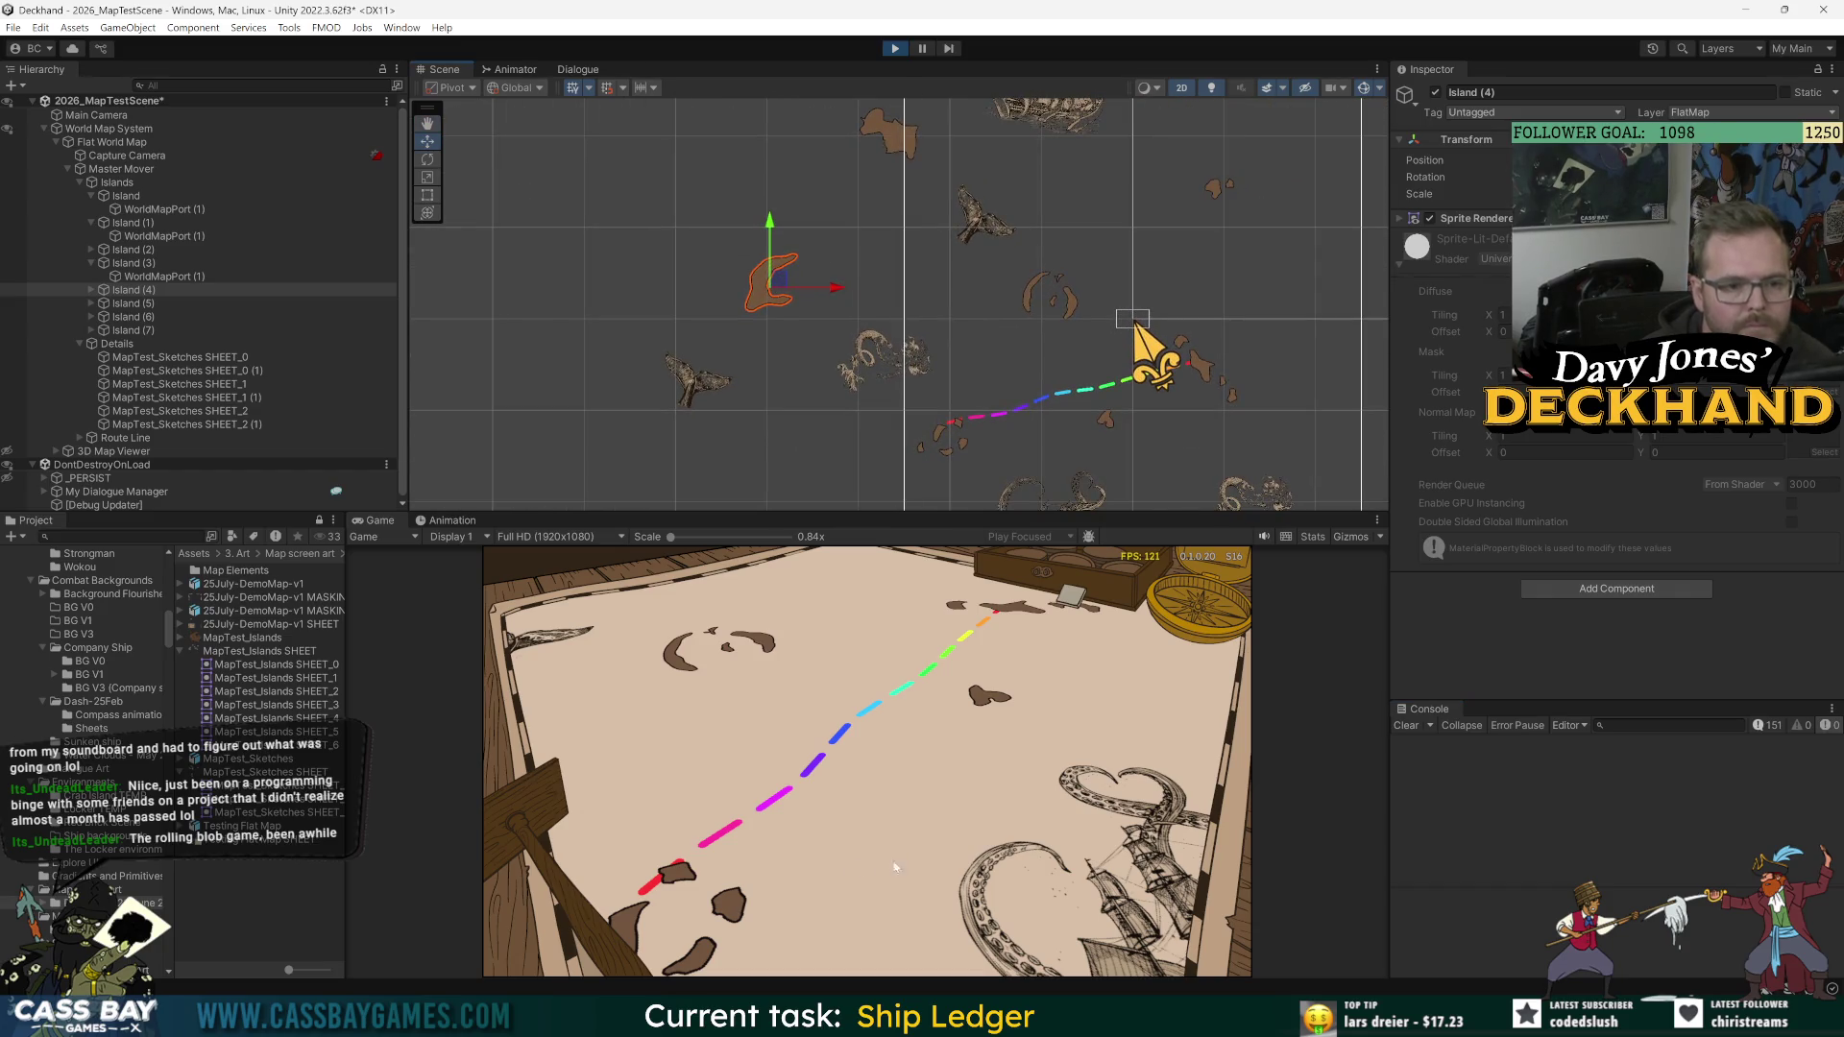
Step: Pan the running map around the kraken ship sketch, then untick Route Line's Show option
{"action": "left_click_drag", "start_coordinate": [859, 798], "coordinate": [1136, 803]}
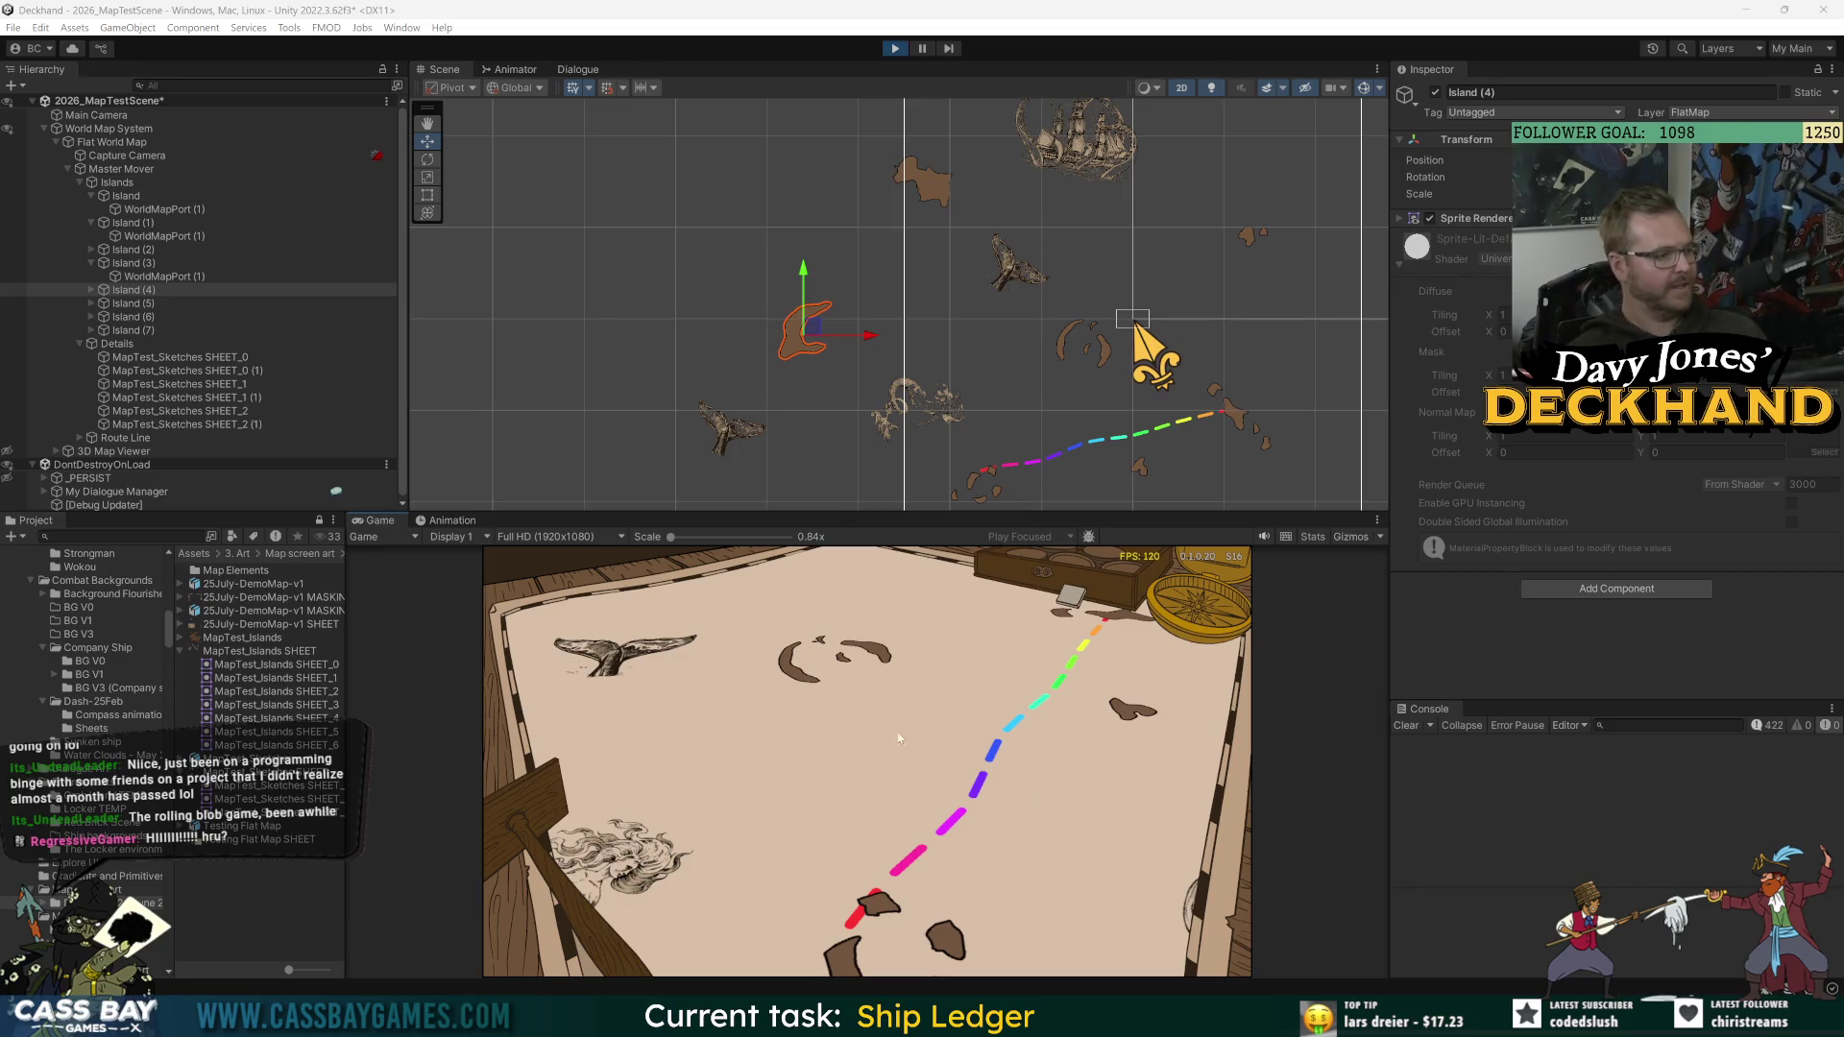
{"action": "left_click_drag", "start_coordinate": [941, 786], "coordinate": [831, 792]}
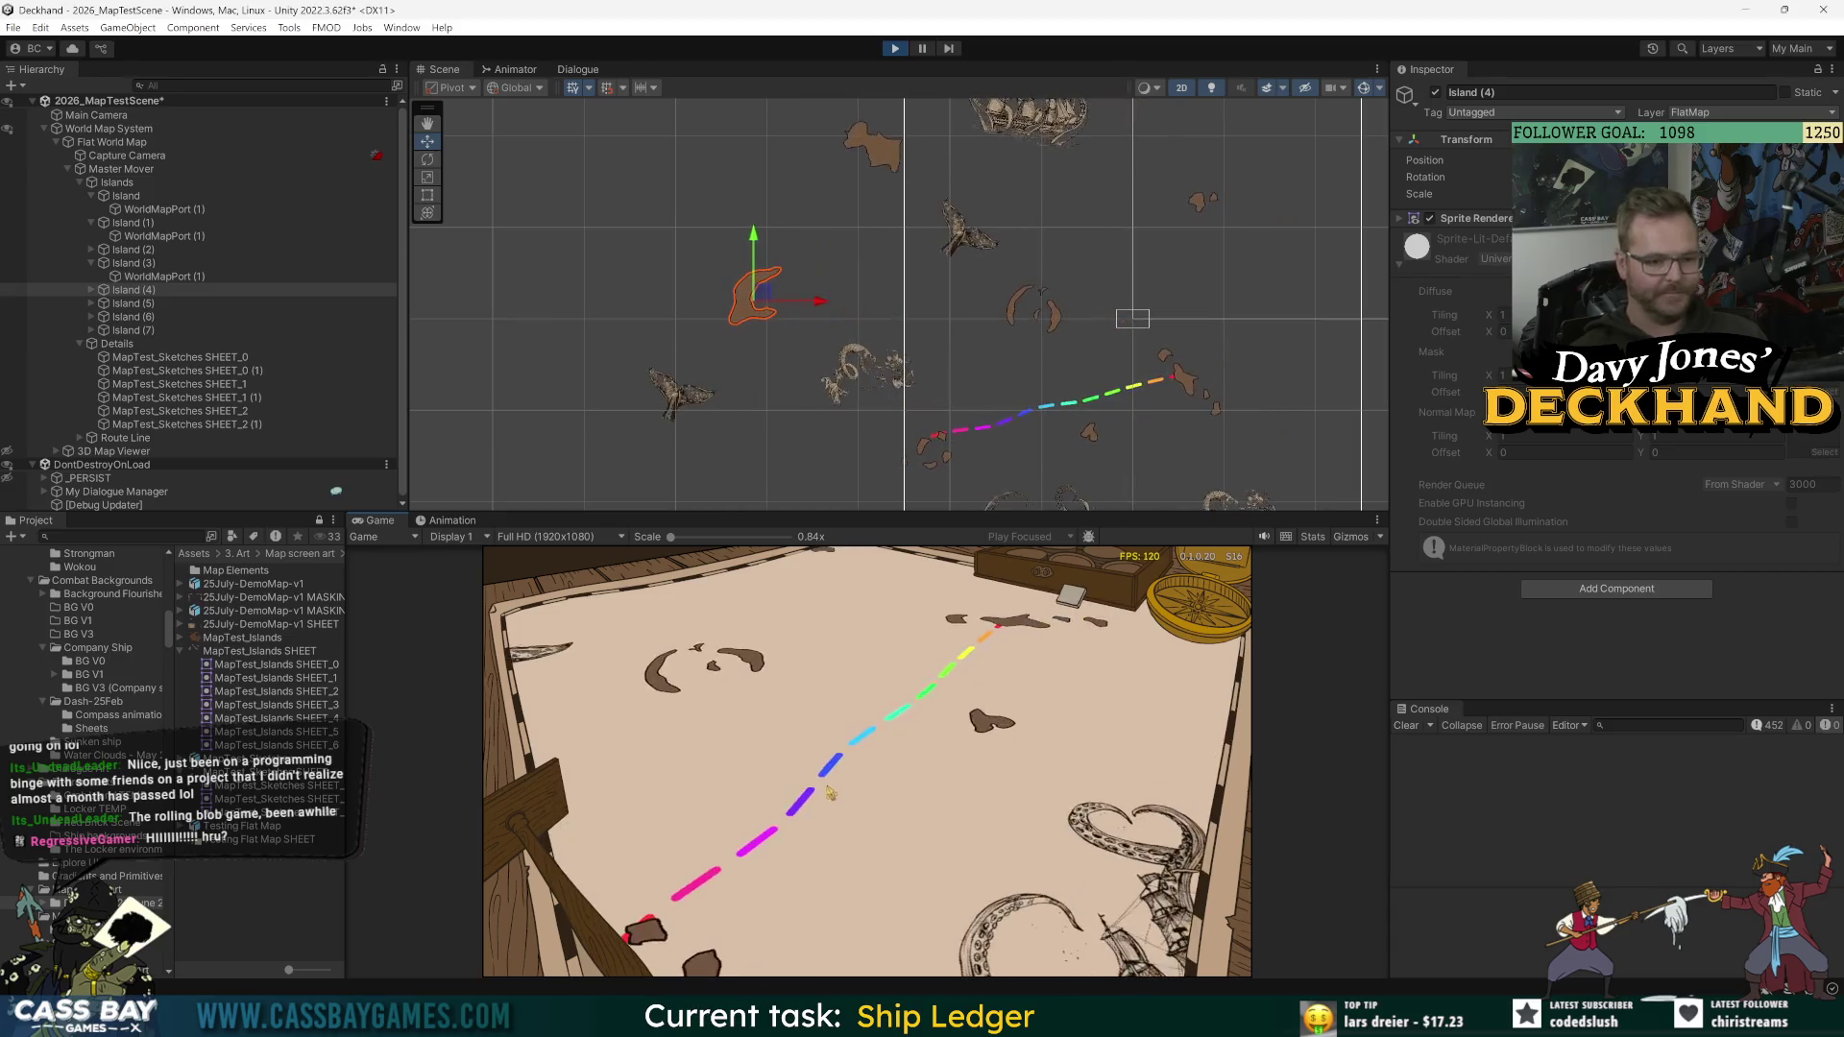
{"action": "left_click_drag", "start_coordinate": [1045, 750], "coordinate": [883, 713]}
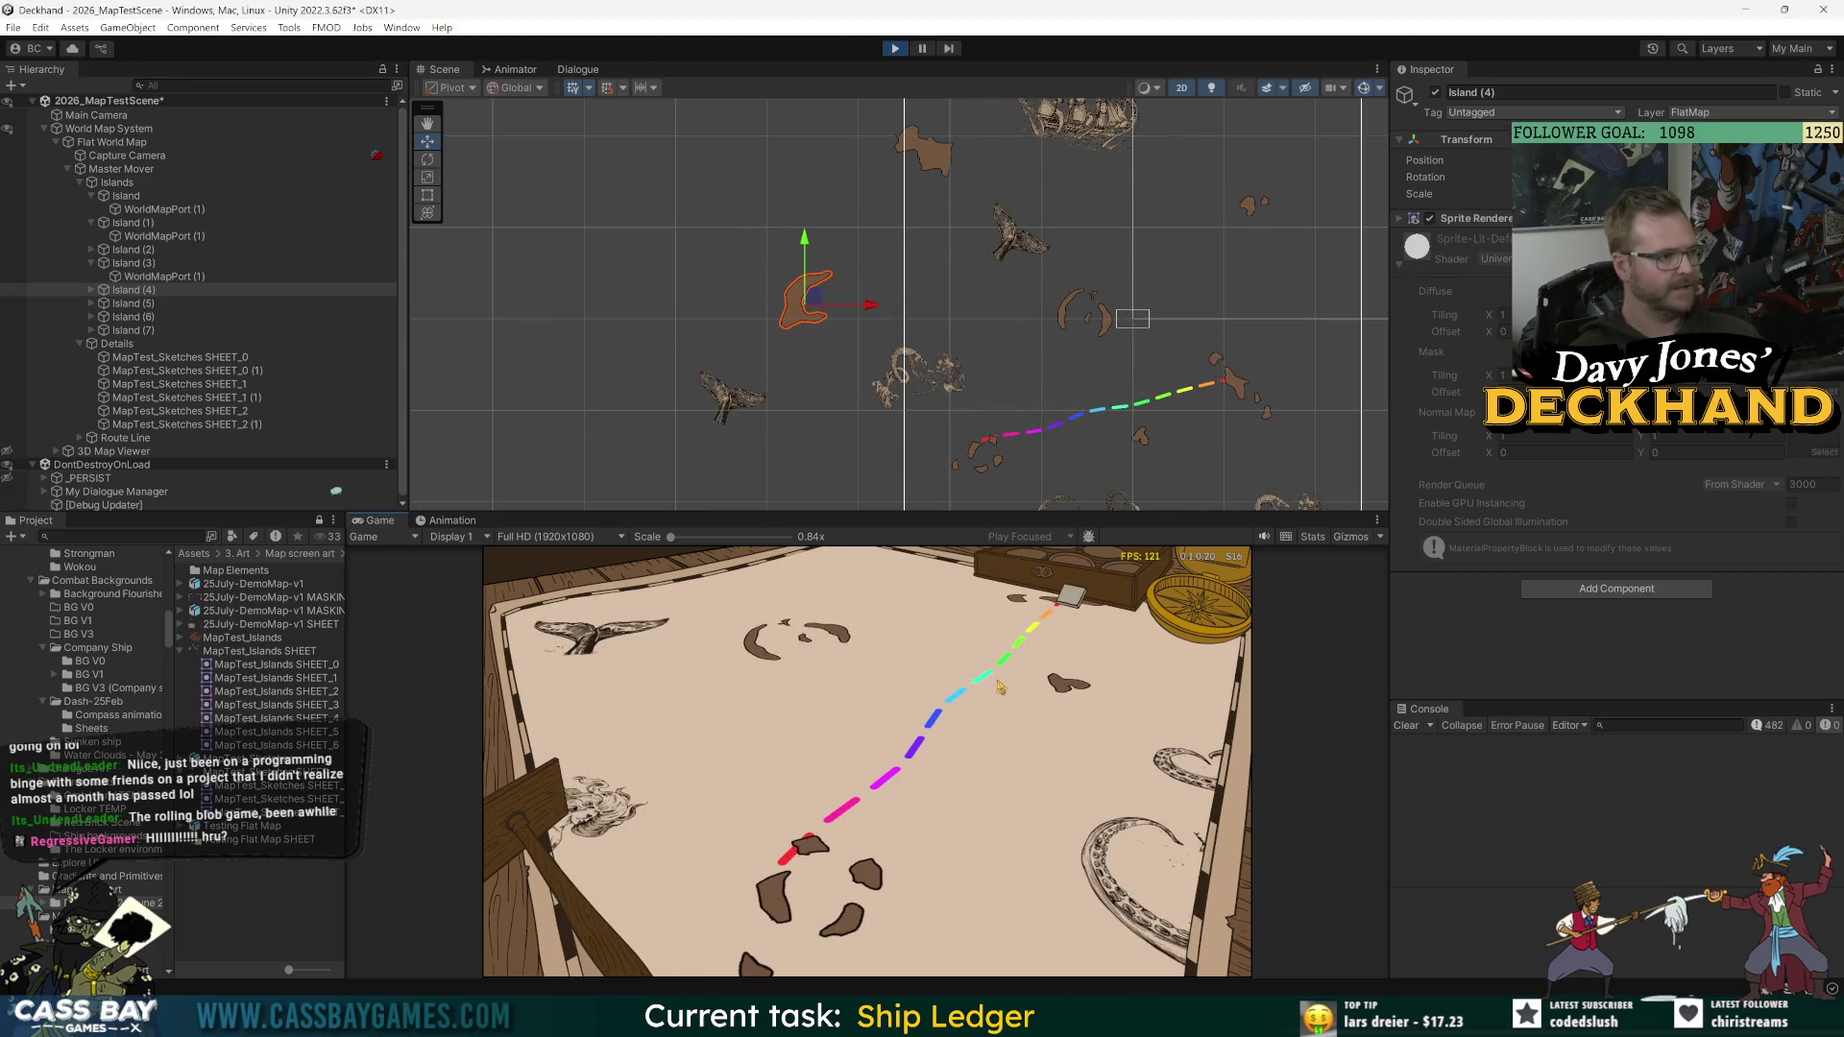
{"action": "left_click_drag", "start_coordinate": [999, 685], "coordinate": [901, 659]}
{"action": "mouse_move", "coordinate": [1173, 716]}
{"action": "left_mouse_down"}
{"action": "mouse_move", "coordinate": [1104, 846]}
{"action": "mouse_move", "coordinate": [680, 635]}
{"action": "mouse_move", "coordinate": [704, 793]}
{"action": "mouse_move", "coordinate": [923, 802]}
{"action": "left_mouse_up"}
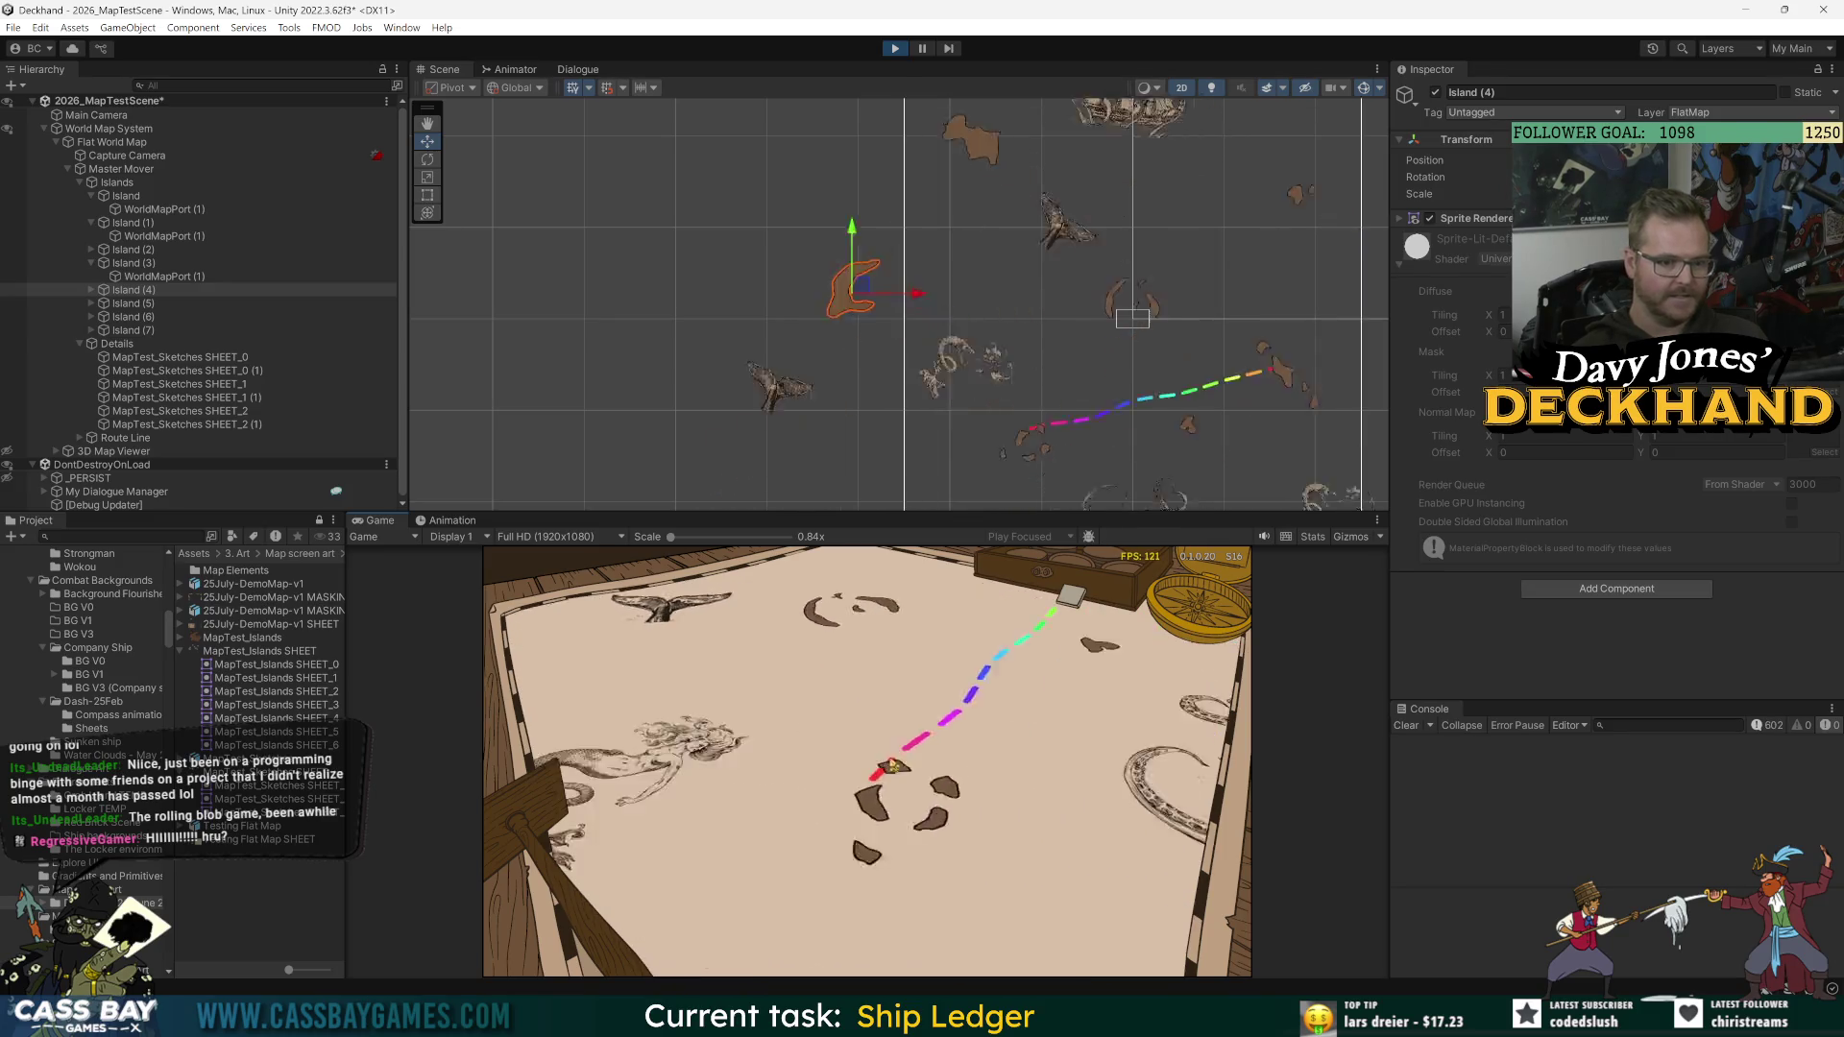
{"action": "left_click", "coordinate": [126, 438]}
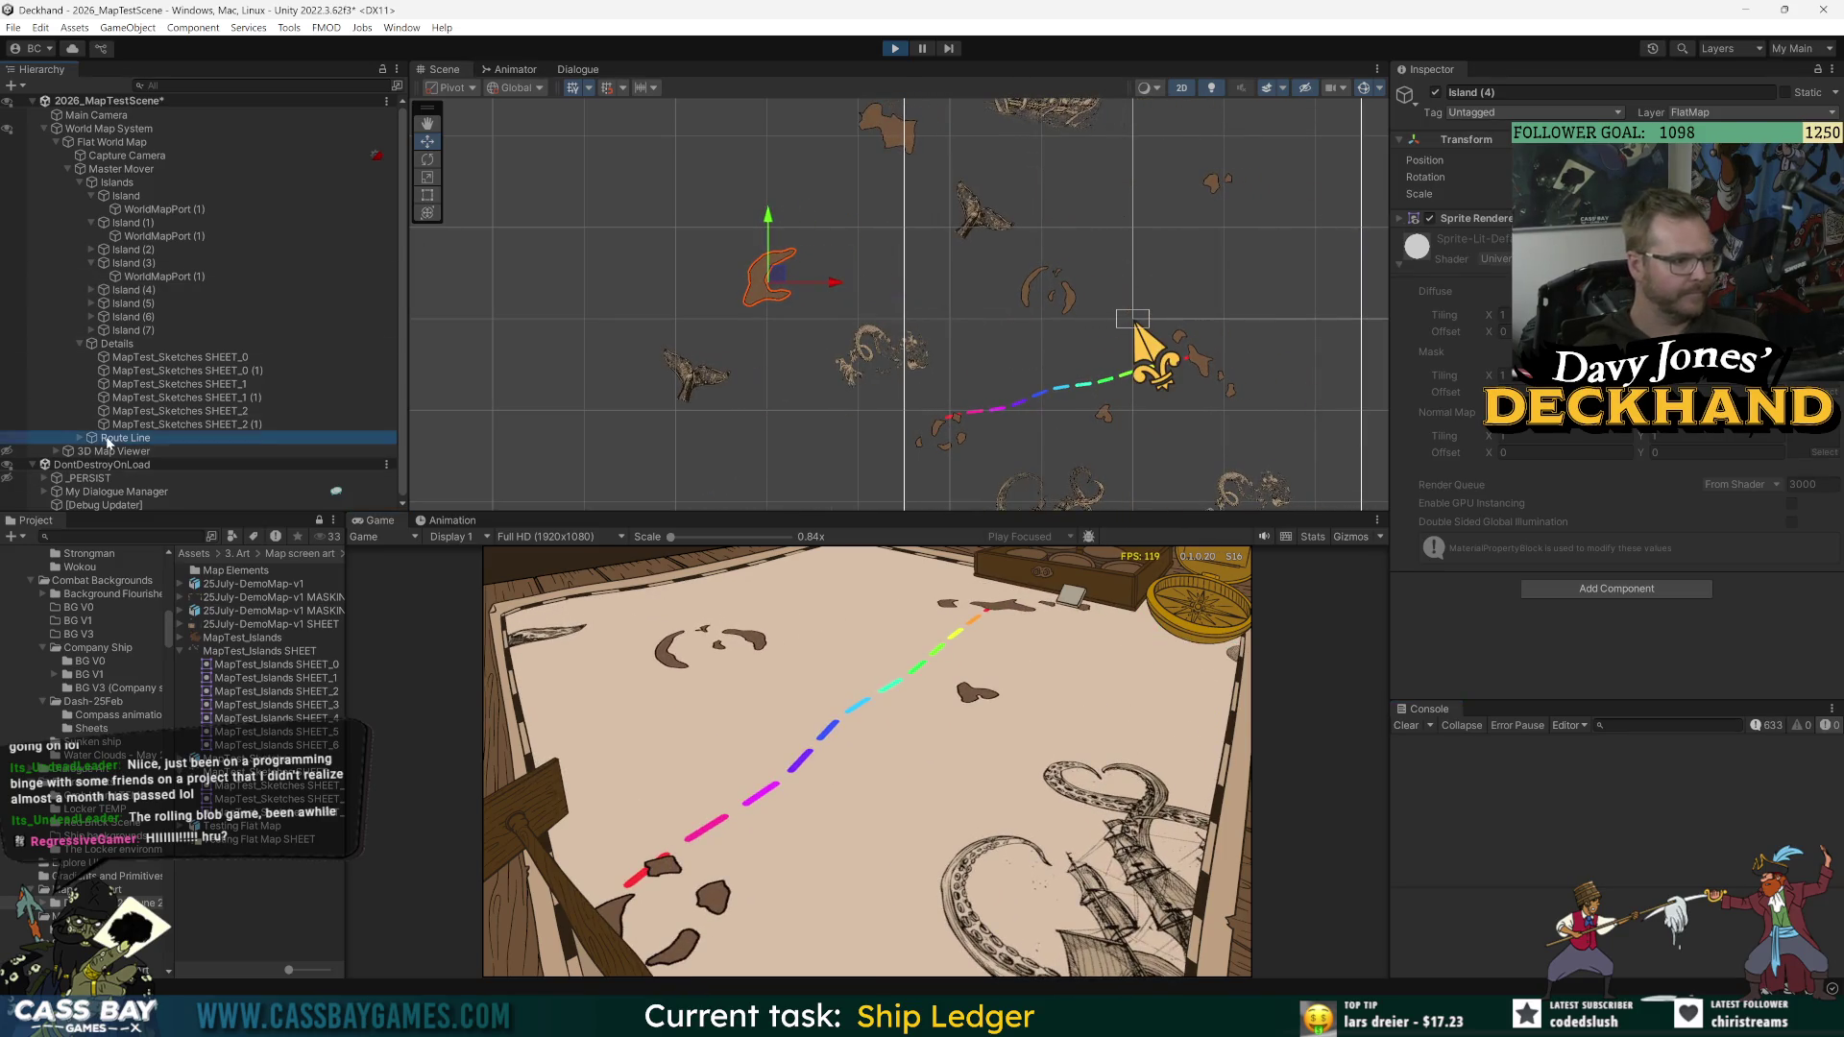
{"action": "left_click", "coordinate": [1584, 685]}
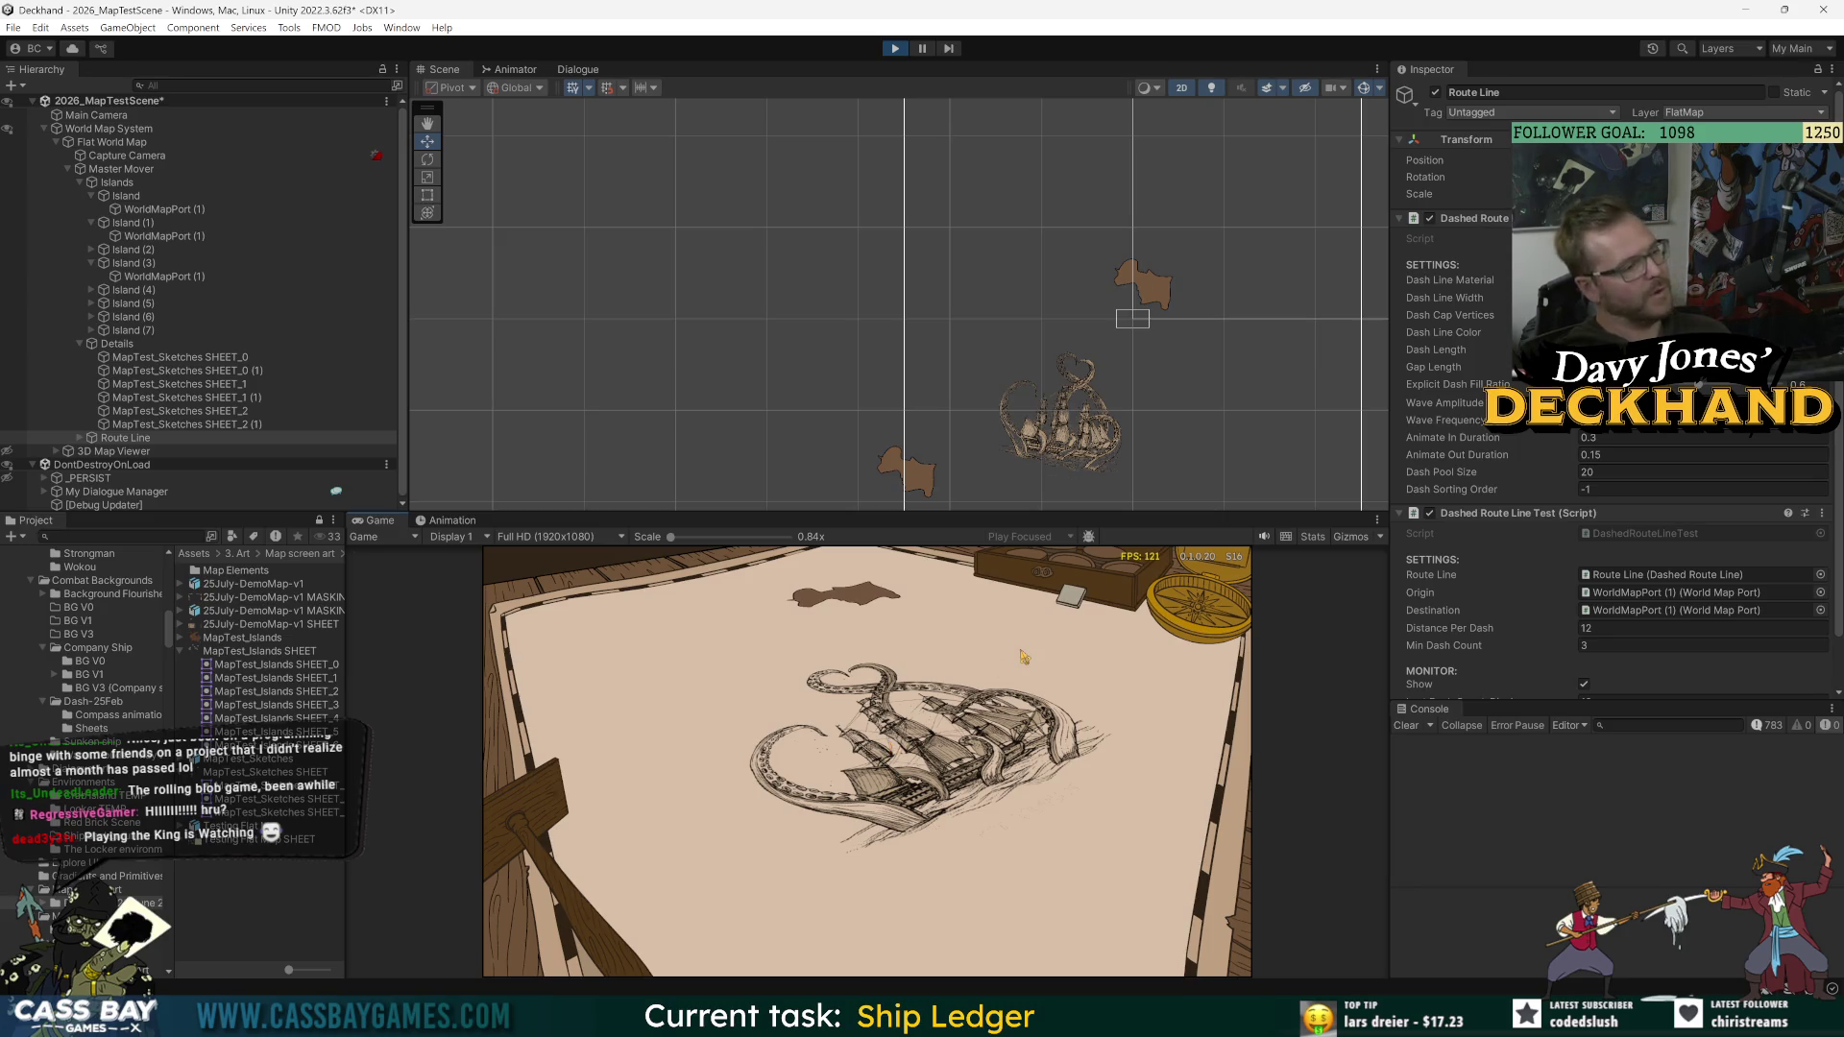
Step: Search 'the king is watching' in a new Chrome tab and open its Steam store page
{"action": "key", "text": "alt+Tab"}
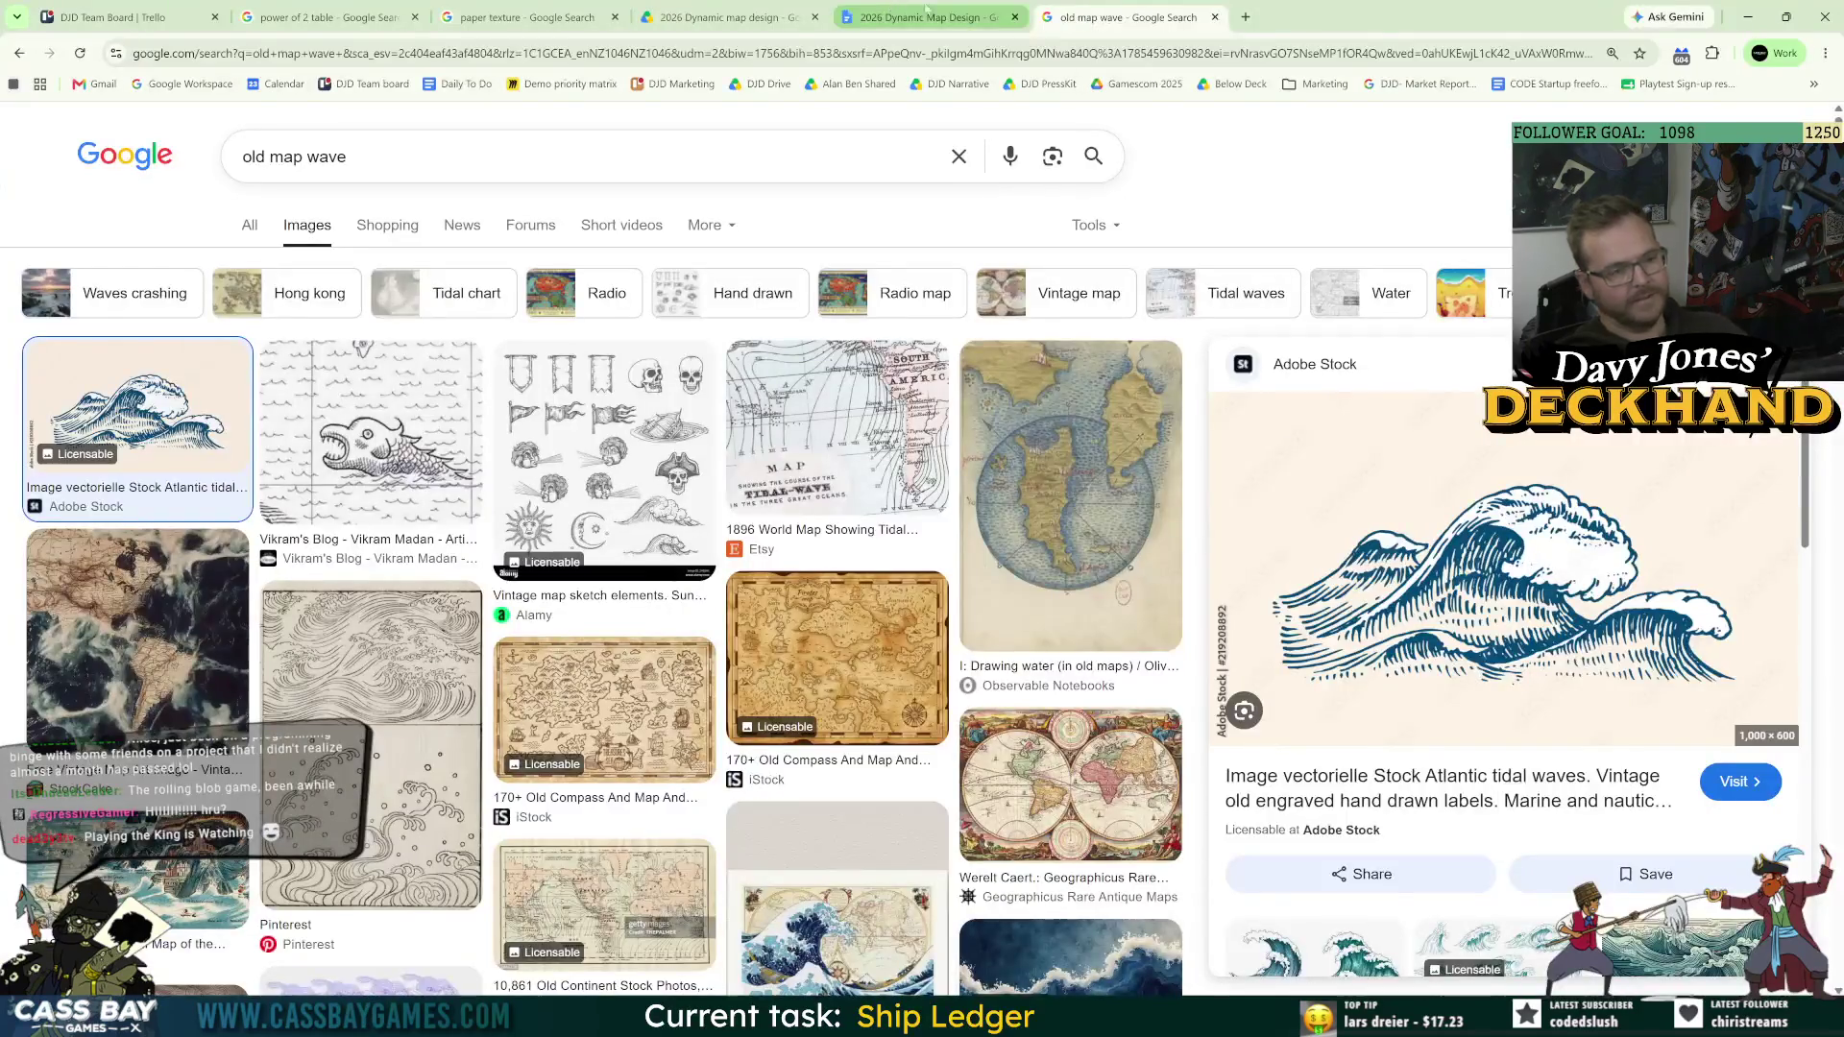
{"action": "left_click", "coordinate": [1247, 18]}
{"action": "type", "text": "the king is watching"}
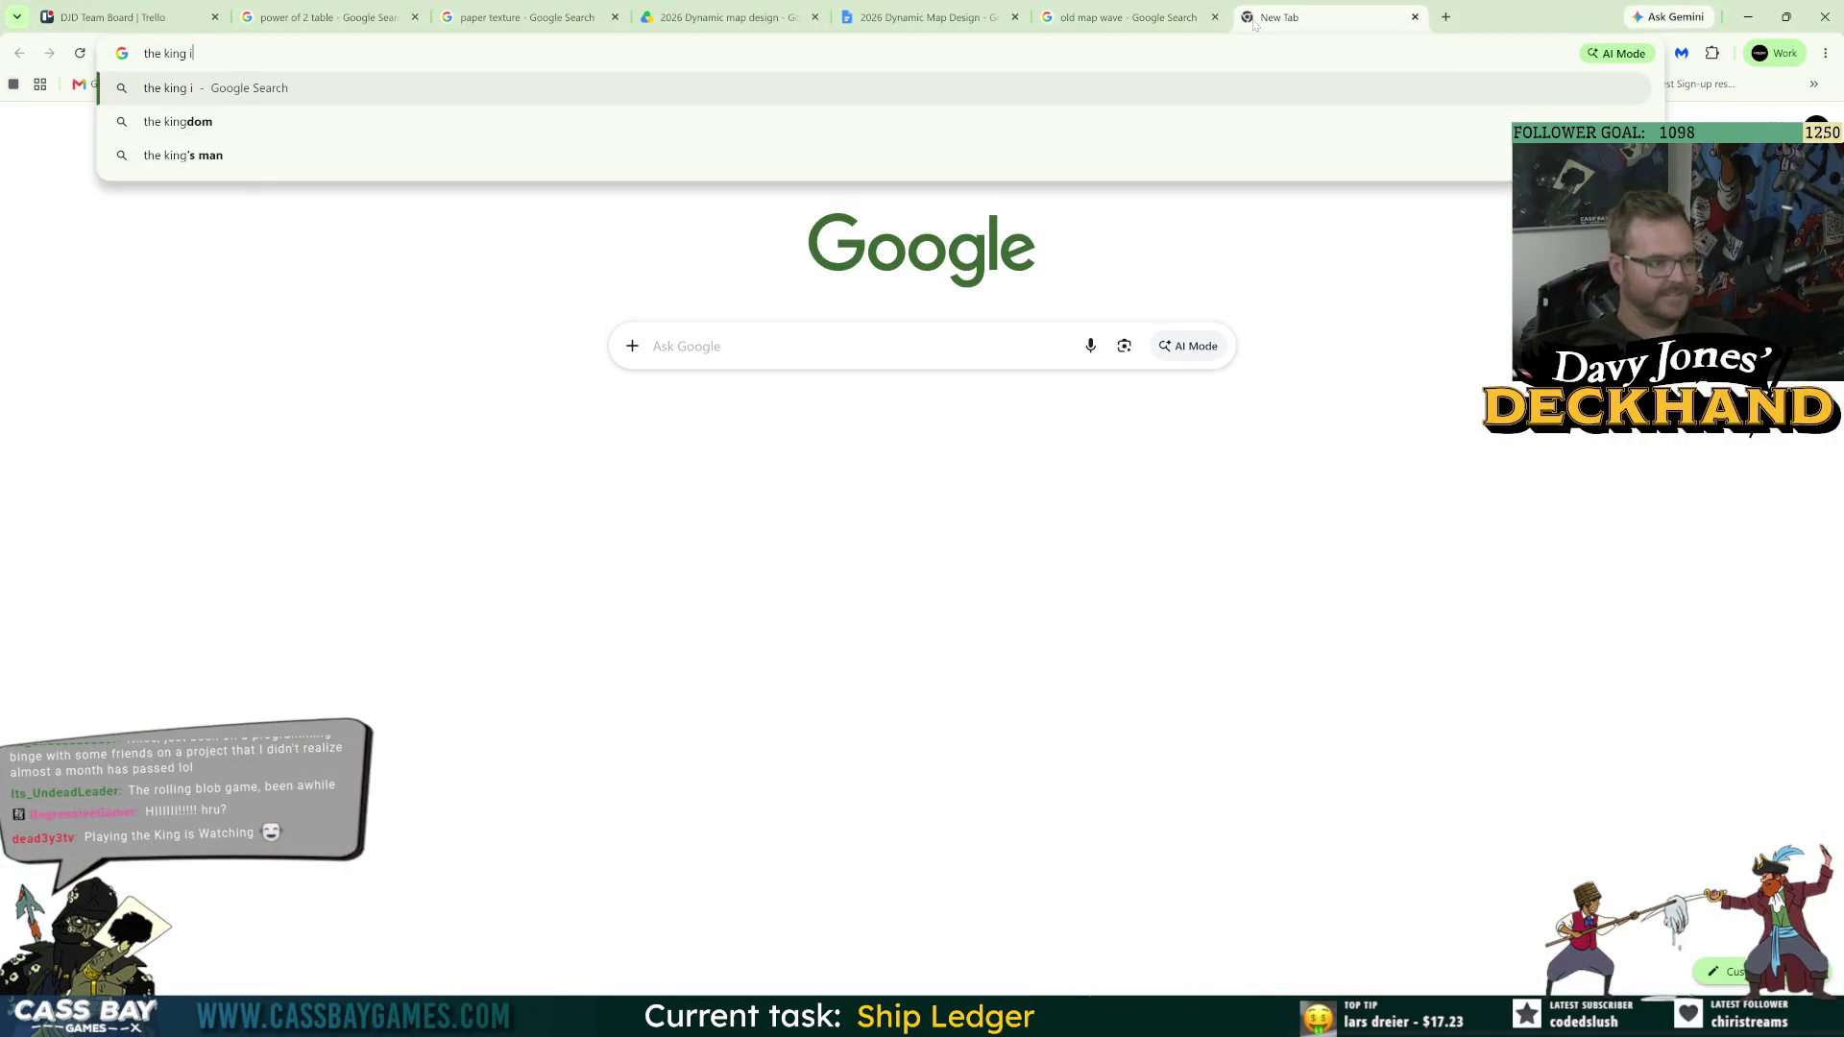
{"action": "key", "text": "Return"}
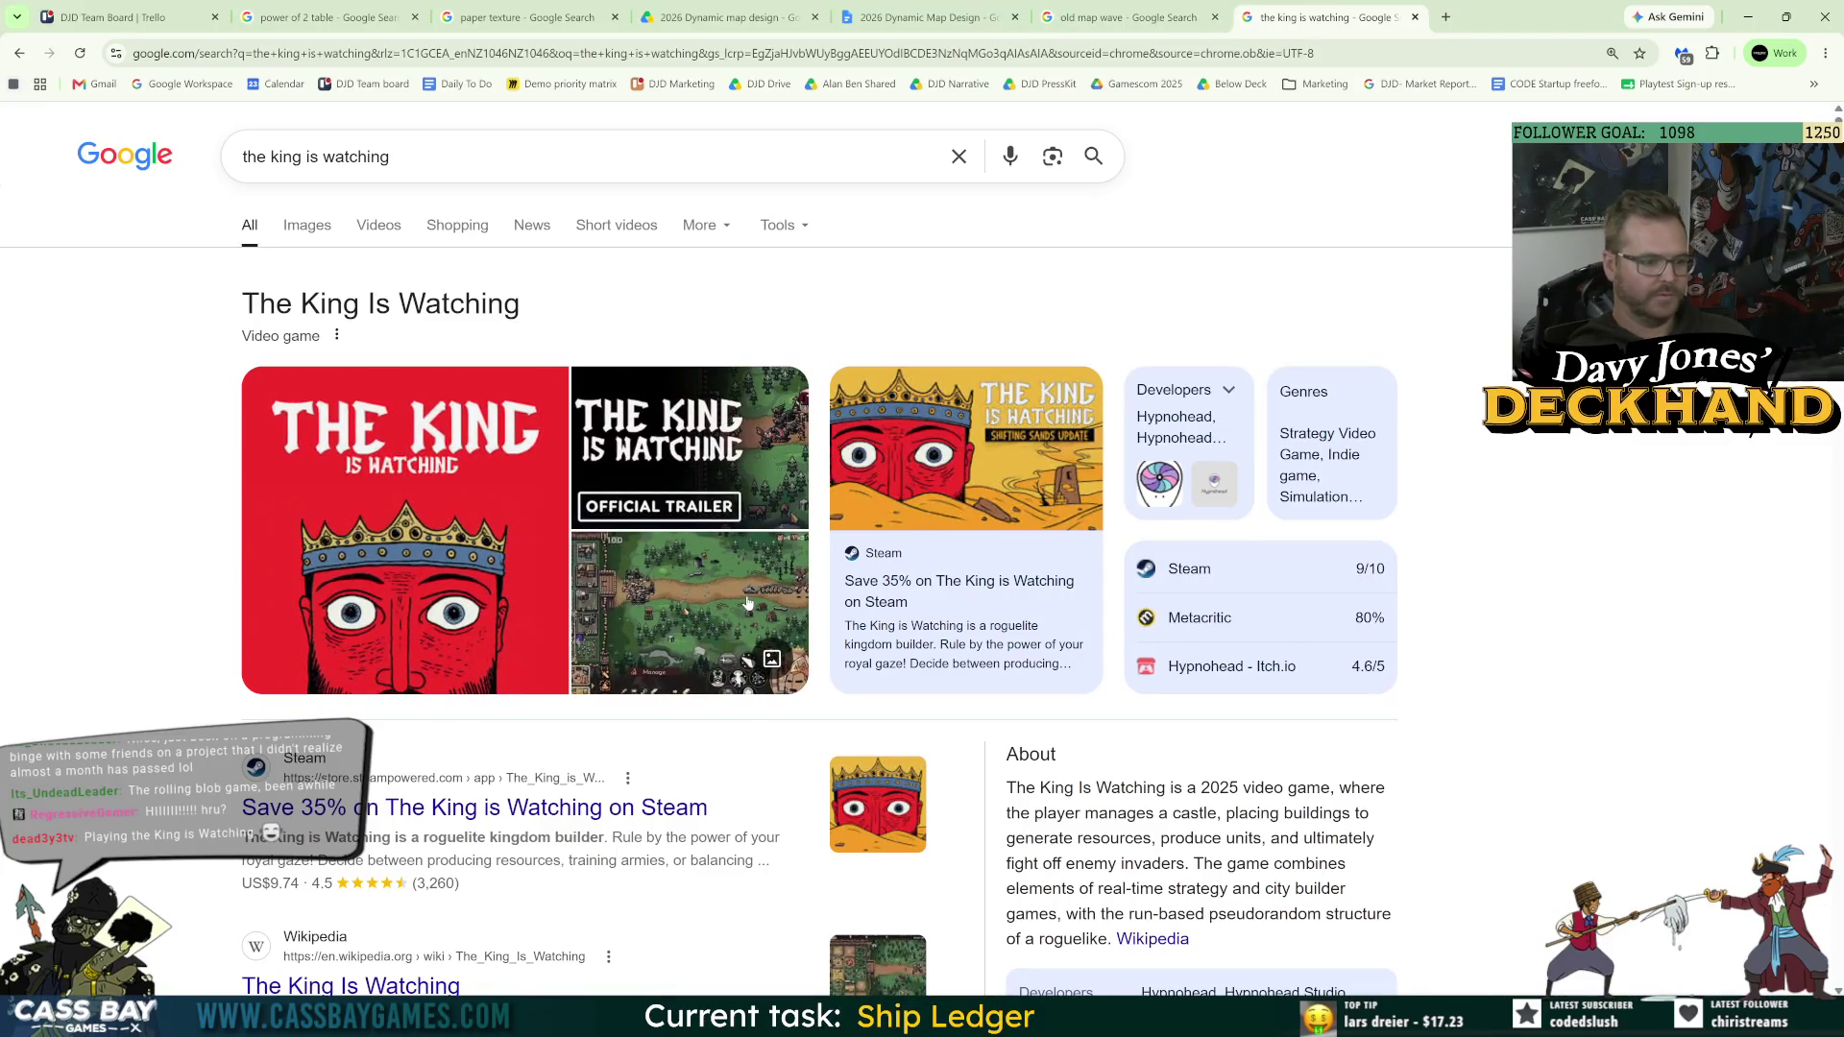
{"action": "left_click", "coordinate": [585, 801]}
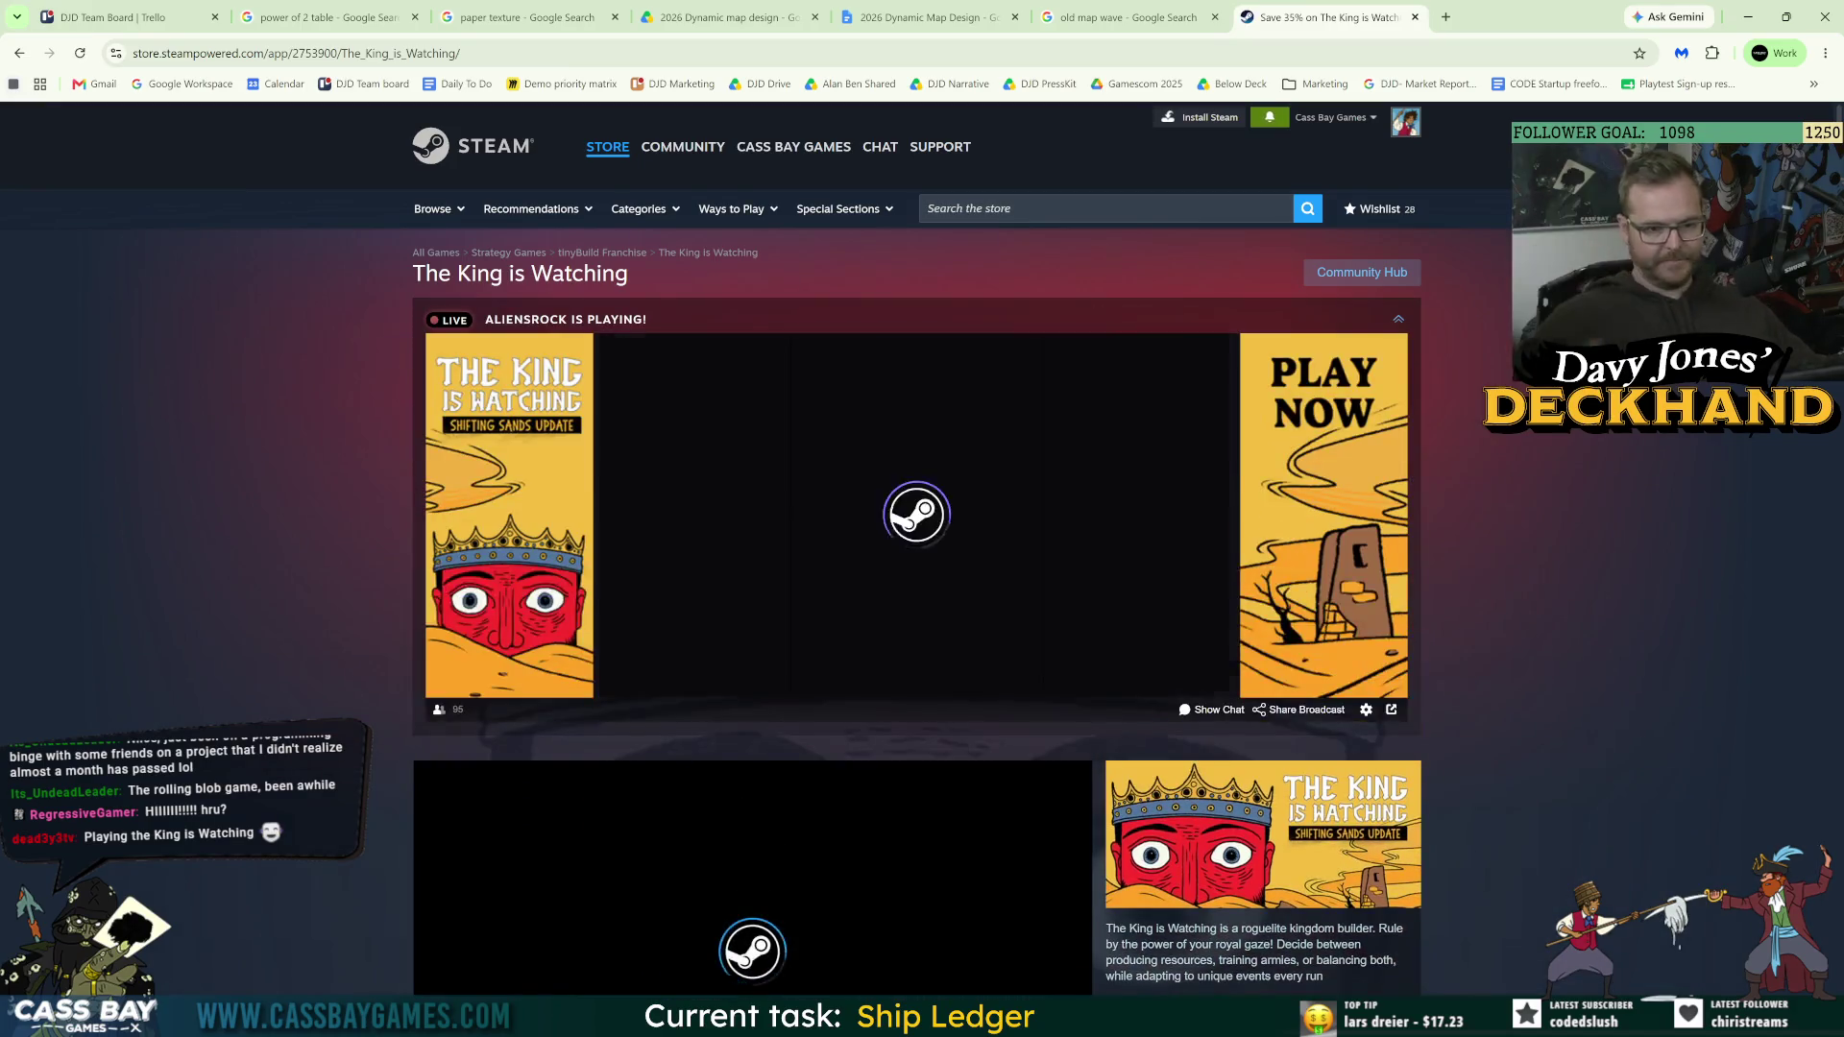
Step: Browse the gameplay screenshots: night-time, troop upgrade and forest map views
{"action": "scroll", "coordinate": [1110, 528], "scroll_direction": "down", "scroll_amount": 4}
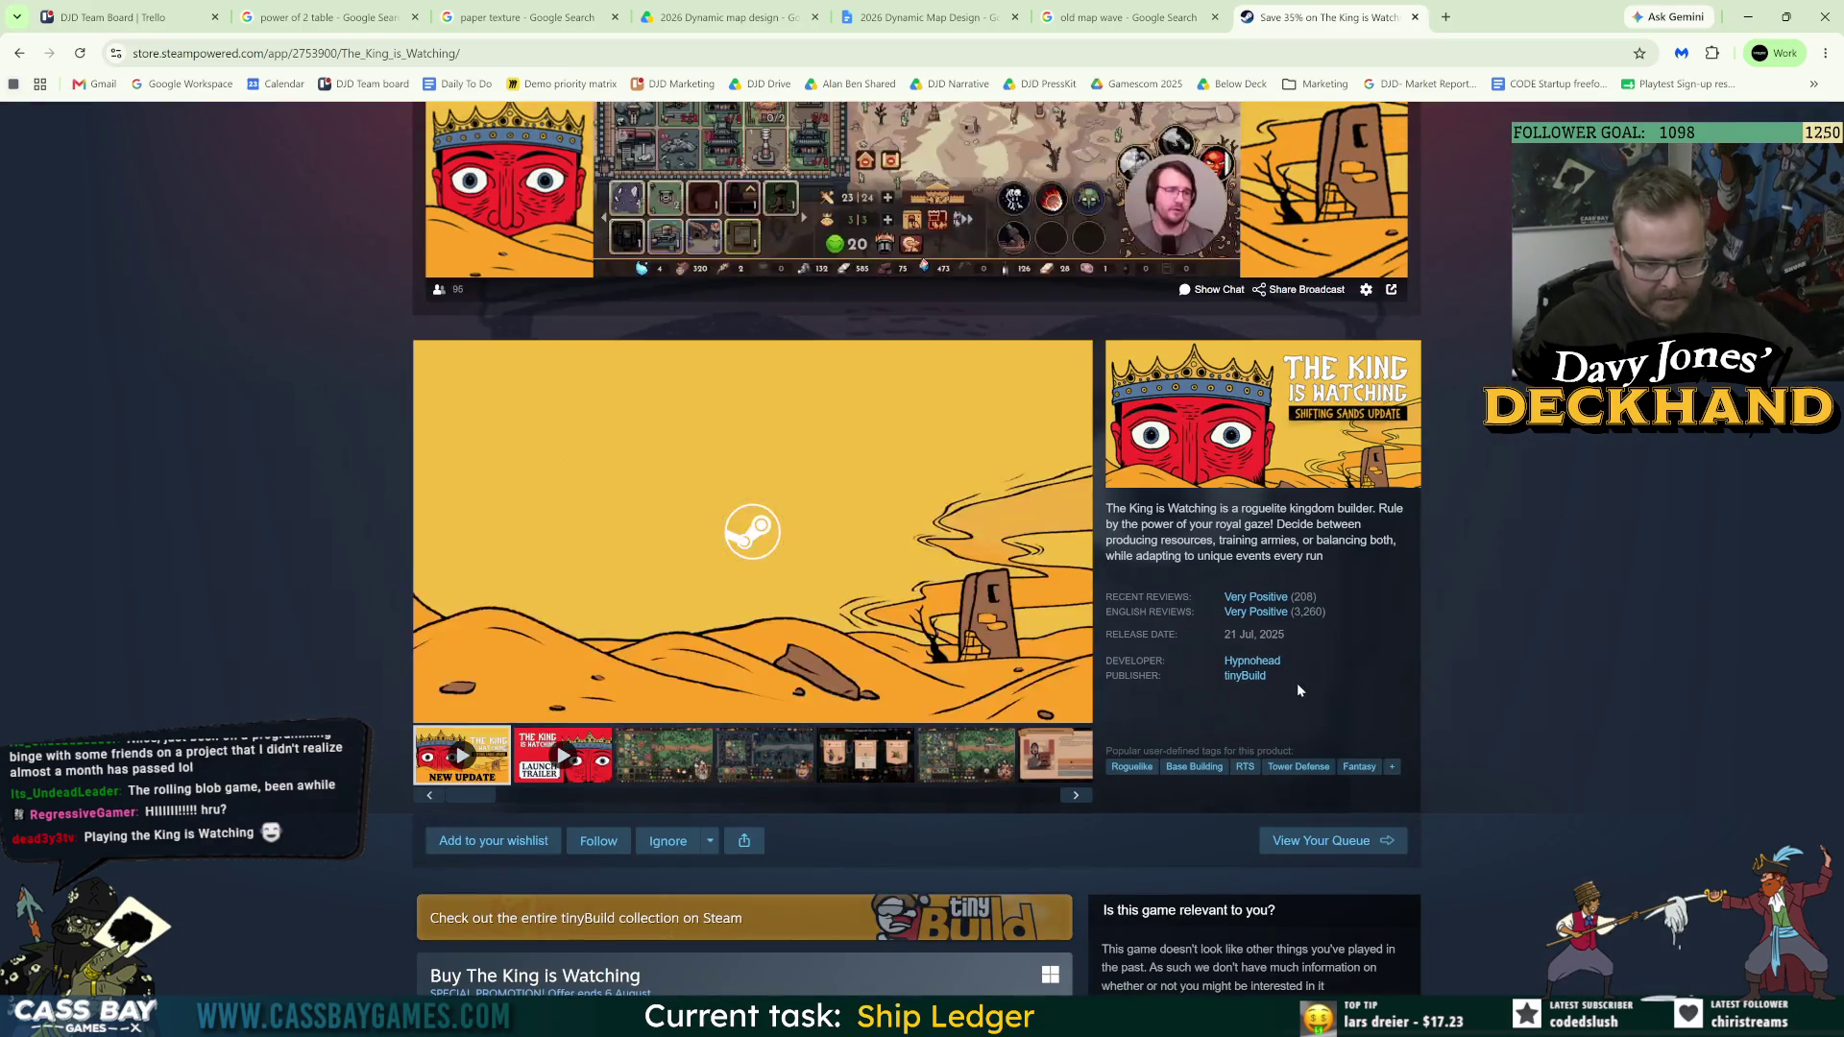
{"action": "left_click", "coordinate": [683, 768]}
{"action": "left_click", "coordinate": [799, 768]}
{"action": "left_click", "coordinate": [860, 766]}
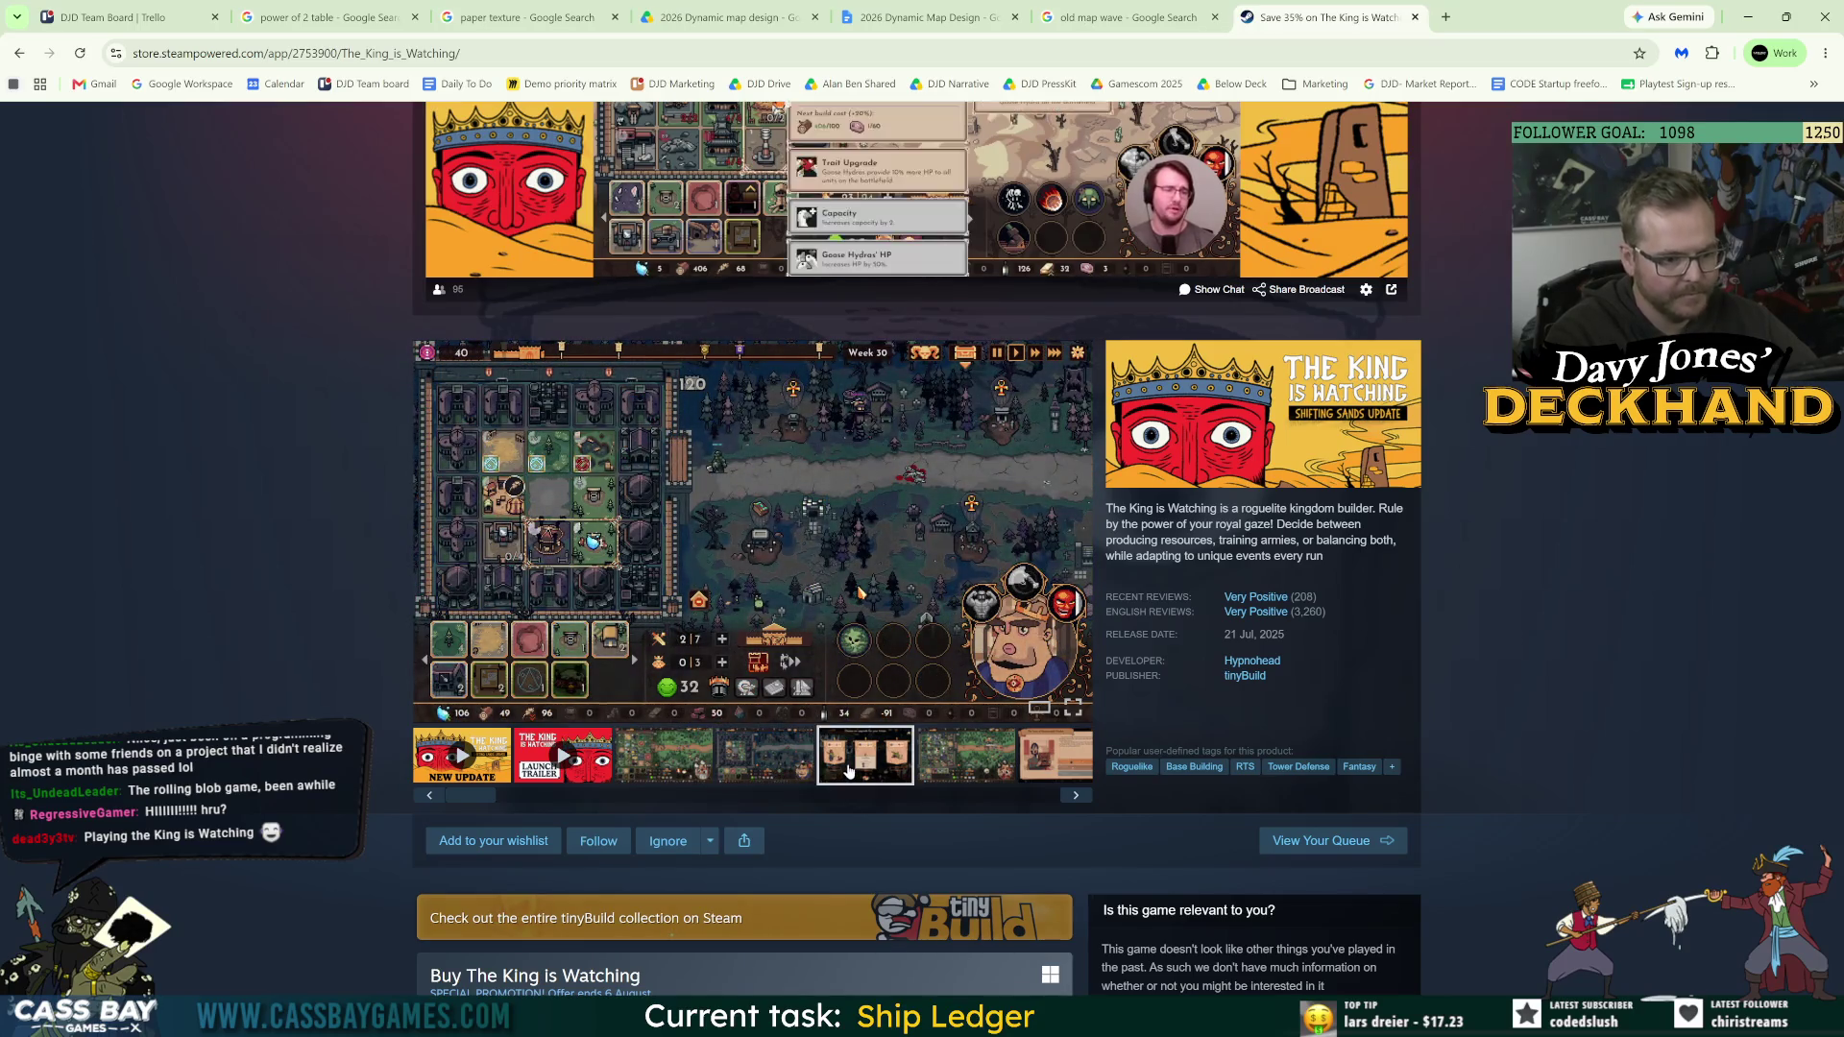
{"action": "left_click", "coordinate": [961, 763]}
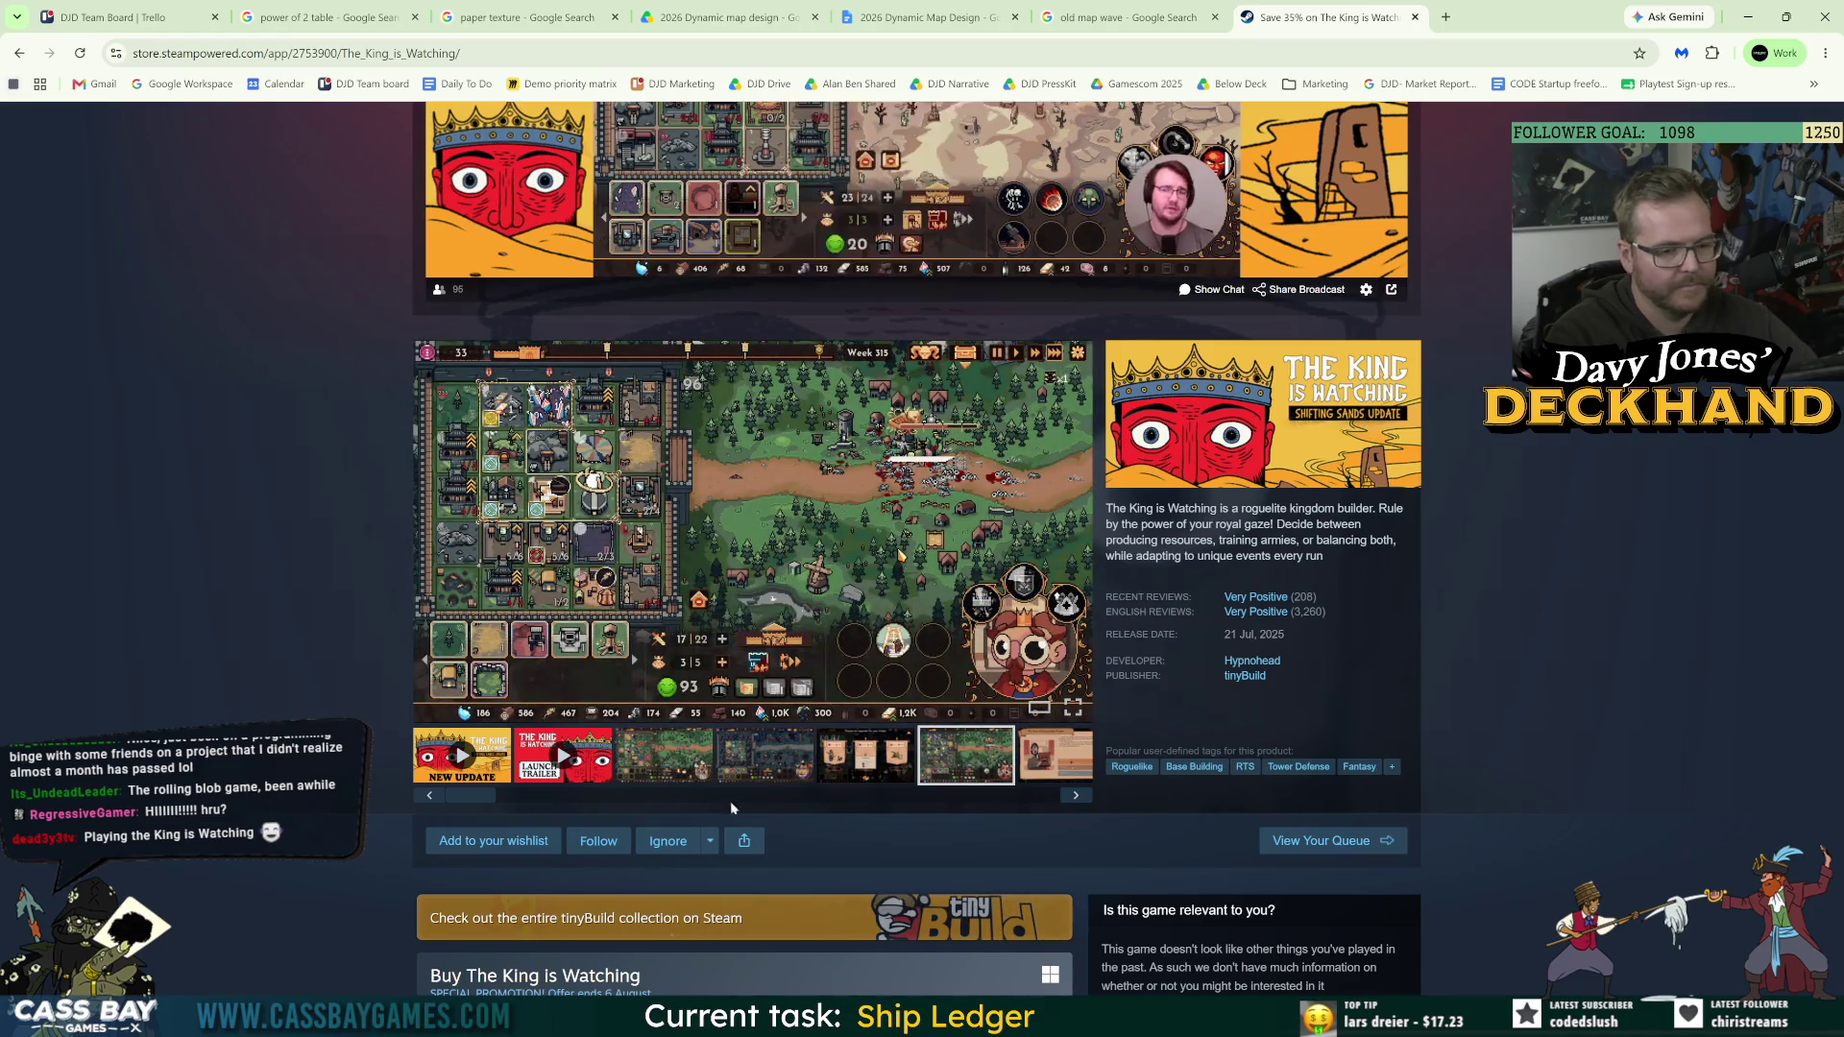